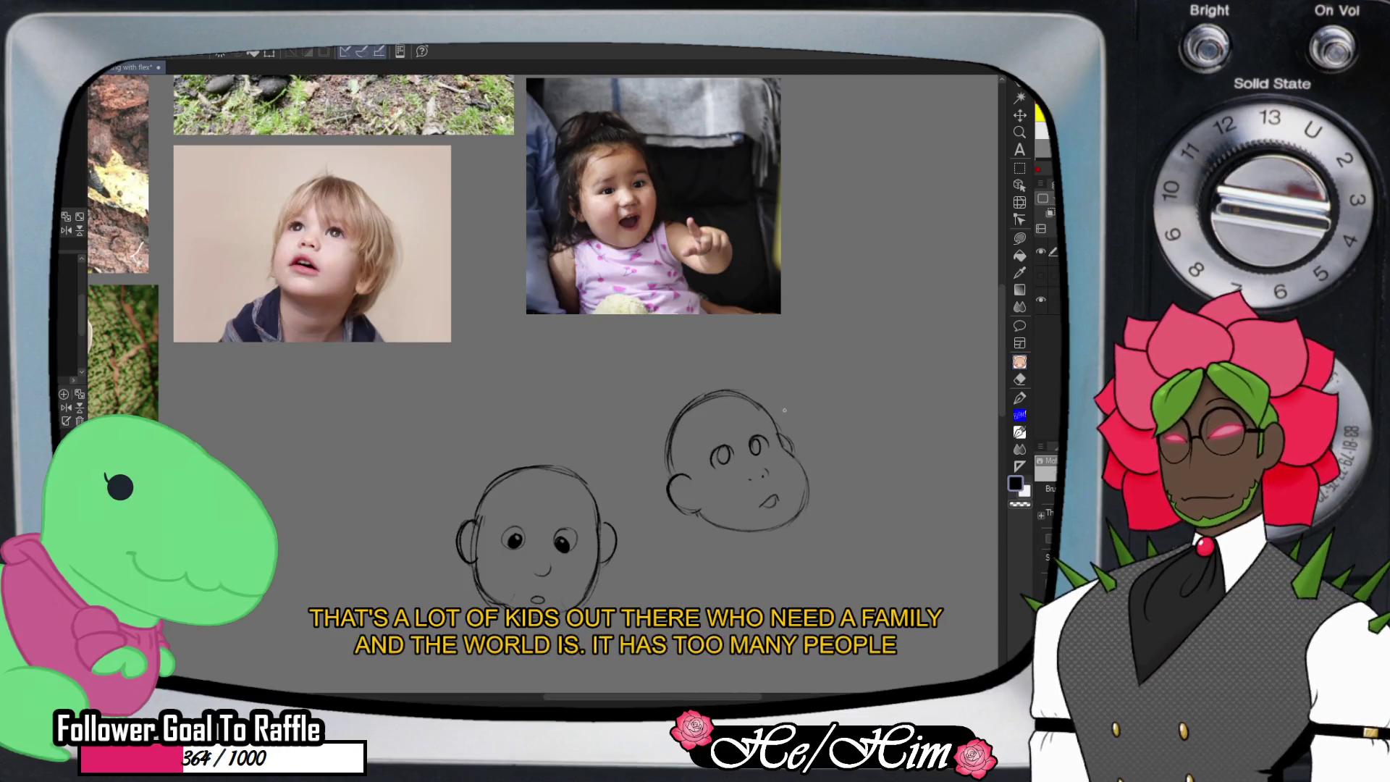
- Rework the right head's cheek and jaw contour by erasing and redrawing it, plus an ear stroke
{"action": "key", "text": "e"}
{"action": "mouse_move", "coordinate": [803, 460]}
{"action": "left_mouse_down"}
{"action": "mouse_move", "coordinate": [801, 510]}
{"action": "mouse_move", "coordinate": [760, 527]}
{"action": "left_mouse_up"}
{"action": "key", "text": "p"}
{"action": "left_click_drag", "start_coordinate": [801, 472], "coordinate": [794, 520]}
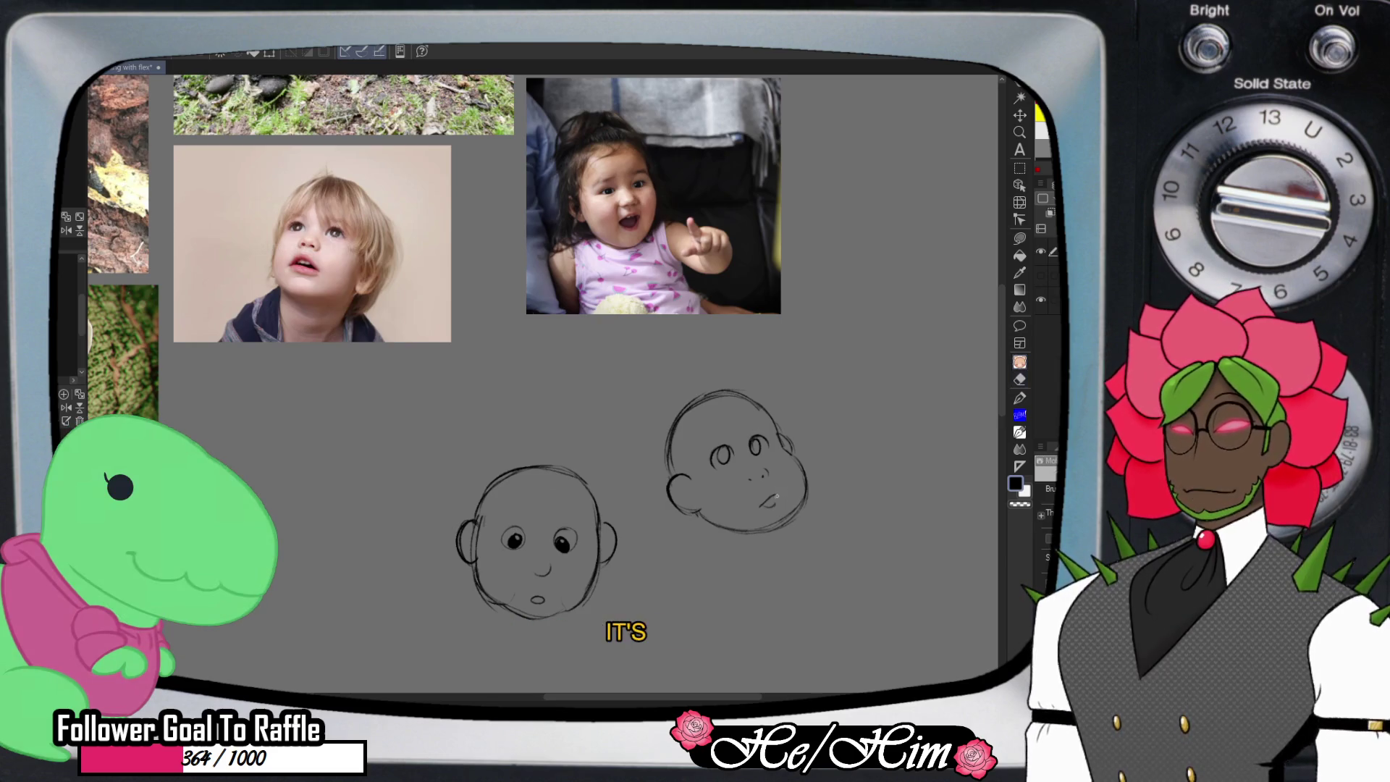
{"action": "key", "text": "e"}
{"action": "left_click_drag", "start_coordinate": [768, 499], "coordinate": [761, 506]}
{"action": "key", "text": "p"}
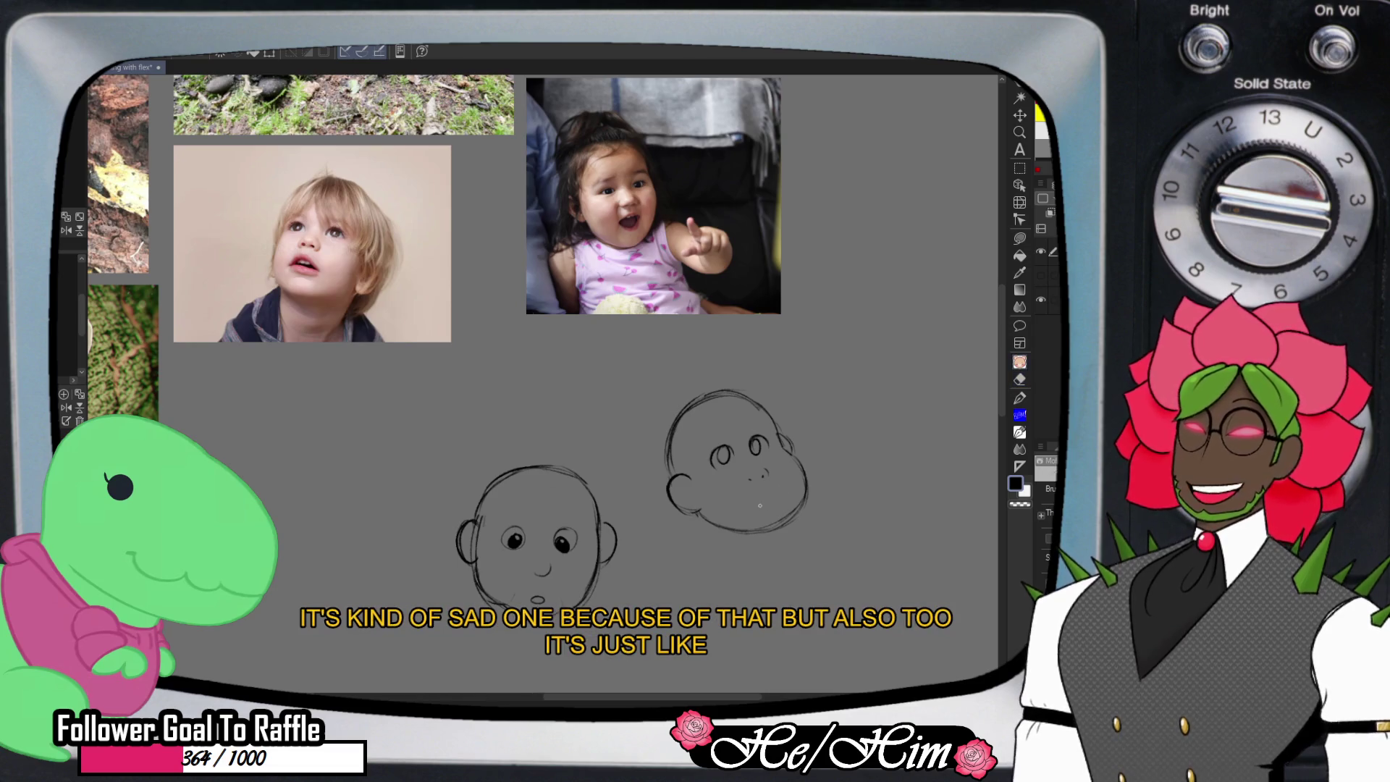
{"action": "key", "text": "e"}
{"action": "mouse_move", "coordinate": [794, 457]}
{"action": "left_mouse_down"}
{"action": "mouse_move", "coordinate": [801, 502]}
{"action": "mouse_move", "coordinate": [720, 521]}
{"action": "left_mouse_up"}
{"action": "key", "text": "p"}
{"action": "mouse_move", "coordinate": [797, 436]}
{"action": "left_mouse_down"}
{"action": "mouse_move", "coordinate": [809, 493]}
{"action": "mouse_move", "coordinate": [768, 531]}
{"action": "mouse_move", "coordinate": [701, 514]}
{"action": "left_mouse_up"}
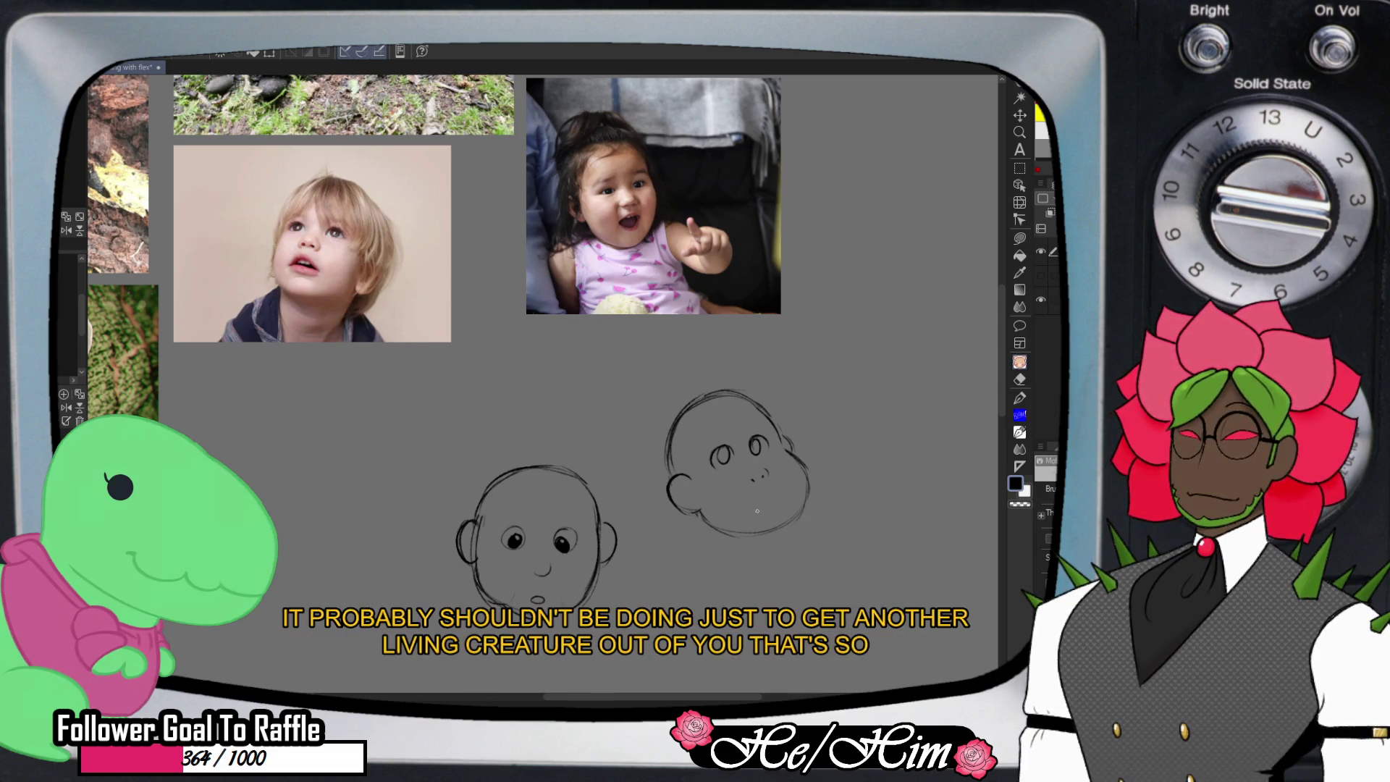
- Redraw the right head's mouth as a small open mouth in place of a frown
{"action": "left_click_drag", "start_coordinate": [757, 508], "coordinate": [773, 502]}
{"action": "key", "text": "ctrl+z"}
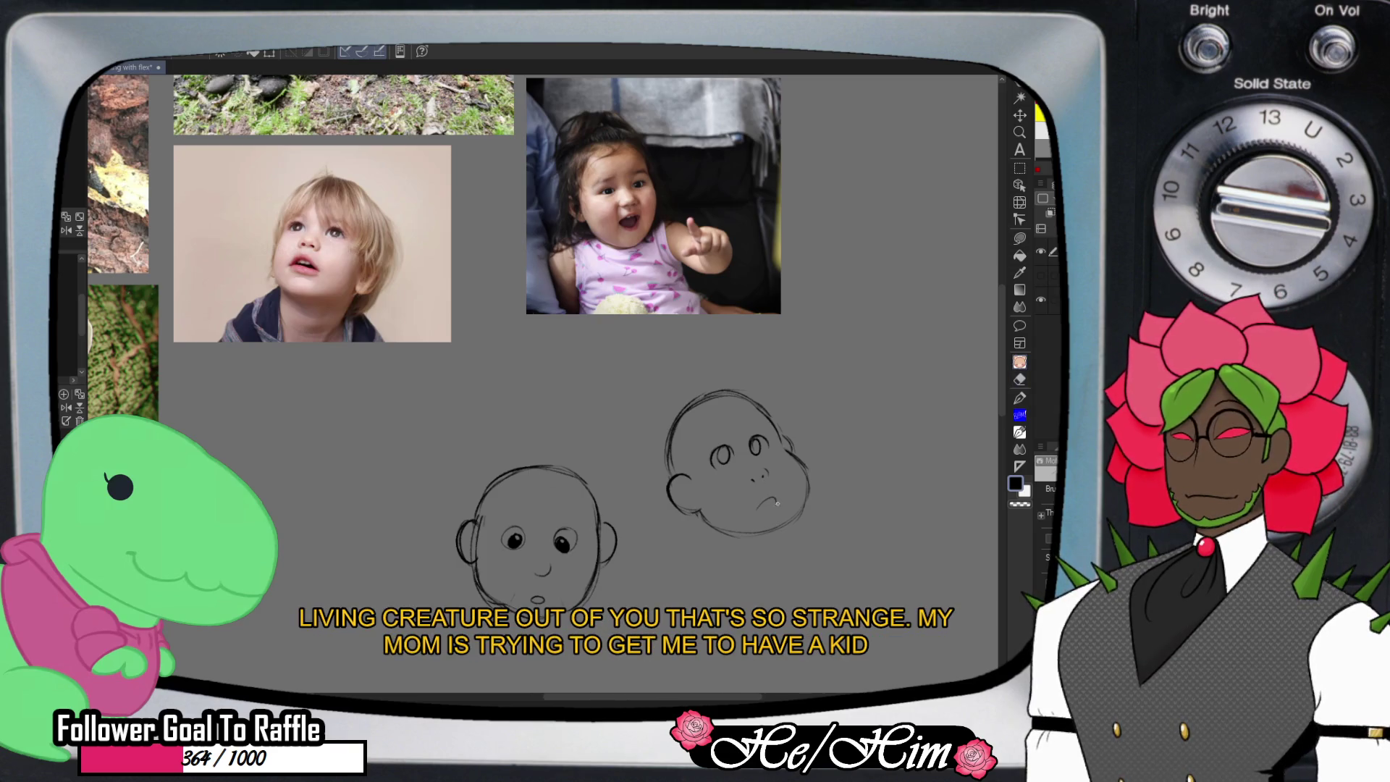
{"action": "mouse_move", "coordinate": [761, 505]}
{"action": "left_mouse_down"}
{"action": "mouse_move", "coordinate": [775, 511]}
{"action": "mouse_move", "coordinate": [776, 498]}
{"action": "left_mouse_up"}
{"action": "key", "text": "e"}
{"action": "key", "text": "p"}
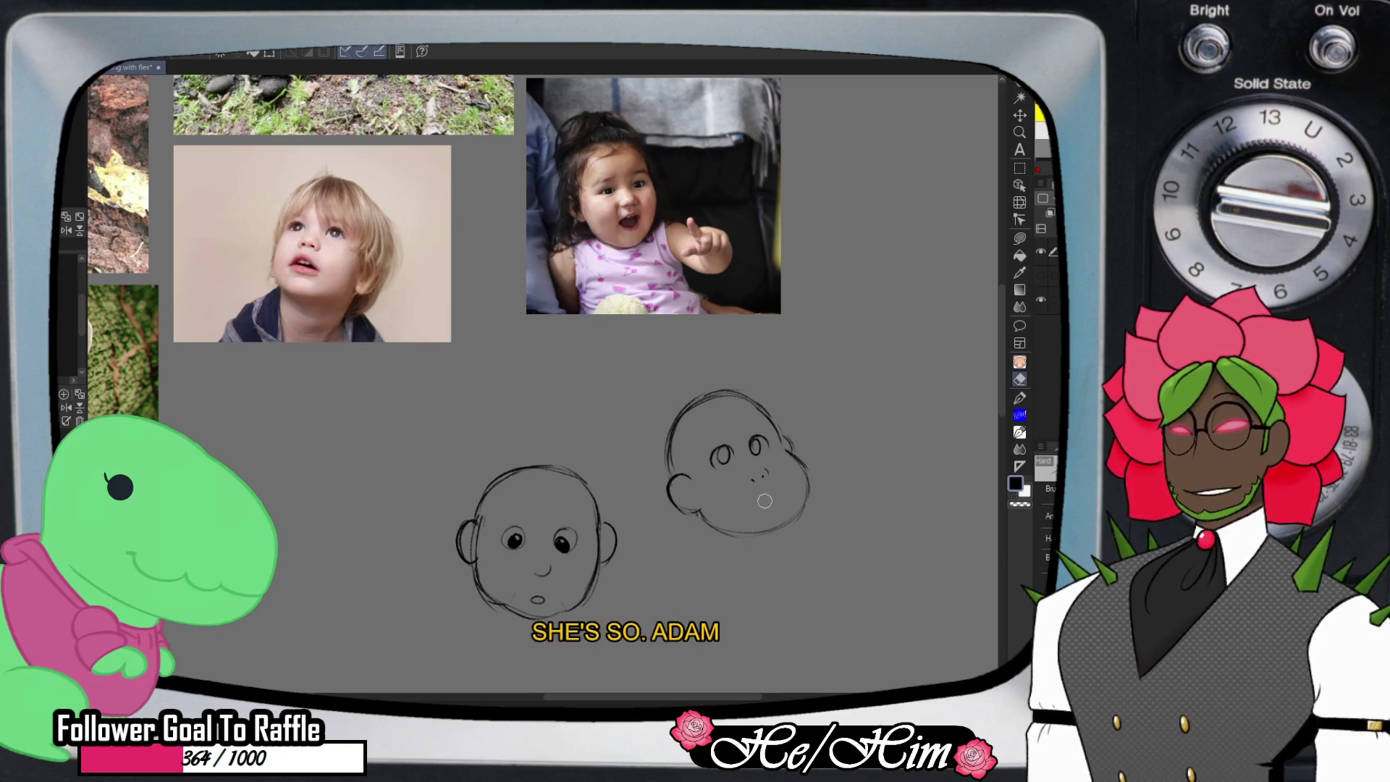
{"action": "key", "text": "e"}
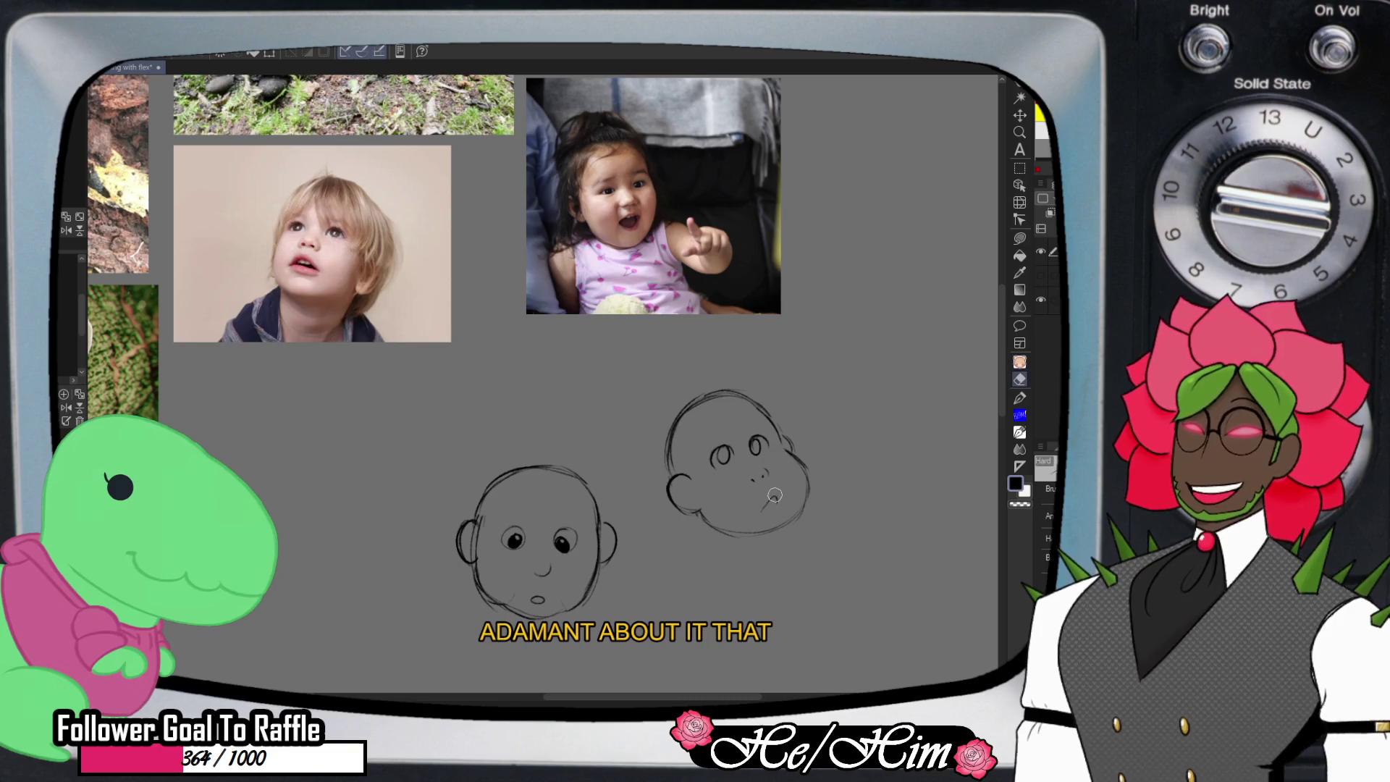
{"action": "left_click_drag", "start_coordinate": [773, 499], "coordinate": [766, 507]}
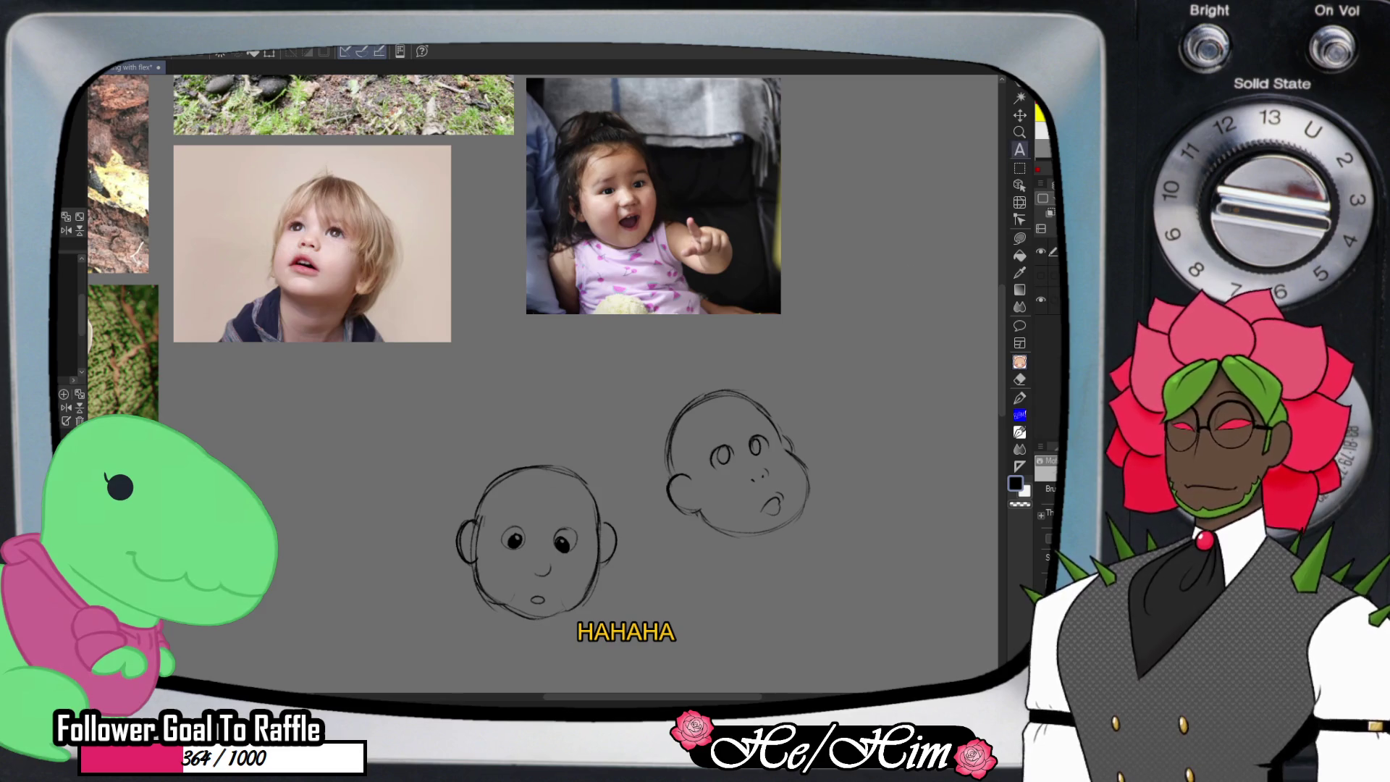
- Draw a round head outline to the left of the two existing baby heads
{"action": "left_click", "coordinate": [836, 411], "text": "ctrl+alt"}
{"action": "scroll", "coordinate": [839, 409], "scroll_direction": "down", "scroll_amount": 3}
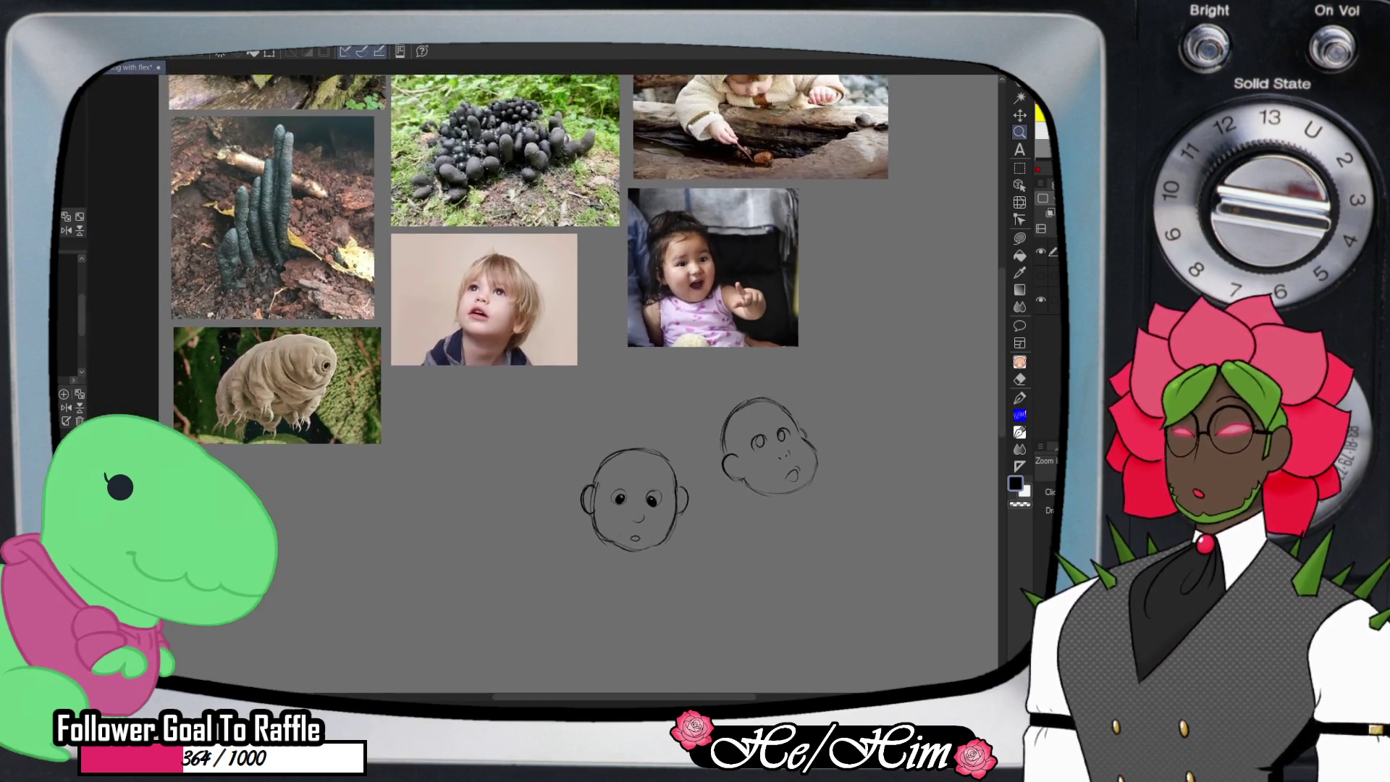
{"action": "scroll", "coordinate": [836, 411], "scroll_direction": "up", "scroll_amount": 5}
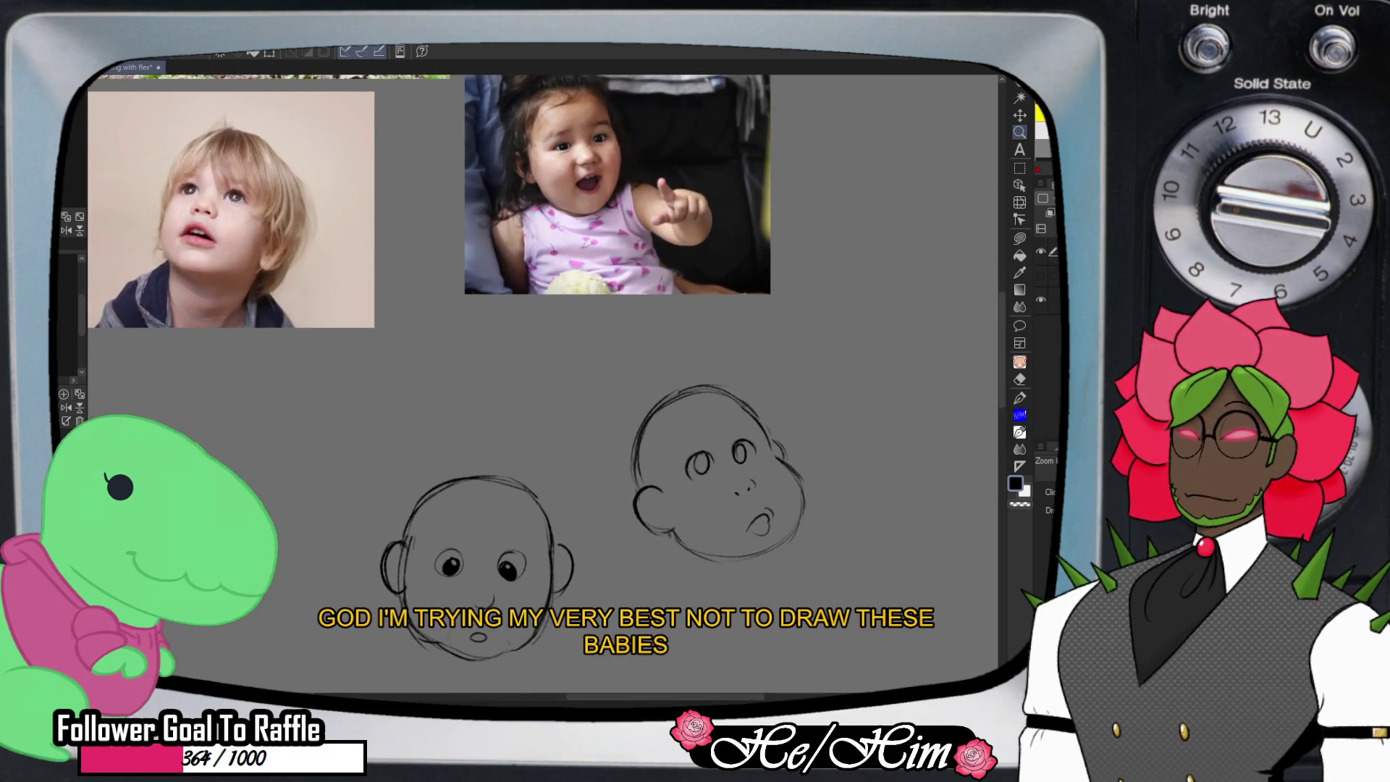
{"action": "scroll", "coordinate": [837, 411], "scroll_direction": "down", "scroll_amount": 1}
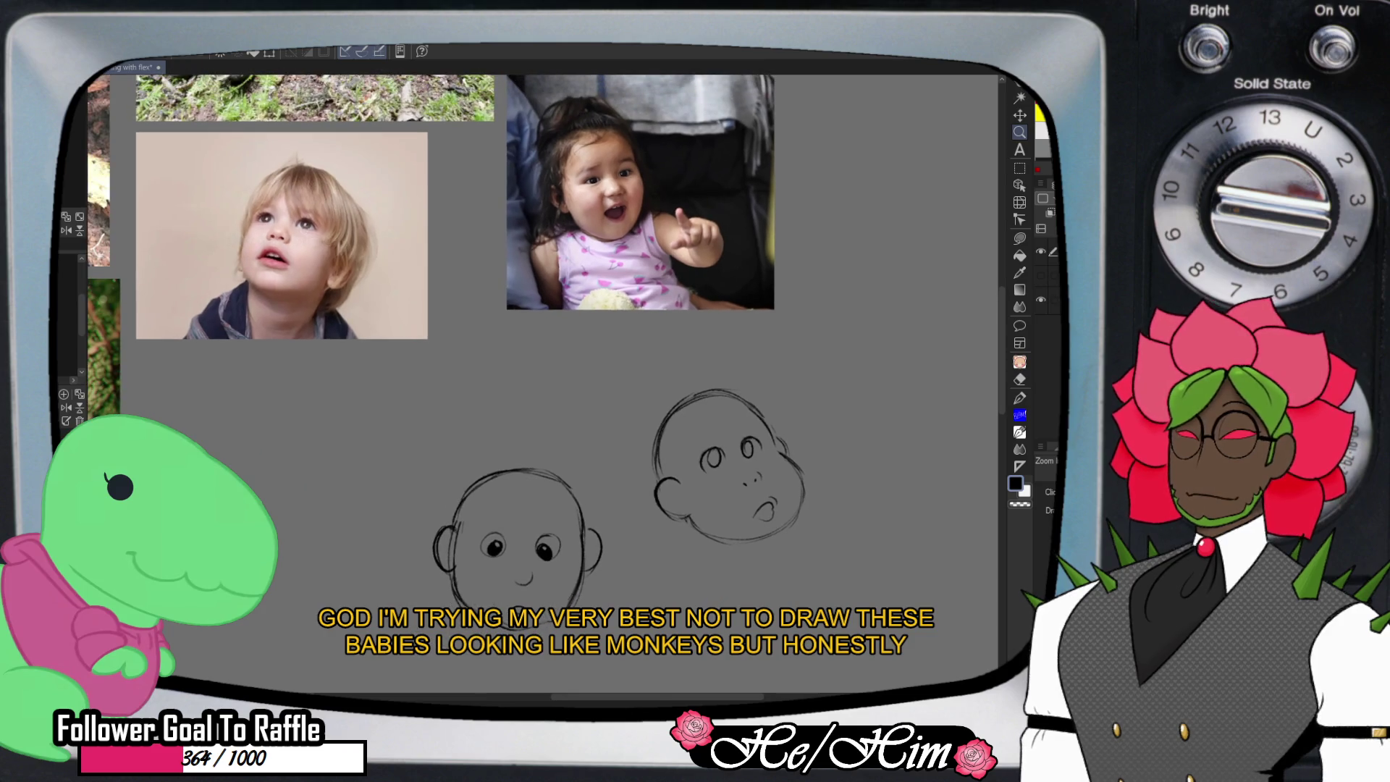
{"action": "key", "text": "p"}
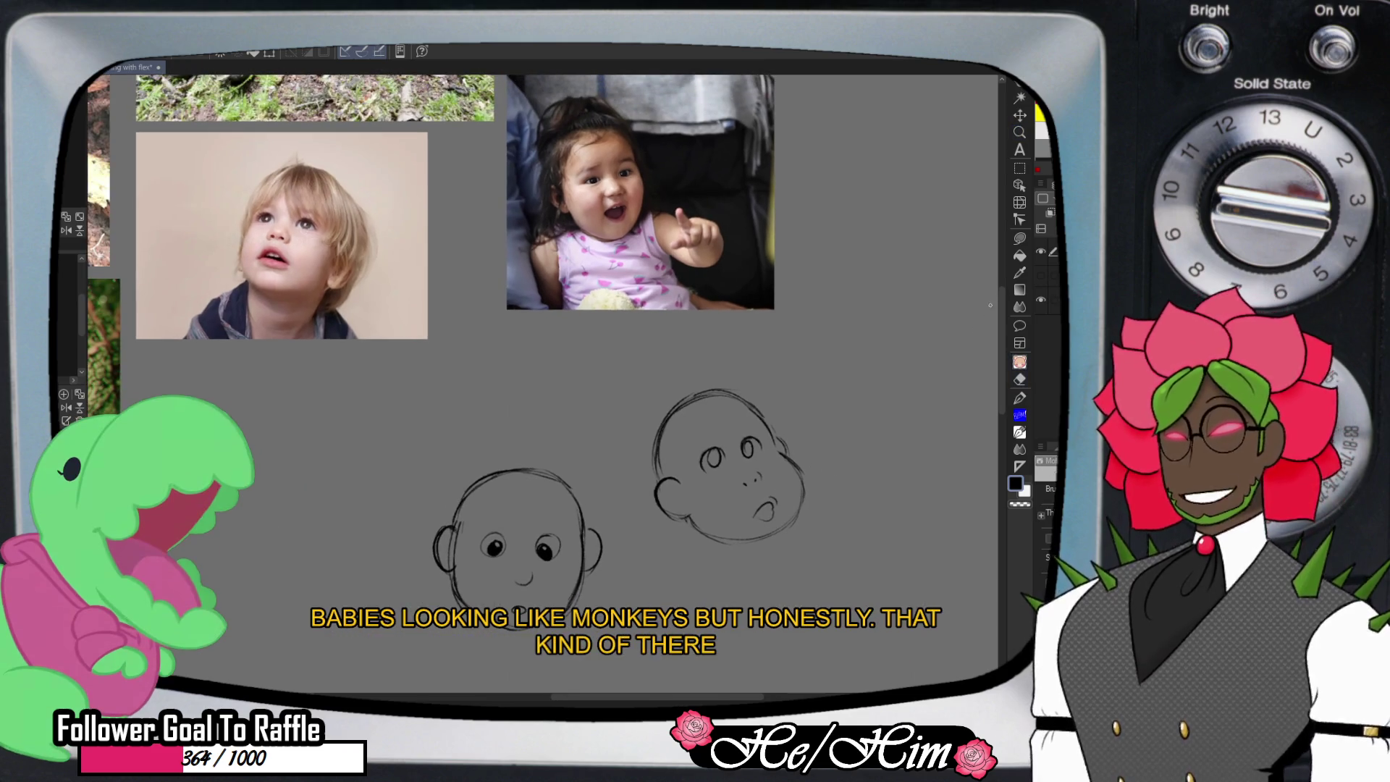
{"action": "scroll", "coordinate": [989, 305], "scroll_direction": "down", "scroll_amount": 4}
{"action": "scroll", "coordinate": [990, 305], "scroll_direction": "left", "scroll_amount": 5}
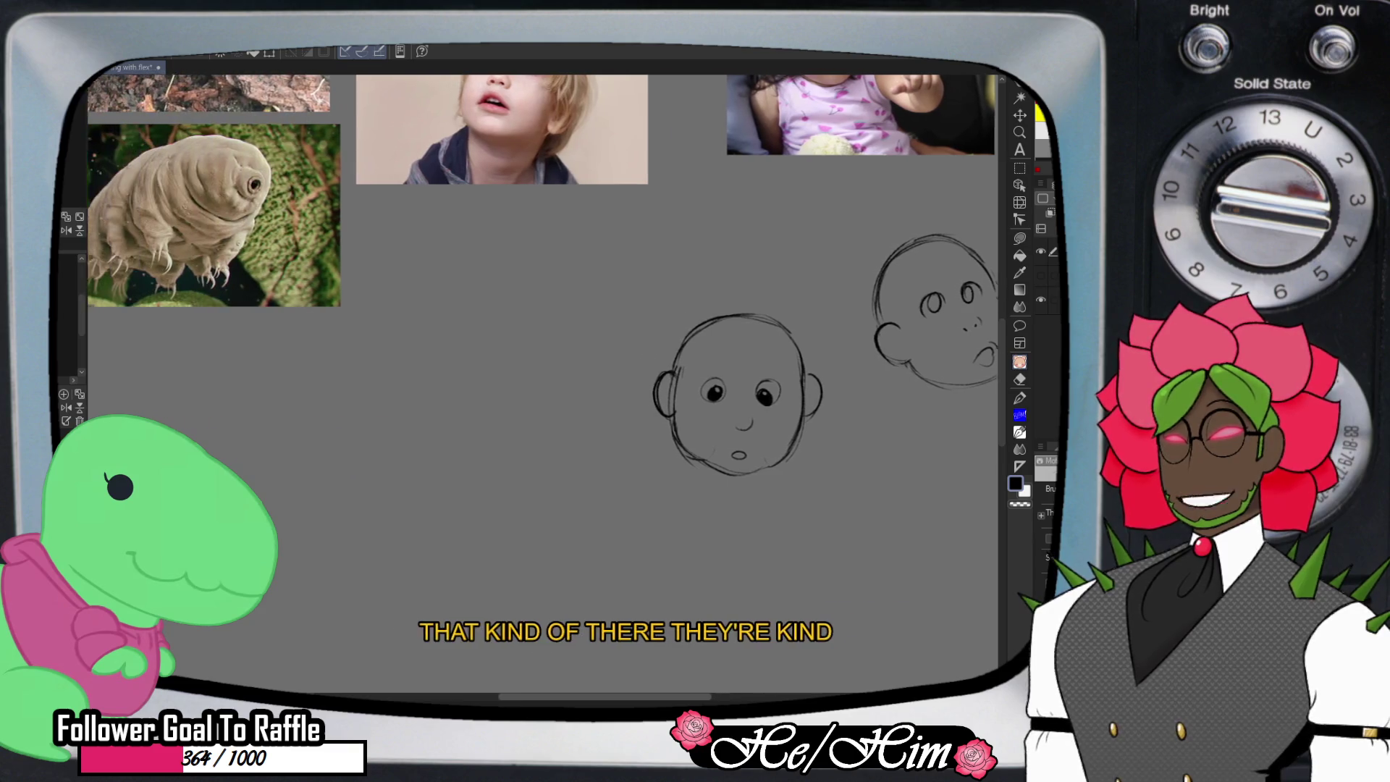
{"action": "scroll", "coordinate": [474, 343], "scroll_direction": "left", "scroll_amount": 1}
{"action": "mouse_move", "coordinate": [553, 349]}
{"action": "left_mouse_down"}
{"action": "mouse_move", "coordinate": [499, 304]}
{"action": "mouse_move", "coordinate": [444, 327]}
{"action": "left_mouse_up"}
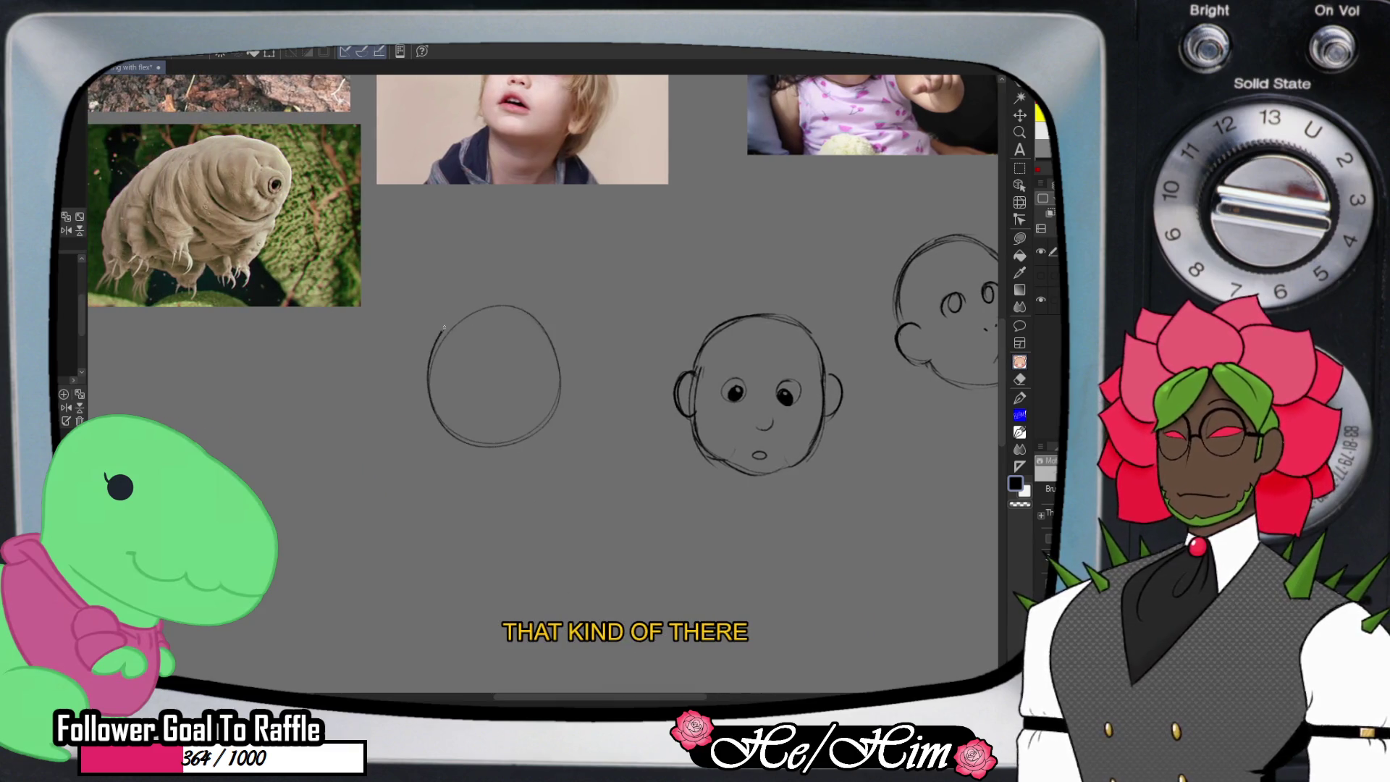
{"action": "key", "text": "e"}
{"action": "mouse_move", "coordinate": [550, 345]}
{"action": "left_mouse_down"}
{"action": "mouse_move", "coordinate": [560, 398]}
{"action": "mouse_move", "coordinate": [449, 434]}
{"action": "mouse_move", "coordinate": [428, 368]}
{"action": "left_mouse_up"}
{"action": "key", "text": "p"}
{"action": "mouse_move", "coordinate": [565, 367]}
{"action": "left_mouse_down"}
{"action": "mouse_move", "coordinate": [574, 404]}
{"action": "mouse_move", "coordinate": [559, 440]}
{"action": "left_mouse_up"}
{"action": "mouse_move", "coordinate": [442, 370]}
{"action": "left_mouse_down"}
{"action": "mouse_move", "coordinate": [435, 406]}
{"action": "mouse_move", "coordinate": [543, 443]}
{"action": "left_mouse_up"}
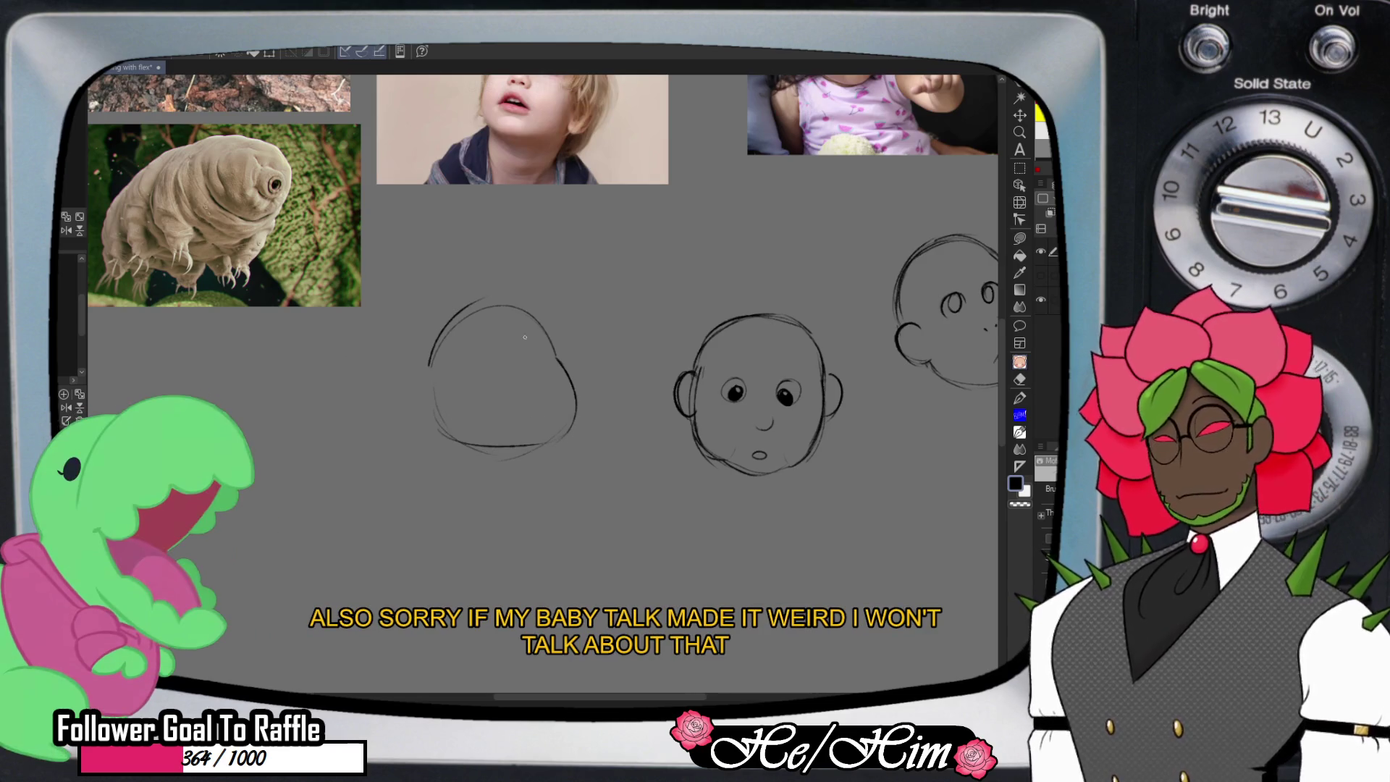
- Add an ear, trim the top arc, touch up the upper-right edge, and draw the first eye
{"action": "left_click_drag", "start_coordinate": [411, 397], "coordinate": [432, 405]}
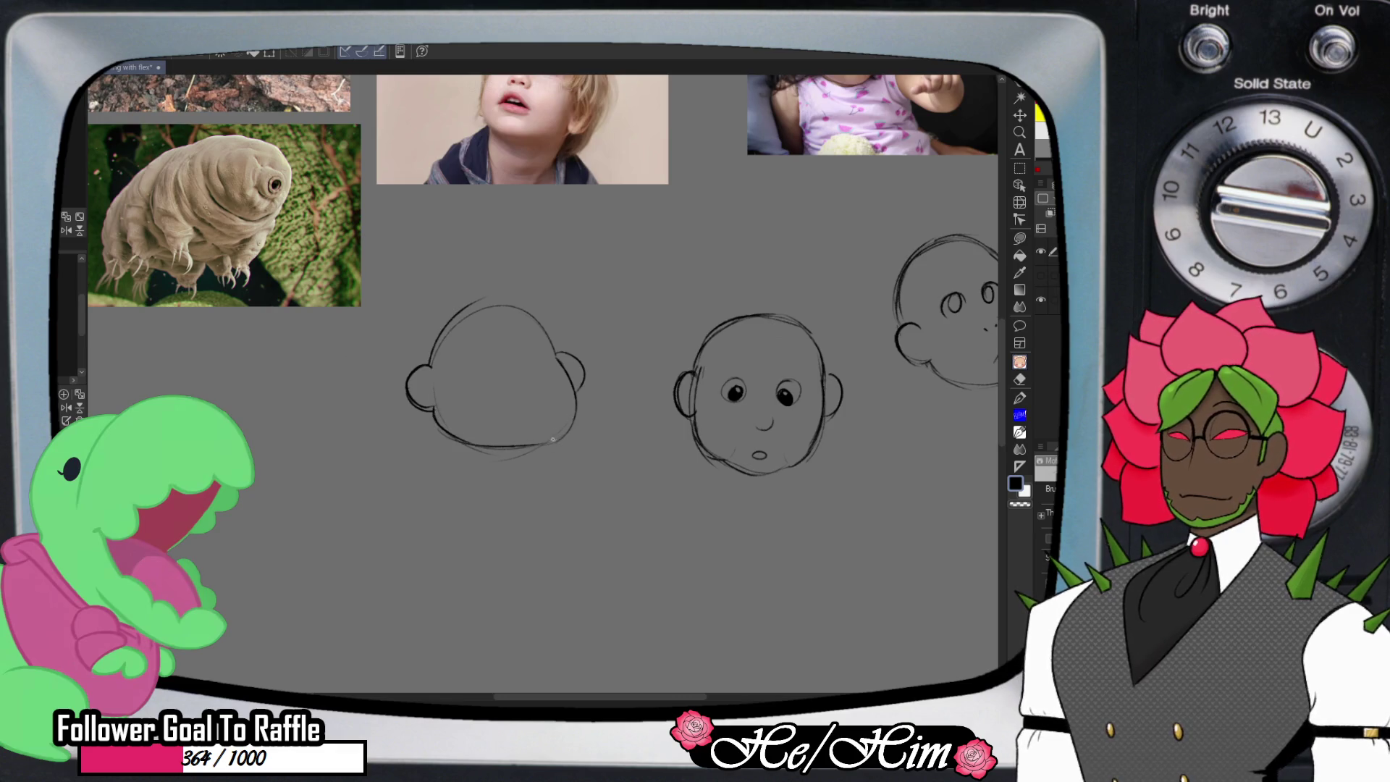
{"action": "key", "text": "e"}
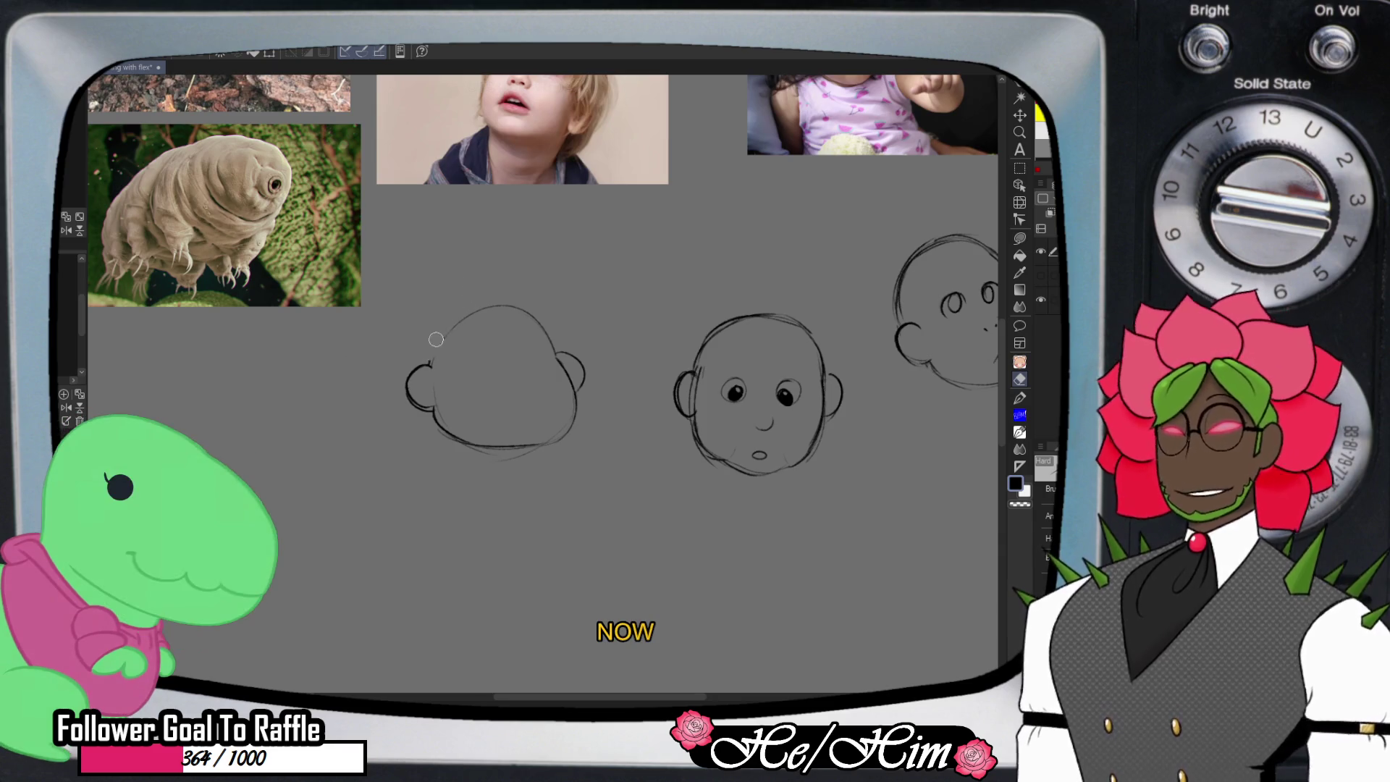
{"action": "mouse_move", "coordinate": [444, 336]}
{"action": "left_mouse_down"}
{"action": "mouse_move", "coordinate": [514, 310]}
{"action": "mouse_move", "coordinate": [552, 343]}
{"action": "mouse_move", "coordinate": [541, 322]}
{"action": "mouse_move", "coordinate": [472, 312]}
{"action": "mouse_move", "coordinate": [434, 343]}
{"action": "left_mouse_up"}
{"action": "key", "text": "p"}
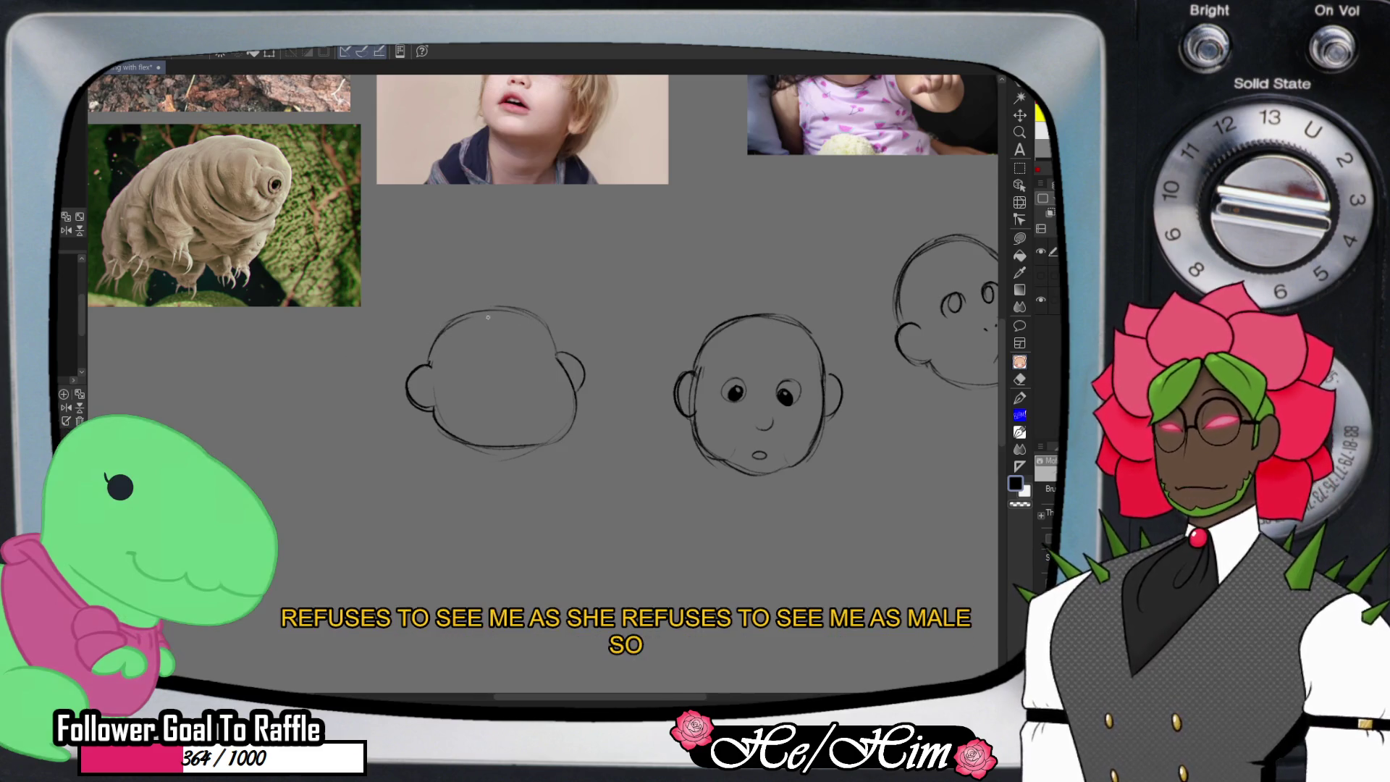
{"action": "left_click_drag", "start_coordinate": [538, 321], "coordinate": [555, 346]}
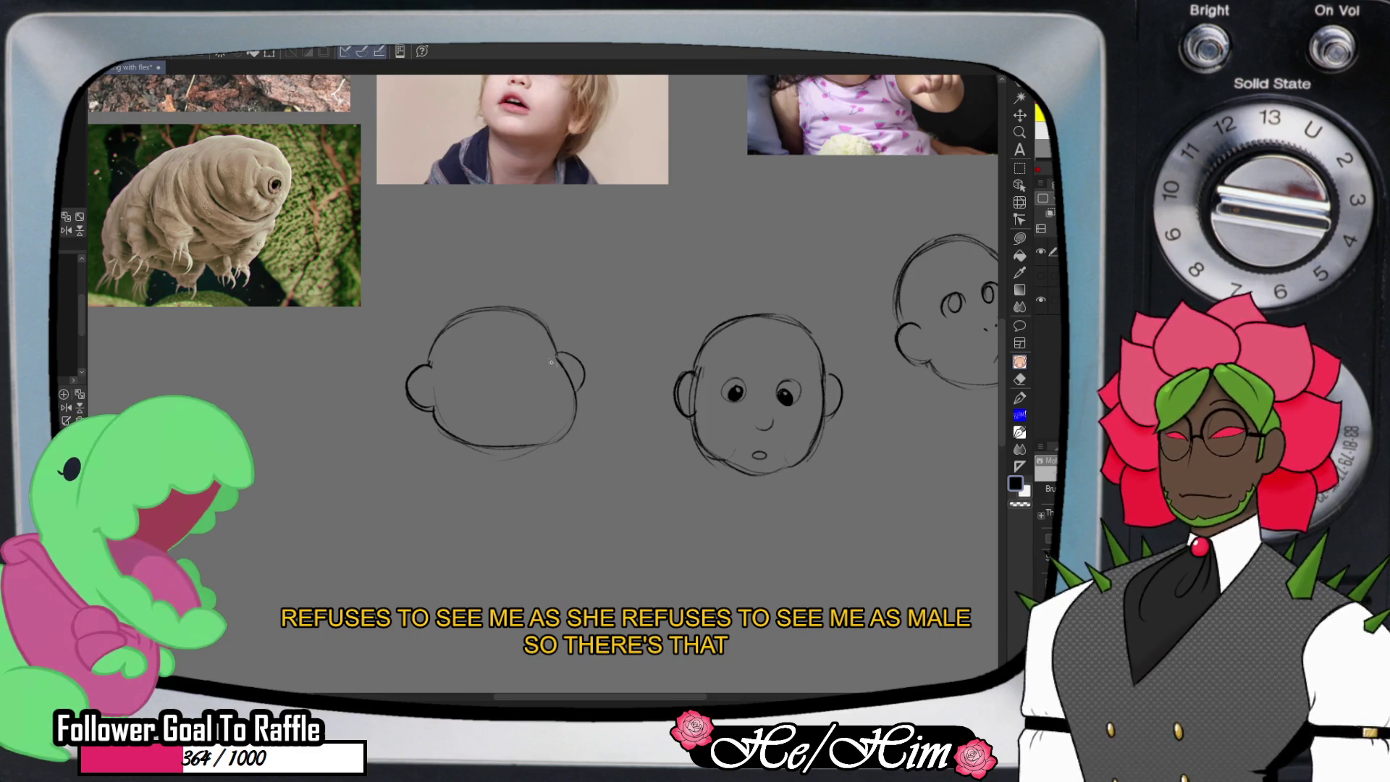
{"action": "key", "text": "e"}
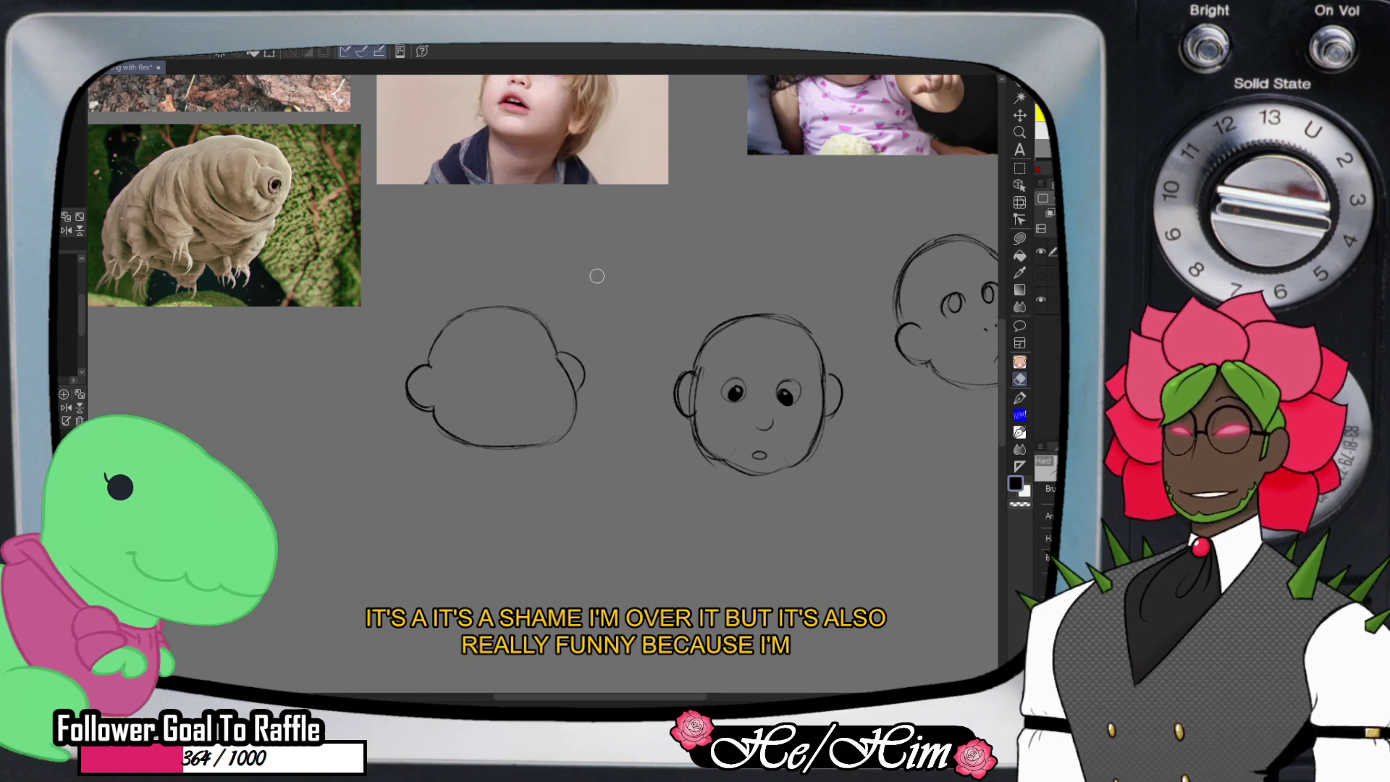
{"action": "key", "text": "p"}
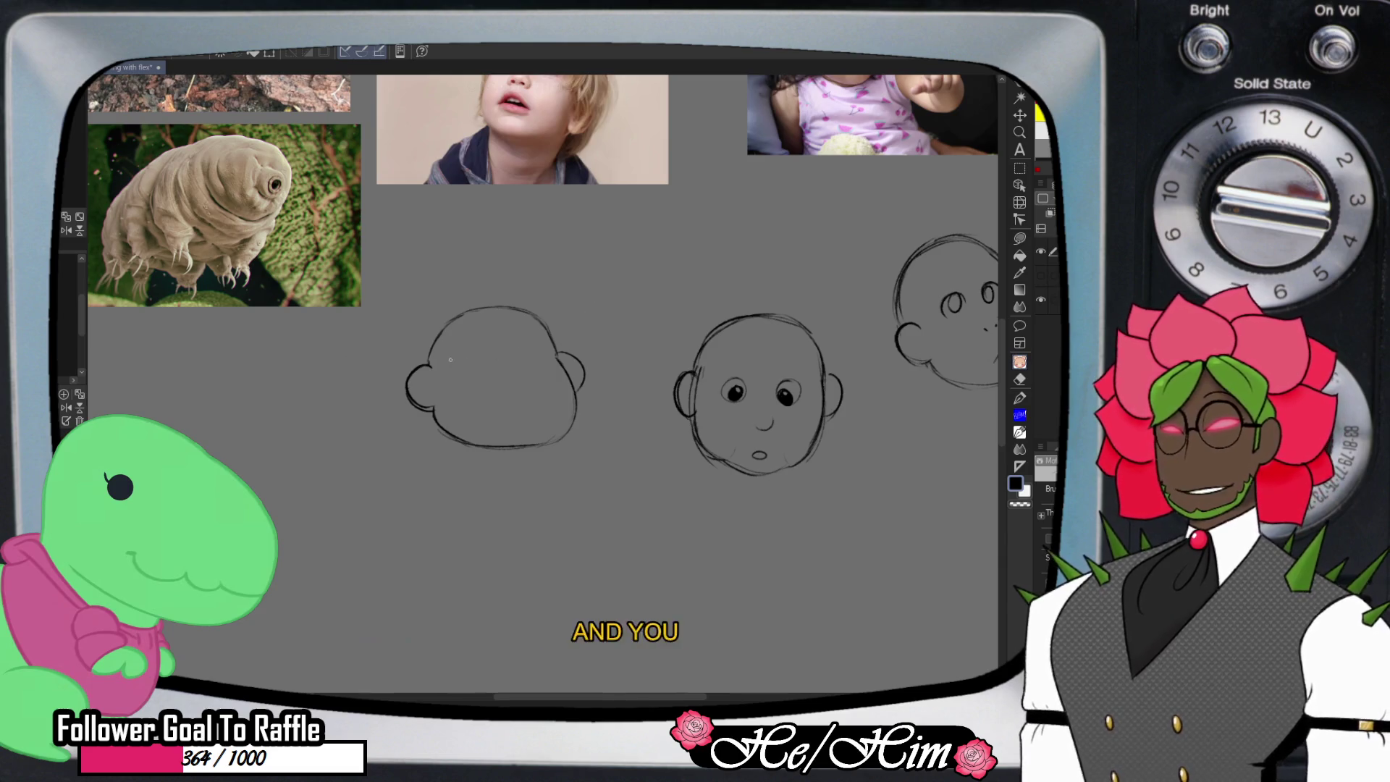
{"action": "key", "text": "e"}
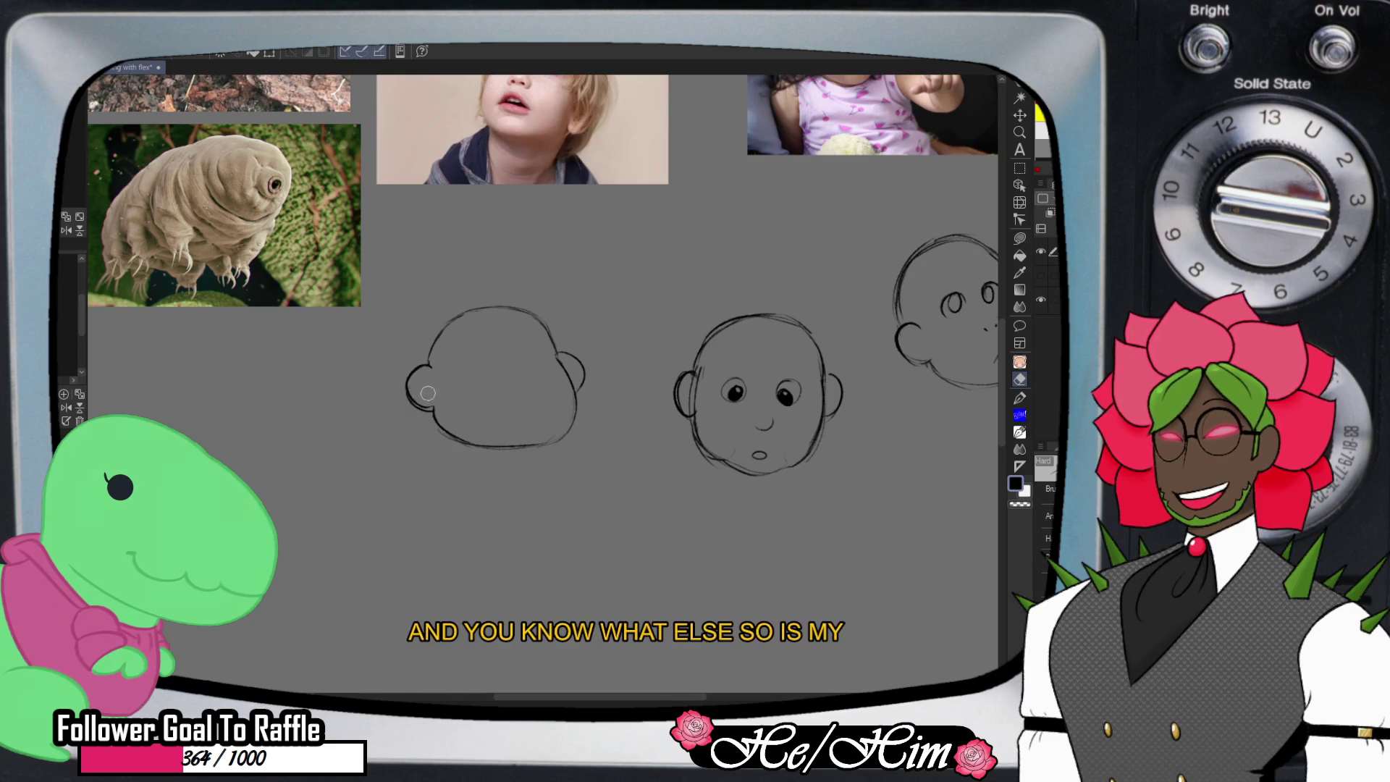
{"action": "key", "text": "b"}
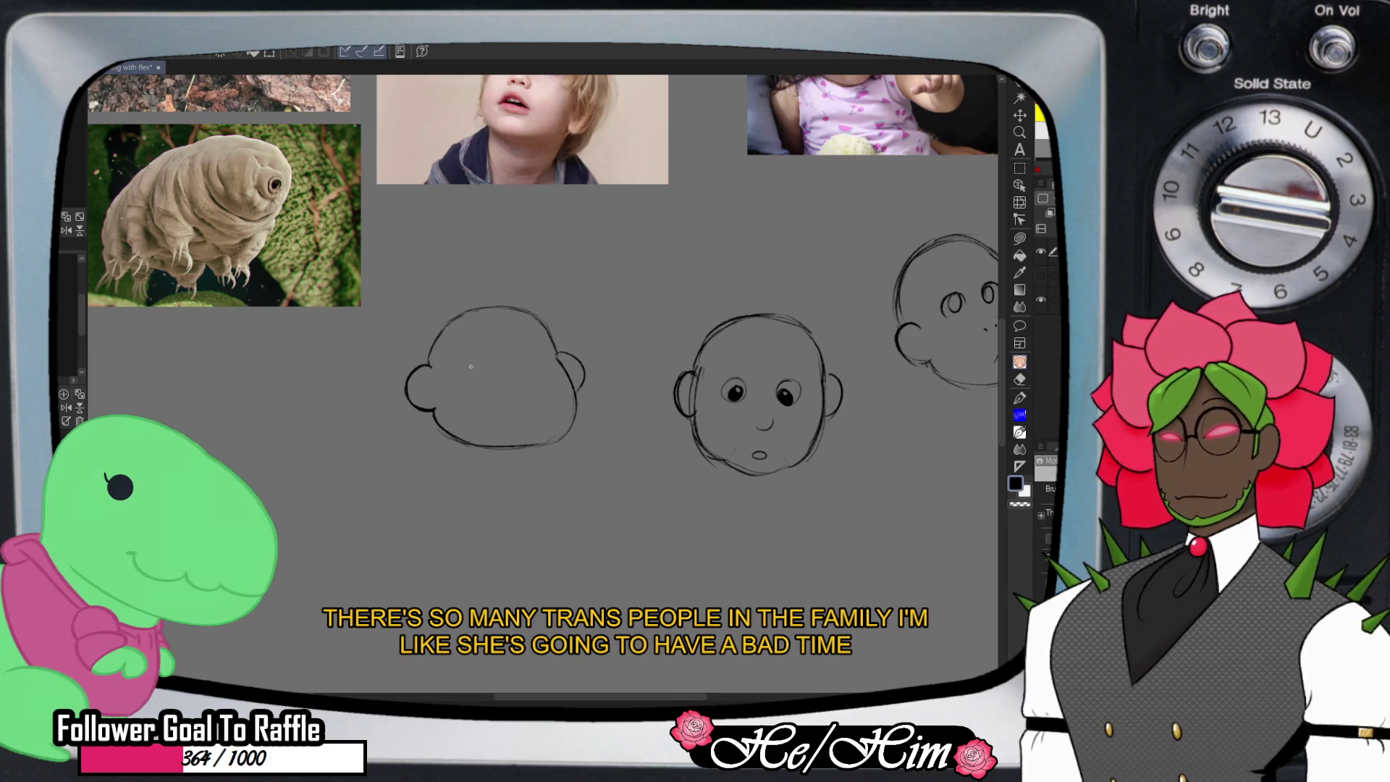
{"action": "left_click_drag", "start_coordinate": [469, 372], "coordinate": [532, 373]}
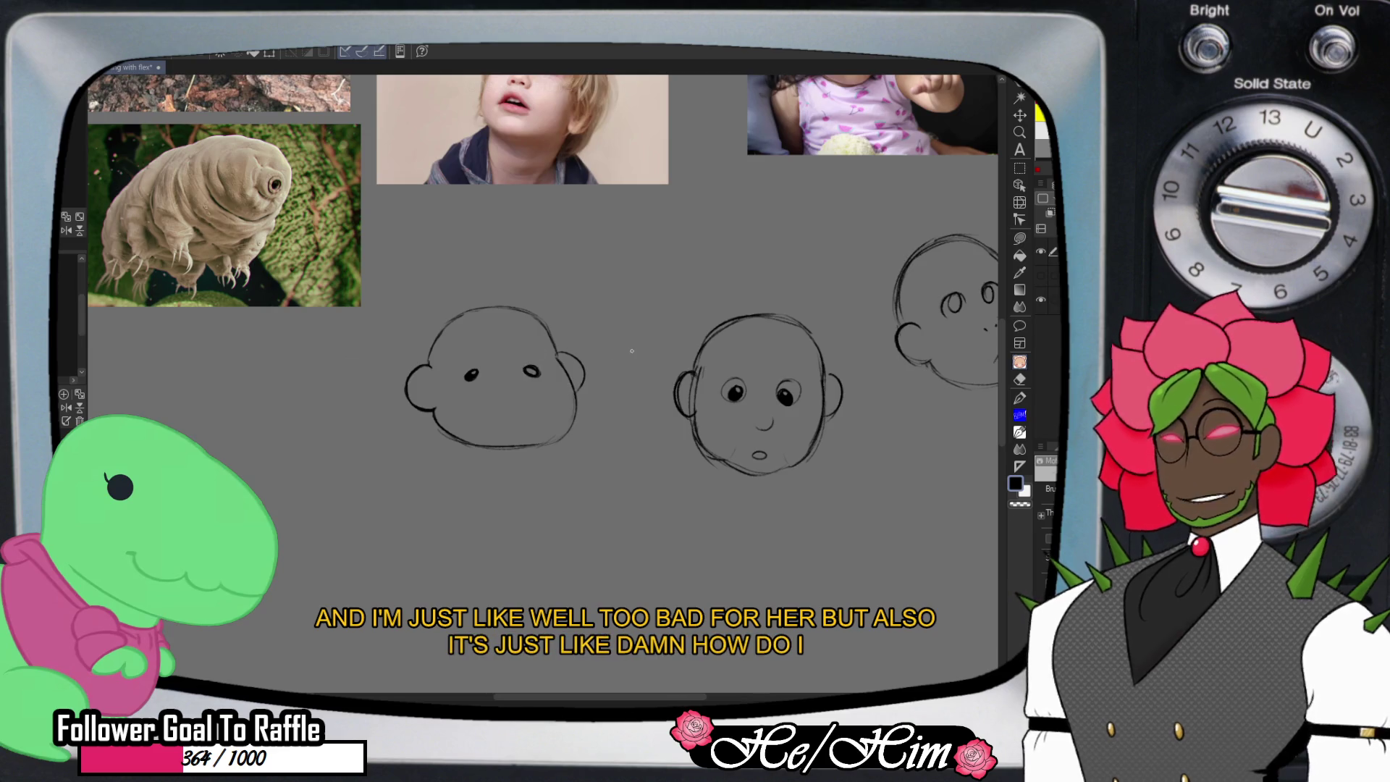
- Redraw the new head's right eye as a small oval and add a small nose
{"action": "key", "text": "ctrl+z"}
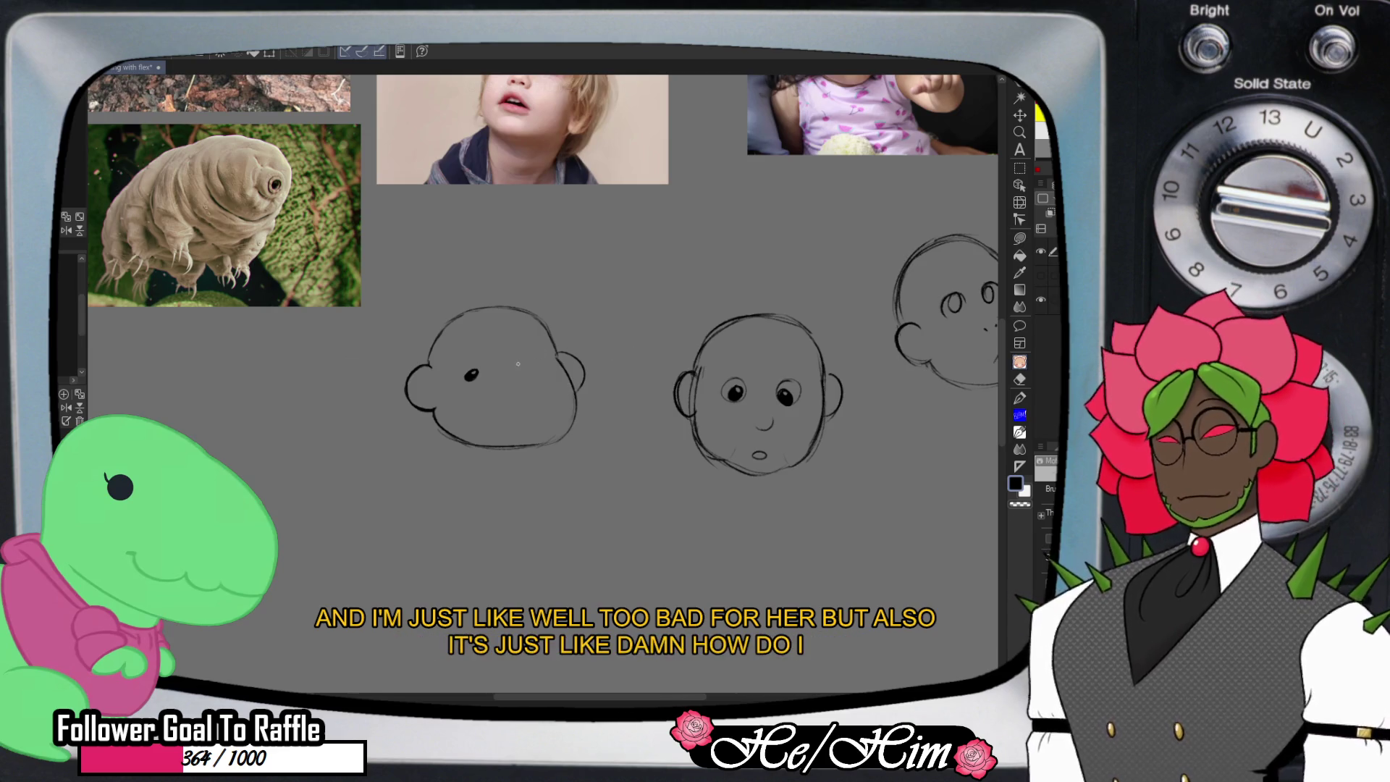
{"action": "left_click_drag", "start_coordinate": [534, 367], "coordinate": [534, 369]}
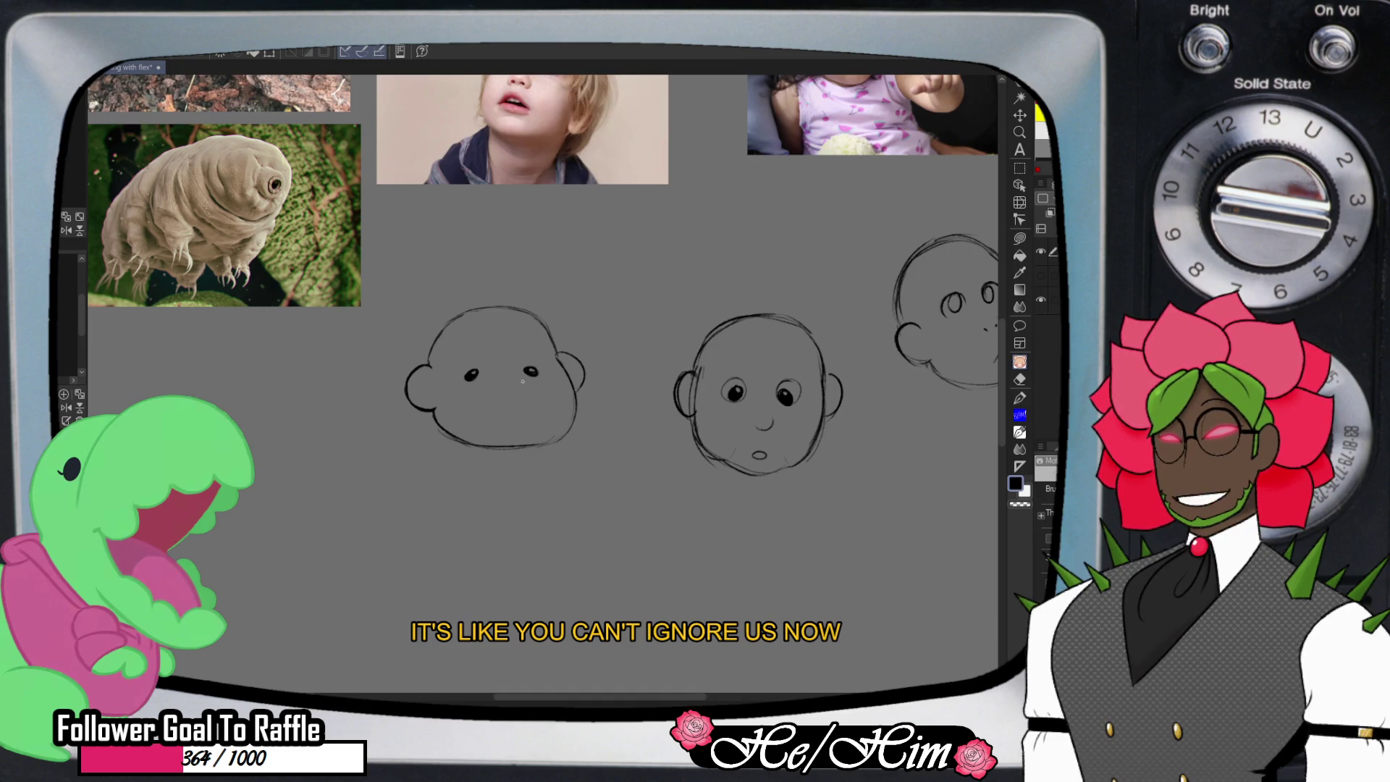
{"action": "left_click_drag", "start_coordinate": [527, 383], "coordinate": [528, 394]}
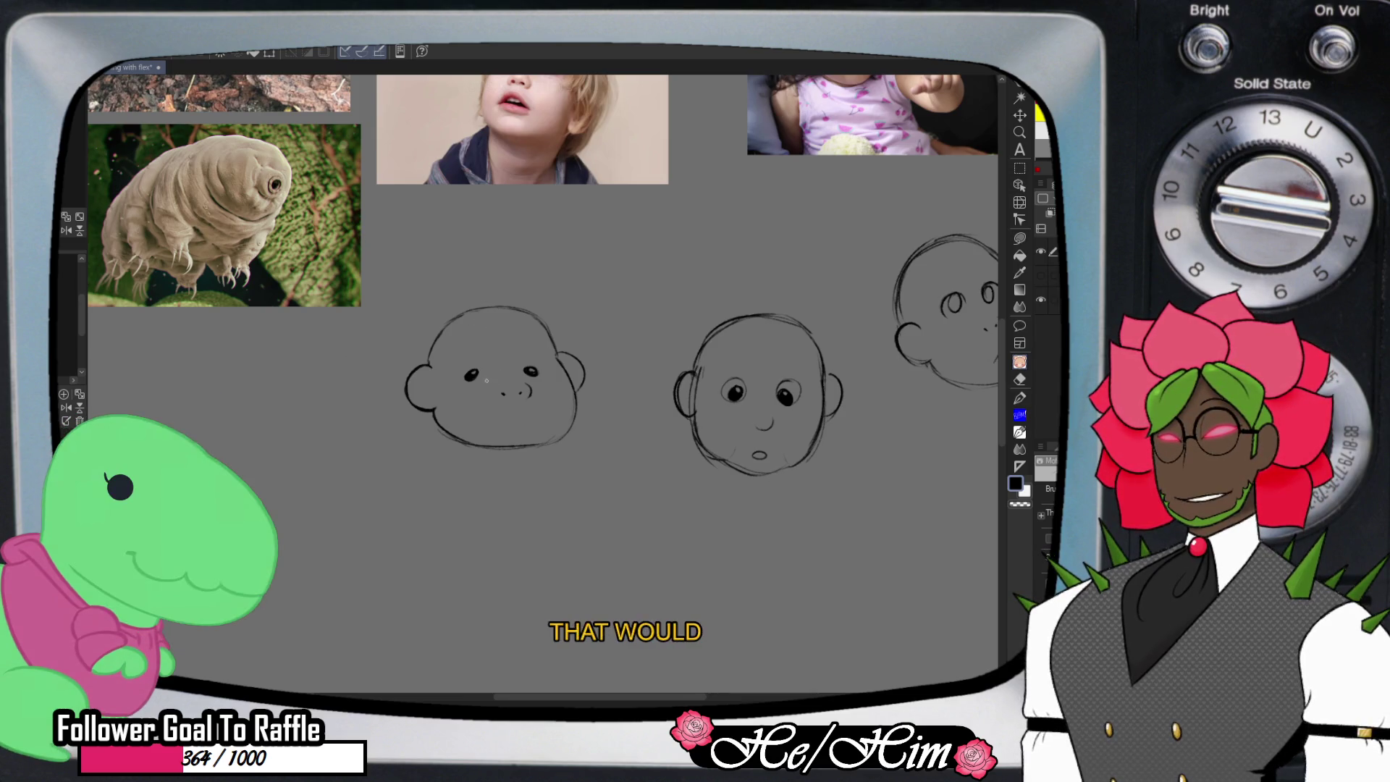
- Erase the new head's chin line and redraw it as a puffy curve
{"action": "key", "text": "e"}
{"action": "mouse_move", "coordinate": [494, 449]}
{"action": "left_mouse_down"}
{"action": "mouse_move", "coordinate": [505, 444]}
{"action": "mouse_move", "coordinate": [440, 428]}
{"action": "left_mouse_up"}
{"action": "key", "text": "b"}
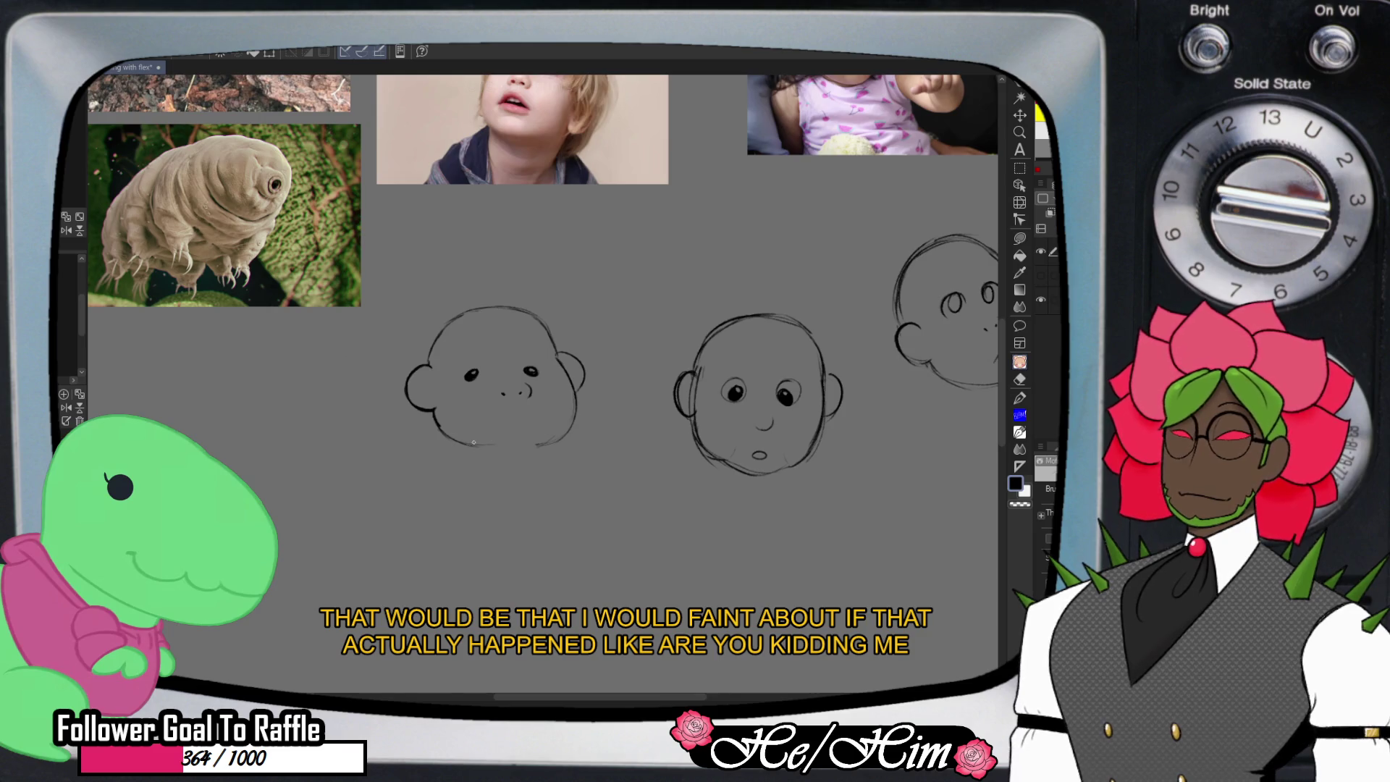
{"action": "left_click_drag", "start_coordinate": [477, 442], "coordinate": [505, 448]}
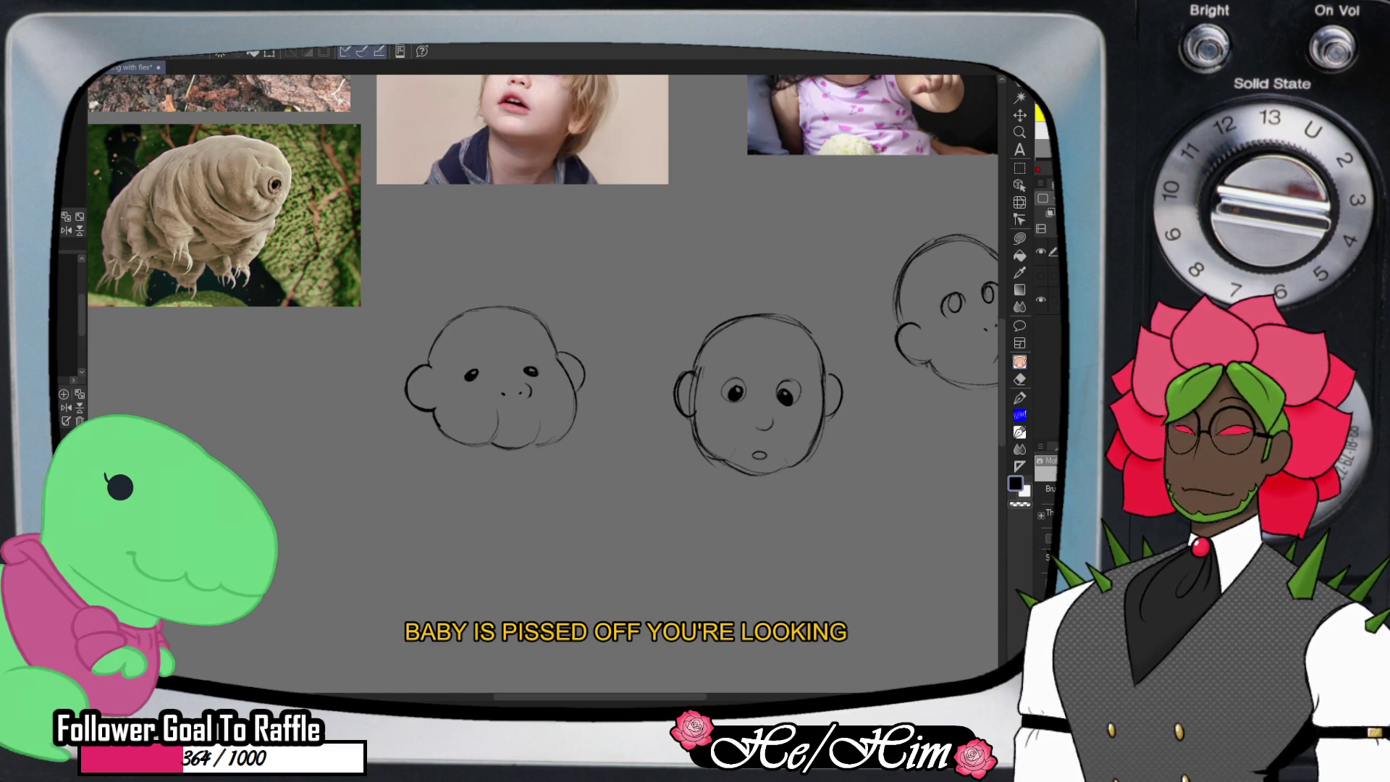
- Try a pasted baby reference photo, undo it, and bring the reference board into view
{"action": "key", "text": "ctrl+v"}
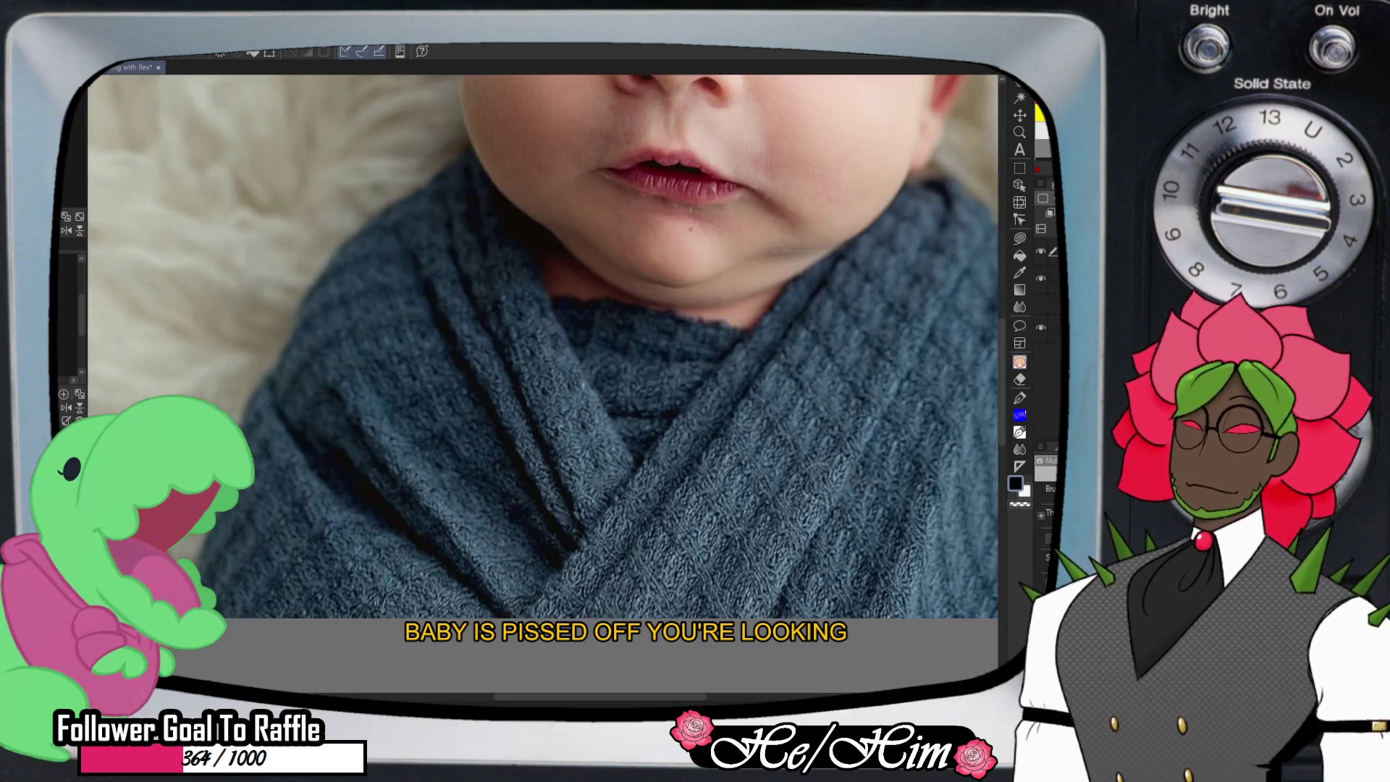
{"action": "mouse_move", "coordinate": [972, 106]}
{"action": "left_mouse_down"}
{"action": "mouse_move", "coordinate": [812, 377]}
{"action": "mouse_move", "coordinate": [827, 461]}
{"action": "left_mouse_up"}
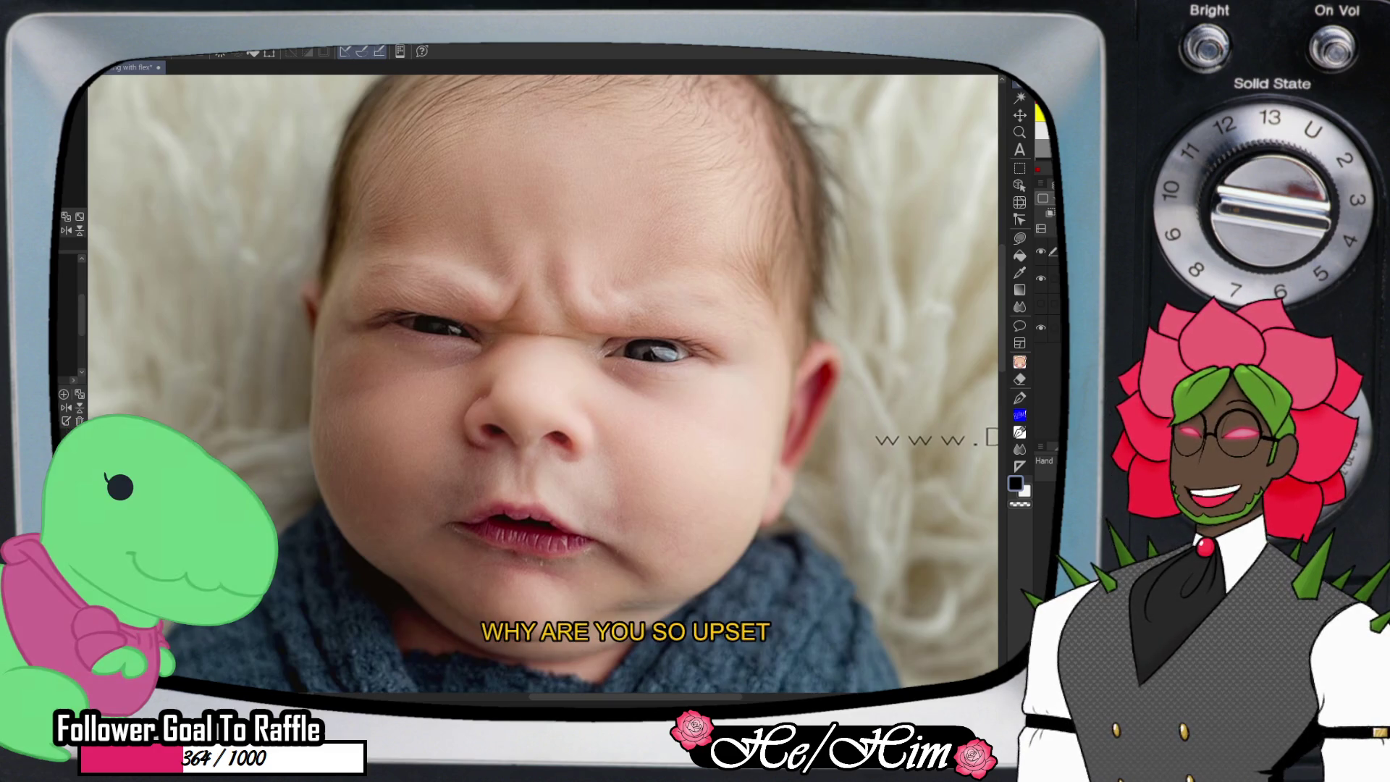
{"action": "key", "text": "ctrl+z"}
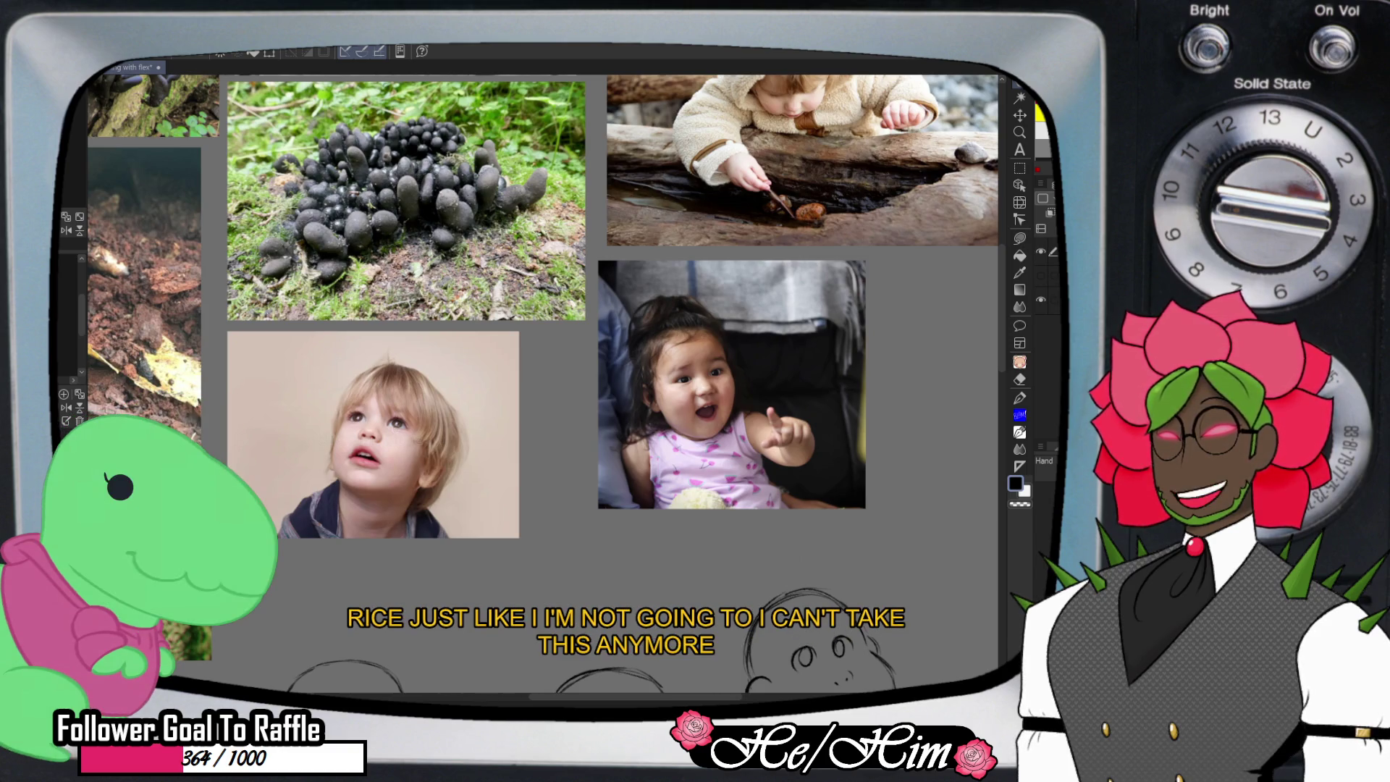
{"action": "scroll", "coordinate": [543, 362], "scroll_direction": "down", "scroll_amount": 5}
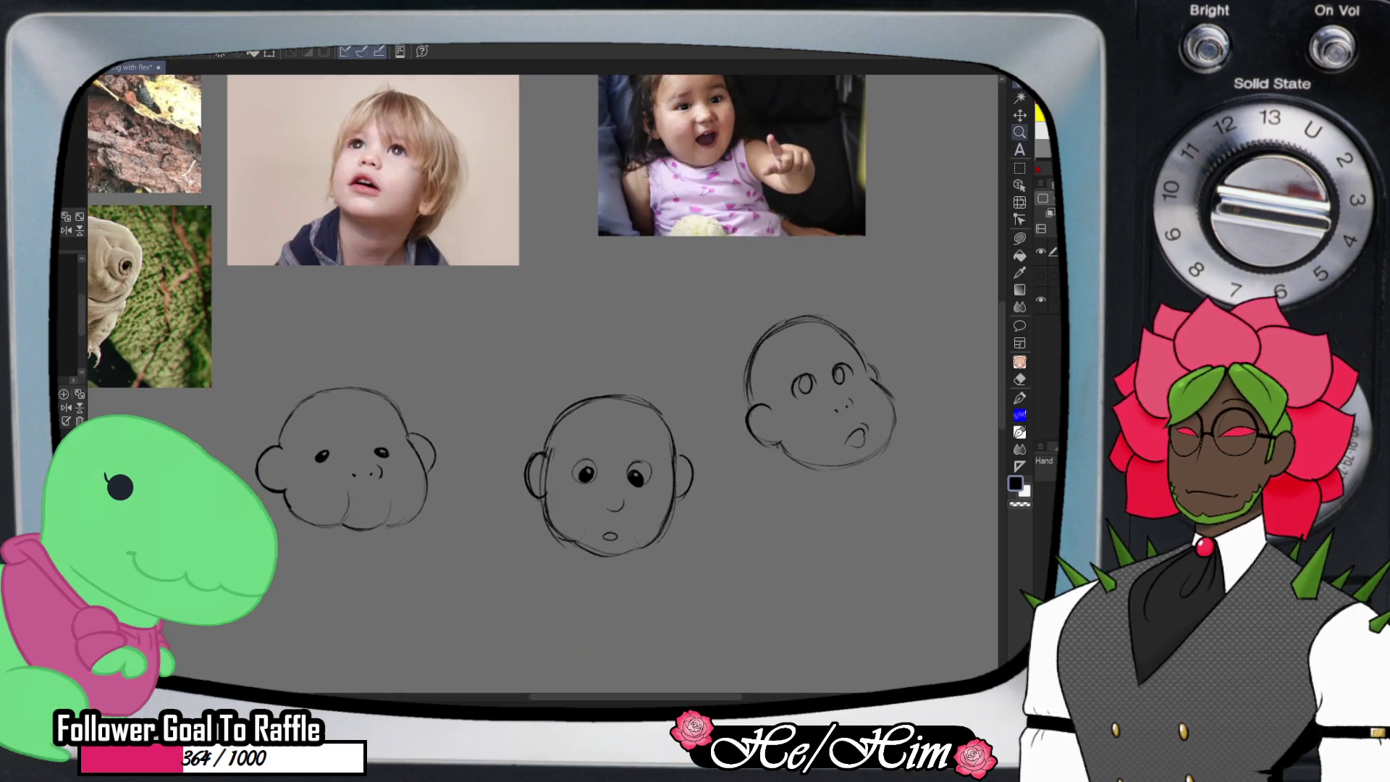
- Draw a small pouting mouth under the left baby's nose and firm up its chin line
{"action": "scroll", "coordinate": [357, 491], "scroll_direction": "up", "scroll_amount": 2}
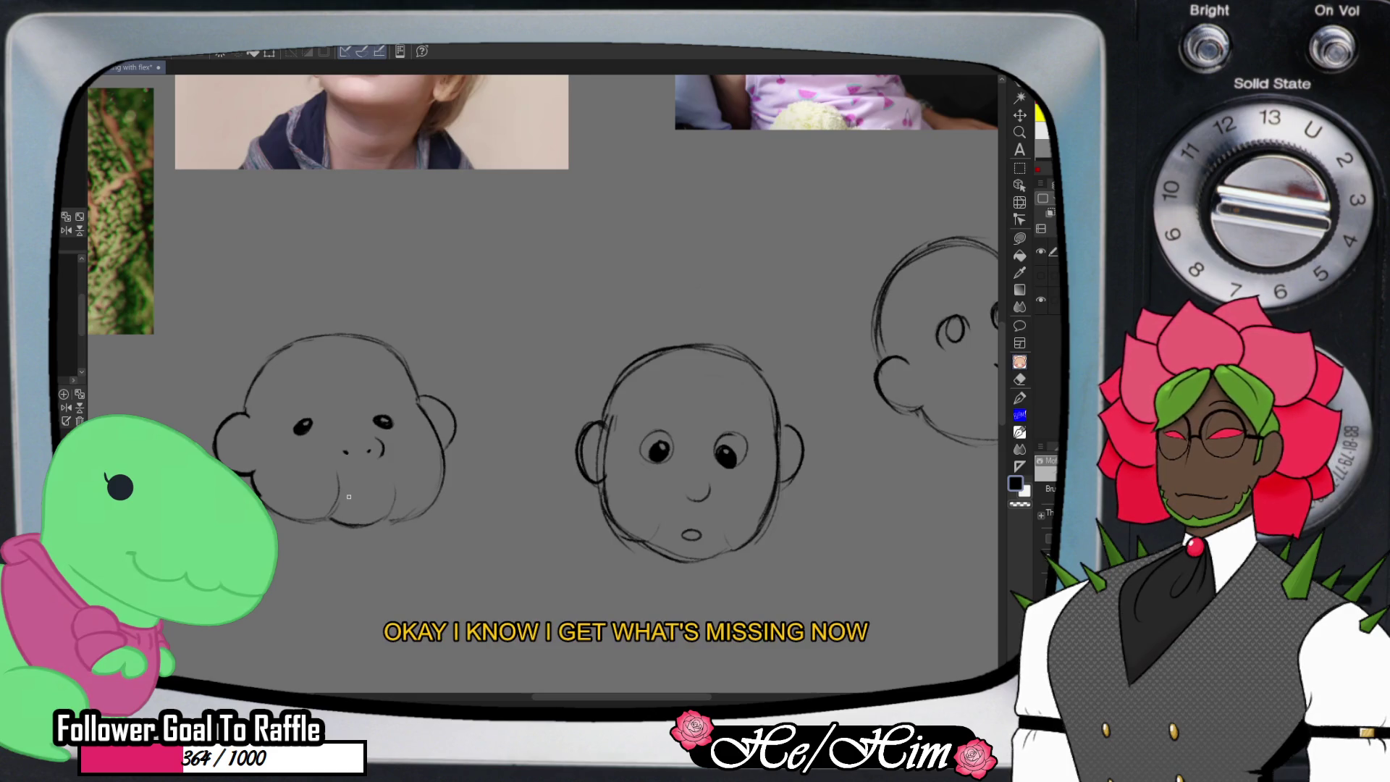
{"action": "left_click_drag", "start_coordinate": [348, 499], "coordinate": [373, 498]}
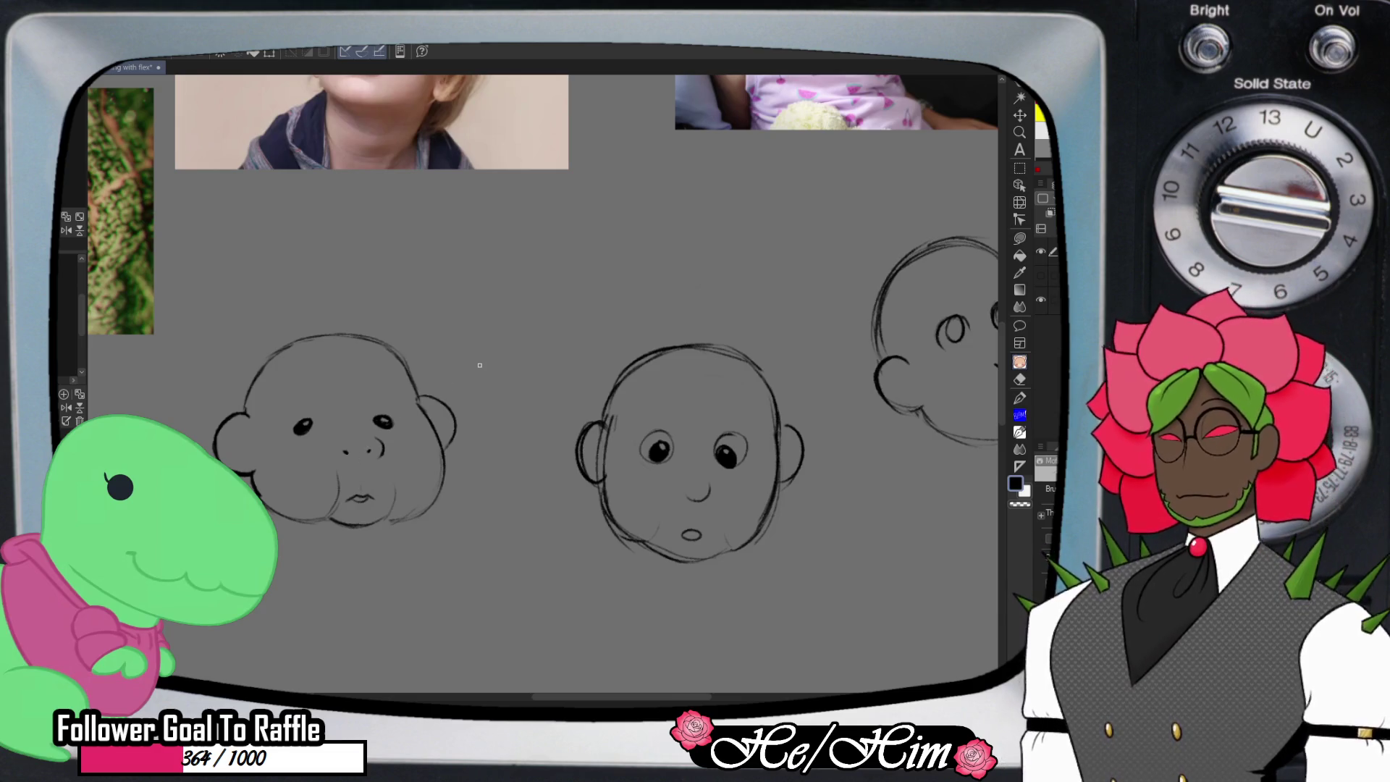
{"action": "key", "text": "e"}
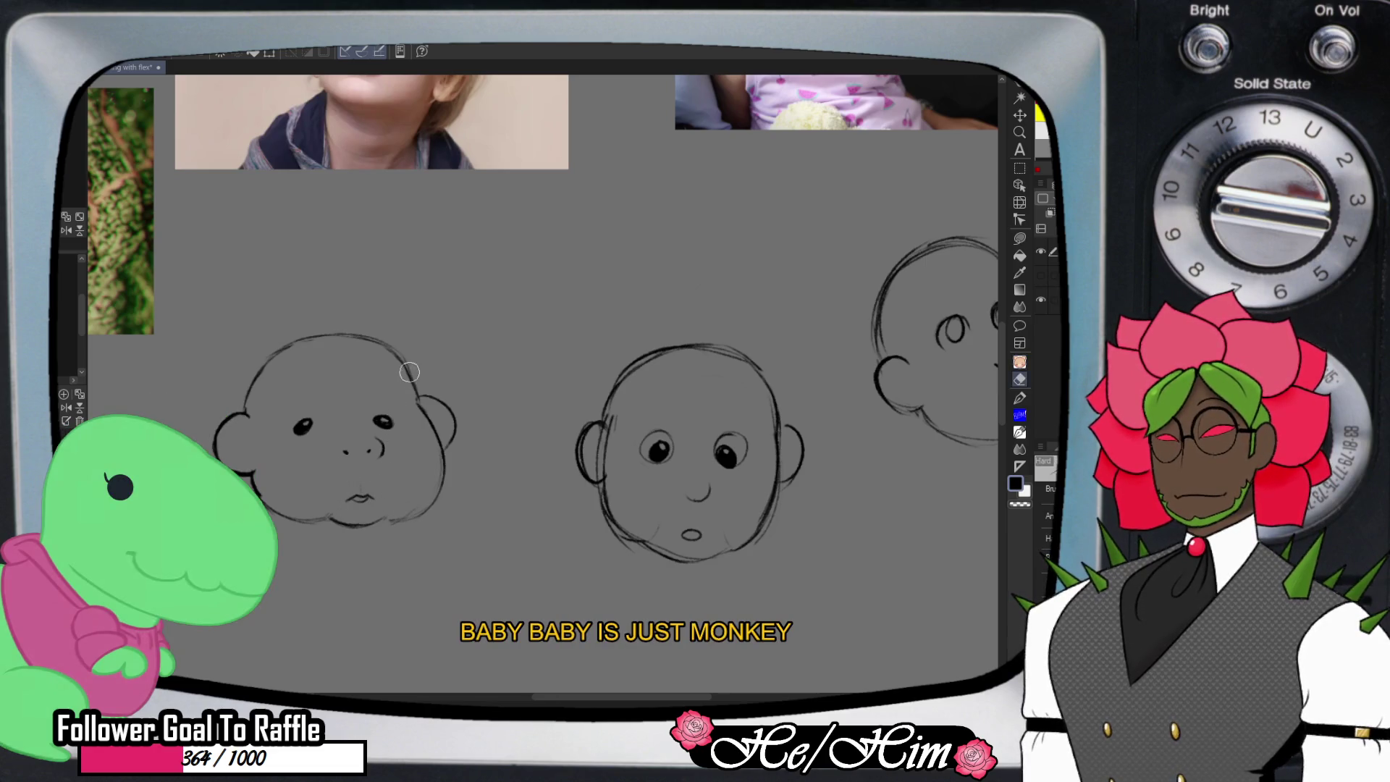
{"action": "key", "text": "p"}
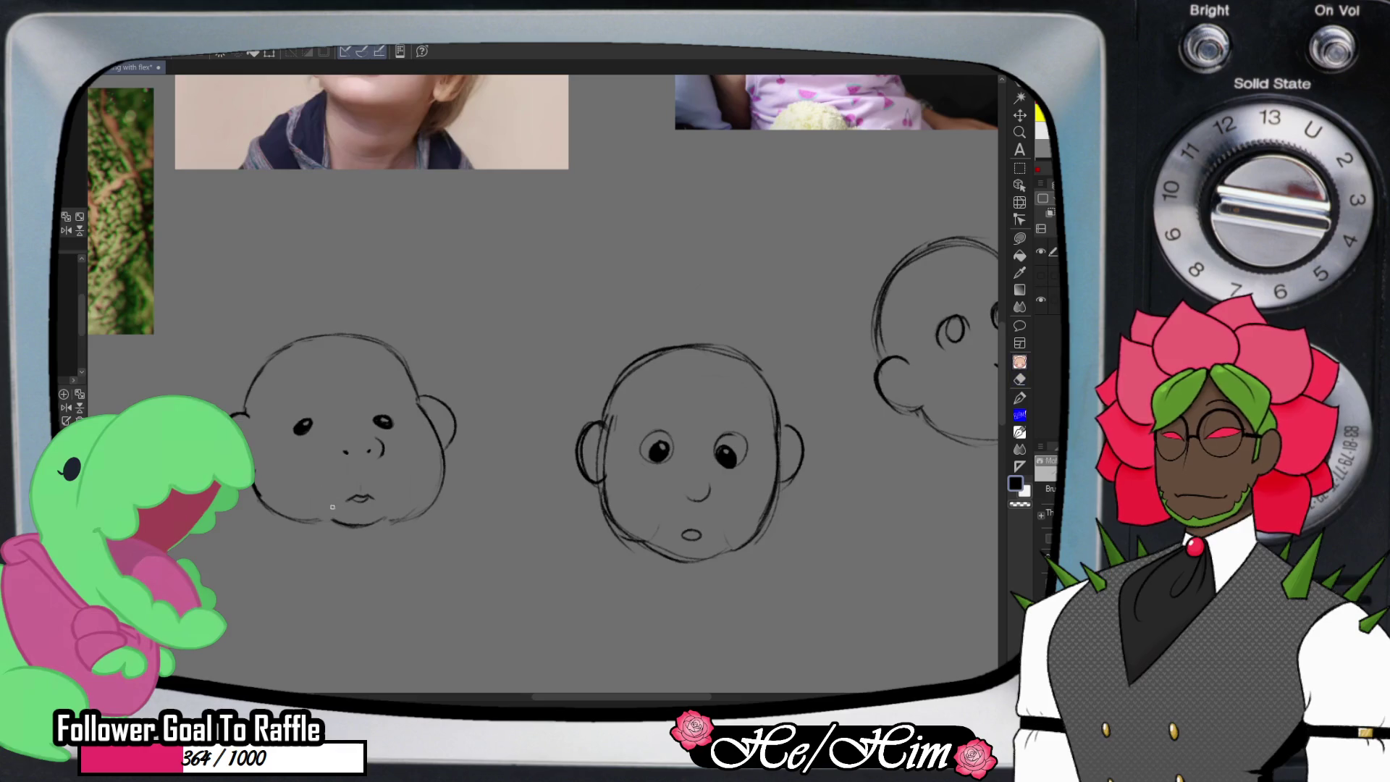
{"action": "left_click_drag", "start_coordinate": [290, 519], "coordinate": [397, 519]}
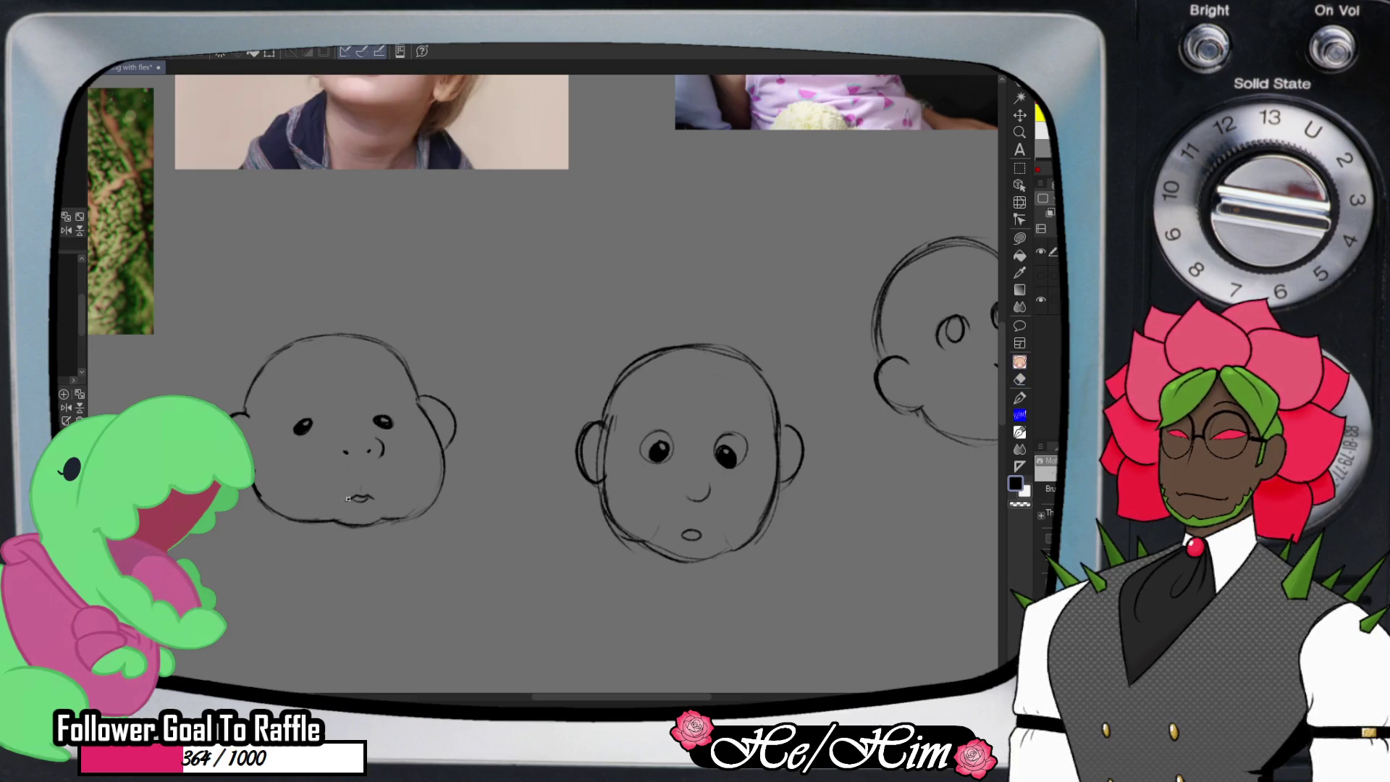
{"action": "mouse_move", "coordinate": [341, 500]}
{"action": "left_mouse_down"}
{"action": "mouse_move", "coordinate": [371, 497]}
{"action": "mouse_move", "coordinate": [345, 488]}
{"action": "mouse_move", "coordinate": [372, 453]}
{"action": "mouse_move", "coordinate": [382, 503]}
{"action": "left_mouse_up"}
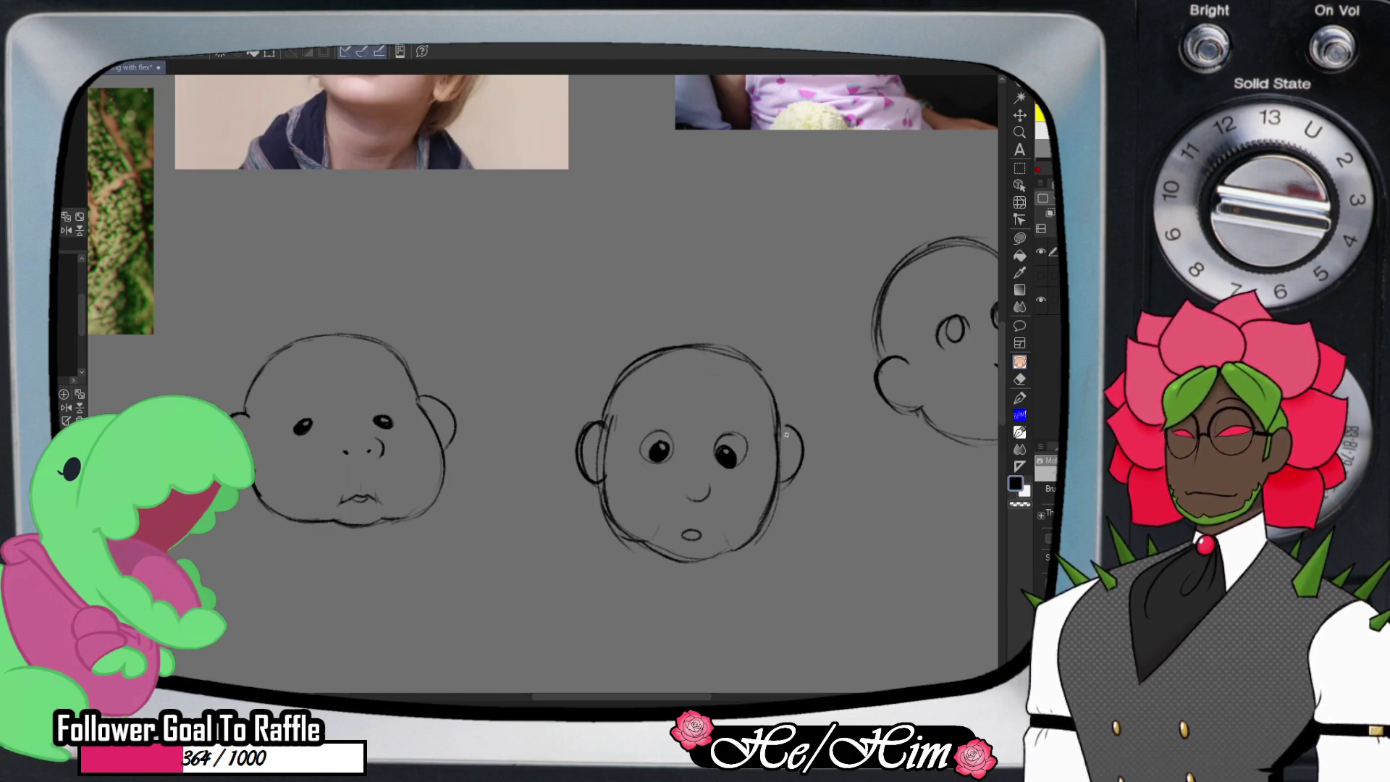
{"action": "left_click_drag", "start_coordinate": [294, 421], "coordinate": [307, 439]}
{"action": "key", "text": "ctrl+z"}
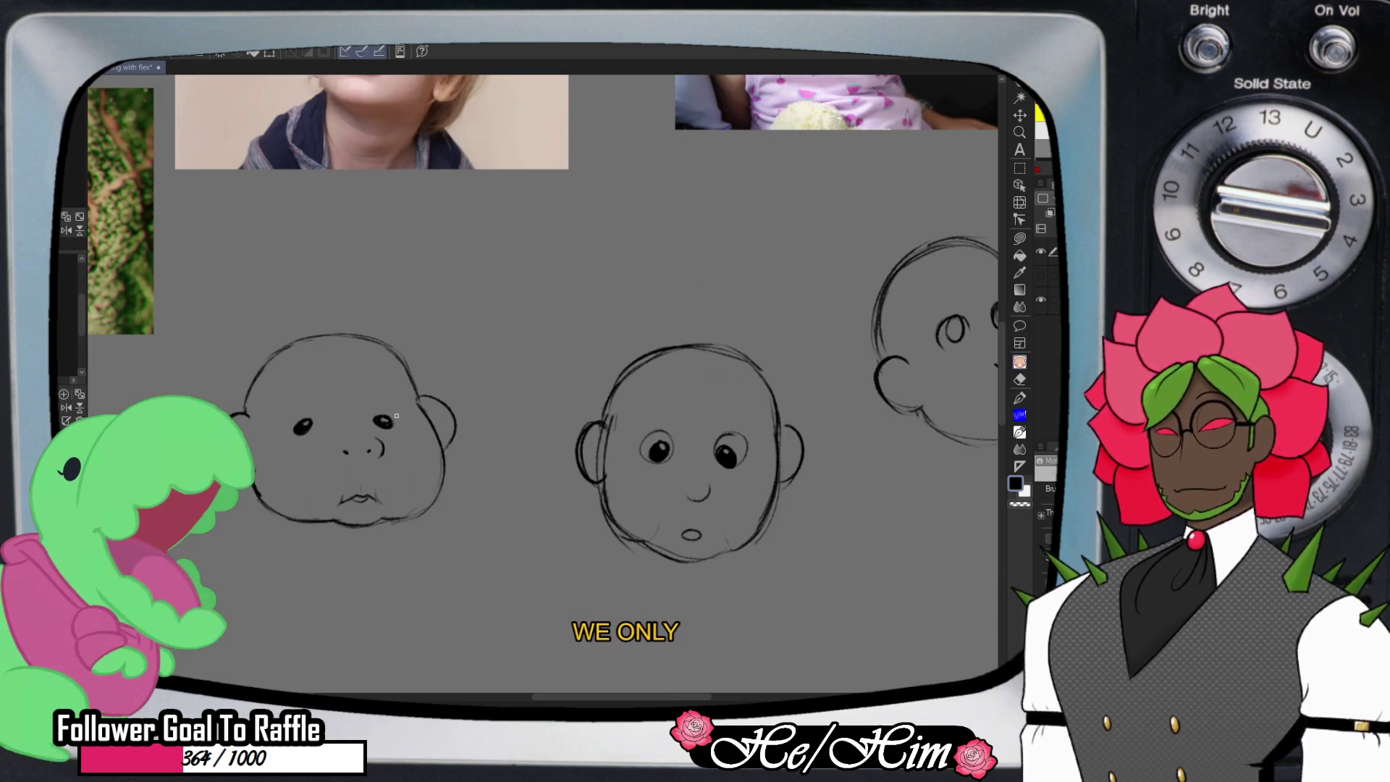
- Sketch a bowl-cut hairline with strands across the first baby head's forehead
{"action": "left_click", "coordinate": [1019, 132]}
{"action": "scroll", "coordinate": [789, 337], "scroll_direction": "down", "scroll_amount": 3}
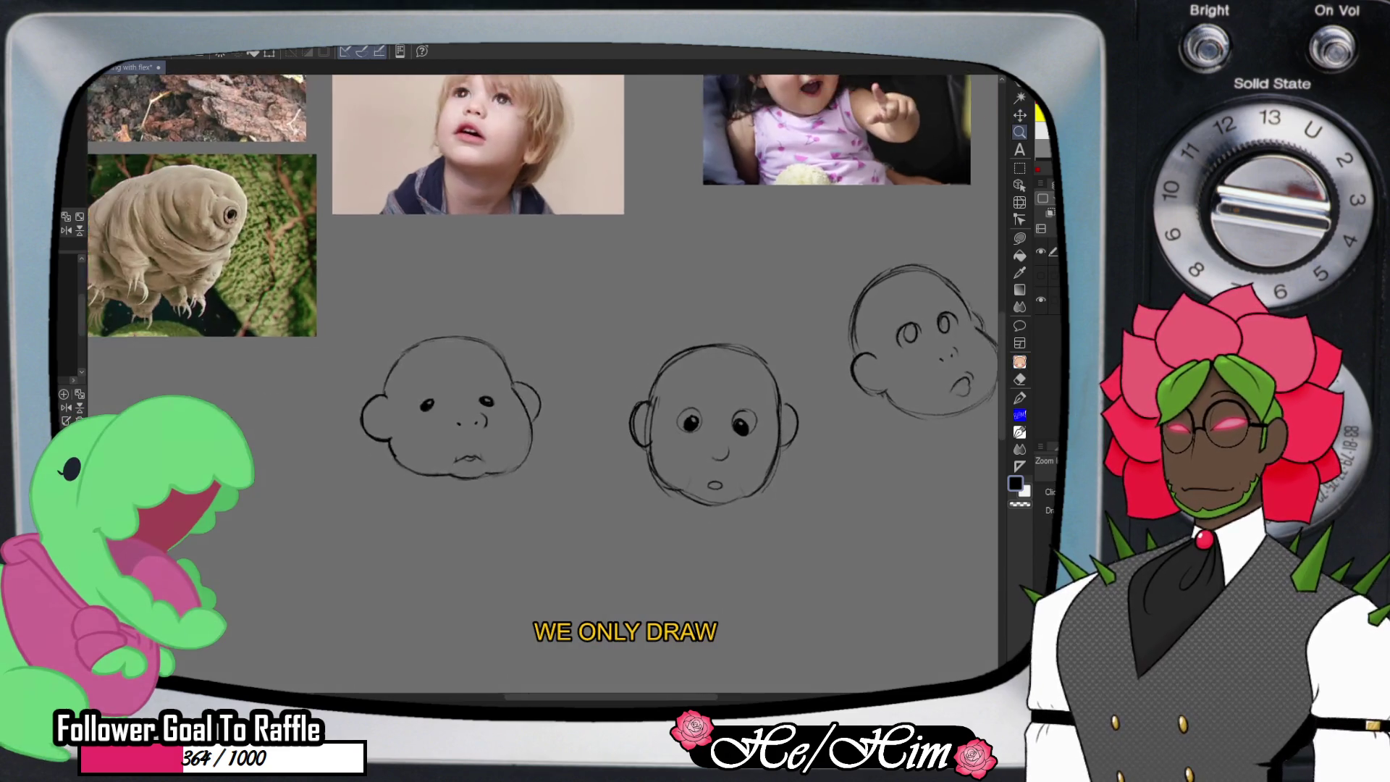
{"action": "scroll", "coordinate": [543, 383], "scroll_direction": "right", "scroll_amount": 5}
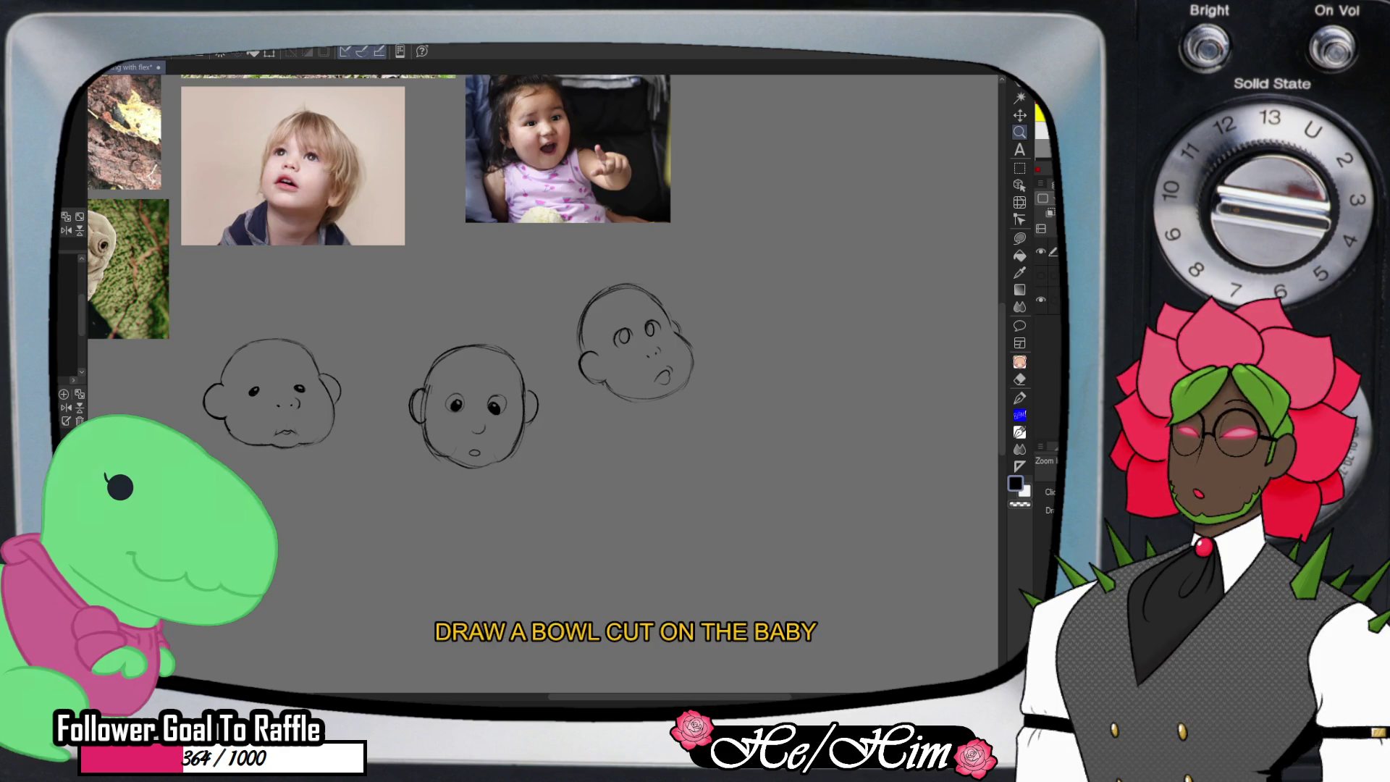
{"action": "key", "text": "b"}
{"action": "left_click_drag", "start_coordinate": [200, 384], "coordinate": [334, 380]}
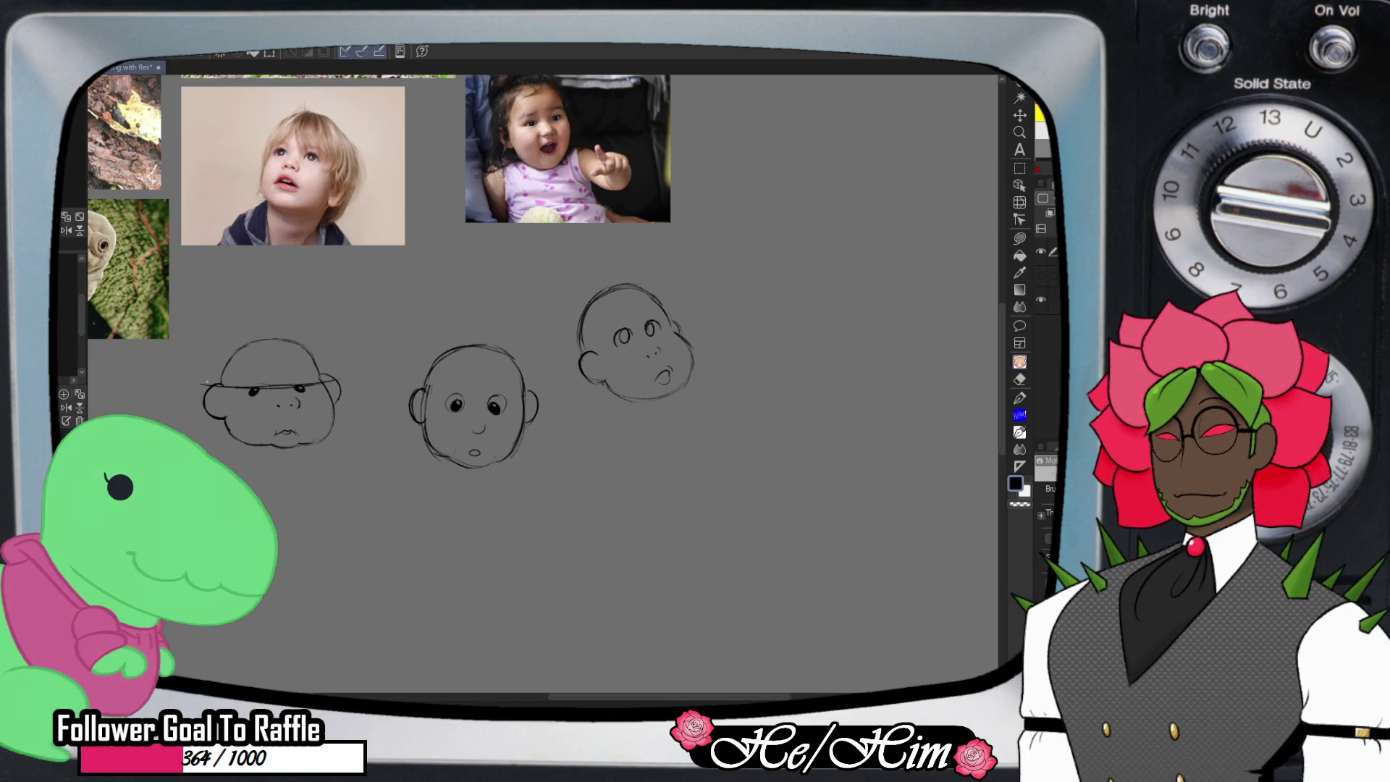
{"action": "mouse_move", "coordinate": [234, 342]}
{"action": "left_mouse_down"}
{"action": "mouse_move", "coordinate": [213, 373]}
{"action": "mouse_move", "coordinate": [282, 335]}
{"action": "mouse_move", "coordinate": [309, 339]}
{"action": "mouse_move", "coordinate": [332, 380]}
{"action": "left_mouse_up"}
{"action": "key", "text": "e"}
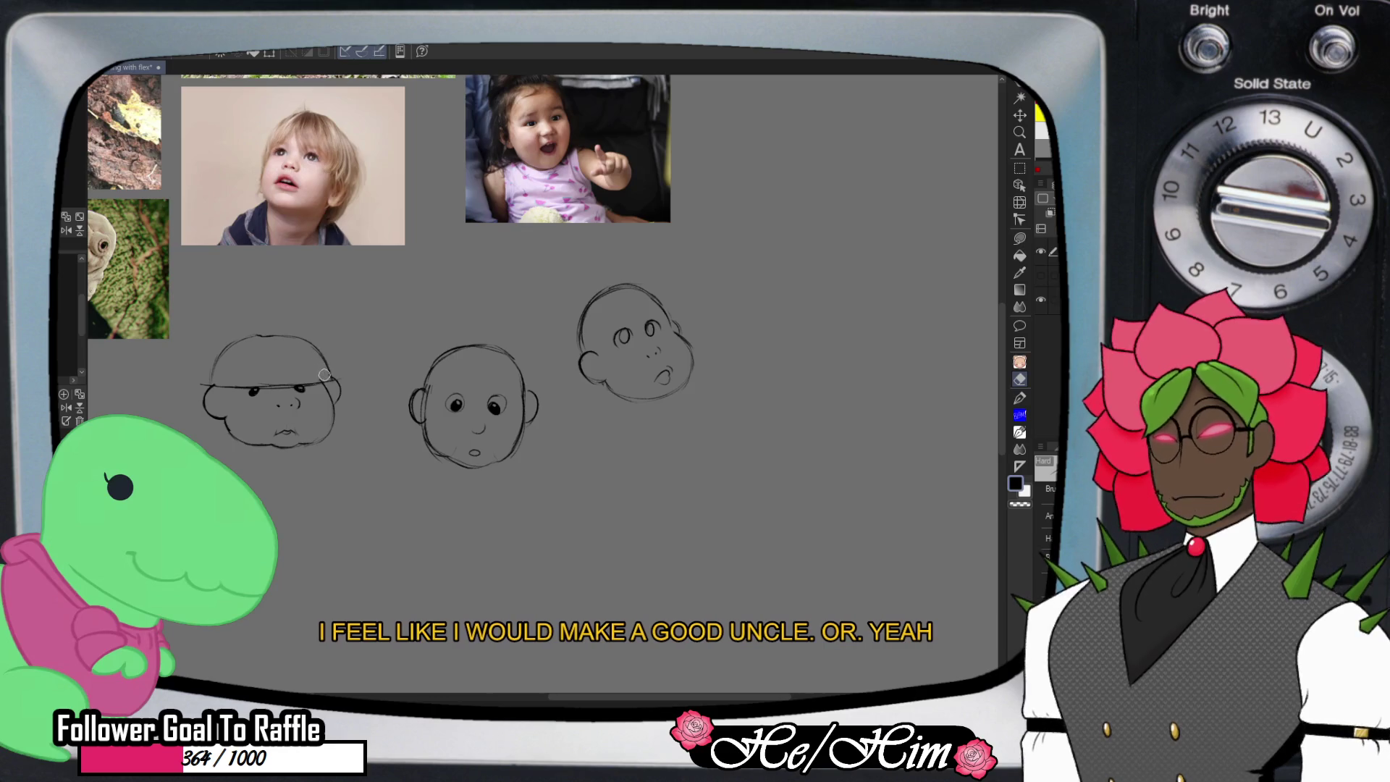
{"action": "key", "text": "p"}
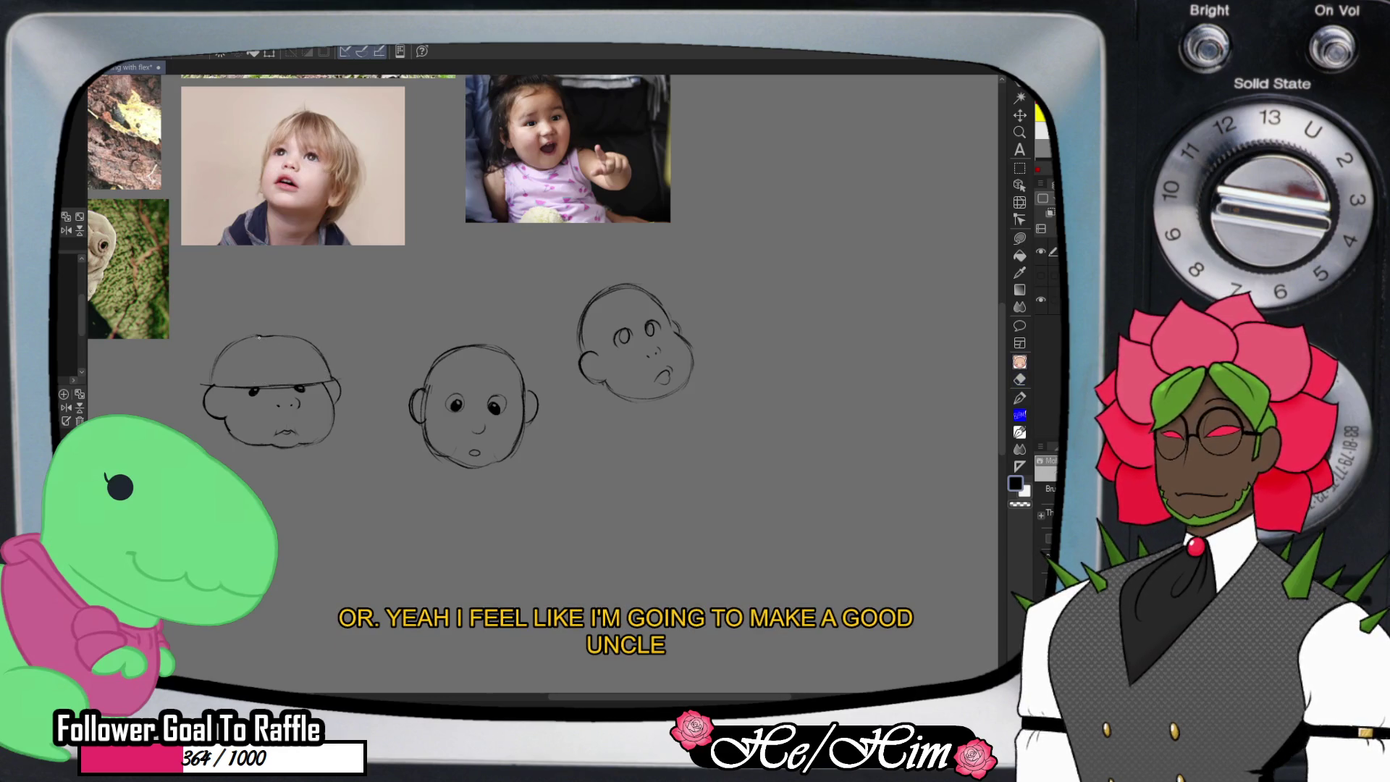
{"action": "mouse_move", "coordinate": [246, 341]}
{"action": "left_mouse_down"}
{"action": "mouse_move", "coordinate": [228, 372]}
{"action": "mouse_move", "coordinate": [250, 362]}
{"action": "left_mouse_up"}
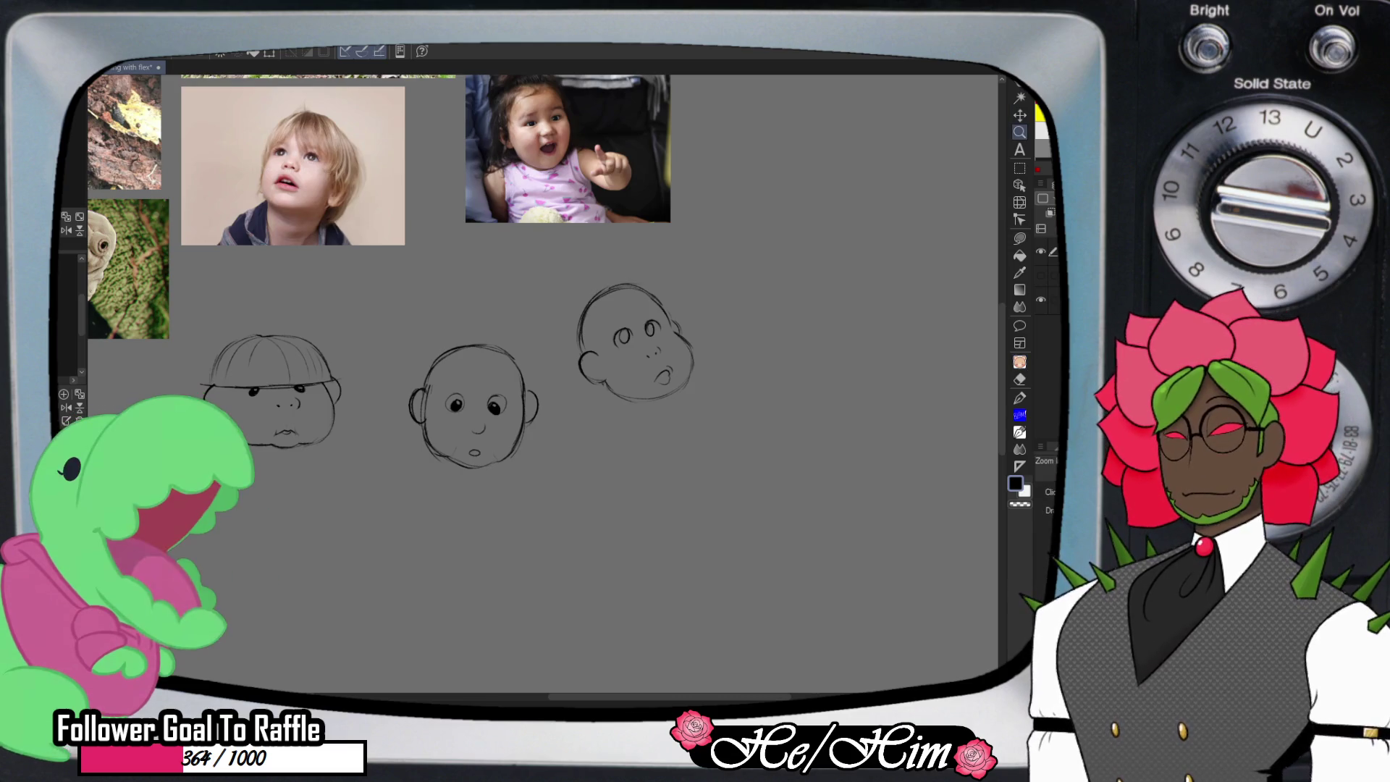
{"action": "key", "text": "ctrl+minus"}
- Pan up to more reference photos and firm up a circle right of the three heads
{"action": "left_click_drag", "start_coordinate": [506, 326], "coordinate": [409, 546]}
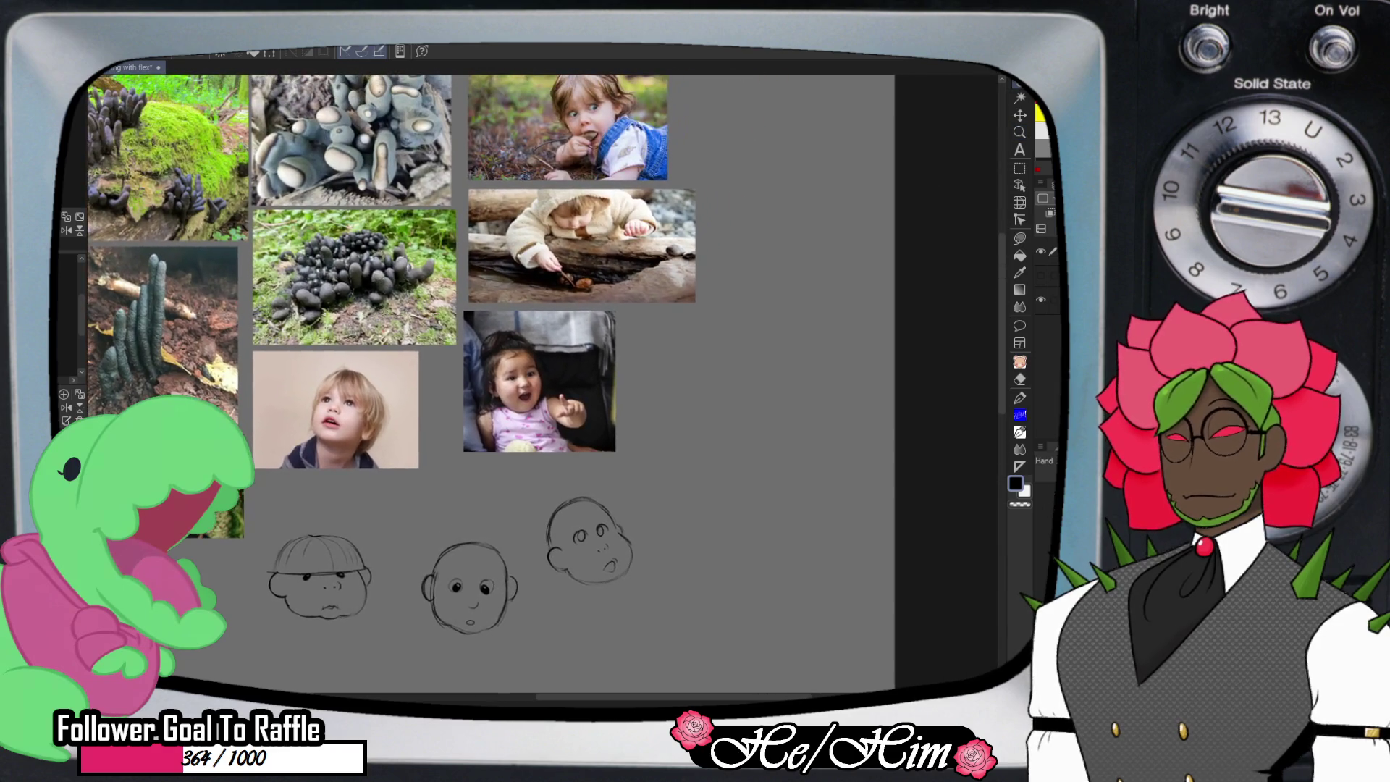
{"action": "left_click_drag", "start_coordinate": [506, 362], "coordinate": [511, 343]}
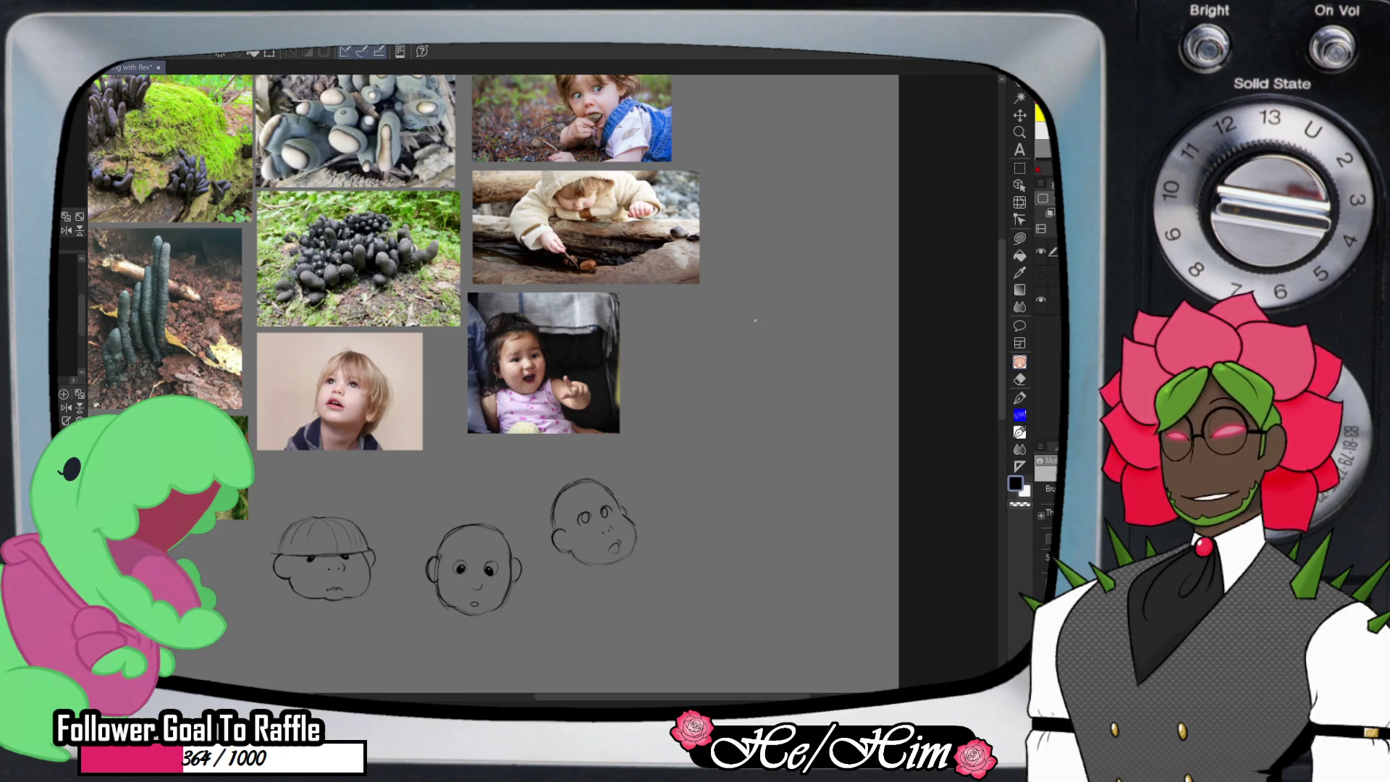
{"action": "scroll", "coordinate": [904, 310], "scroll_direction": "down", "scroll_amount": 1}
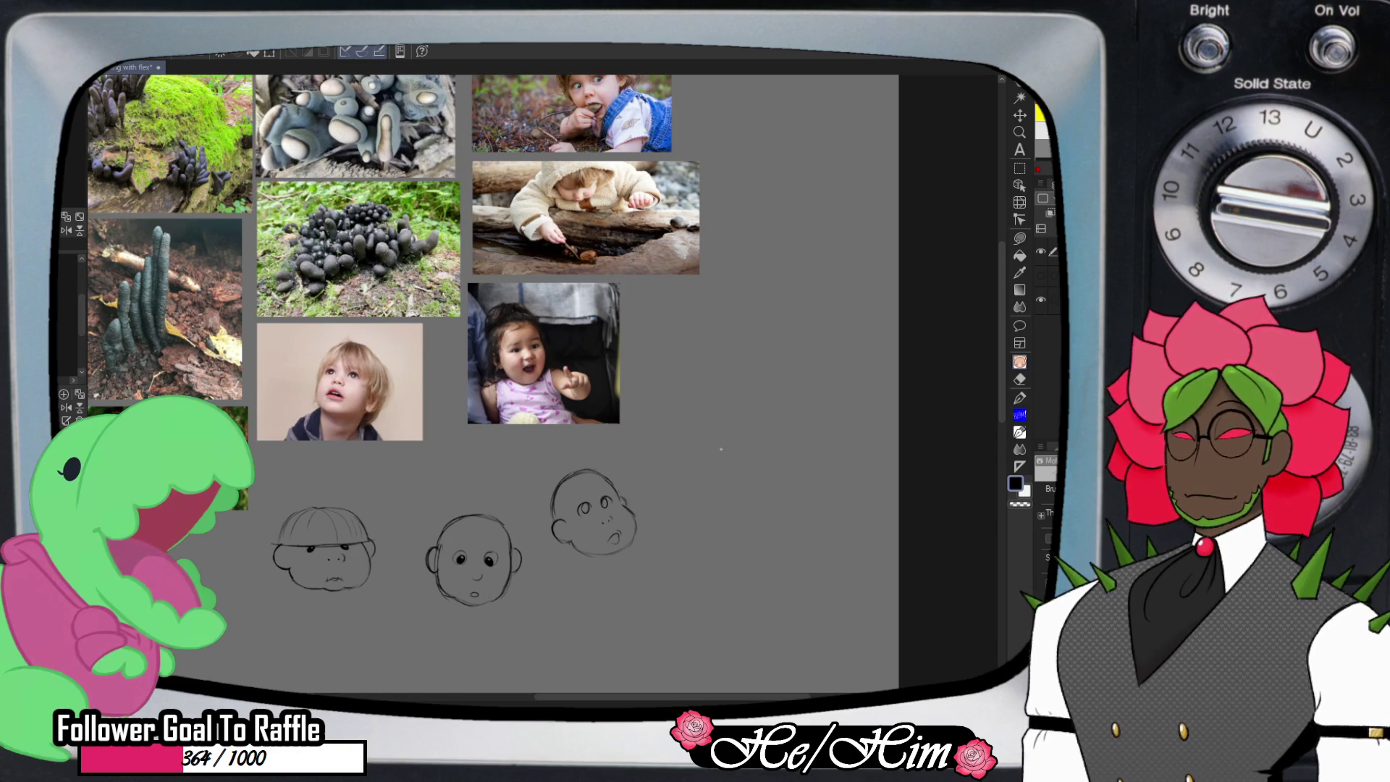
{"action": "mouse_move", "coordinate": [724, 432]}
{"action": "left_mouse_down"}
{"action": "mouse_move", "coordinate": [768, 515]}
{"action": "mouse_move", "coordinate": [706, 435]}
{"action": "mouse_move", "coordinate": [773, 513]}
{"action": "left_mouse_up"}
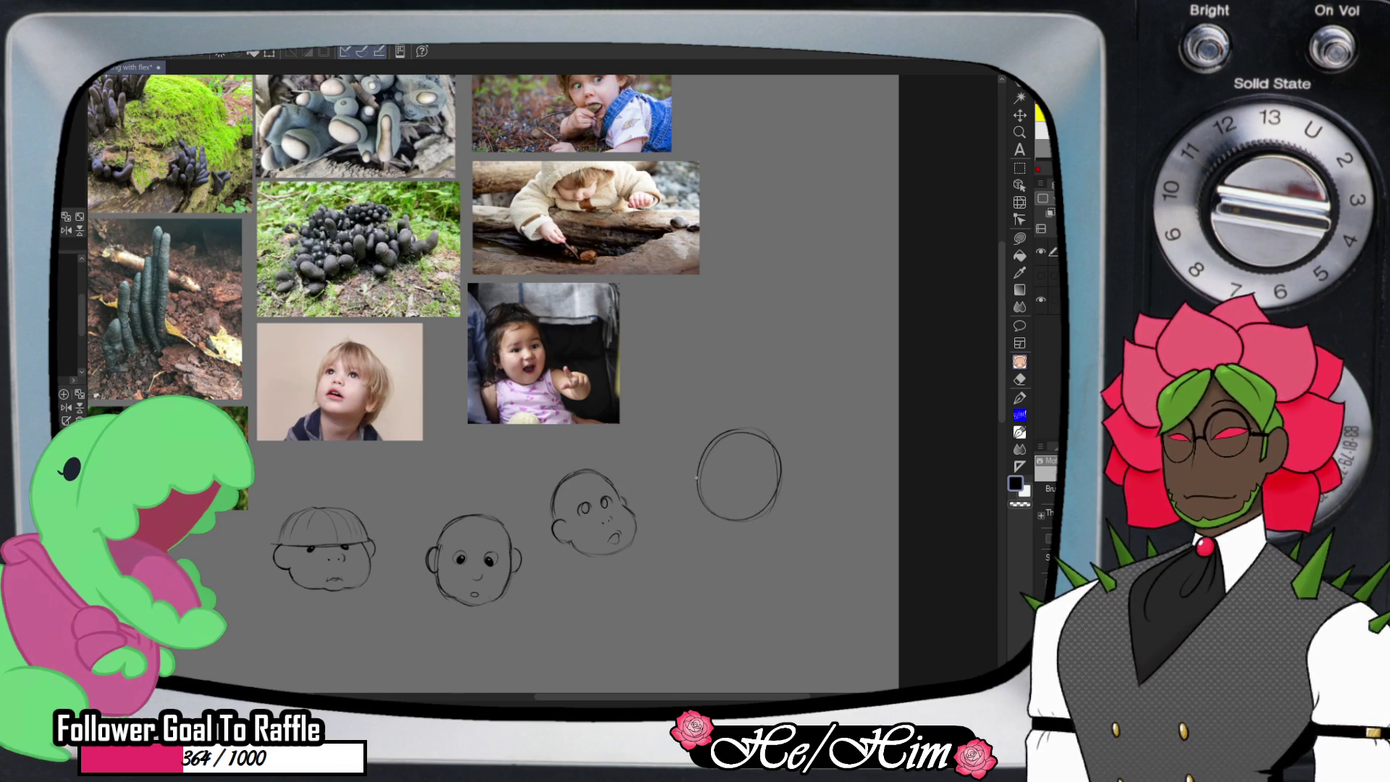
- Draw spread fingers and a curved thumb rising from the circle to form a baby's hand
{"action": "left_click_drag", "start_coordinate": [700, 461], "coordinate": [696, 401]}
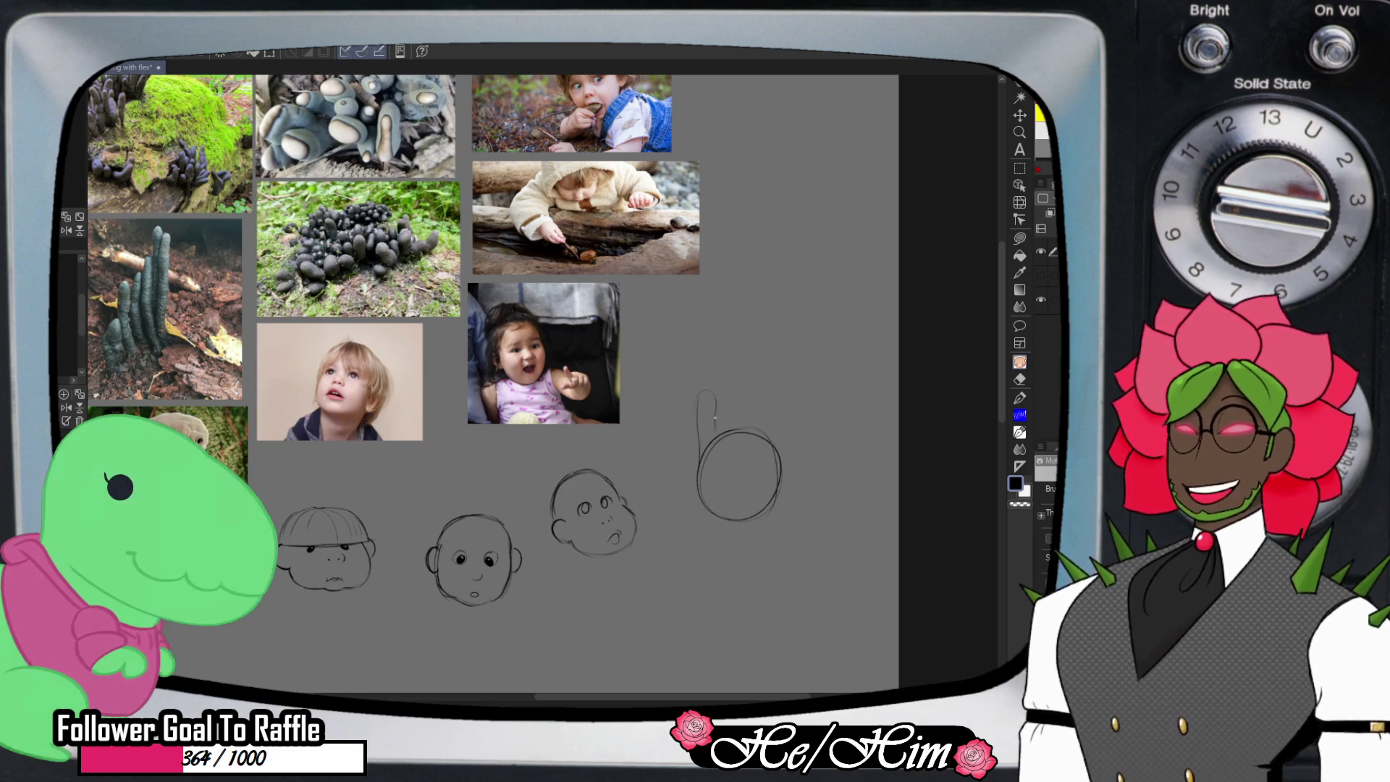
{"action": "mouse_move", "coordinate": [716, 428]}
{"action": "left_mouse_down"}
{"action": "mouse_move", "coordinate": [719, 355]}
{"action": "mouse_move", "coordinate": [729, 410]}
{"action": "mouse_move", "coordinate": [699, 402]}
{"action": "left_mouse_up"}
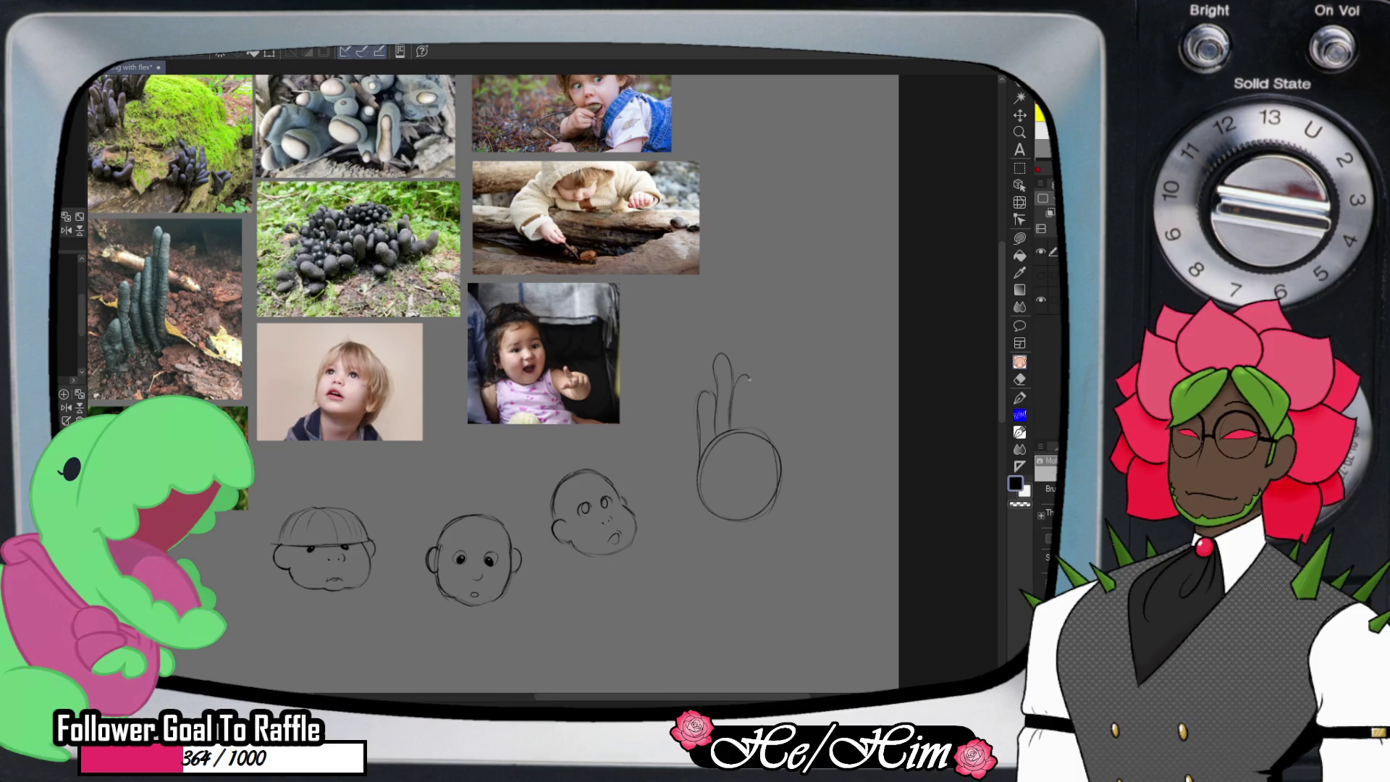
{"action": "mouse_move", "coordinate": [746, 401]}
{"action": "left_mouse_down"}
{"action": "mouse_move", "coordinate": [736, 422]}
{"action": "mouse_move", "coordinate": [771, 414]}
{"action": "mouse_move", "coordinate": [764, 373]}
{"action": "left_mouse_up"}
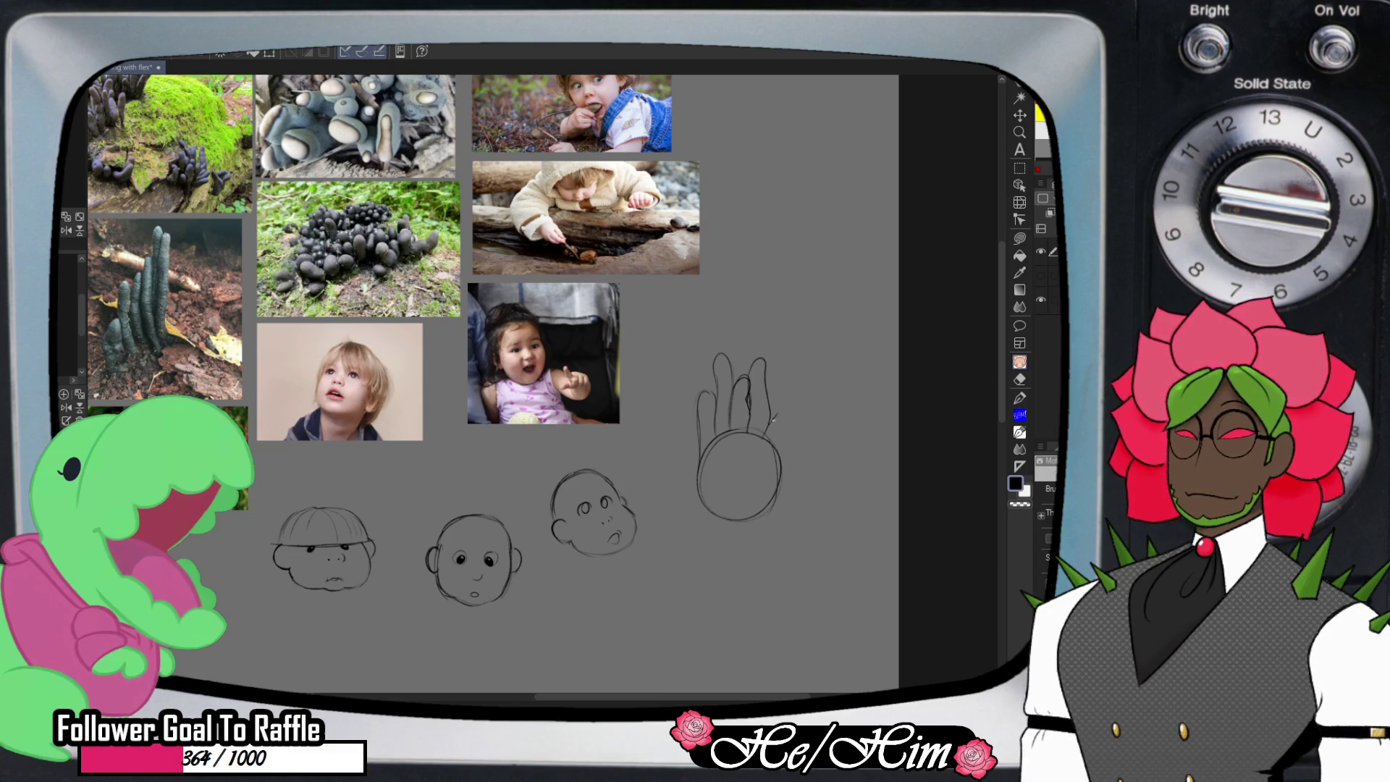
{"action": "left_click_drag", "start_coordinate": [801, 393], "coordinate": [788, 427]}
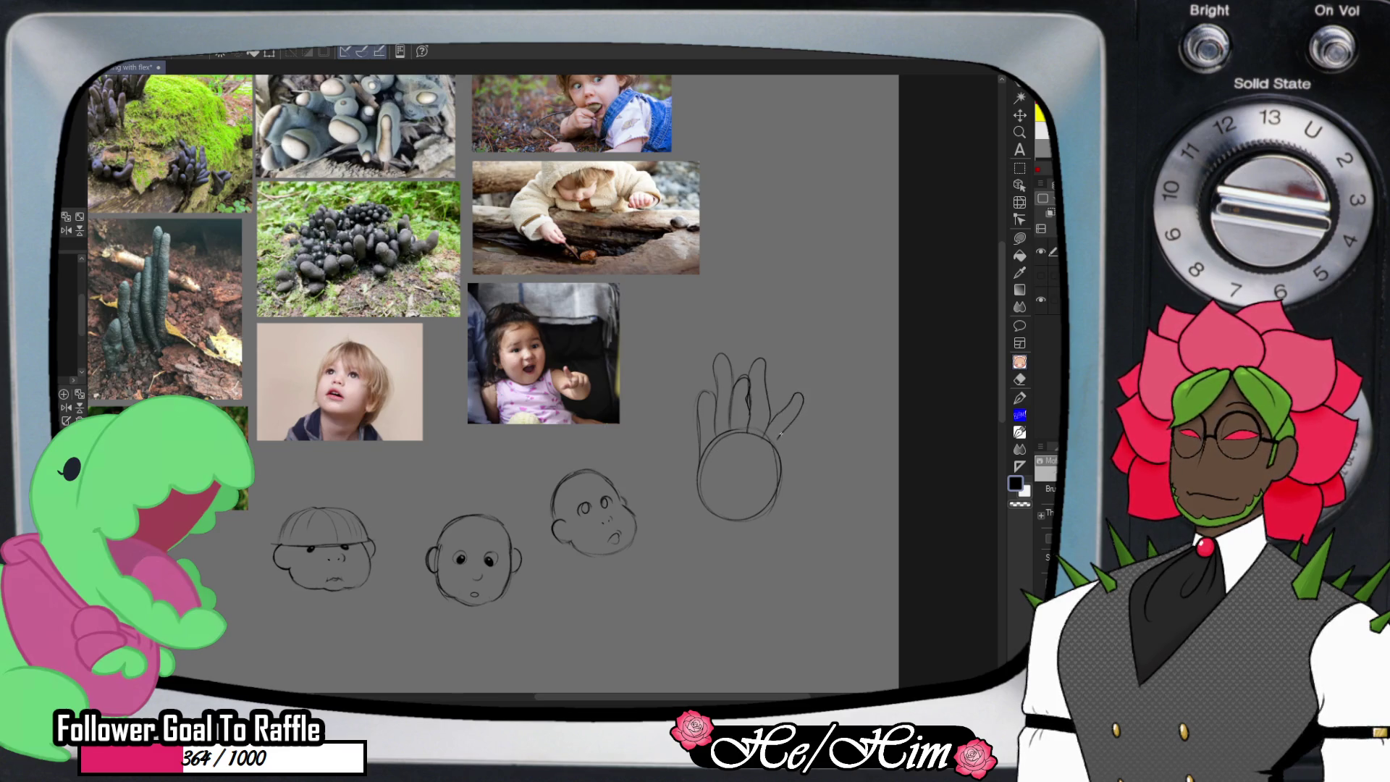
{"action": "key", "text": "e"}
{"action": "key", "text": "ctrl+z"}
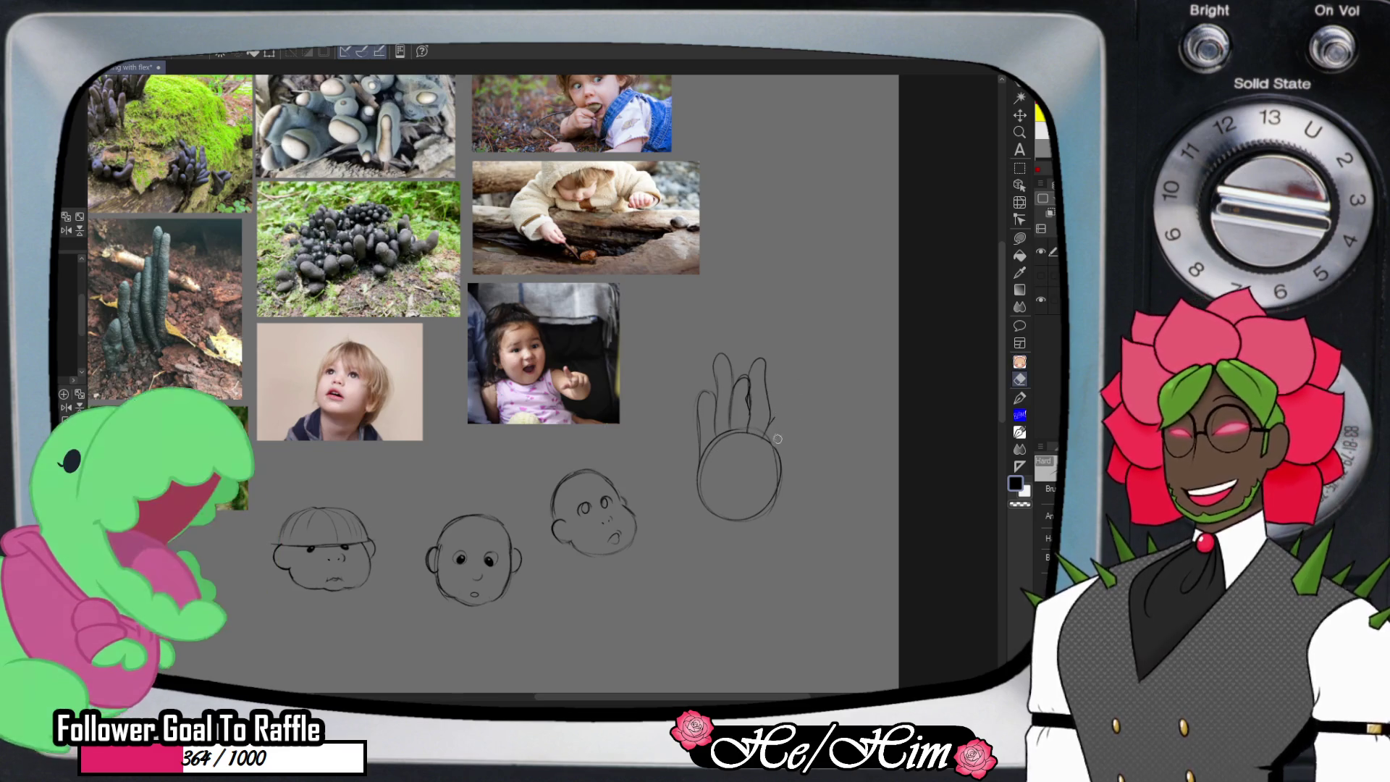
{"action": "key", "text": "p"}
{"action": "mouse_move", "coordinate": [769, 424]}
{"action": "left_mouse_down"}
{"action": "mouse_move", "coordinate": [795, 398]}
{"action": "mouse_move", "coordinate": [769, 446]}
{"action": "left_mouse_up"}
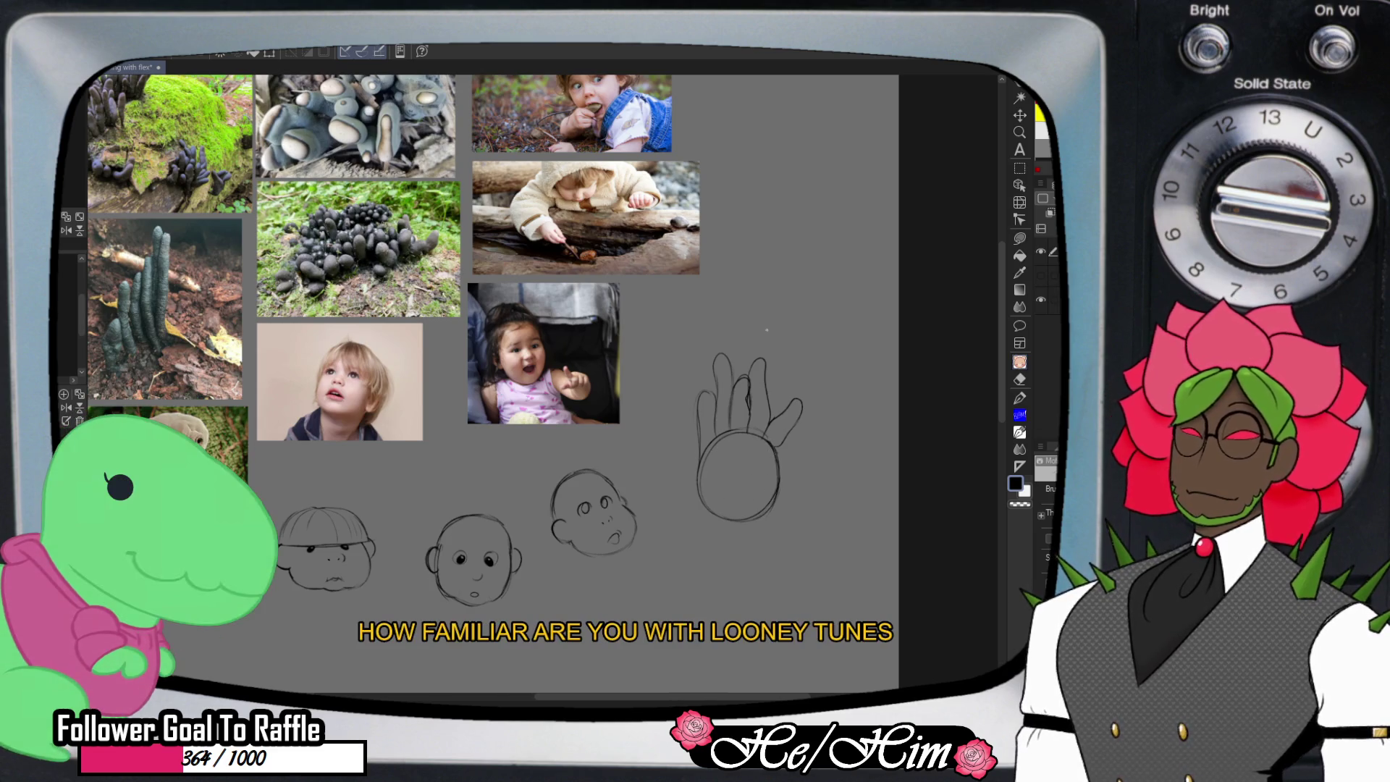
{"action": "key", "text": "e"}
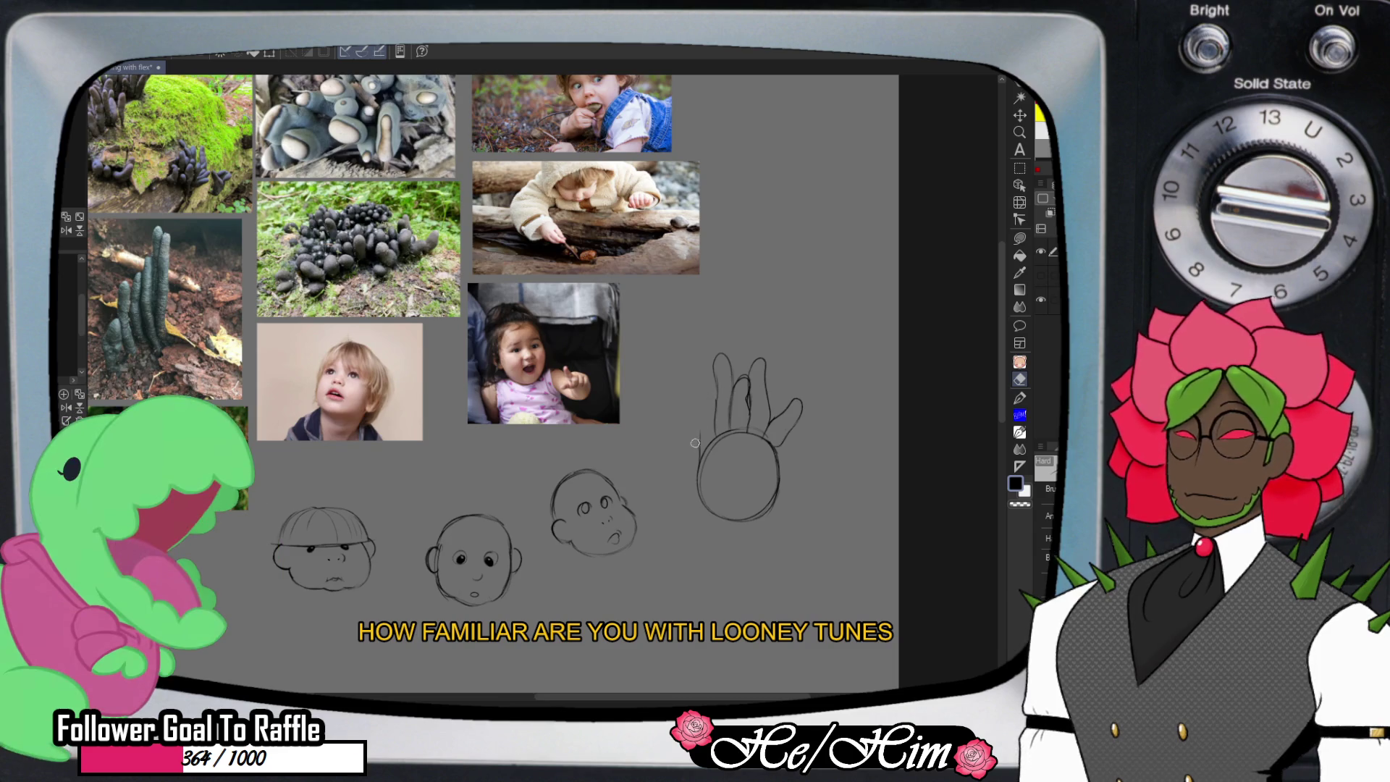
{"action": "key", "text": "p"}
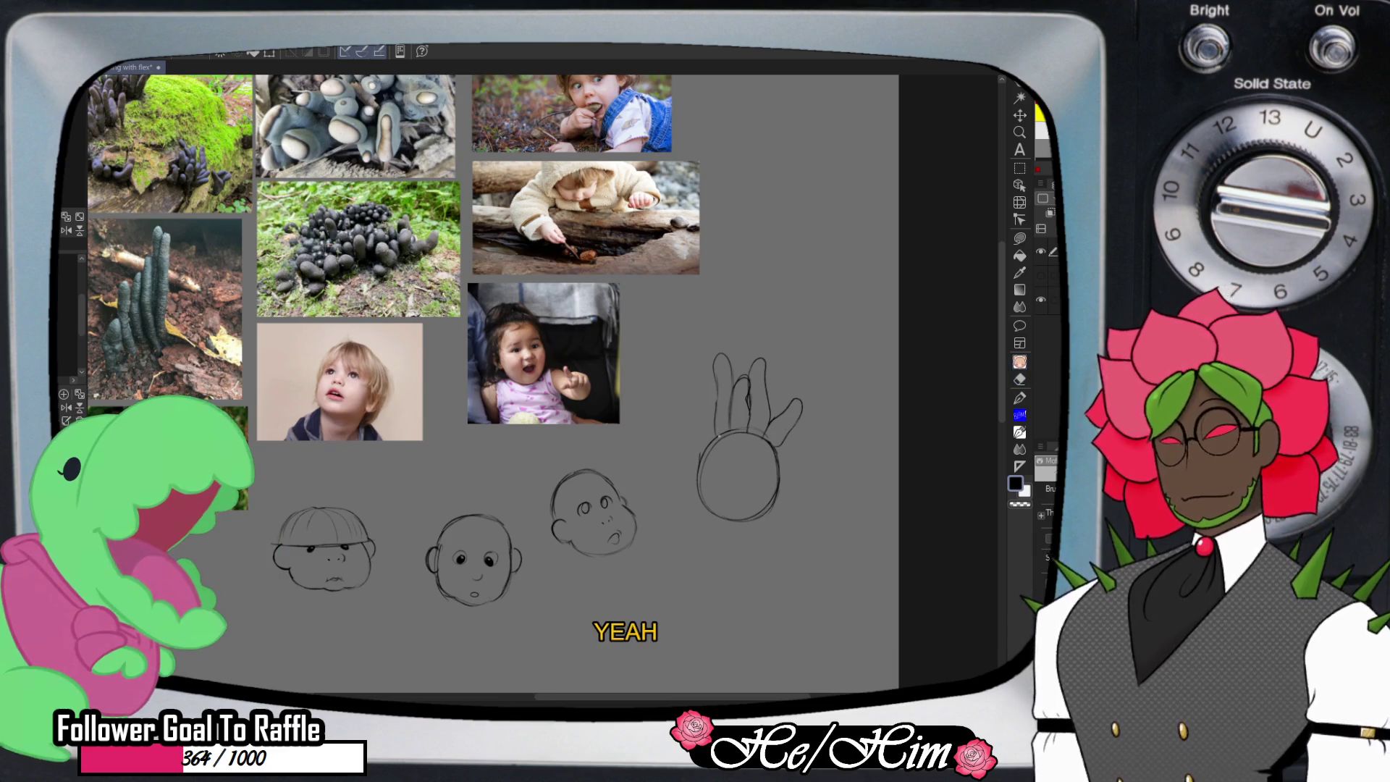
{"action": "mouse_move", "coordinate": [695, 402]}
{"action": "left_mouse_down"}
{"action": "mouse_move", "coordinate": [714, 432]}
{"action": "mouse_move", "coordinate": [699, 446]}
{"action": "left_mouse_up"}
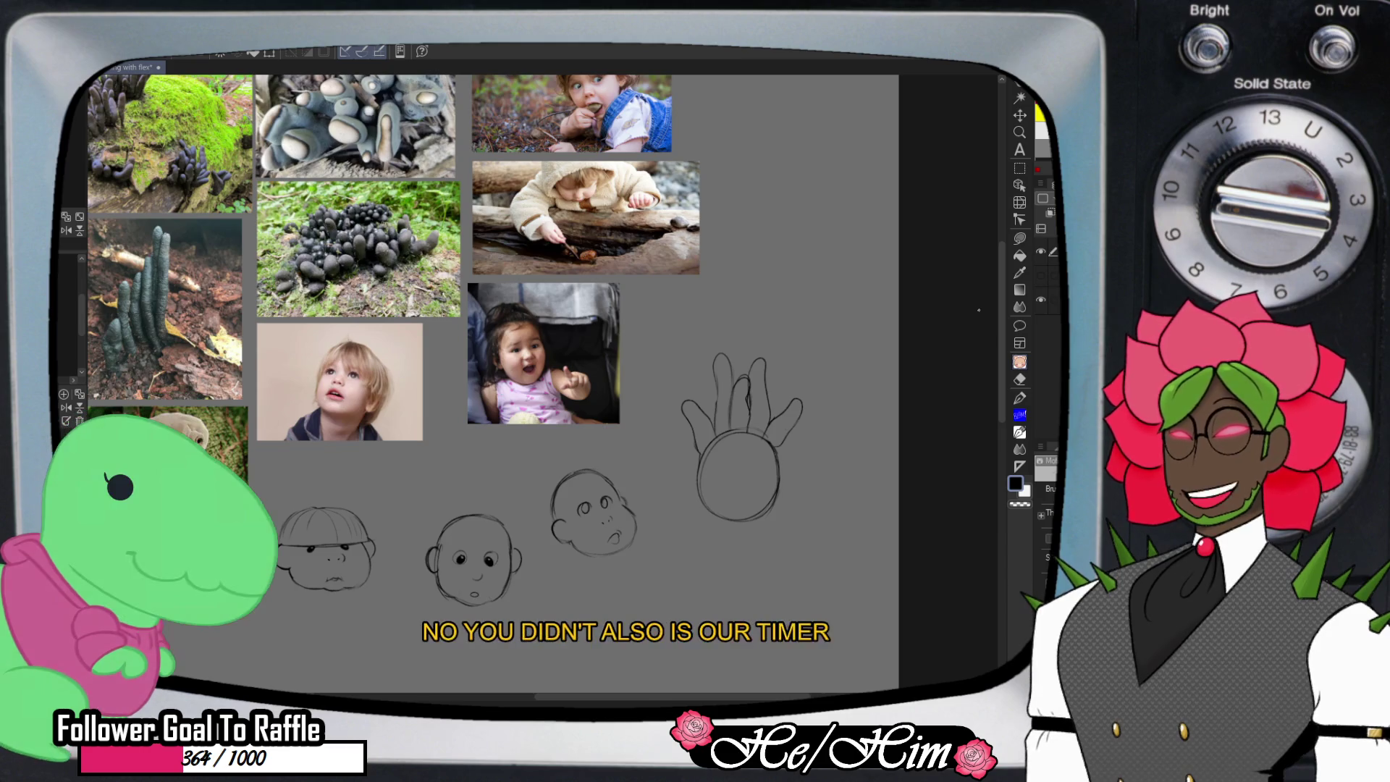
{"action": "scroll", "coordinate": [978, 310], "scroll_direction": "down", "scroll_amount": 2}
{"action": "scroll", "coordinate": [543, 340], "scroll_direction": "down", "scroll_amount": 5}
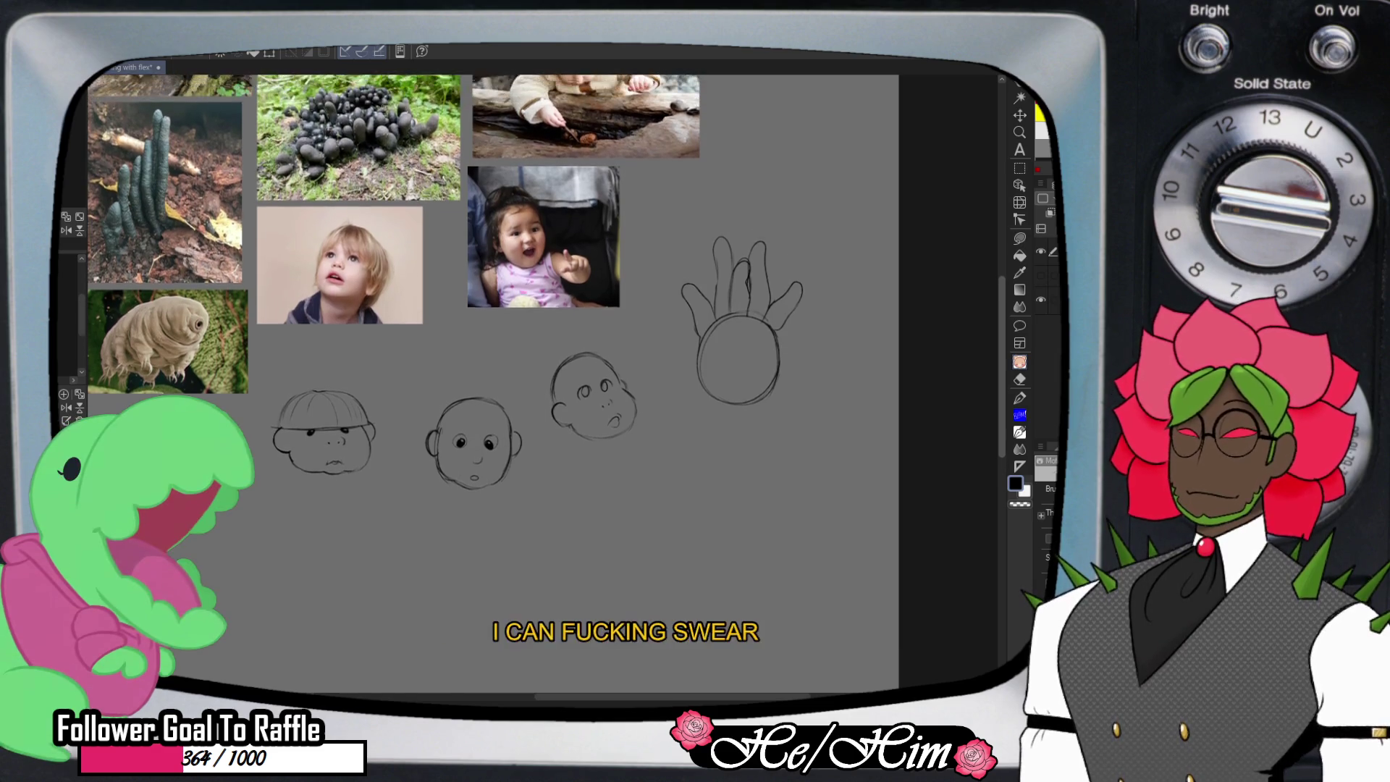
{"action": "scroll", "coordinate": [507, 361], "scroll_direction": "left", "scroll_amount": 1}
{"action": "scroll", "coordinate": [506, 362], "scroll_direction": "left", "scroll_amount": 3}
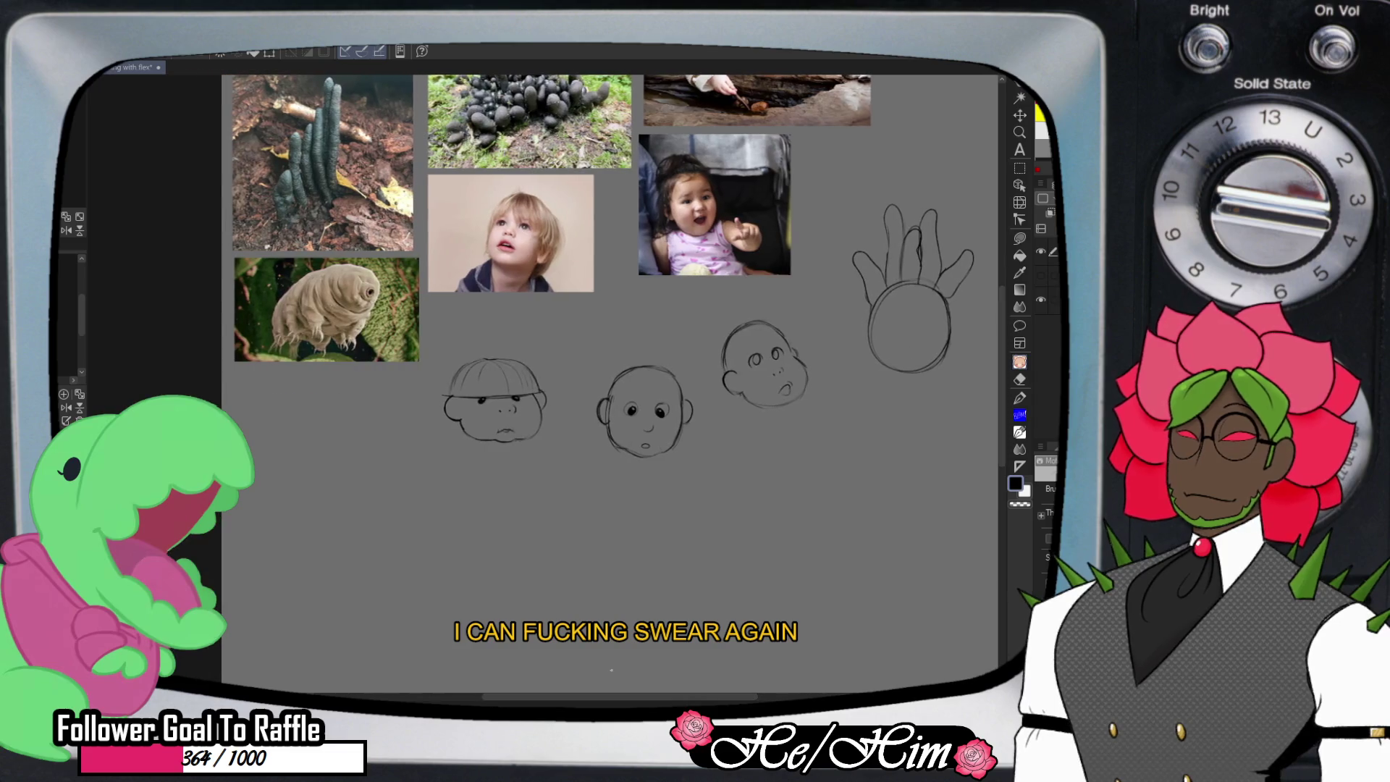
{"action": "scroll", "coordinate": [615, 362], "scroll_direction": "down", "scroll_amount": 3}
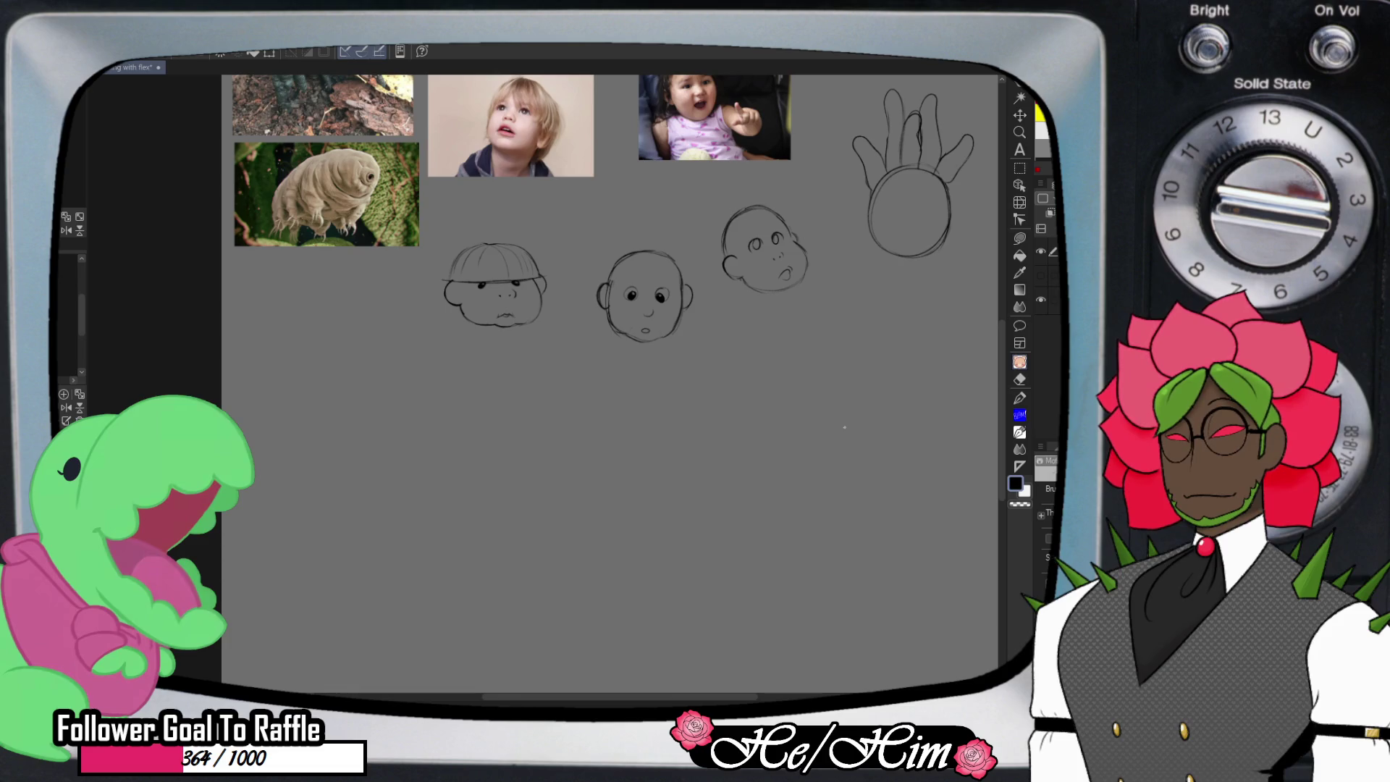
{"action": "left_click", "coordinate": [1019, 132]}
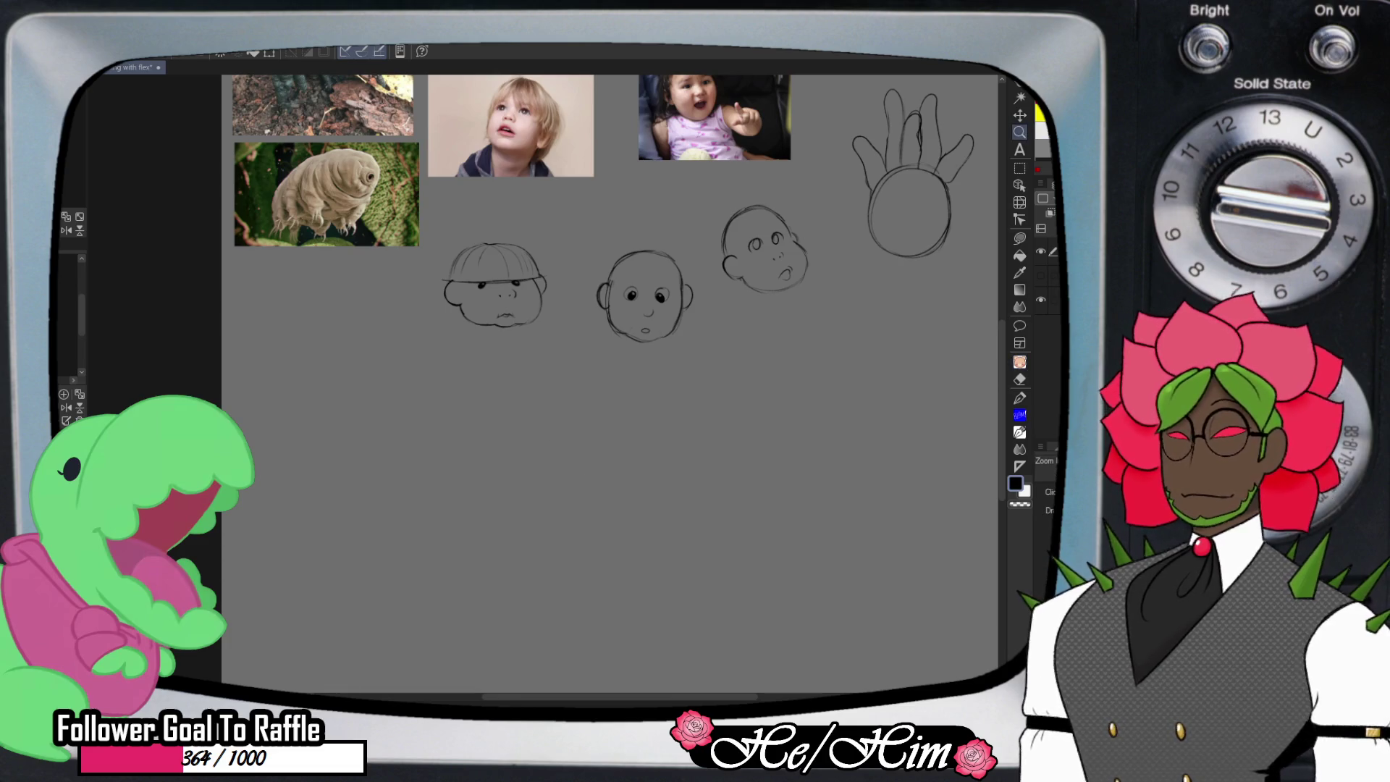
{"action": "left_click", "coordinate": [558, 503]}
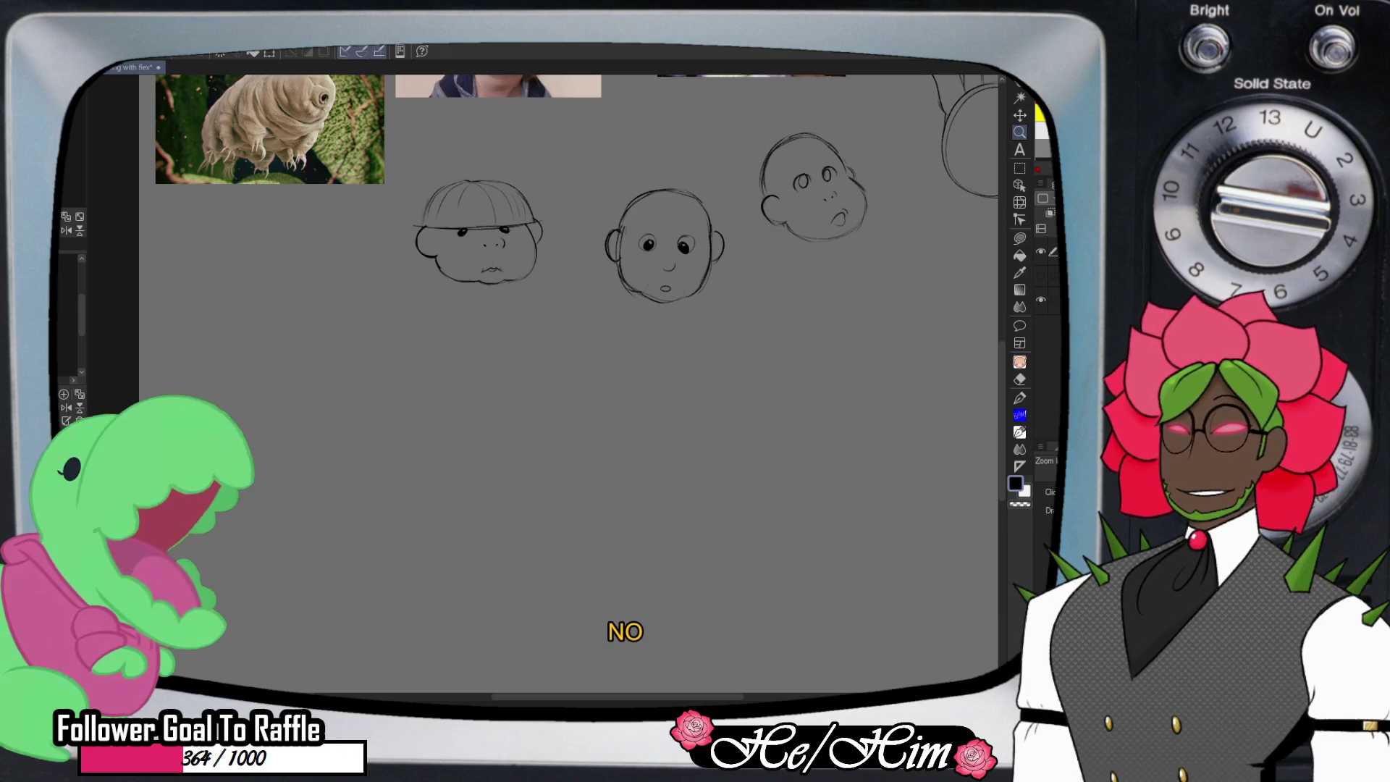
{"action": "key", "text": "p"}
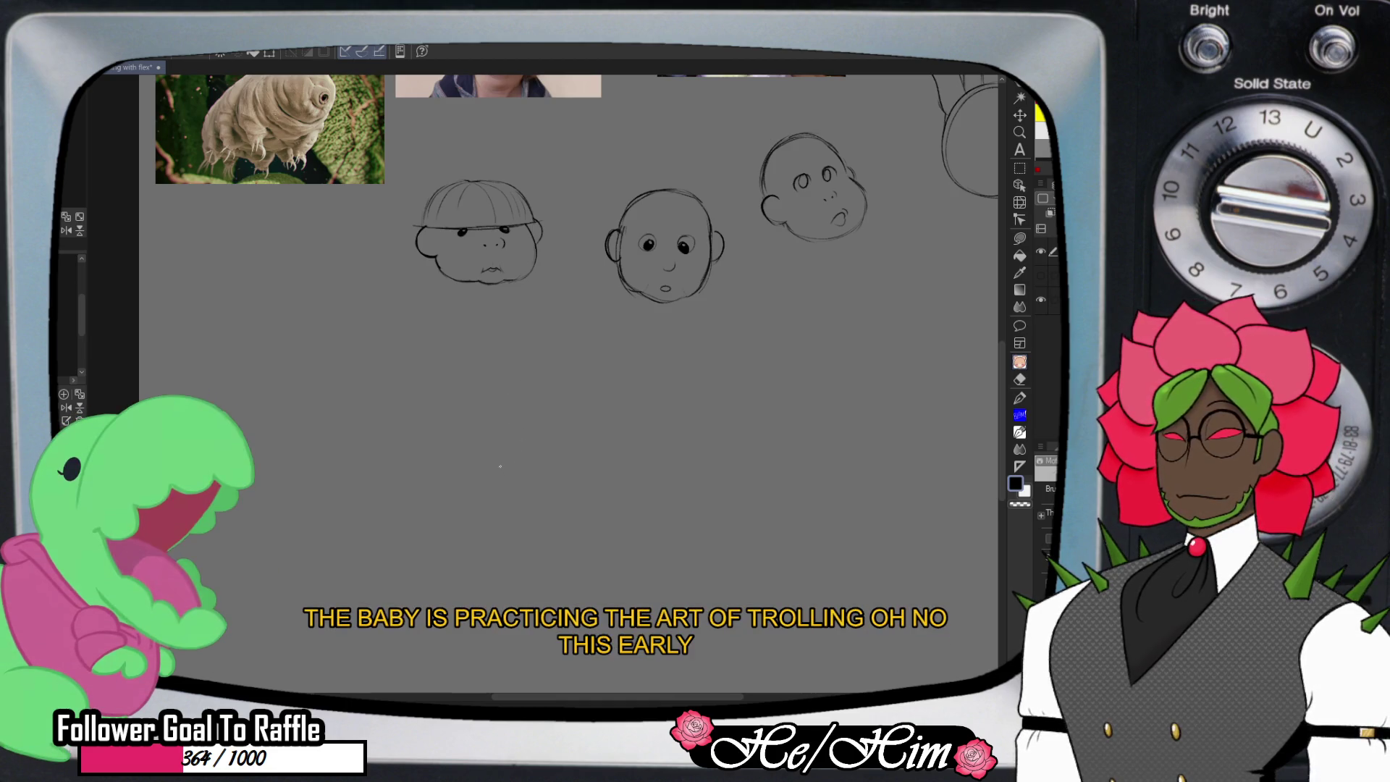
- Sketch an oval with a jaw line and curved finger-like lobes below the baby heads
{"action": "mouse_move", "coordinate": [502, 431]}
{"action": "left_mouse_down"}
{"action": "mouse_move", "coordinate": [487, 517]}
{"action": "mouse_move", "coordinate": [511, 409]}
{"action": "mouse_move", "coordinate": [598, 484]}
{"action": "mouse_move", "coordinate": [582, 514]}
{"action": "mouse_move", "coordinate": [491, 548]}
{"action": "left_mouse_up"}
{"action": "mouse_move", "coordinate": [478, 441]}
{"action": "left_mouse_down"}
{"action": "mouse_move", "coordinate": [469, 503]}
{"action": "mouse_move", "coordinate": [499, 548]}
{"action": "mouse_move", "coordinate": [547, 551]}
{"action": "left_mouse_up"}
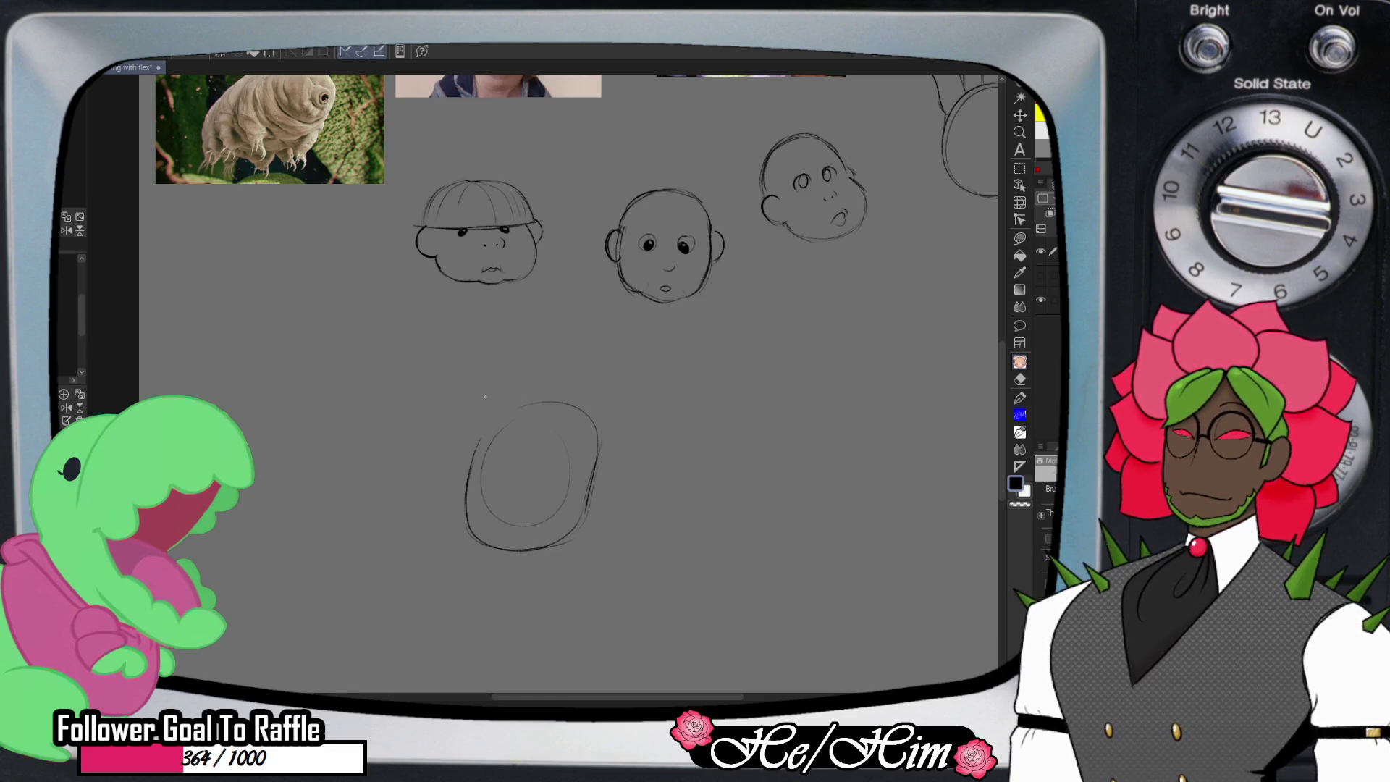
{"action": "mouse_move", "coordinate": [487, 394]}
{"action": "left_mouse_down"}
{"action": "mouse_move", "coordinate": [510, 341]}
{"action": "mouse_move", "coordinate": [587, 296]}
{"action": "mouse_move", "coordinate": [601, 318]}
{"action": "mouse_move", "coordinate": [526, 414]}
{"action": "mouse_move", "coordinate": [470, 449]}
{"action": "left_mouse_up"}
{"action": "mouse_move", "coordinate": [608, 318]}
{"action": "left_mouse_down"}
{"action": "mouse_move", "coordinate": [664, 334]}
{"action": "mouse_move", "coordinate": [590, 400]}
{"action": "mouse_move", "coordinate": [689, 426]}
{"action": "mouse_move", "coordinate": [635, 445]}
{"action": "mouse_move", "coordinate": [603, 431]}
{"action": "left_mouse_up"}
- Erase the lower oval's left side and add curved strokes extending the lobes
{"action": "key", "text": "e"}
{"action": "left_click_drag", "start_coordinate": [476, 402], "coordinate": [468, 527]}
{"action": "mouse_move", "coordinate": [485, 445]}
{"action": "left_mouse_down"}
{"action": "mouse_move", "coordinate": [475, 515]}
{"action": "mouse_move", "coordinate": [489, 377]}
{"action": "mouse_move", "coordinate": [518, 390]}
{"action": "mouse_move", "coordinate": [439, 474]}
{"action": "mouse_move", "coordinate": [488, 538]}
{"action": "mouse_move", "coordinate": [569, 544]}
{"action": "left_mouse_up"}
{"action": "key", "text": "p"}
{"action": "mouse_move", "coordinate": [658, 460]}
{"action": "left_mouse_down"}
{"action": "mouse_move", "coordinate": [650, 528]}
{"action": "mouse_move", "coordinate": [610, 517]}
{"action": "left_mouse_up"}
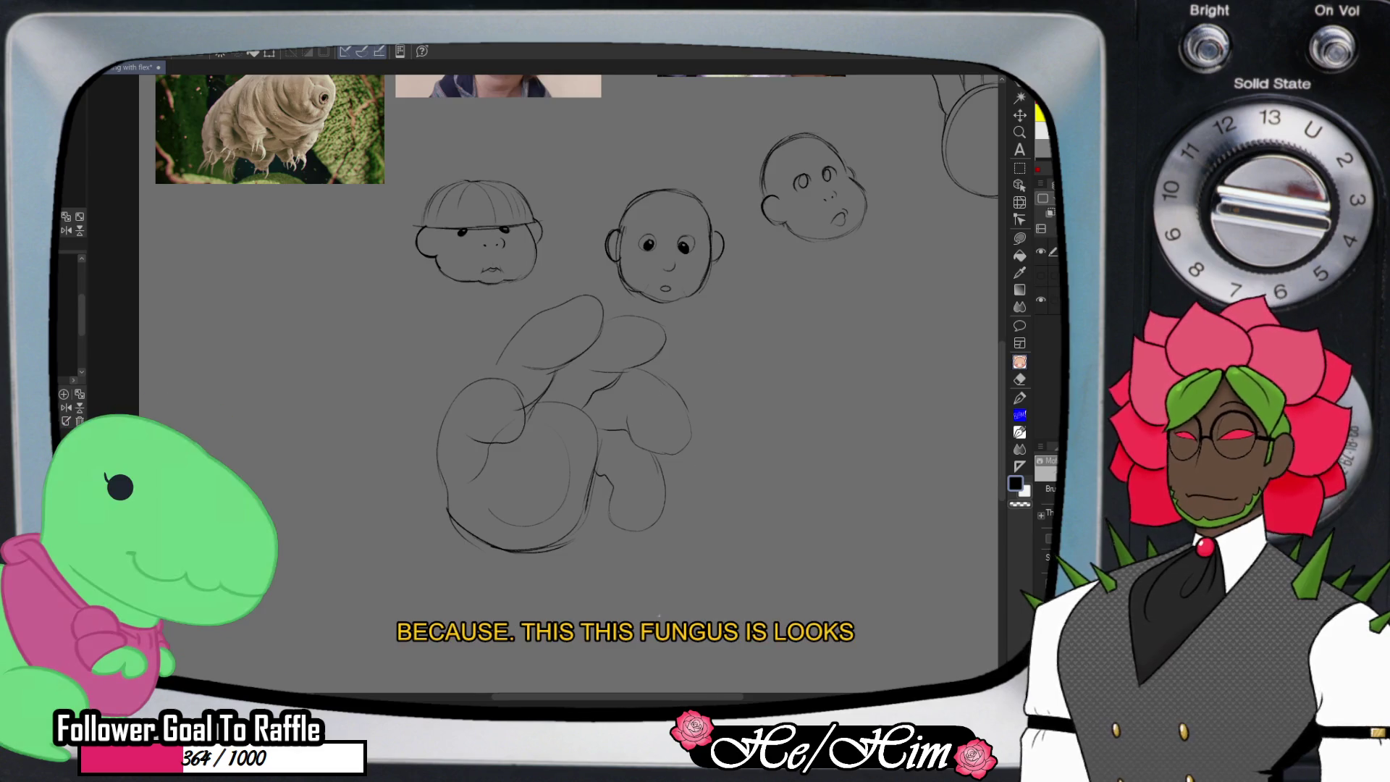
{"action": "left_click_drag", "start_coordinate": [512, 335], "coordinate": [489, 390]}
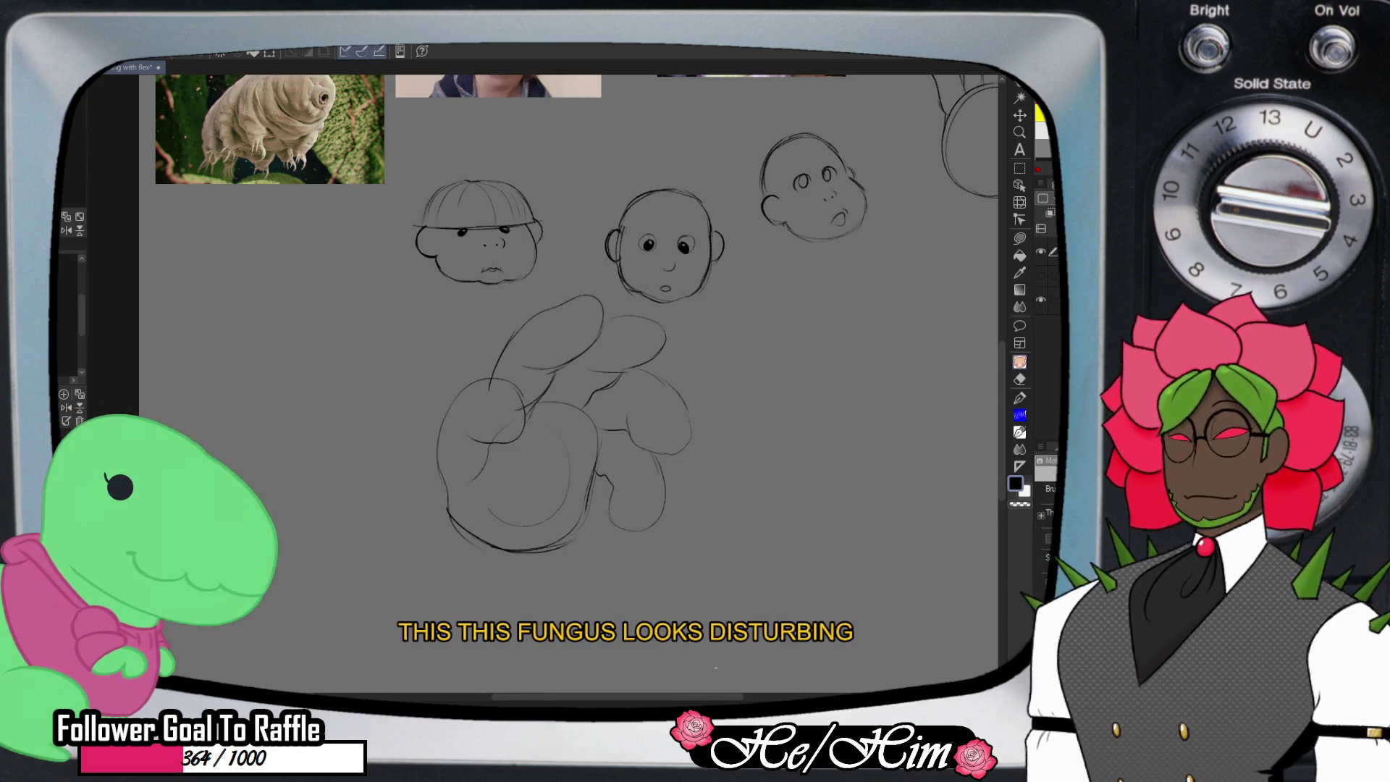
{"action": "left_click_drag", "start_coordinate": [683, 371], "coordinate": [596, 373]}
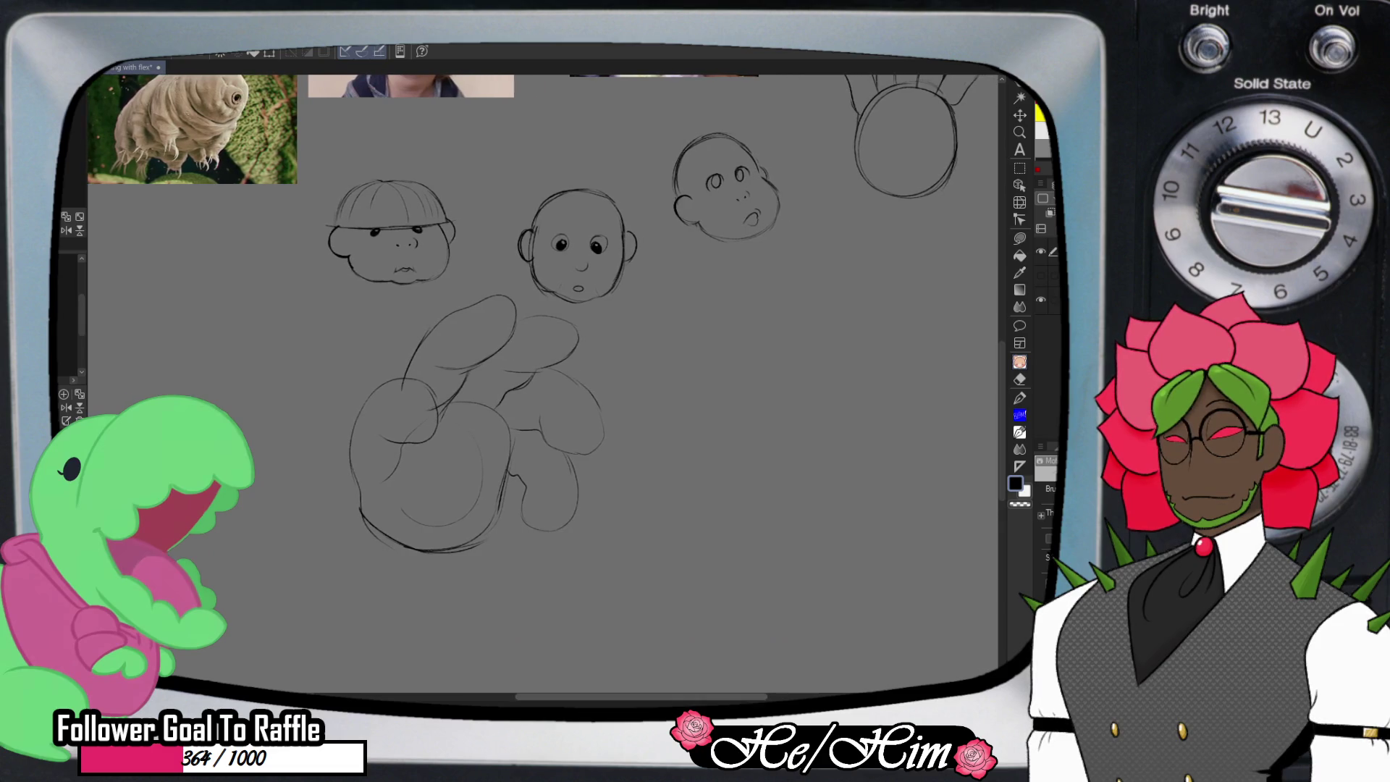
- Center the fungus sketch in view and erase its left outline
{"action": "scroll", "coordinate": [536, 376], "scroll_direction": "up", "scroll_amount": 2}
{"action": "mouse_move", "coordinate": [535, 377]}
{"action": "left_mouse_down"}
{"action": "mouse_move", "coordinate": [608, 376]}
{"action": "mouse_move", "coordinate": [333, 377]}
{"action": "left_mouse_up"}
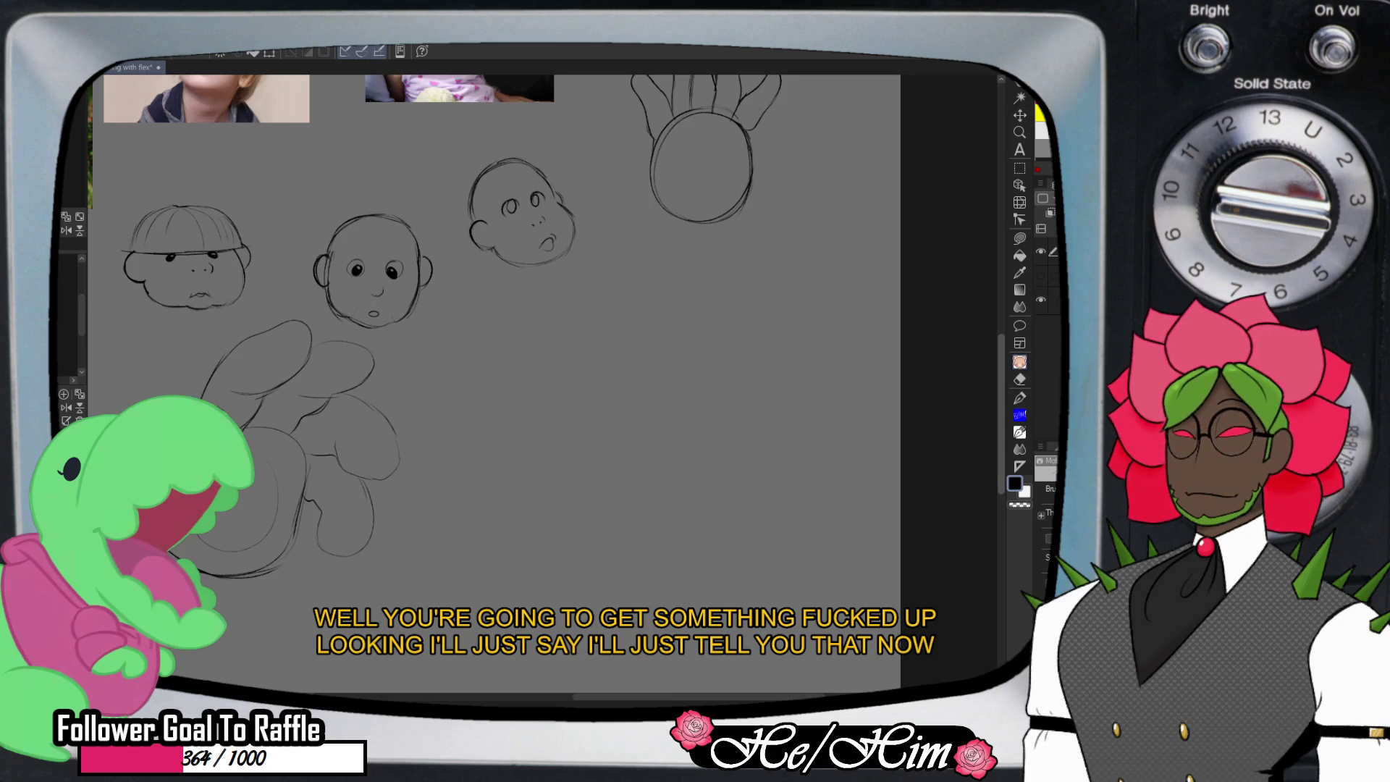
{"action": "scroll", "coordinate": [492, 333], "scroll_direction": "down", "scroll_amount": 1}
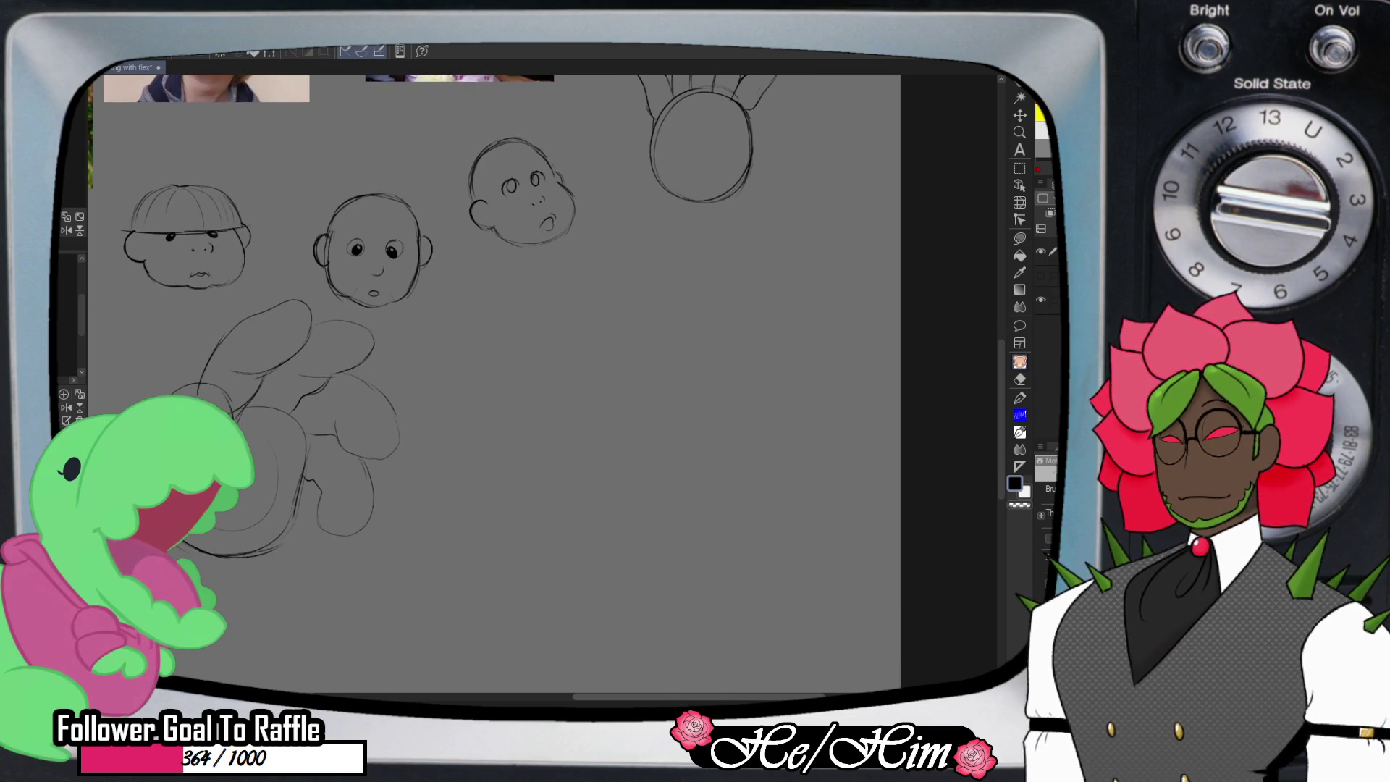
{"action": "left_click_drag", "start_coordinate": [201, 515], "coordinate": [367, 516]}
{"action": "key", "text": "e"}
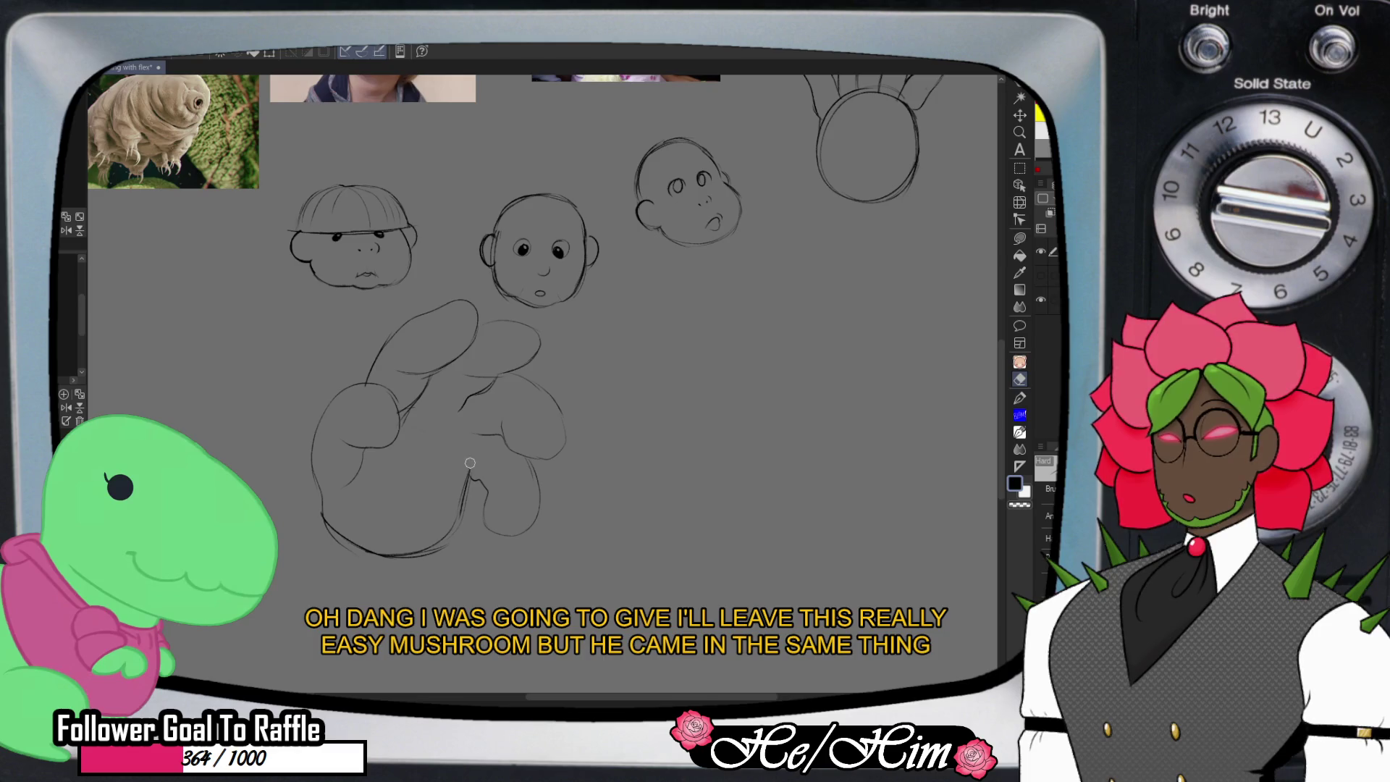
{"action": "key", "text": "p"}
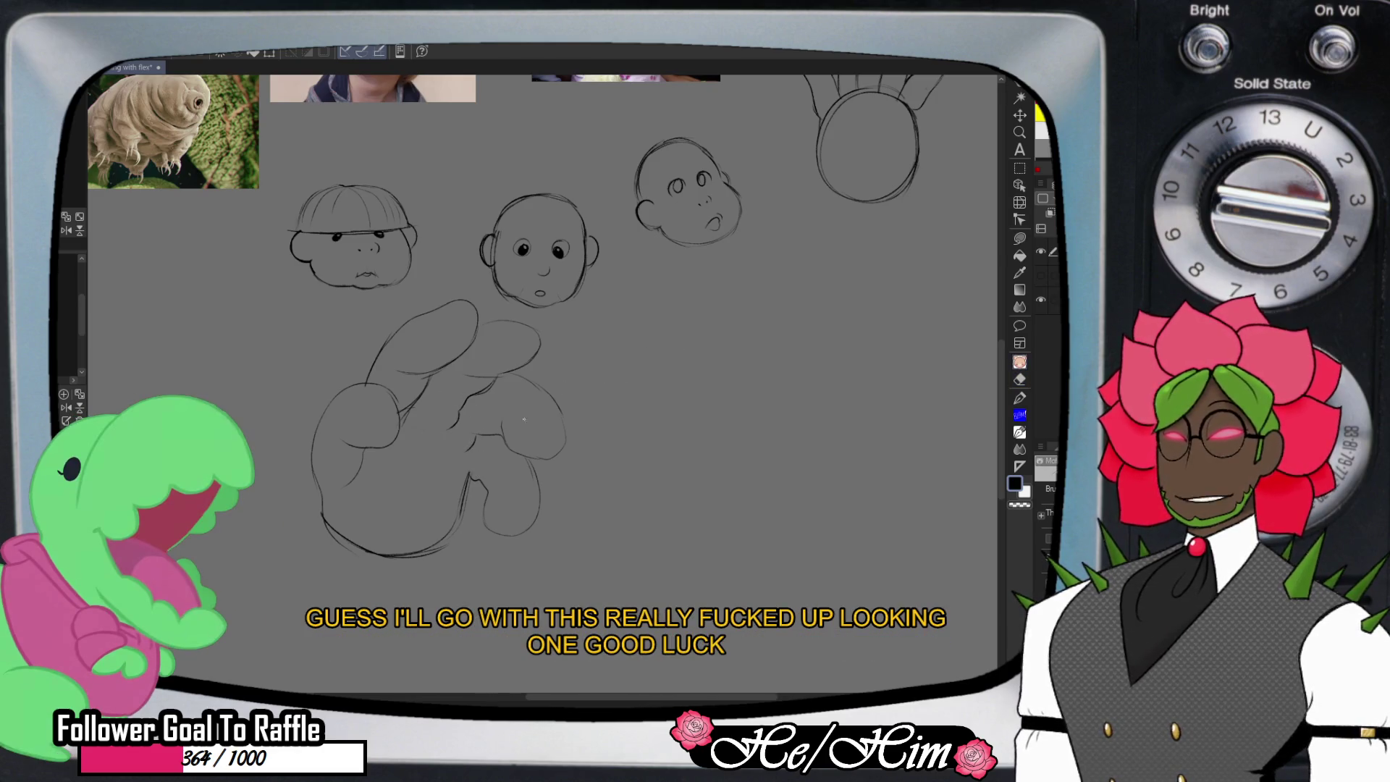
{"action": "key", "text": "e"}
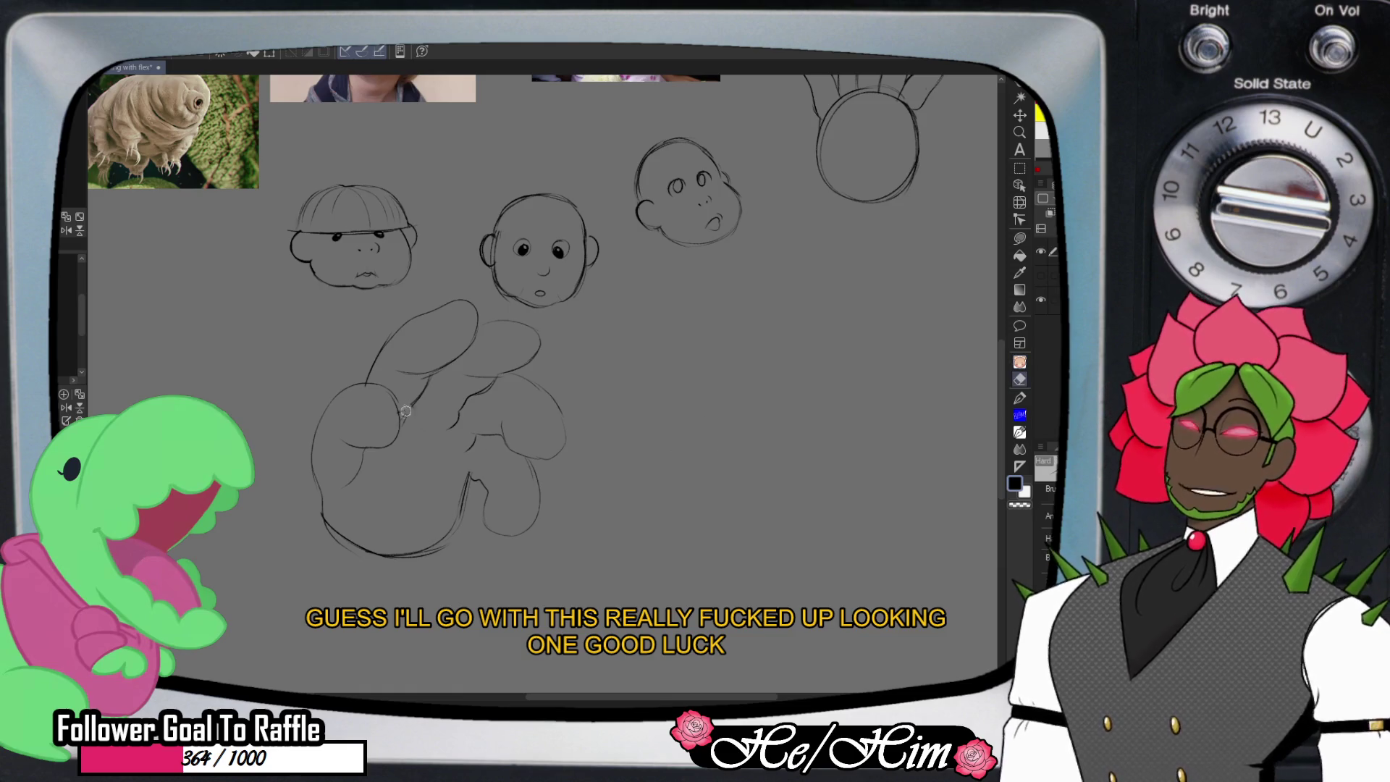
{"action": "key", "text": "p"}
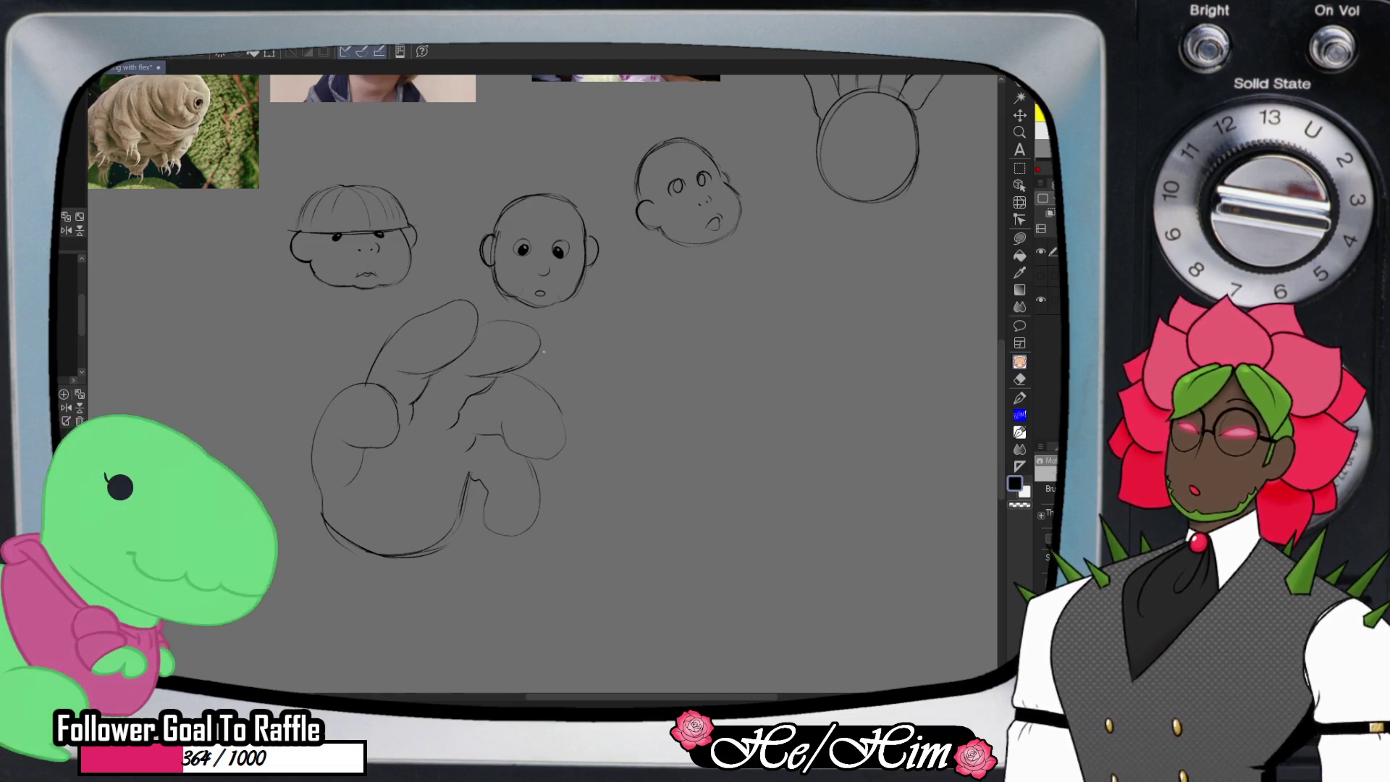
{"action": "key", "text": "m"}
{"action": "key", "text": "slash"}
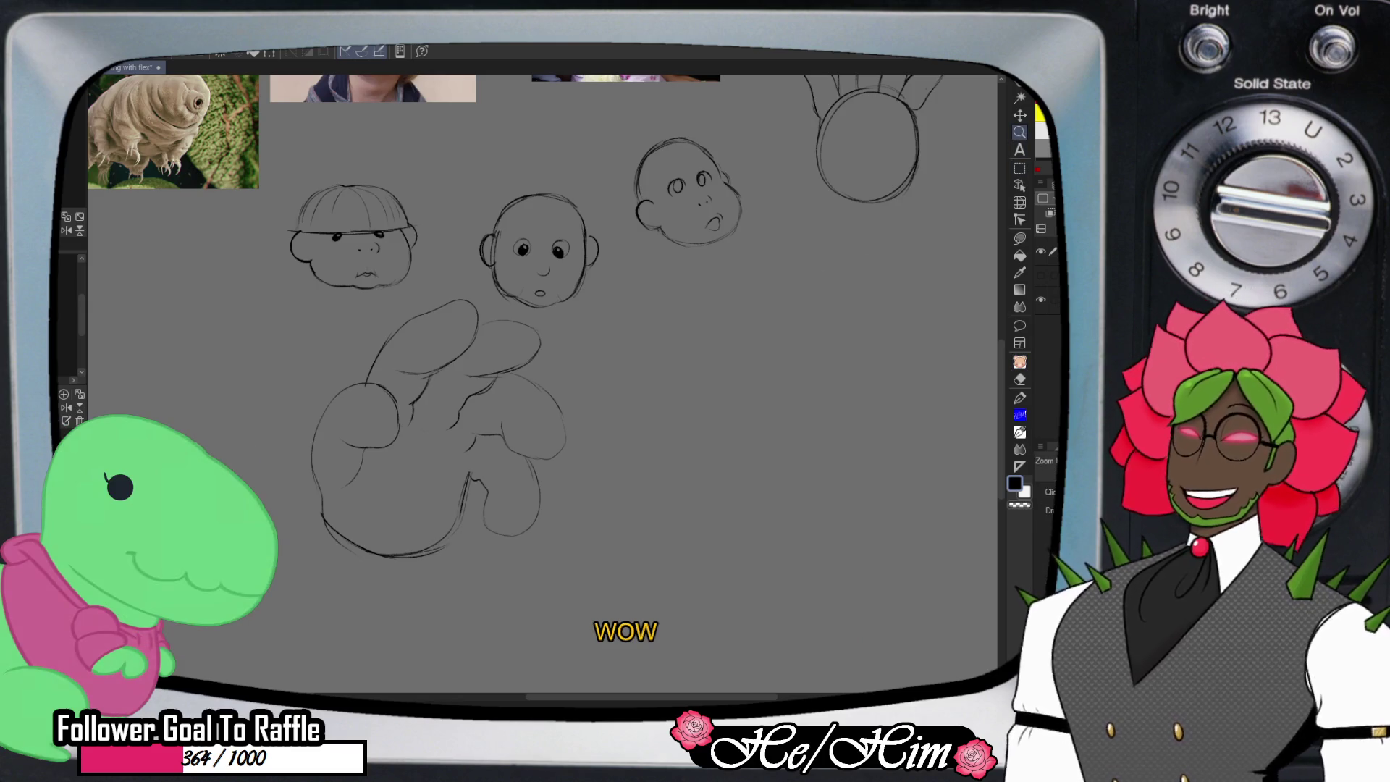
{"action": "scroll", "coordinate": [502, 535], "scroll_direction": "up", "scroll_amount": 1}
{"action": "scroll", "coordinate": [500, 550], "scroll_direction": "up", "scroll_amount": 3}
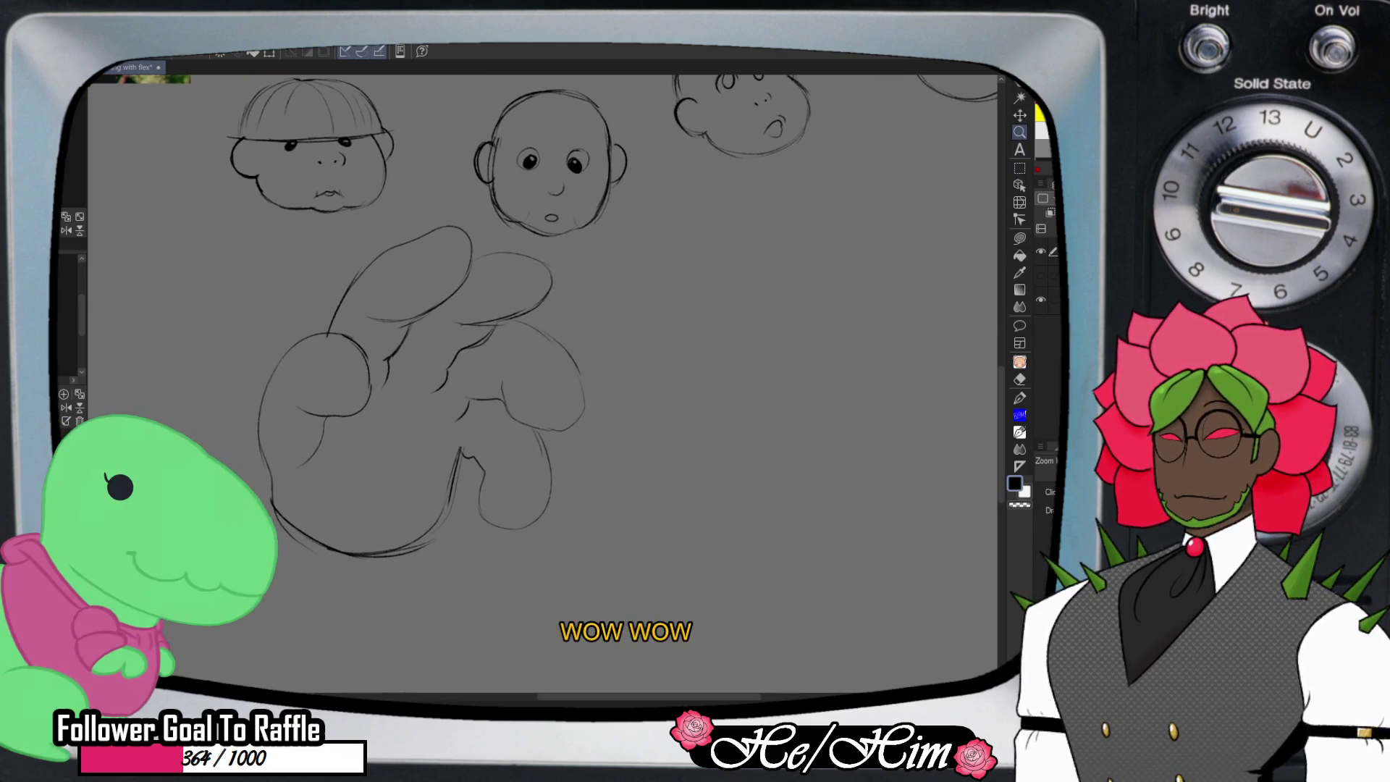
{"action": "scroll", "coordinate": [499, 550], "scroll_direction": "up", "scroll_amount": 1}
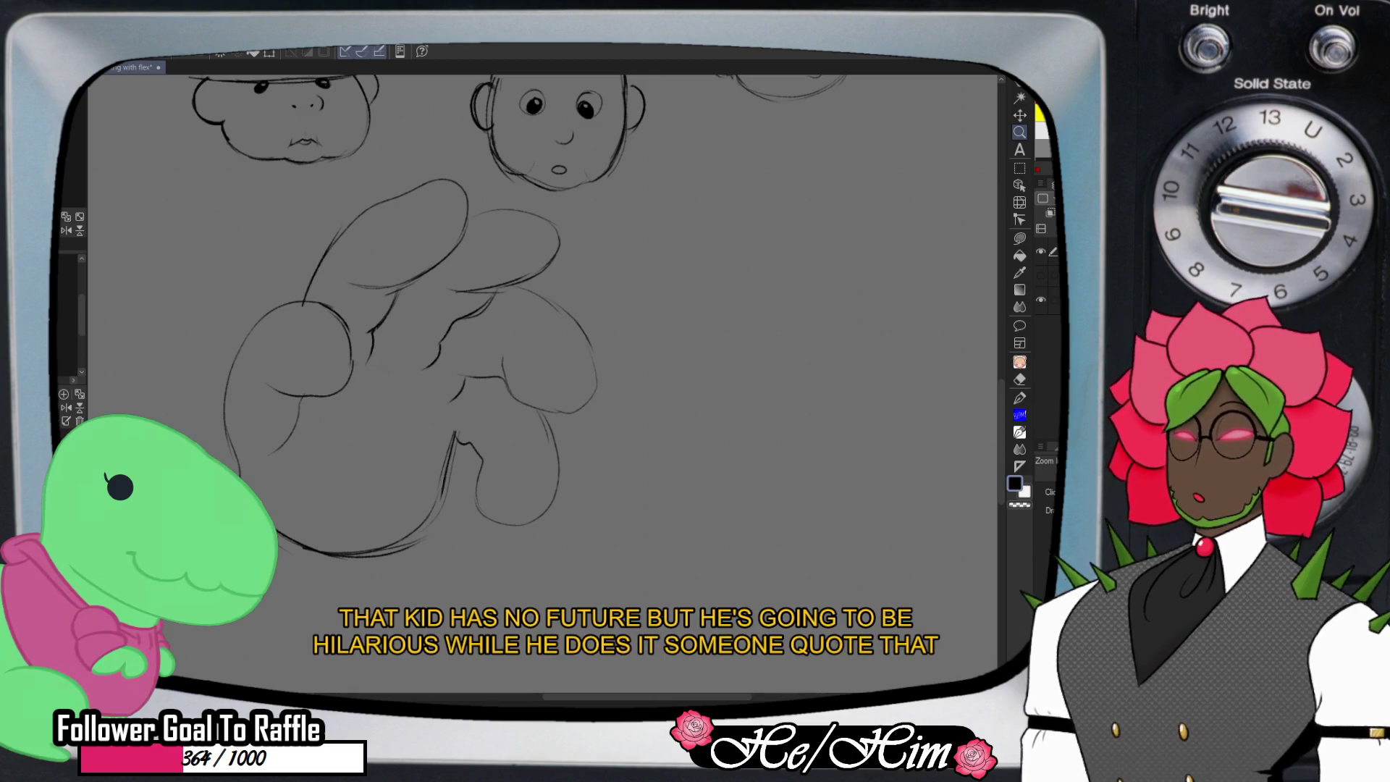
{"action": "mouse_move", "coordinate": [217, 421]}
{"action": "left_mouse_down"}
{"action": "mouse_move", "coordinate": [307, 421]}
{"action": "mouse_move", "coordinate": [329, 492]}
{"action": "left_mouse_up"}
{"action": "key", "text": "e"}
{"action": "key", "text": "p"}
{"action": "left_click_drag", "start_coordinate": [324, 365], "coordinate": [322, 500]}
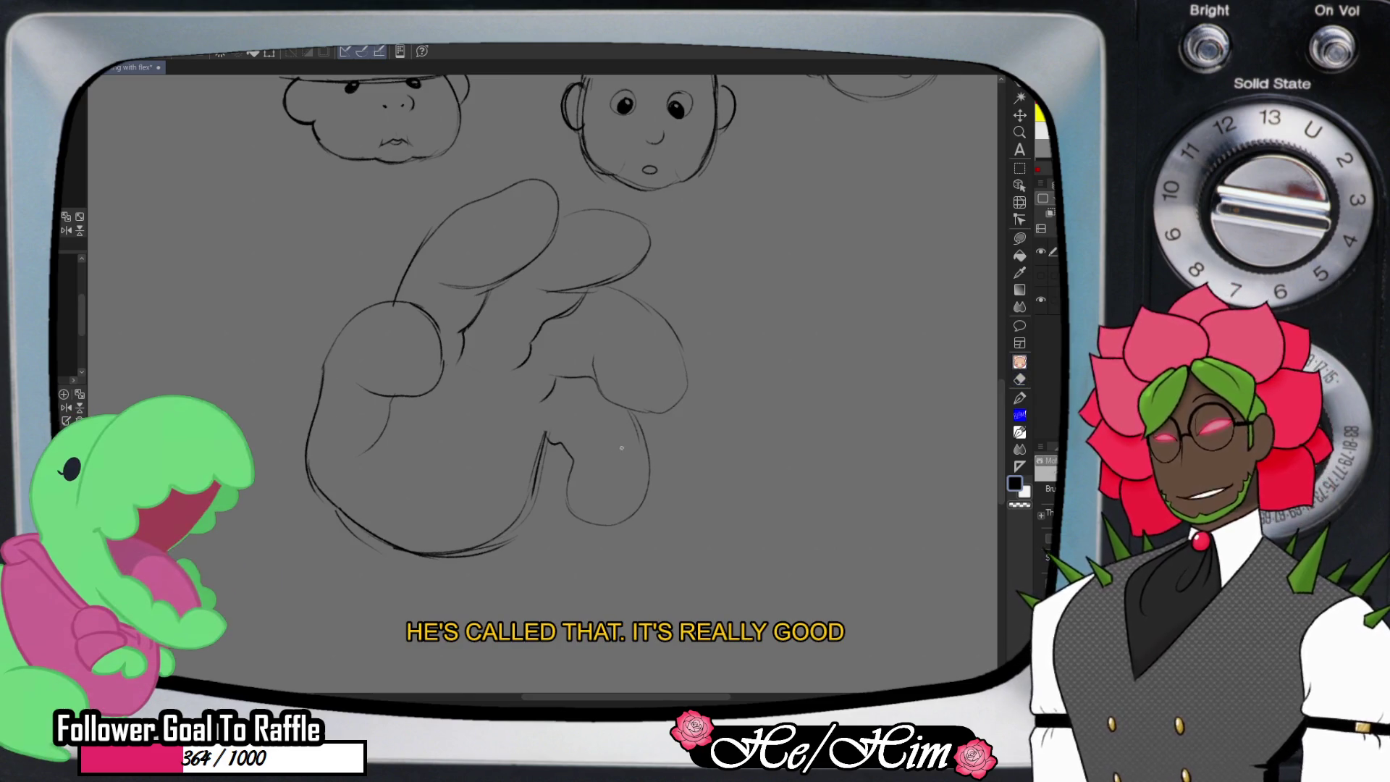
- Add fold lines inside the palm, on its upper and right sides, and along its lower edge
{"action": "left_click_drag", "start_coordinate": [362, 454], "coordinate": [371, 494]}
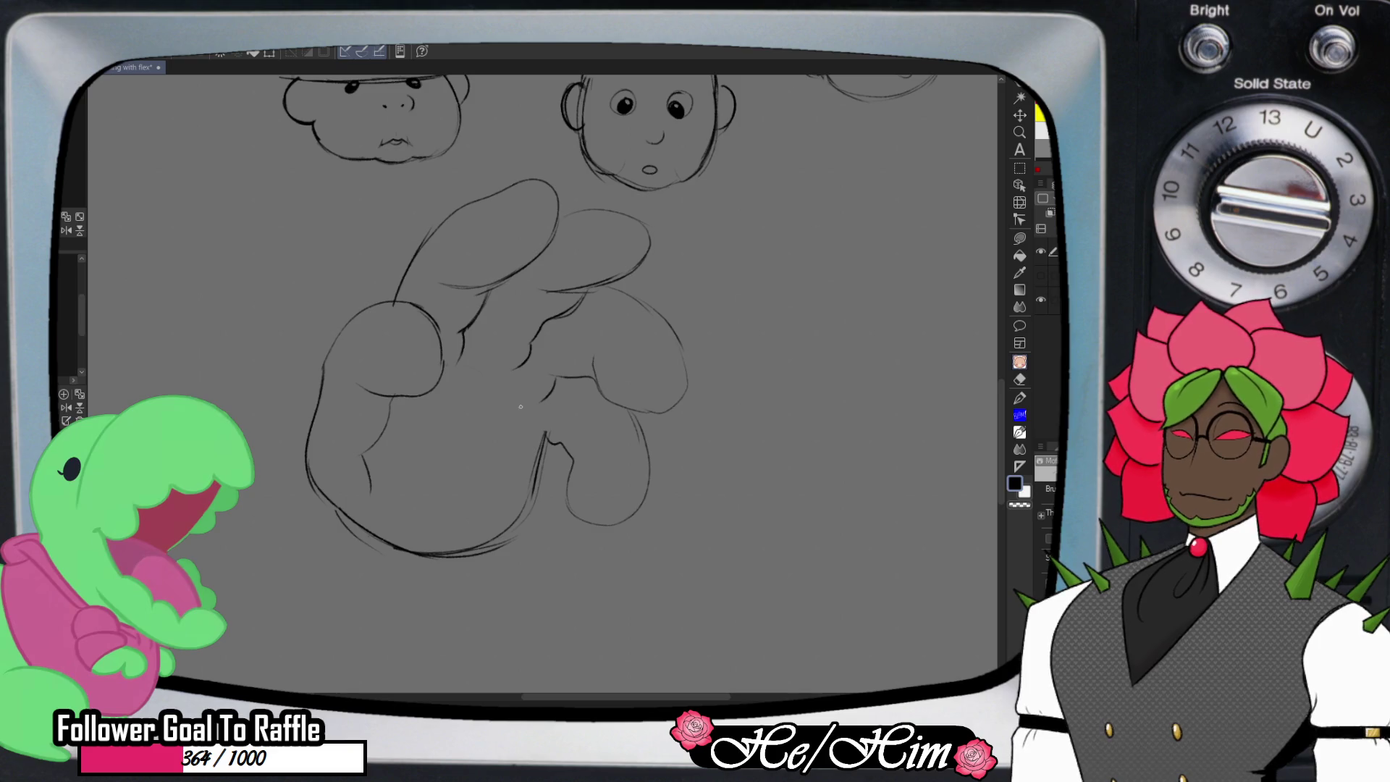
{"action": "left_click_drag", "start_coordinate": [522, 459], "coordinate": [505, 495]}
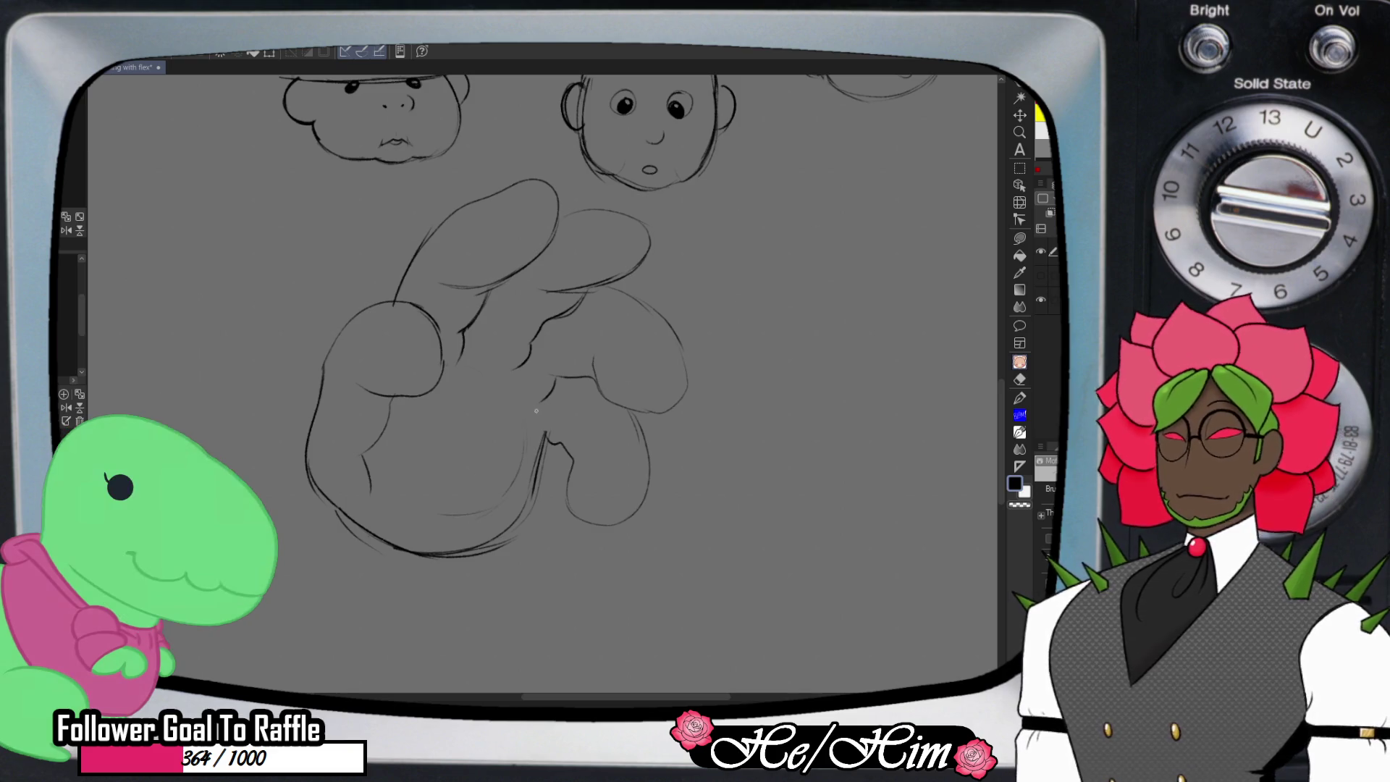
{"action": "left_click_drag", "start_coordinate": [522, 416], "coordinate": [514, 381]}
{"action": "left_click_drag", "start_coordinate": [429, 517], "coordinate": [397, 500]}
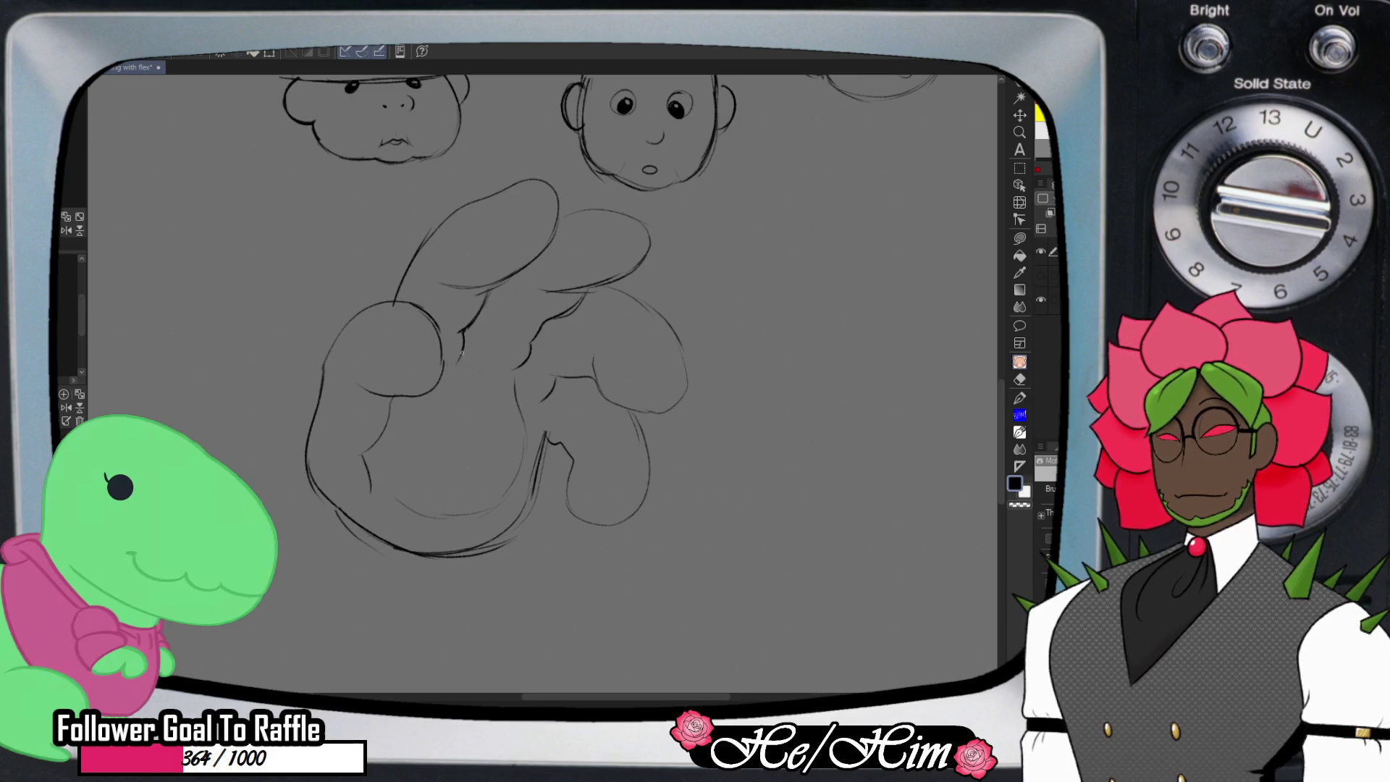
{"action": "key", "text": "ctrl+space"}
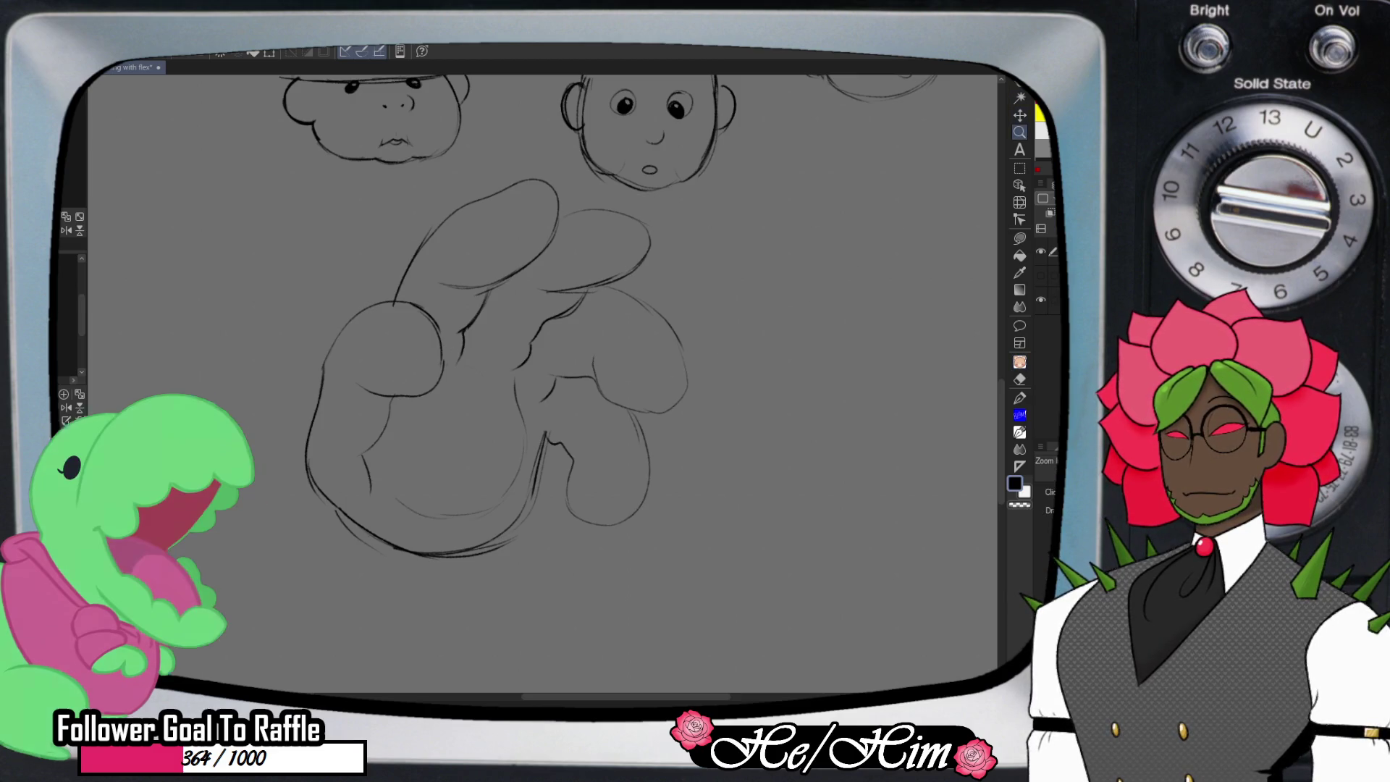
- Draw a new oval head right of the hand sketch, redoing it slightly lower
{"action": "scroll", "coordinate": [543, 384], "scroll_direction": "down", "scroll_amount": 3}
{"action": "scroll", "coordinate": [543, 384], "scroll_direction": "right", "scroll_amount": 3}
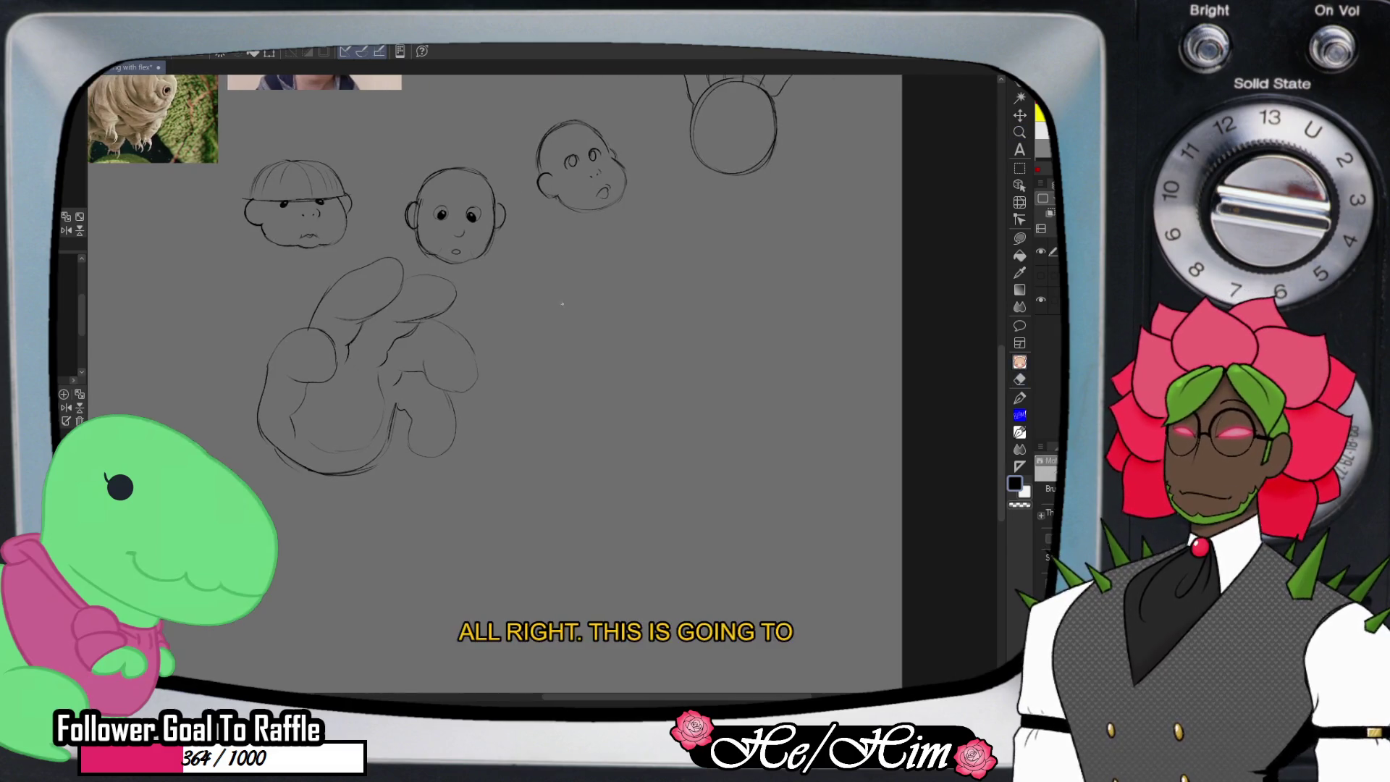
{"action": "left_click_drag", "start_coordinate": [639, 372], "coordinate": [619, 420]}
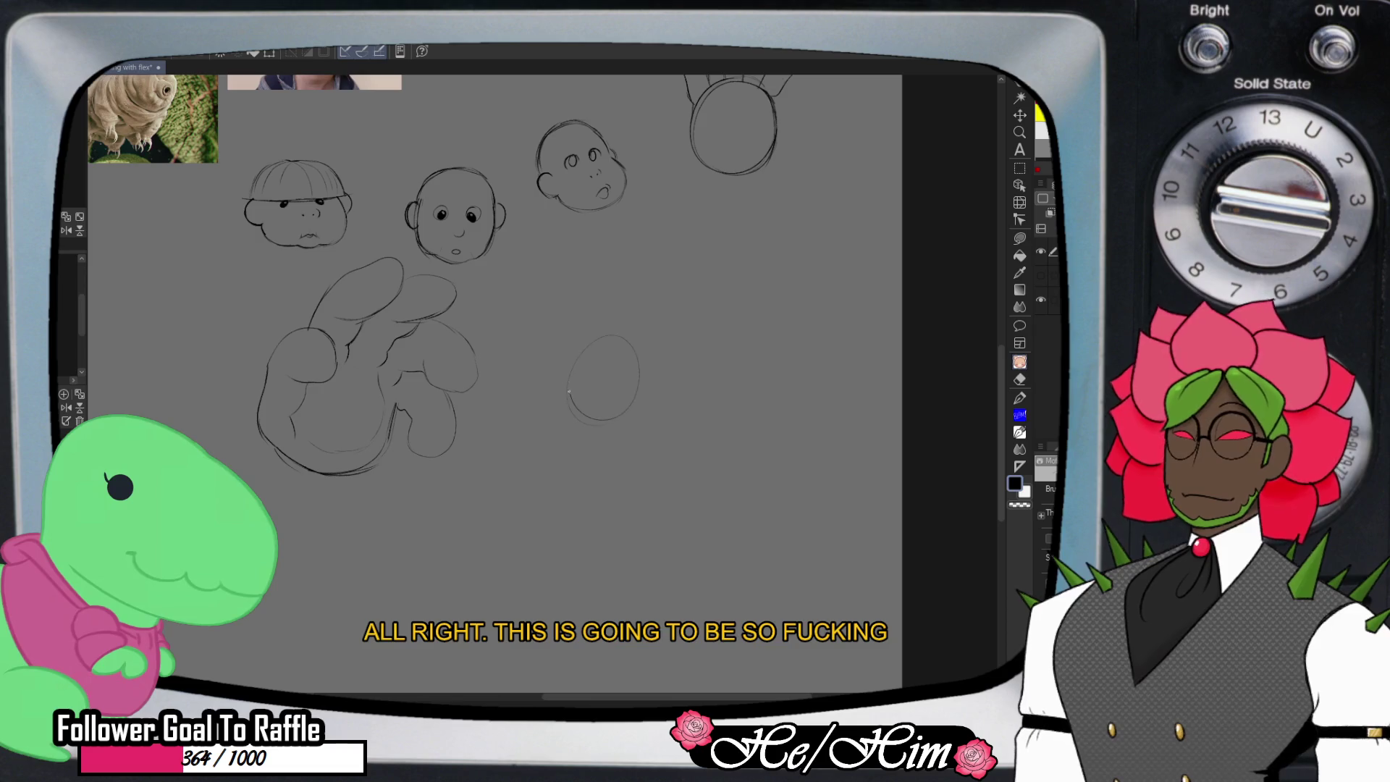
{"action": "key", "text": "ctrl+z"}
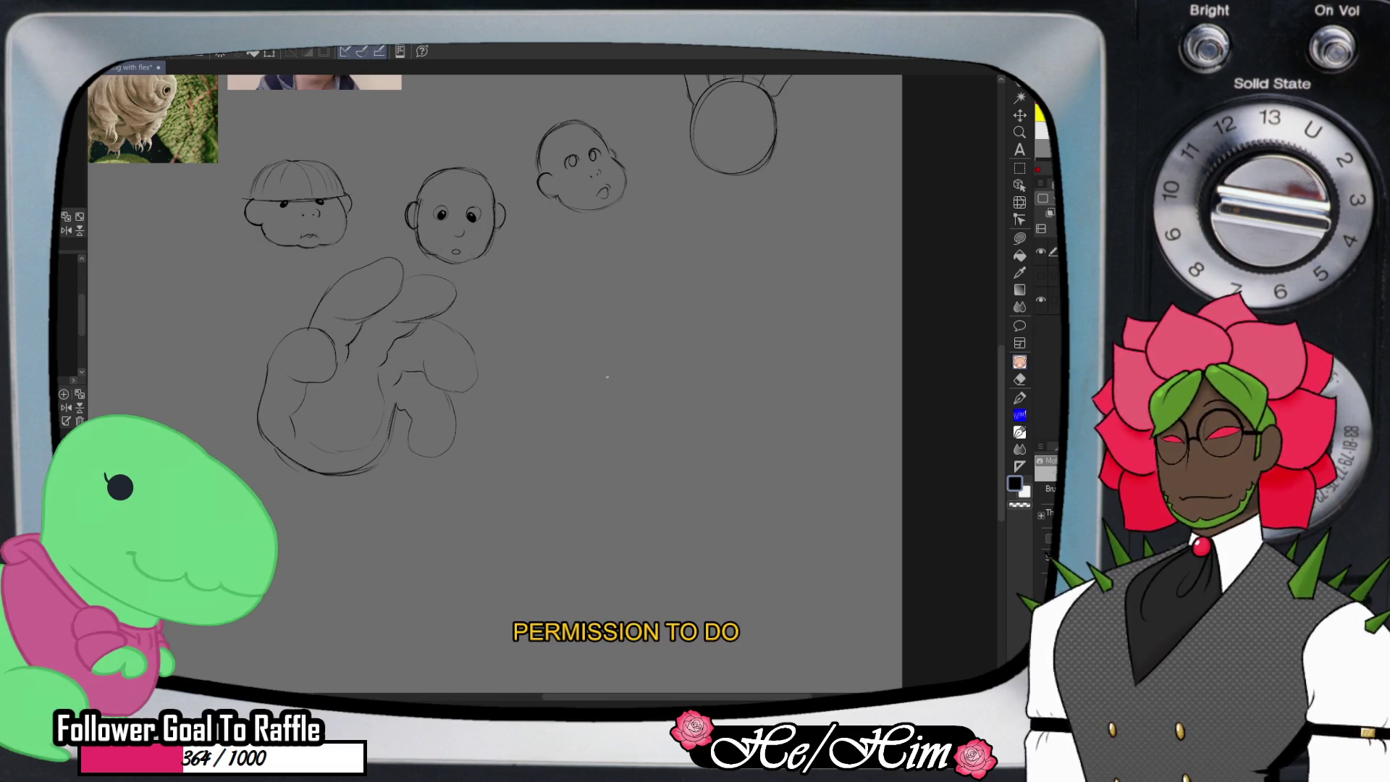
{"action": "mouse_move", "coordinate": [587, 384]}
{"action": "left_mouse_down"}
{"action": "mouse_move", "coordinate": [651, 424]}
{"action": "mouse_move", "coordinate": [642, 397]}
{"action": "mouse_move", "coordinate": [579, 429]}
{"action": "mouse_move", "coordinate": [638, 352]}
{"action": "left_mouse_up"}
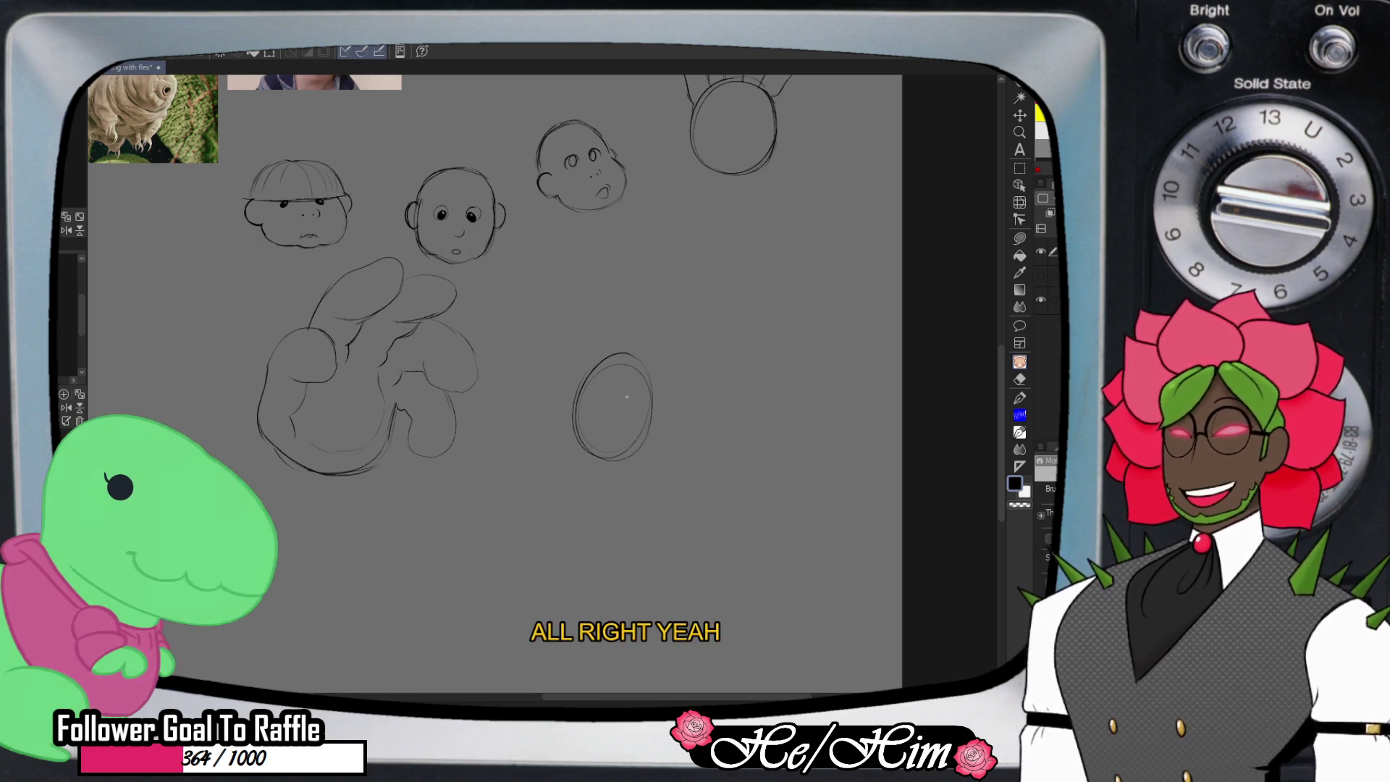
- Reinforce the oval's edges and sketch the short neck and shoulder lines below it
{"action": "left_click_drag", "start_coordinate": [656, 416], "coordinate": [647, 377]}
{"action": "left_click_drag", "start_coordinate": [651, 439], "coordinate": [639, 469]}
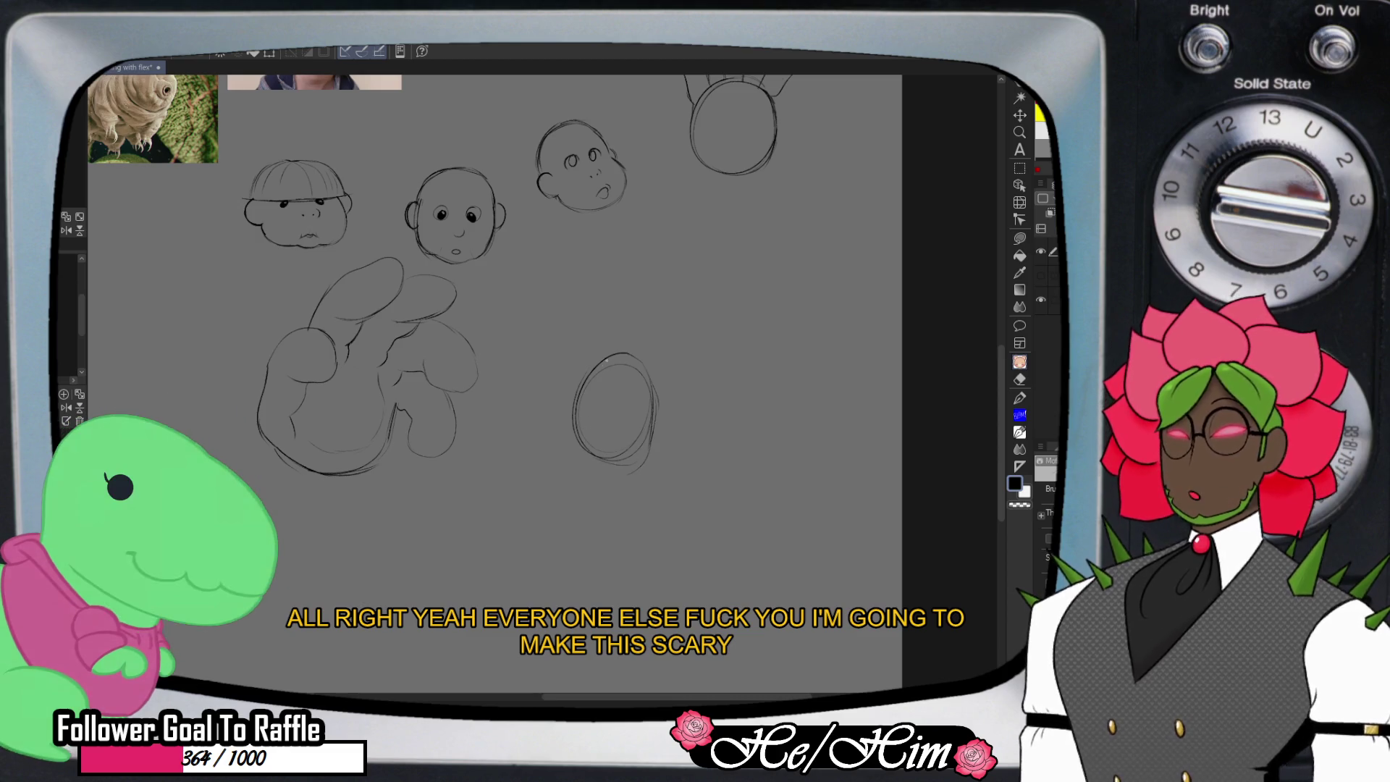
{"action": "mouse_move", "coordinate": [577, 427]}
{"action": "left_mouse_down"}
{"action": "mouse_move", "coordinate": [571, 459]}
{"action": "mouse_move", "coordinate": [600, 483]}
{"action": "left_mouse_up"}
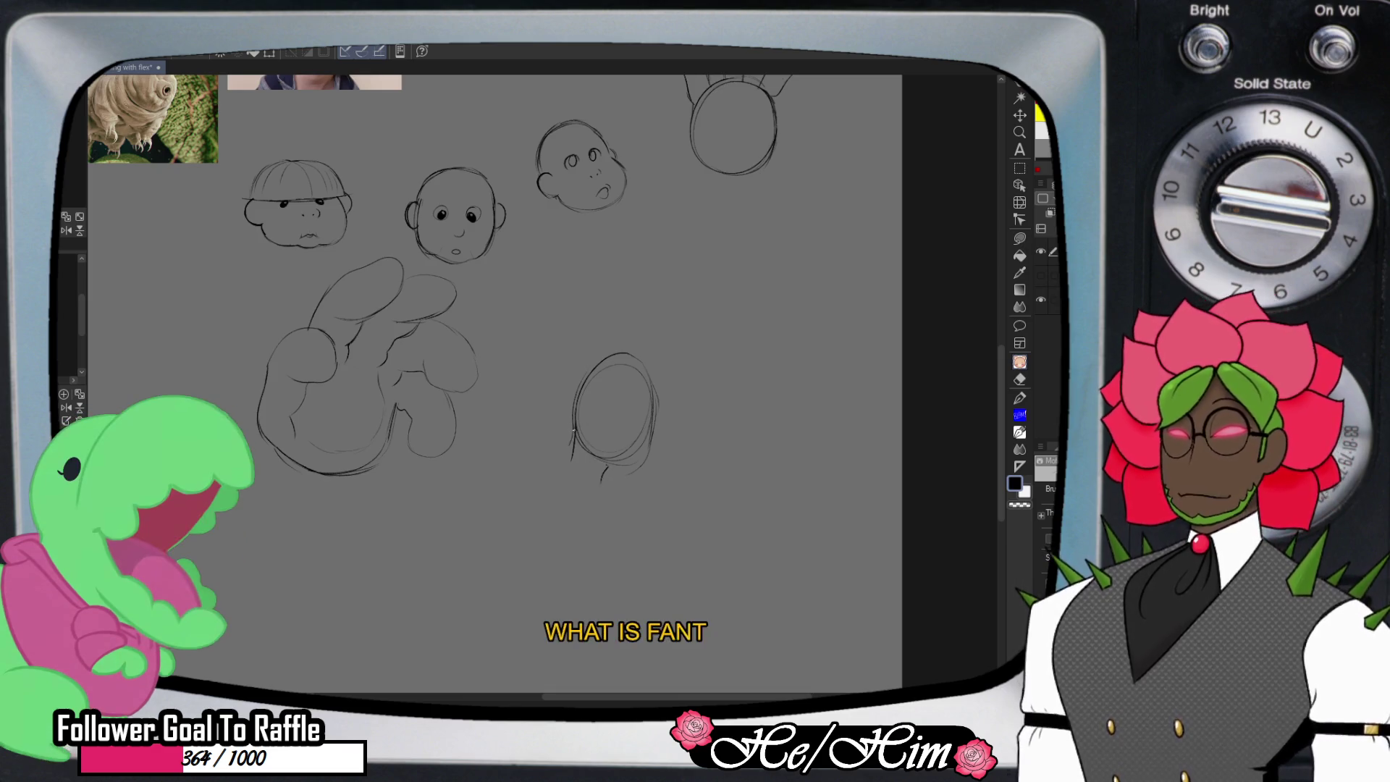
{"action": "left_click_drag", "start_coordinate": [573, 432], "coordinate": [603, 485]}
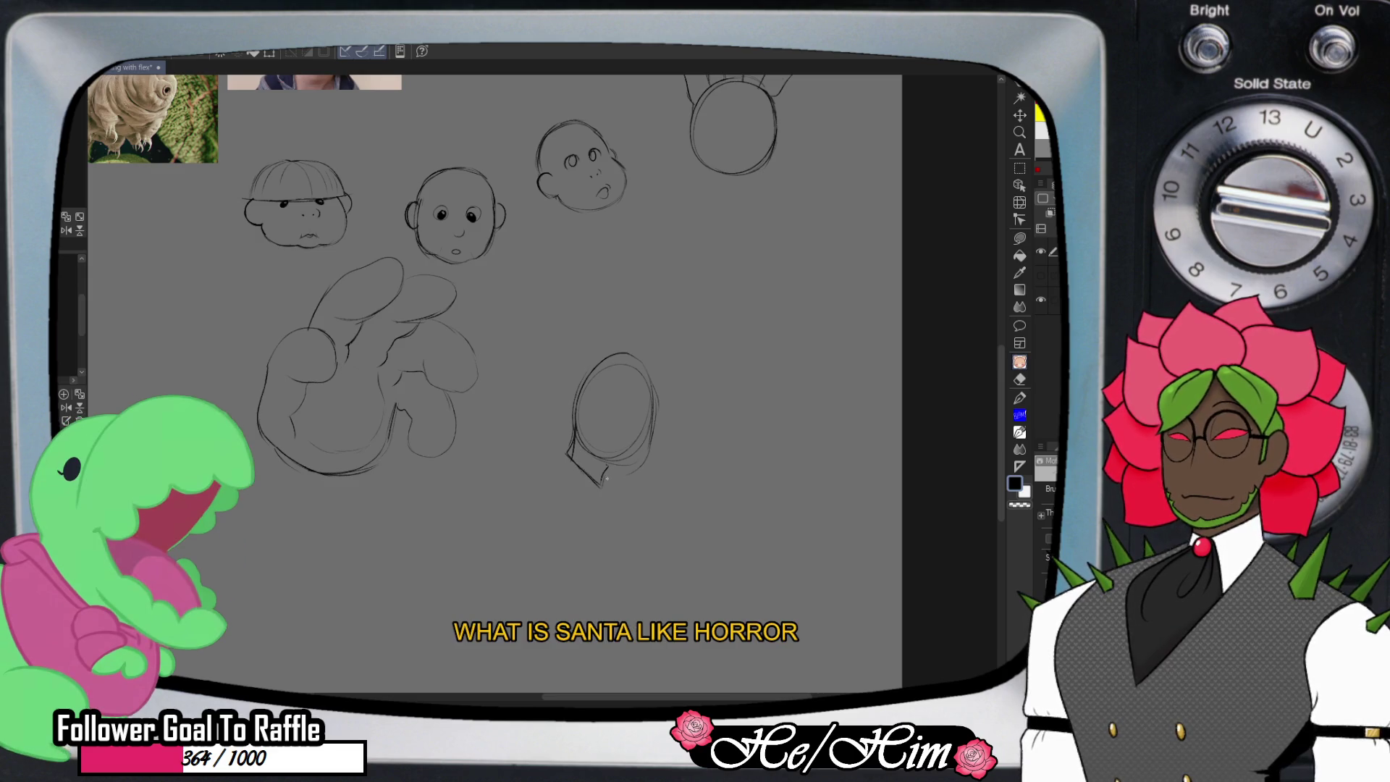
{"action": "key", "text": "e"}
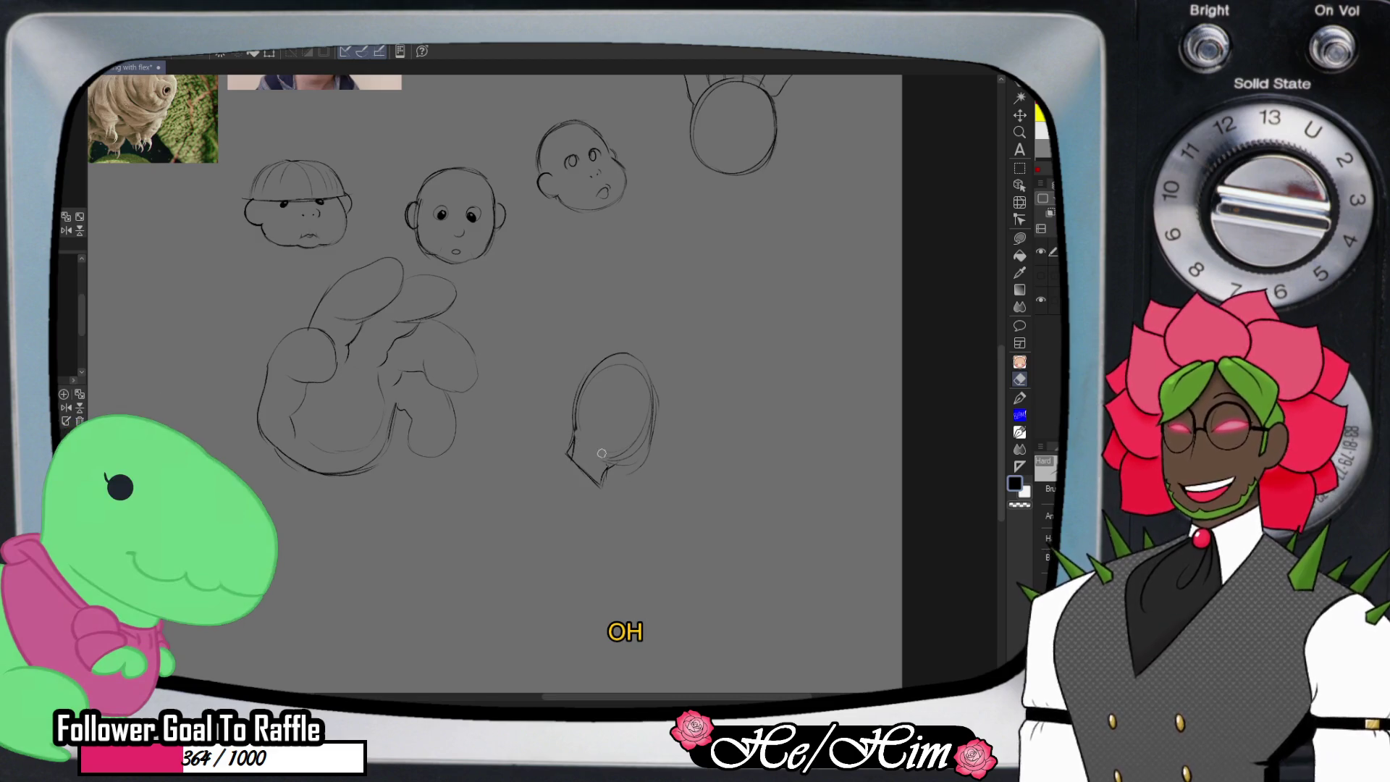
{"action": "key", "text": "p"}
{"action": "left_click_drag", "start_coordinate": [577, 436], "coordinate": [612, 467]}
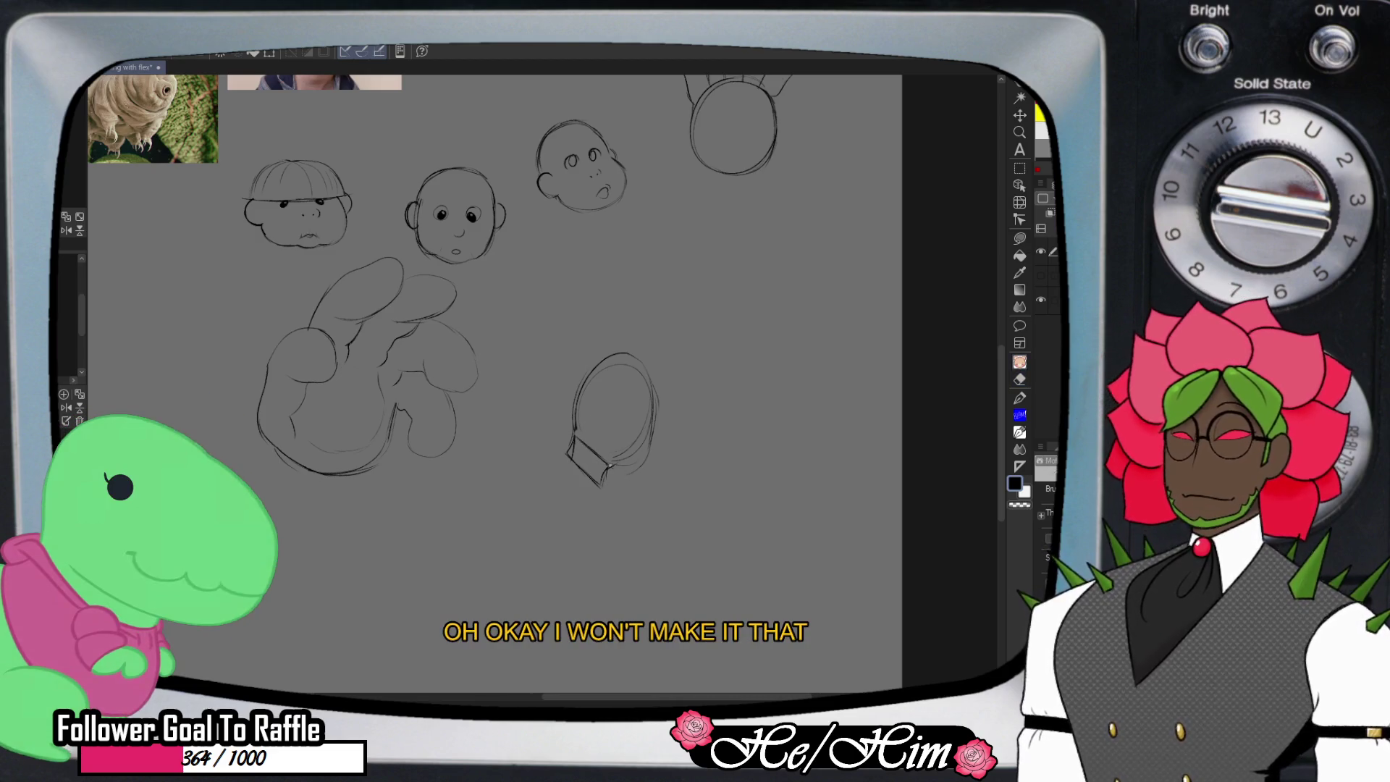
{"action": "left_click_drag", "start_coordinate": [651, 372], "coordinate": [637, 456]}
- Close the arc into a clean oval head and erase the neck shape's top and right edges
{"action": "key", "text": "e"}
{"action": "mouse_move", "coordinate": [648, 370]}
{"action": "left_mouse_down"}
{"action": "mouse_move", "coordinate": [630, 459]}
{"action": "mouse_move", "coordinate": [648, 463]}
{"action": "mouse_move", "coordinate": [630, 367]}
{"action": "mouse_move", "coordinate": [648, 364]}
{"action": "mouse_move", "coordinate": [635, 353]}
{"action": "left_mouse_up"}
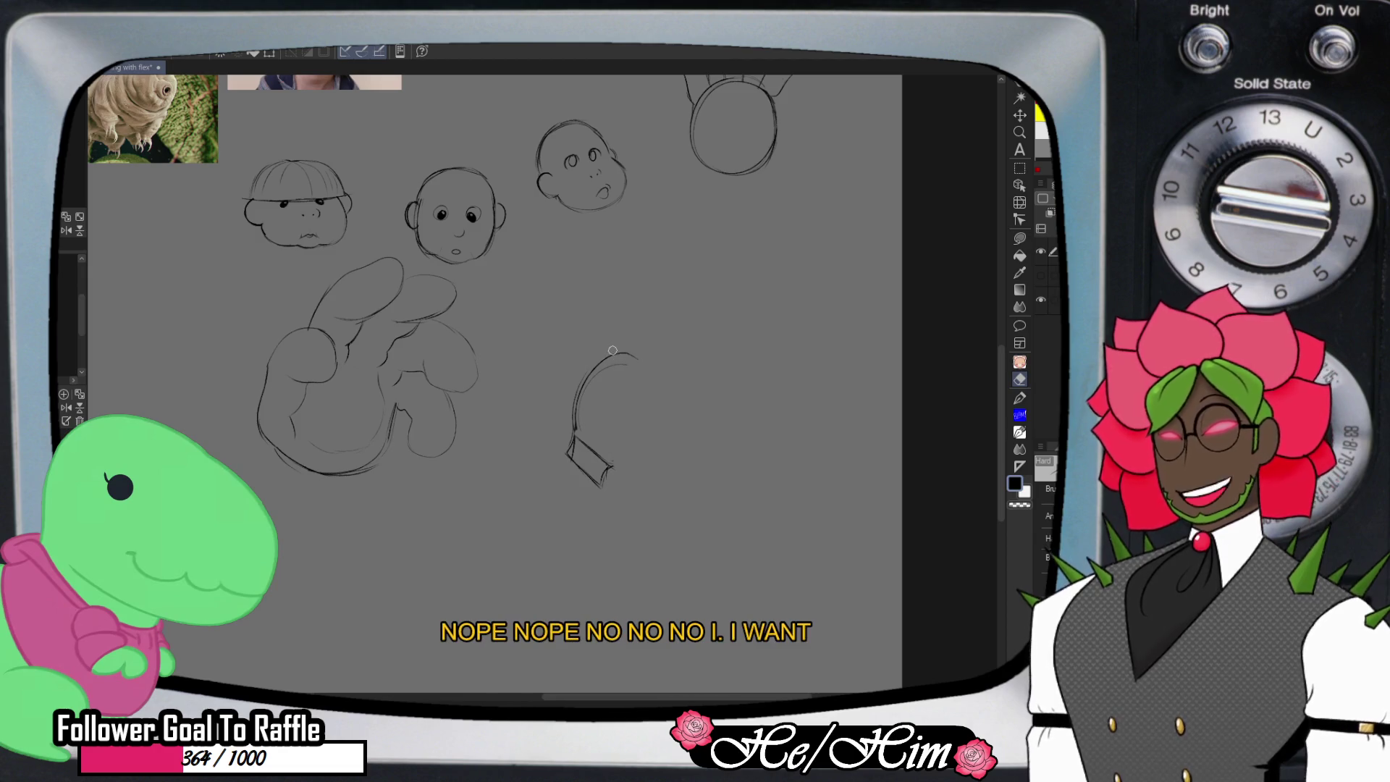
{"action": "key", "text": "p"}
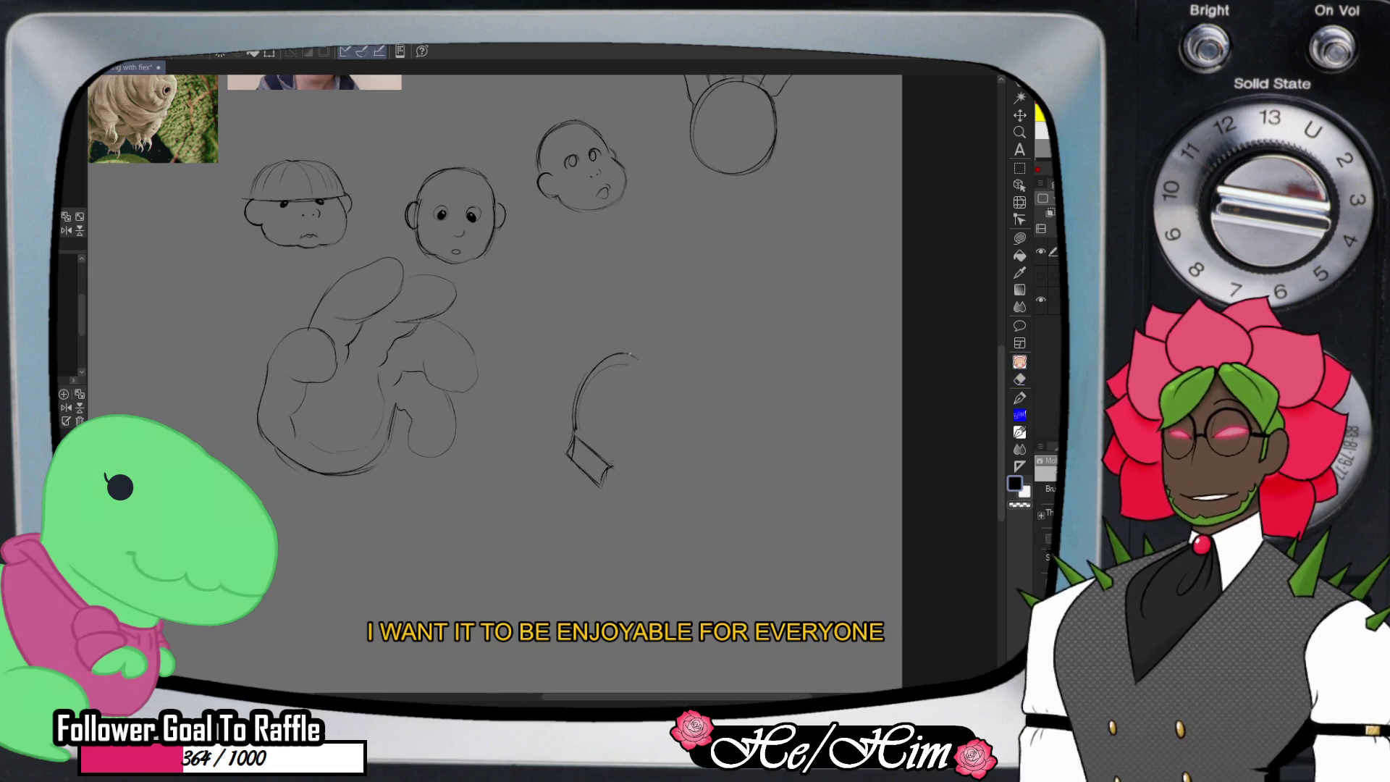
{"action": "mouse_move", "coordinate": [630, 354]}
{"action": "left_mouse_down"}
{"action": "mouse_move", "coordinate": [663, 423]}
{"action": "mouse_move", "coordinate": [614, 469]}
{"action": "left_mouse_up"}
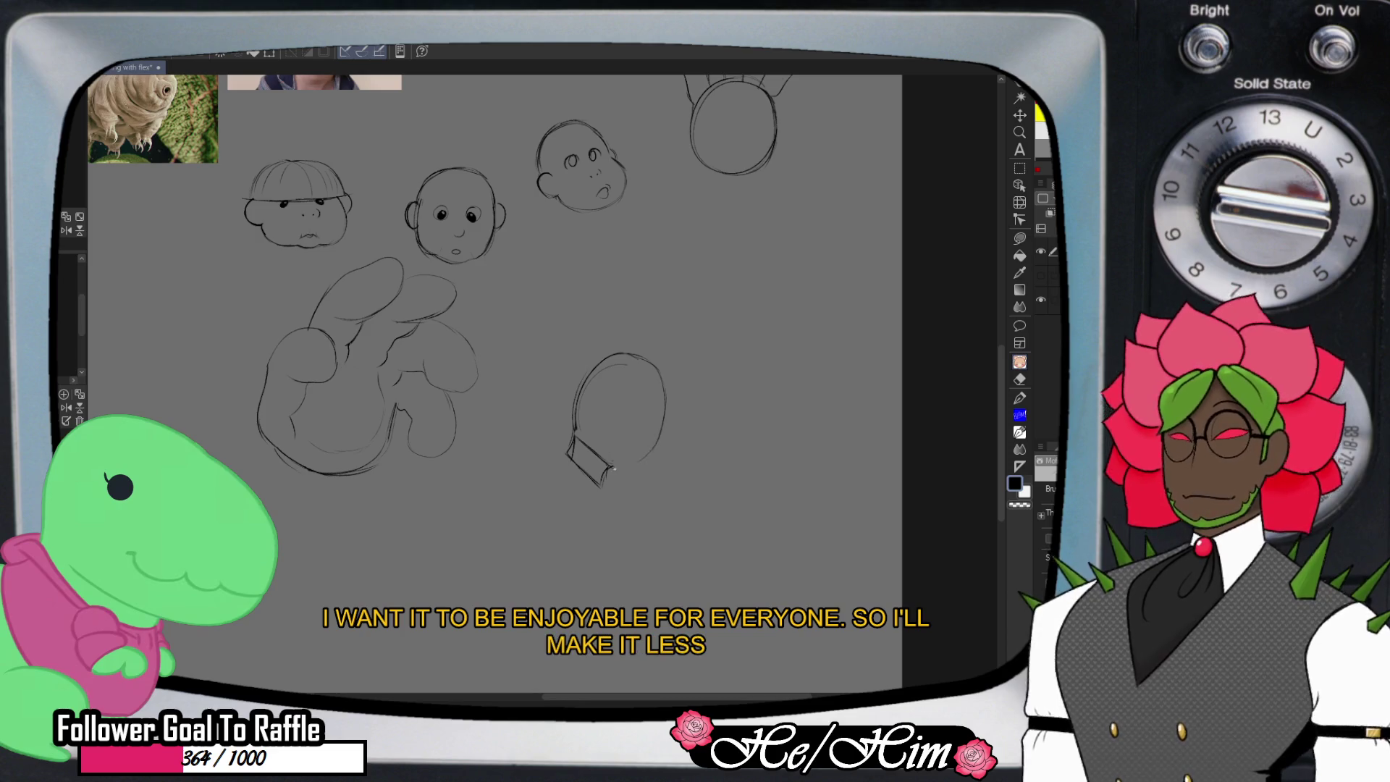
{"action": "key", "text": "e"}
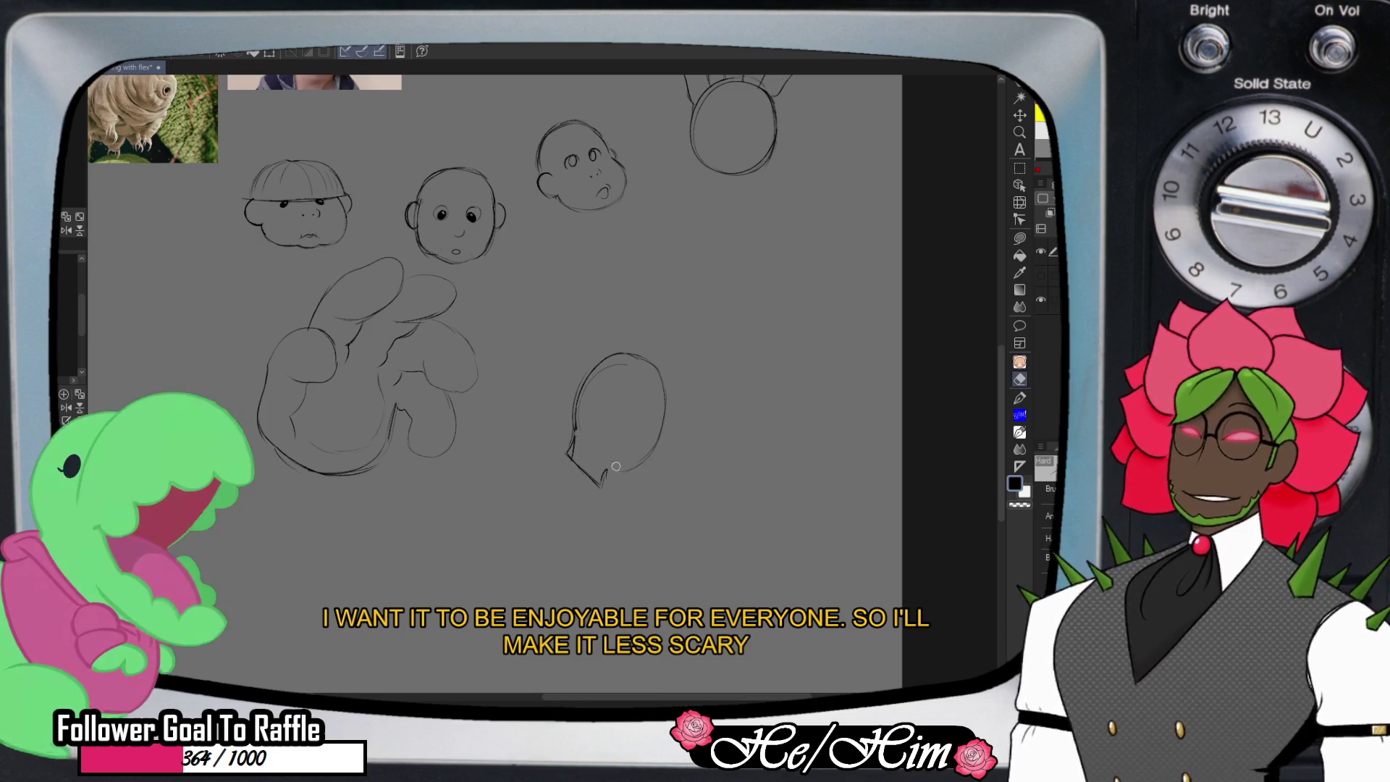
{"action": "left_click_drag", "start_coordinate": [612, 466], "coordinate": [576, 432]}
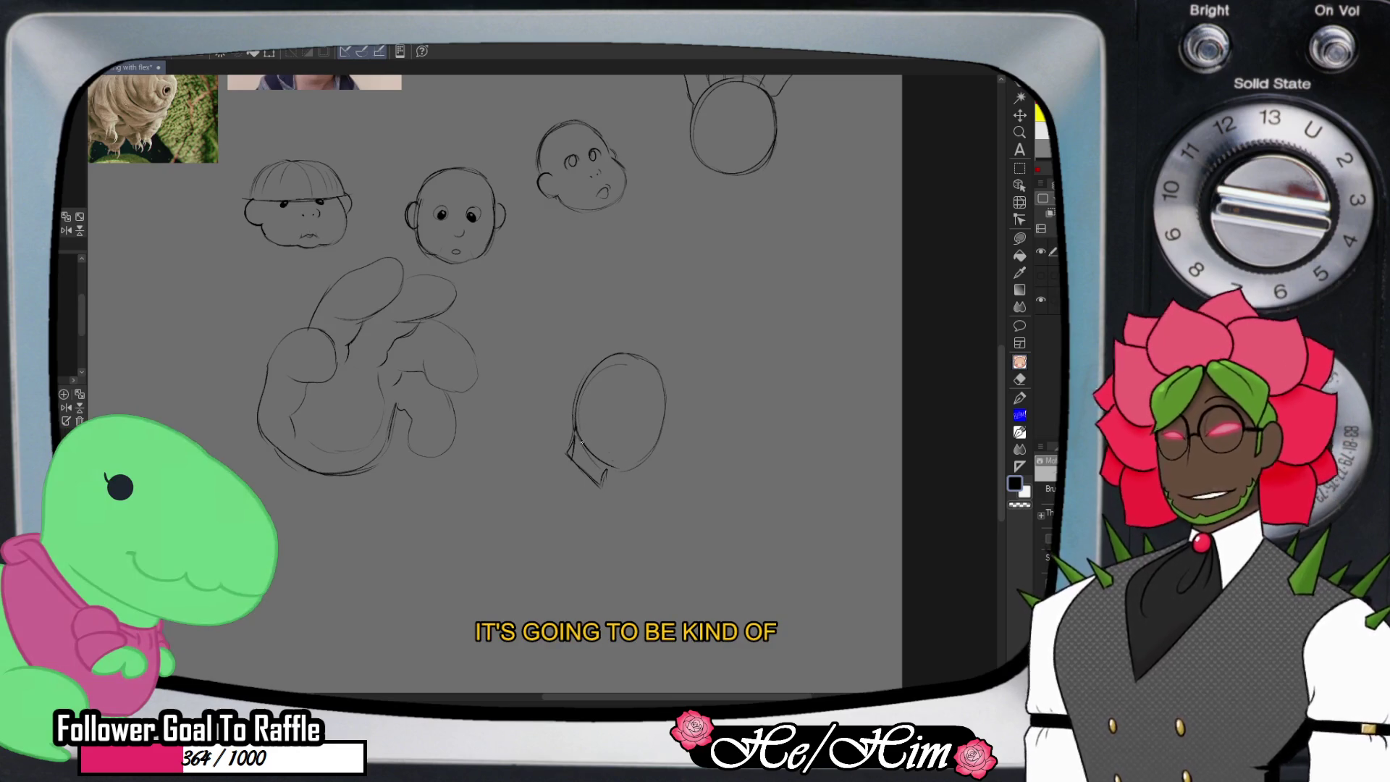
{"action": "mouse_move", "coordinate": [663, 385]}
{"action": "left_mouse_down"}
{"action": "mouse_move", "coordinate": [619, 462]}
{"action": "mouse_move", "coordinate": [472, 476]}
{"action": "left_mouse_up"}
- Draw both shoulders and torso sides under the faceless head, with small hands at either side
{"action": "left_click_drag", "start_coordinate": [637, 469], "coordinate": [698, 552]}
{"action": "mouse_move", "coordinate": [507, 469]}
{"action": "left_mouse_down"}
{"action": "mouse_move", "coordinate": [470, 504]}
{"action": "mouse_move", "coordinate": [463, 620]}
{"action": "left_mouse_up"}
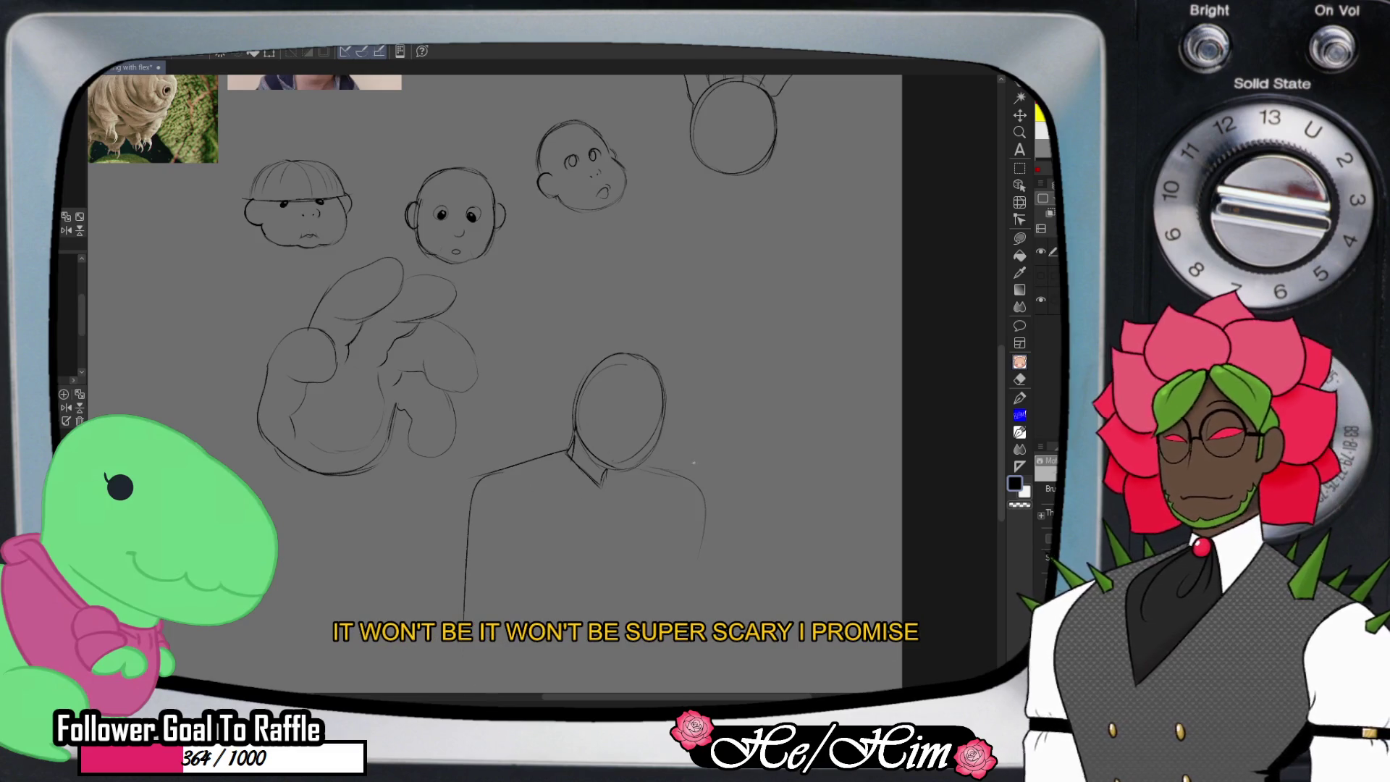
{"action": "left_click_drag", "start_coordinate": [693, 489], "coordinate": [673, 663]}
{"action": "left_click_drag", "start_coordinate": [463, 617], "coordinate": [465, 686]}
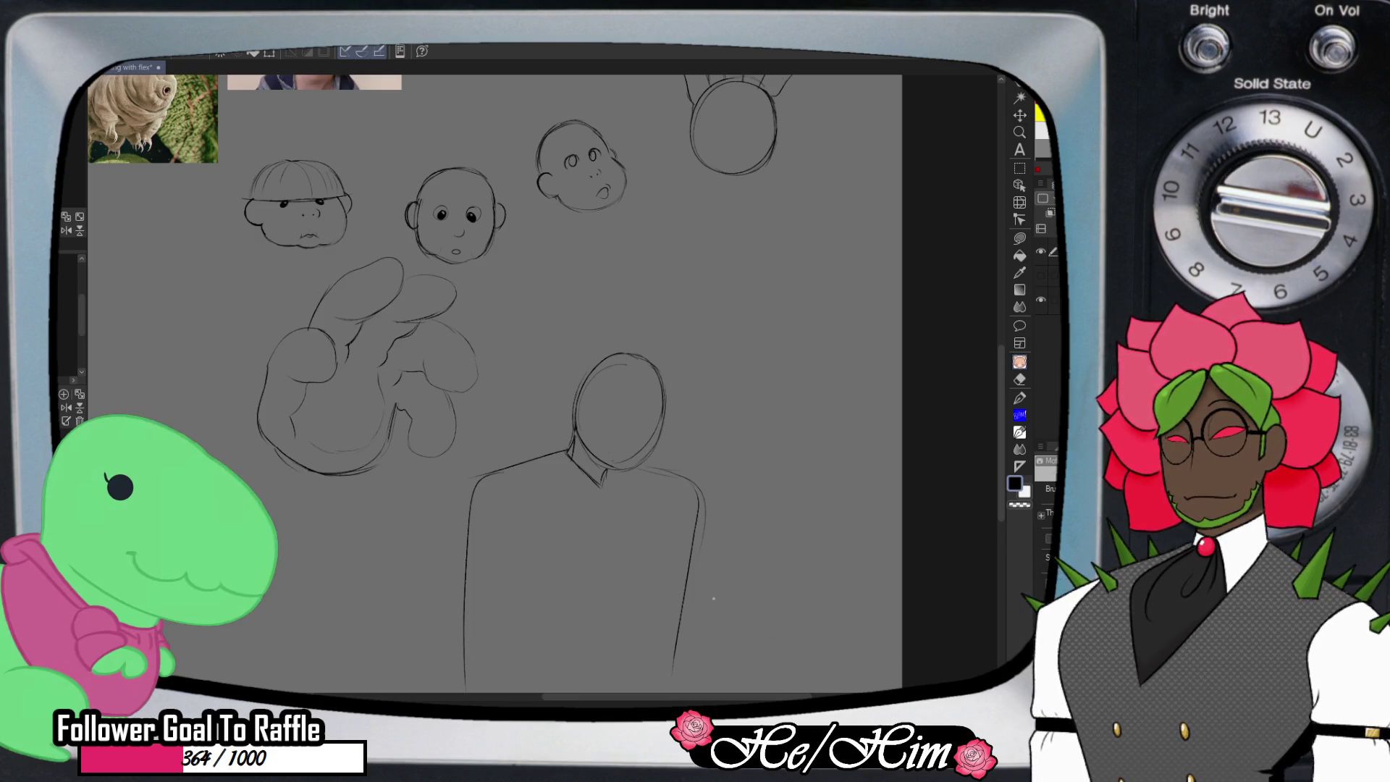
{"action": "mouse_move", "coordinate": [697, 637]}
{"action": "left_mouse_down"}
{"action": "mouse_move", "coordinate": [727, 573]}
{"action": "mouse_move", "coordinate": [739, 603]}
{"action": "mouse_move", "coordinate": [786, 591]}
{"action": "left_mouse_up"}
{"action": "mouse_move", "coordinate": [476, 600]}
{"action": "left_mouse_down"}
{"action": "mouse_move", "coordinate": [512, 612]}
{"action": "mouse_move", "coordinate": [507, 641]}
{"action": "left_mouse_up"}
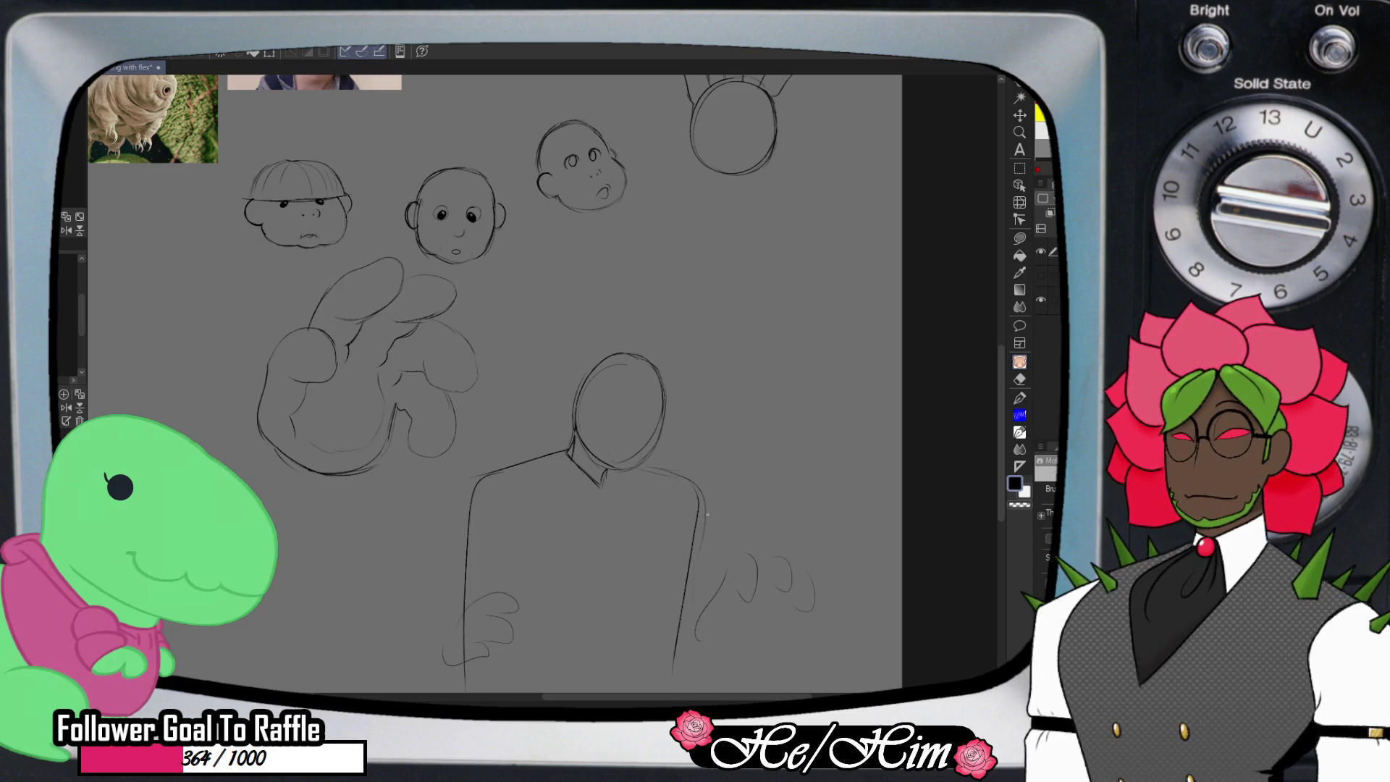
{"action": "left_click_drag", "start_coordinate": [463, 515], "coordinate": [452, 558]}
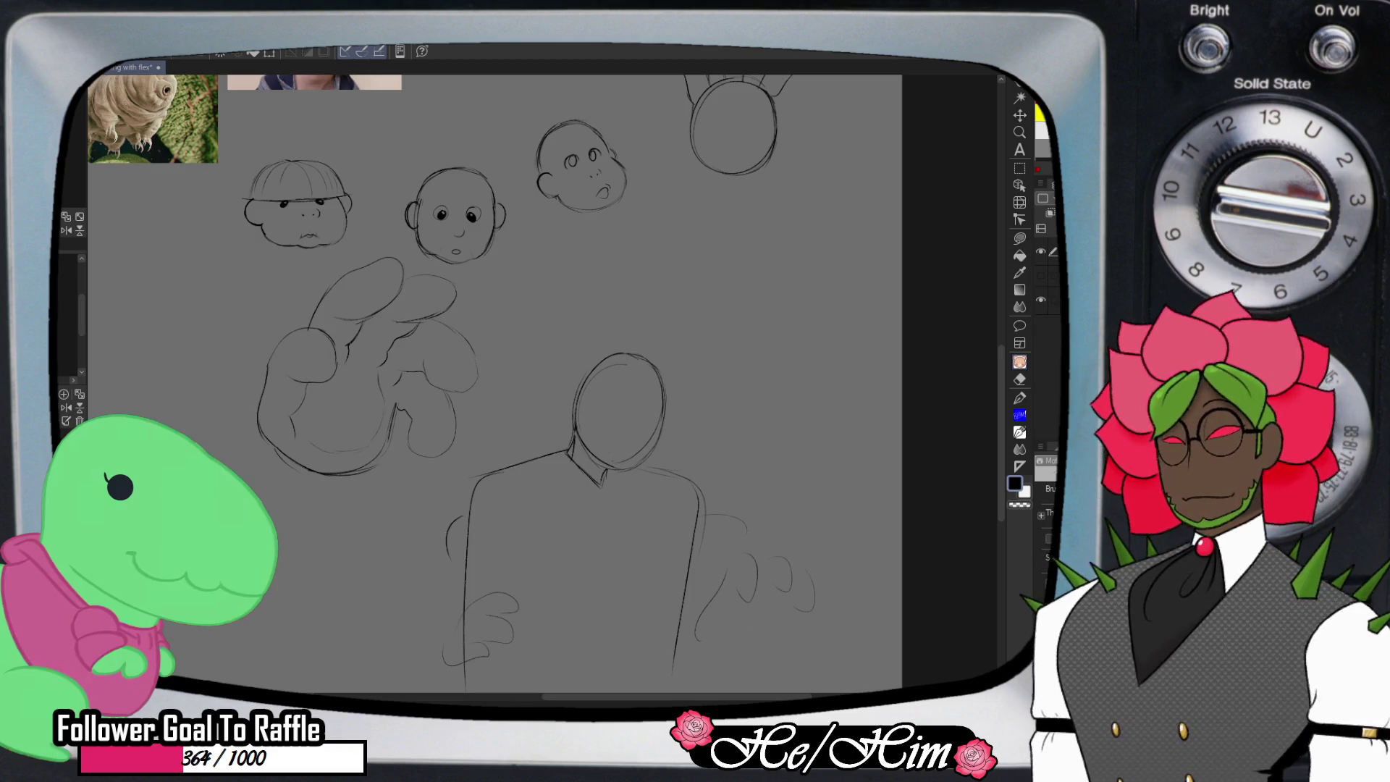
- Draw a second figure on the left: small circle head, neck, shoulder and body sides
{"action": "scroll", "coordinate": [543, 384], "scroll_direction": "left", "scroll_amount": 5}
{"action": "scroll", "coordinate": [543, 384], "scroll_direction": "down", "scroll_amount": 3}
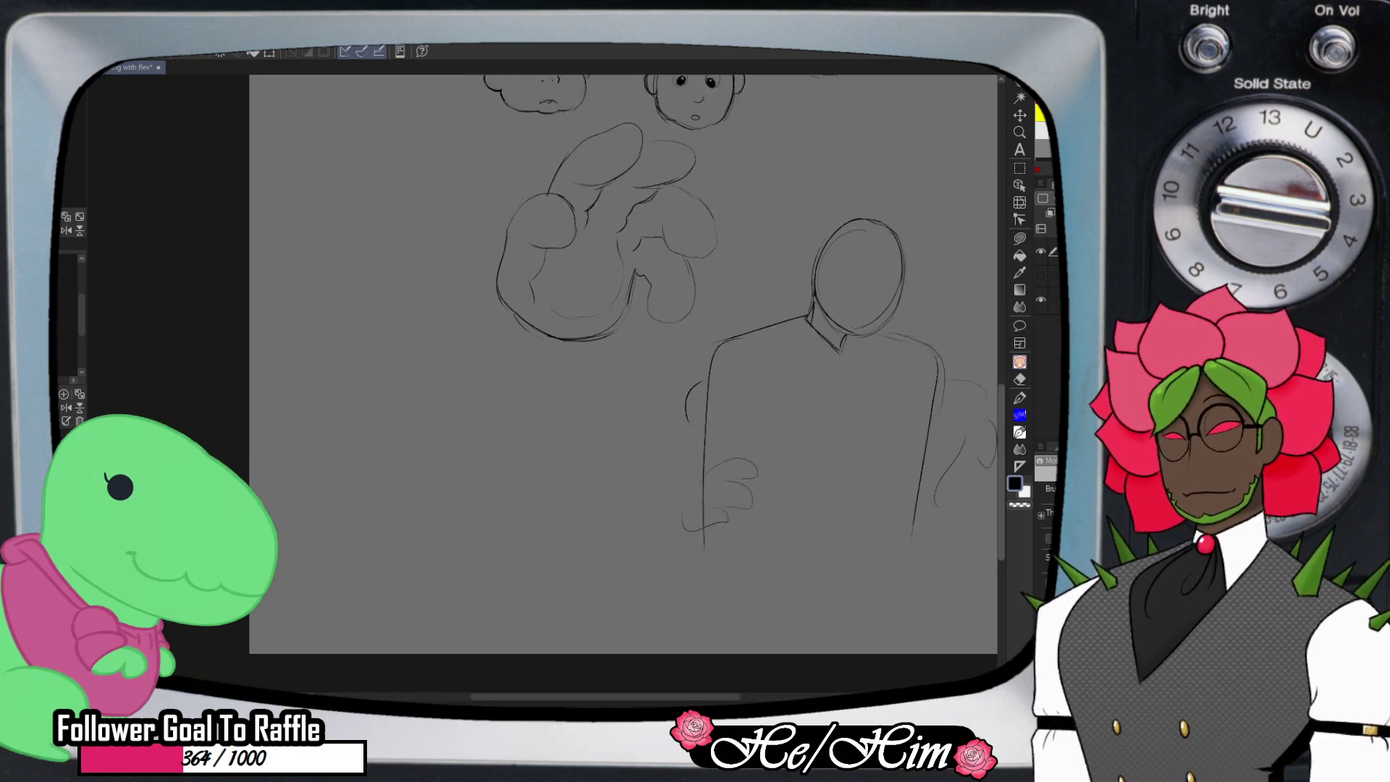
{"action": "scroll", "coordinate": [498, 469], "scroll_direction": "up", "scroll_amount": 1}
{"action": "mouse_move", "coordinate": [474, 391]}
{"action": "left_mouse_down"}
{"action": "mouse_move", "coordinate": [481, 443]}
{"action": "mouse_move", "coordinate": [486, 395]}
{"action": "left_mouse_up"}
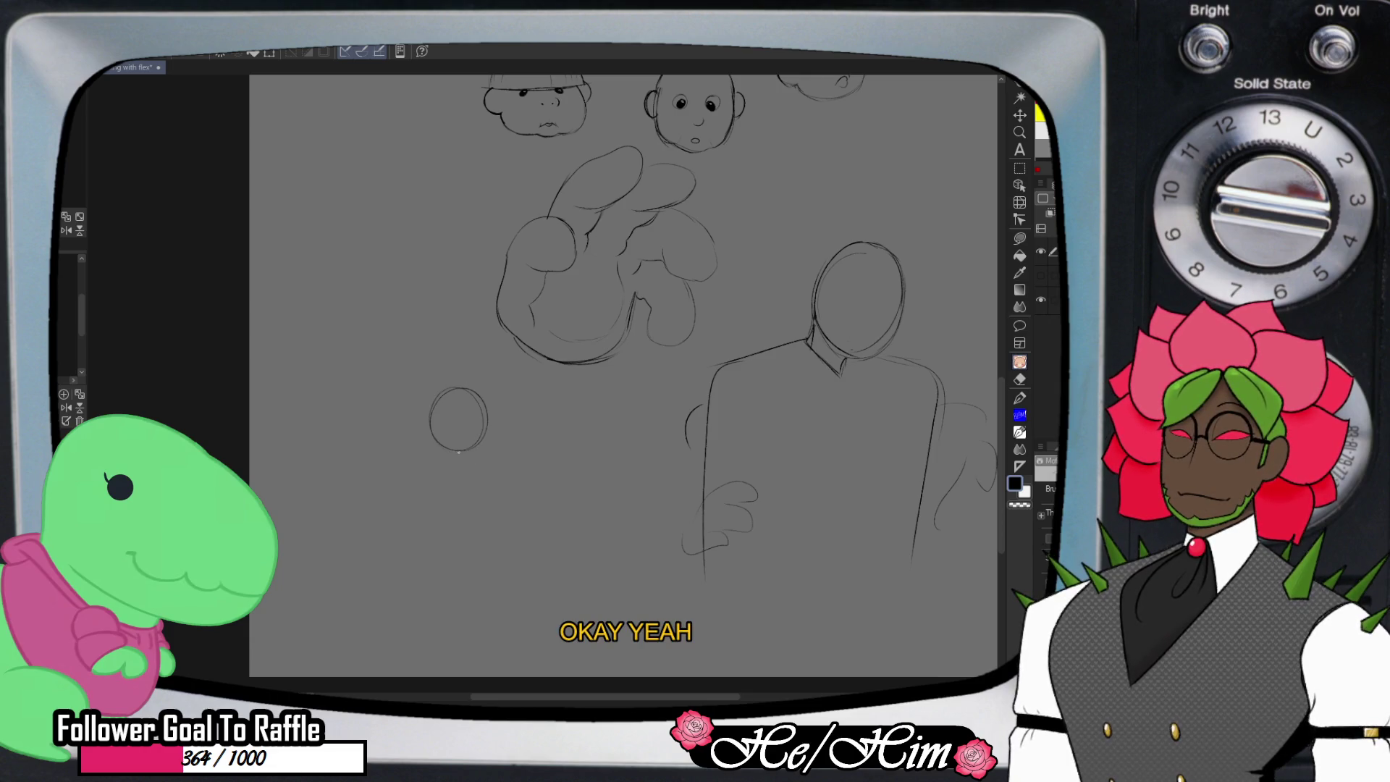
{"action": "left_click_drag", "start_coordinate": [485, 404], "coordinate": [508, 454]}
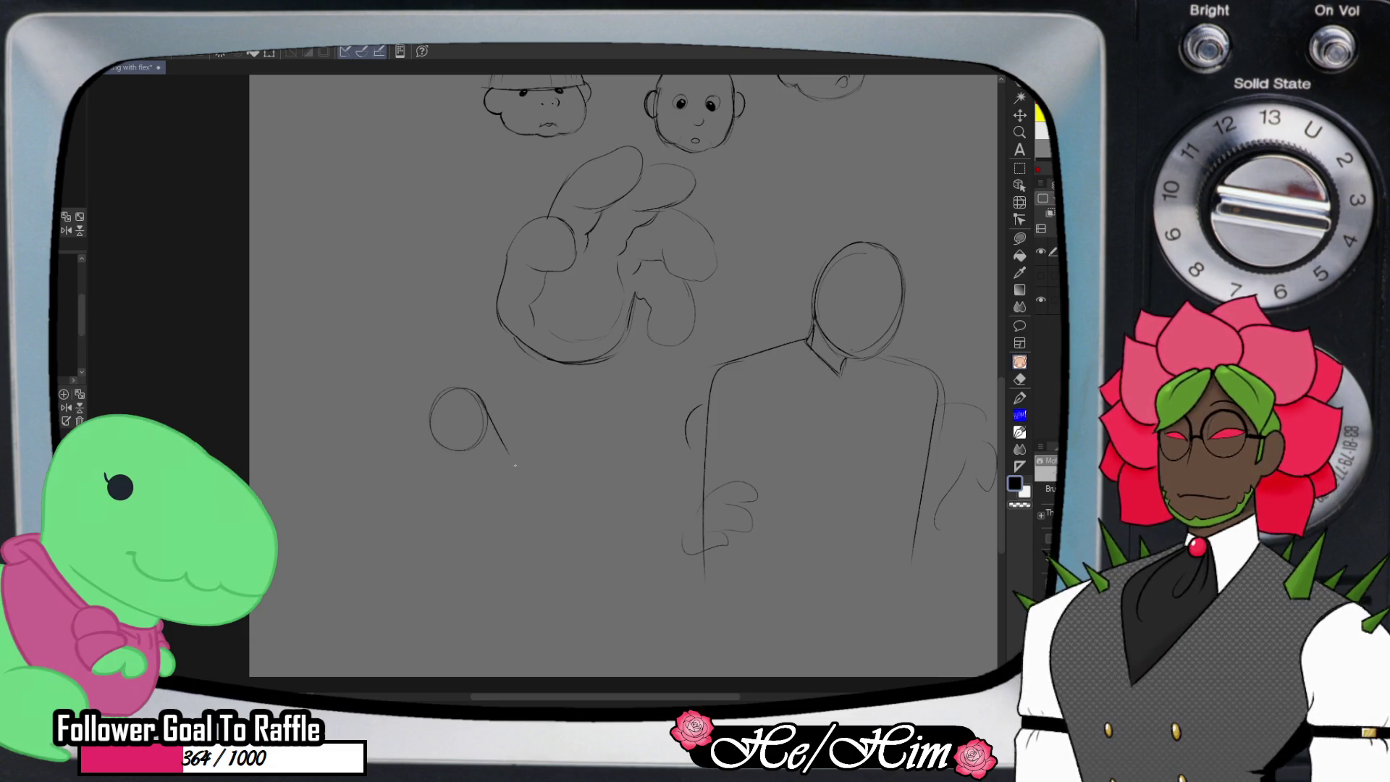
{"action": "mouse_move", "coordinate": [433, 432]}
{"action": "left_mouse_down"}
{"action": "mouse_move", "coordinate": [446, 462]}
{"action": "mouse_move", "coordinate": [434, 555]}
{"action": "mouse_move", "coordinate": [470, 667]}
{"action": "left_mouse_up"}
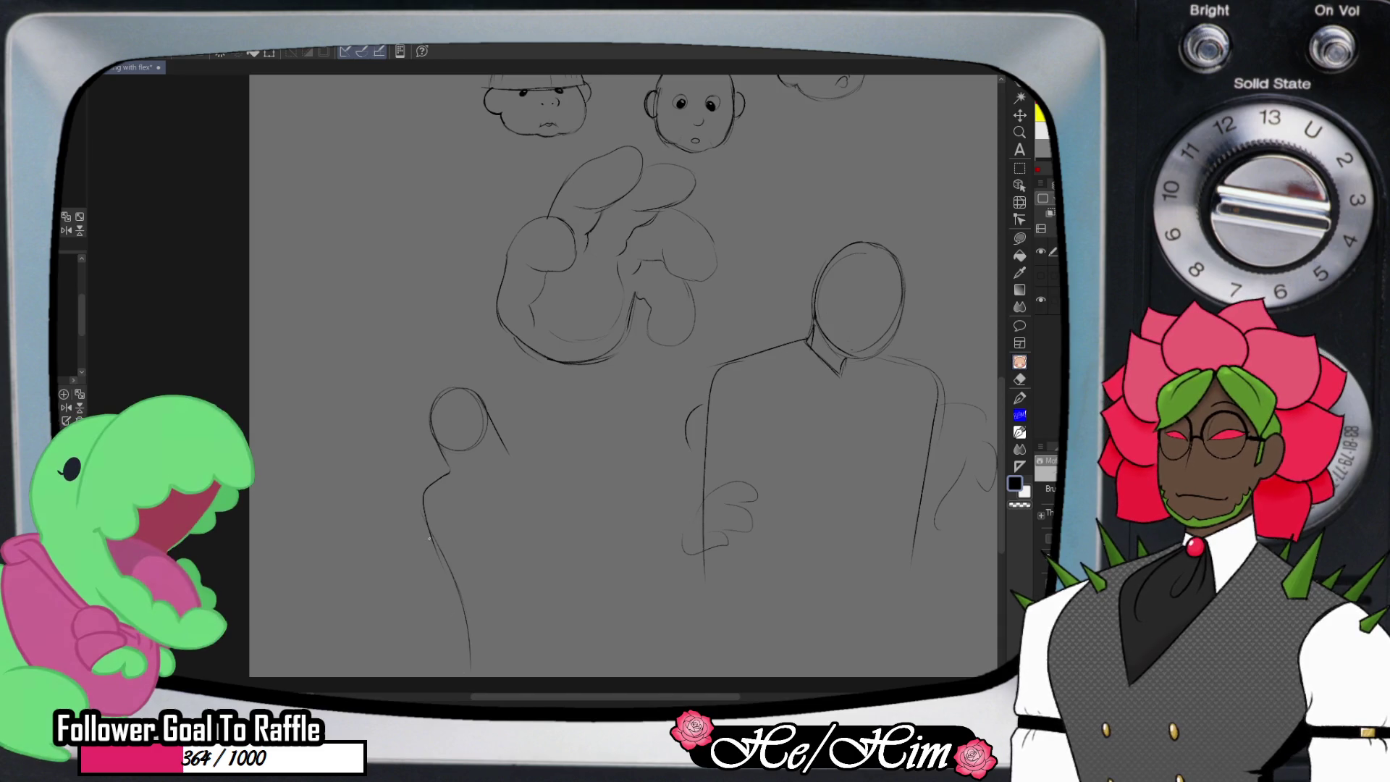
{"action": "left_click_drag", "start_coordinate": [518, 460], "coordinate": [575, 495]}
{"action": "mouse_move", "coordinate": [516, 459]}
{"action": "left_mouse_down"}
{"action": "mouse_move", "coordinate": [571, 492]}
{"action": "mouse_move", "coordinate": [593, 584]}
{"action": "left_mouse_up"}
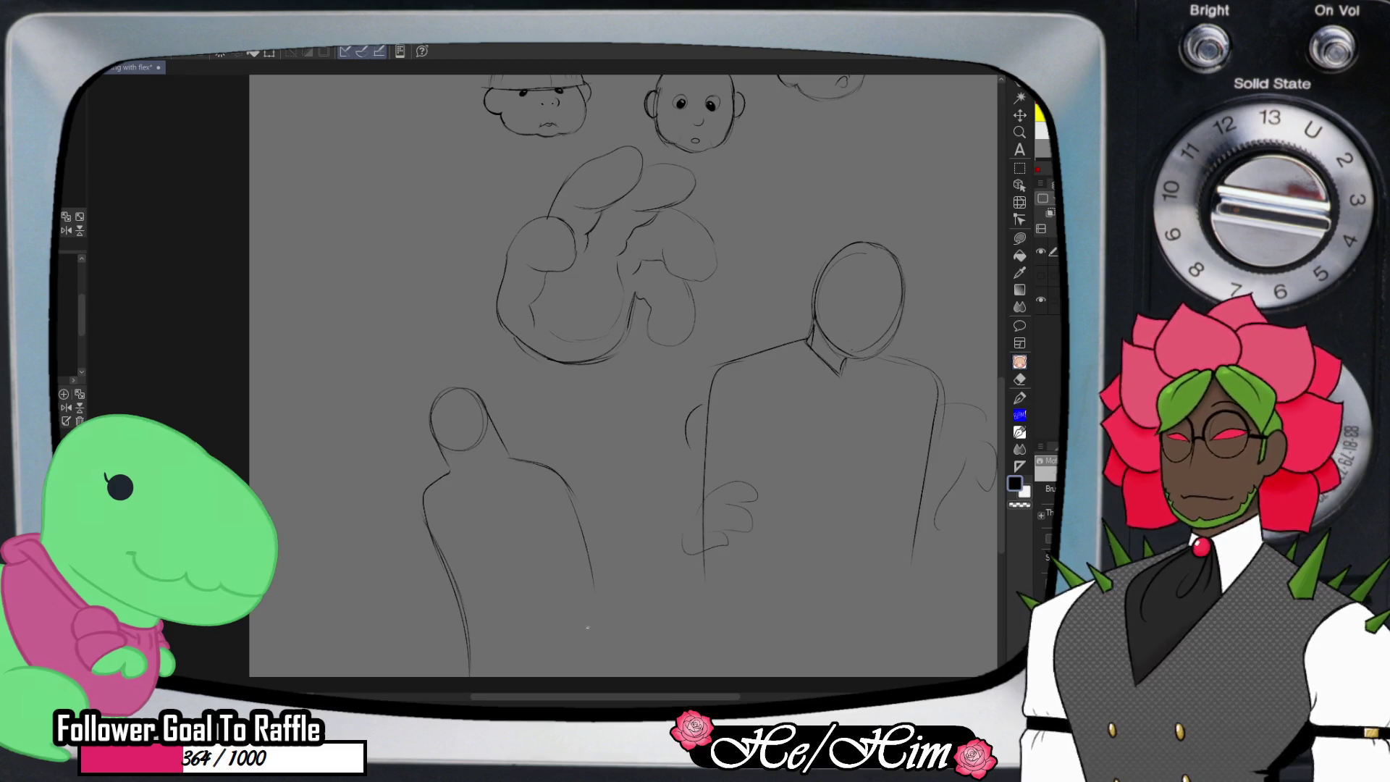
{"action": "left_click_drag", "start_coordinate": [574, 524], "coordinate": [588, 630]}
{"action": "left_click_drag", "start_coordinate": [569, 496], "coordinate": [593, 665]}
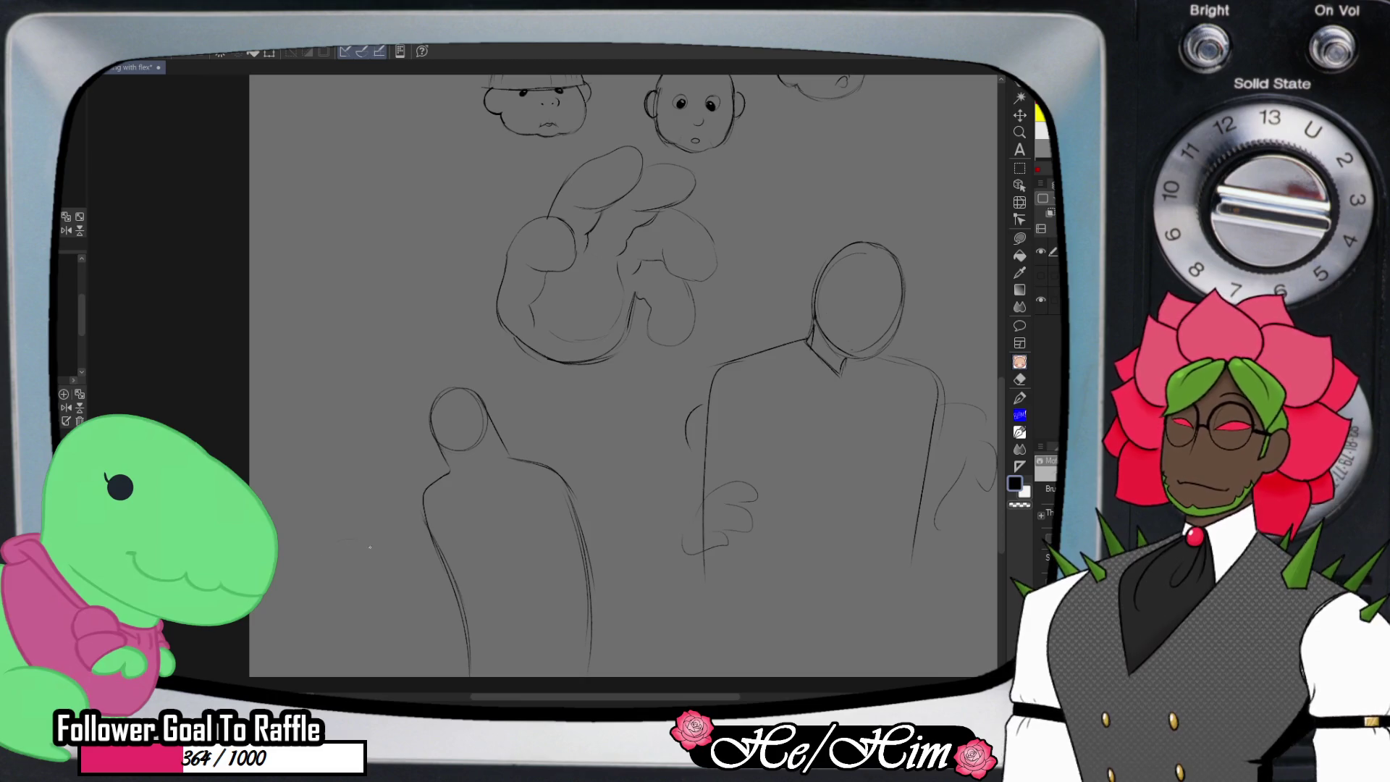
- Sketch a large reaching hand with finger curves and arm lines at the figure's lower left
{"action": "left_click_drag", "start_coordinate": [312, 564], "coordinate": [327, 563]}
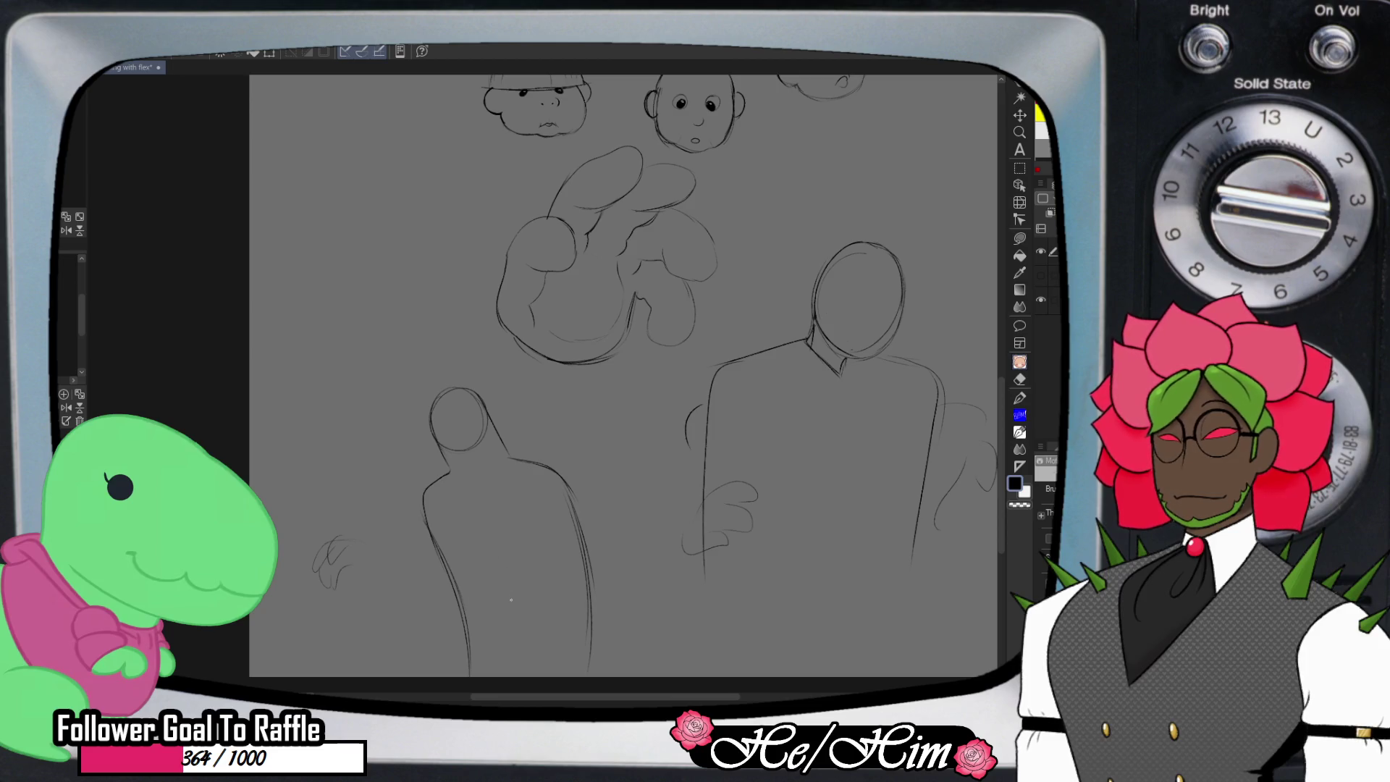
{"action": "left_click_drag", "start_coordinate": [492, 633], "coordinate": [420, 657]}
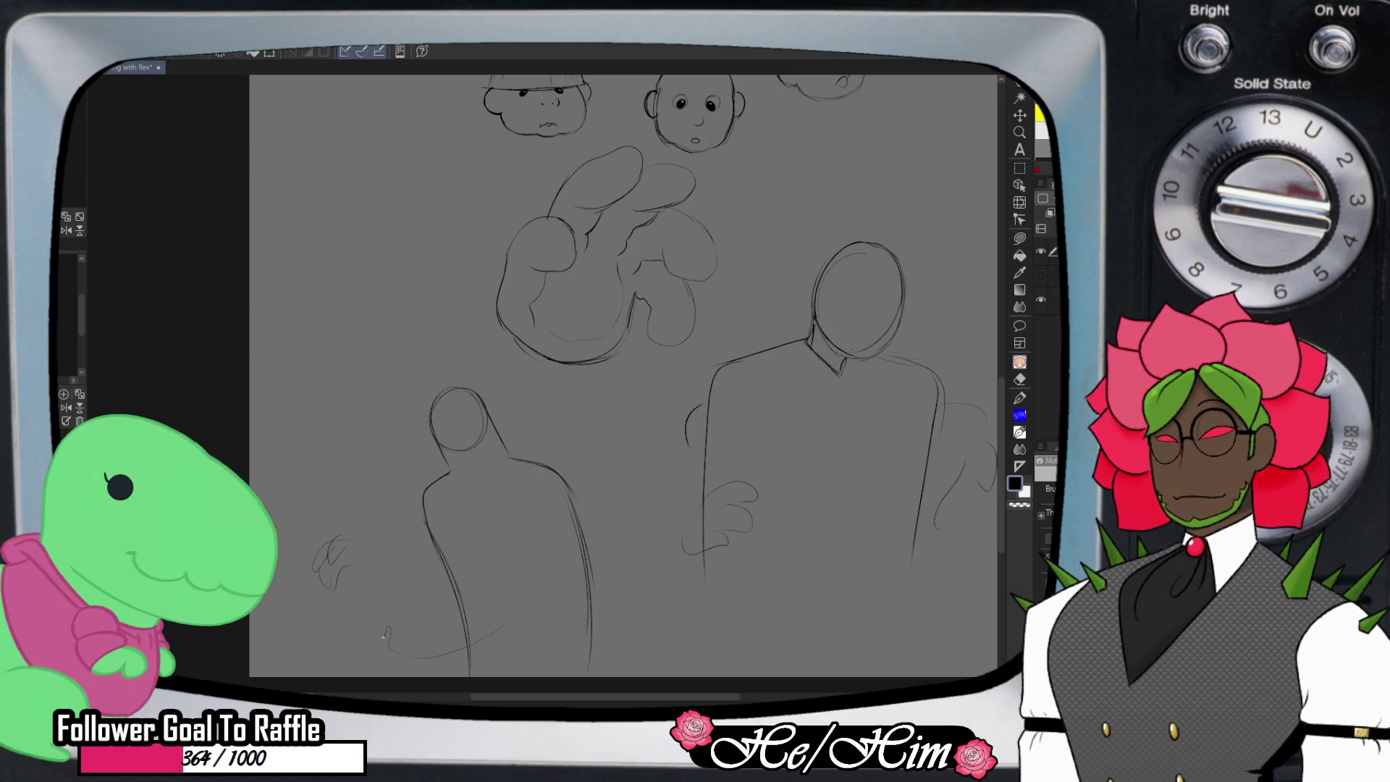
{"action": "mouse_move", "coordinate": [330, 631]}
{"action": "left_mouse_down"}
{"action": "mouse_move", "coordinate": [320, 656]}
{"action": "mouse_move", "coordinate": [360, 668]}
{"action": "left_mouse_up"}
{"action": "left_click_drag", "start_coordinate": [526, 545], "coordinate": [494, 632]}
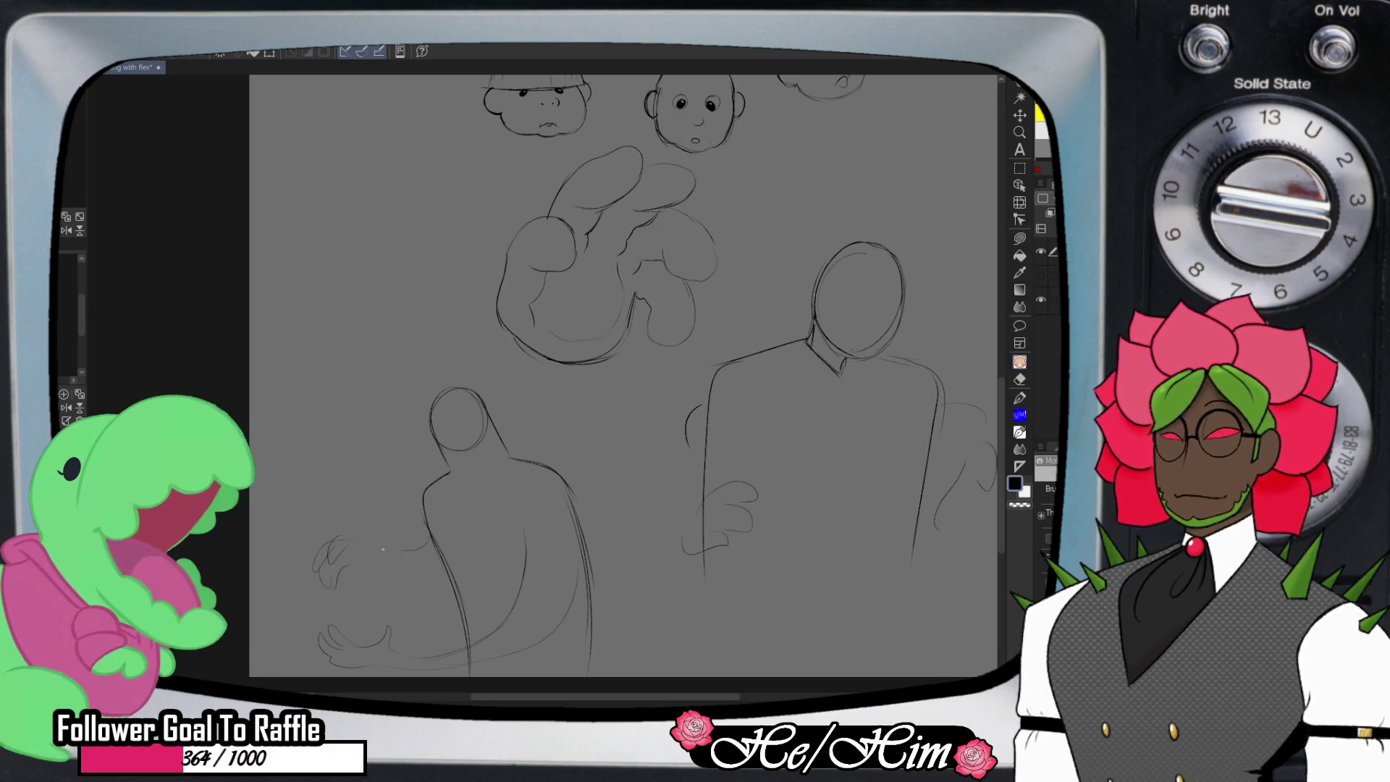
{"action": "left_click_drag", "start_coordinate": [375, 538], "coordinate": [364, 544]}
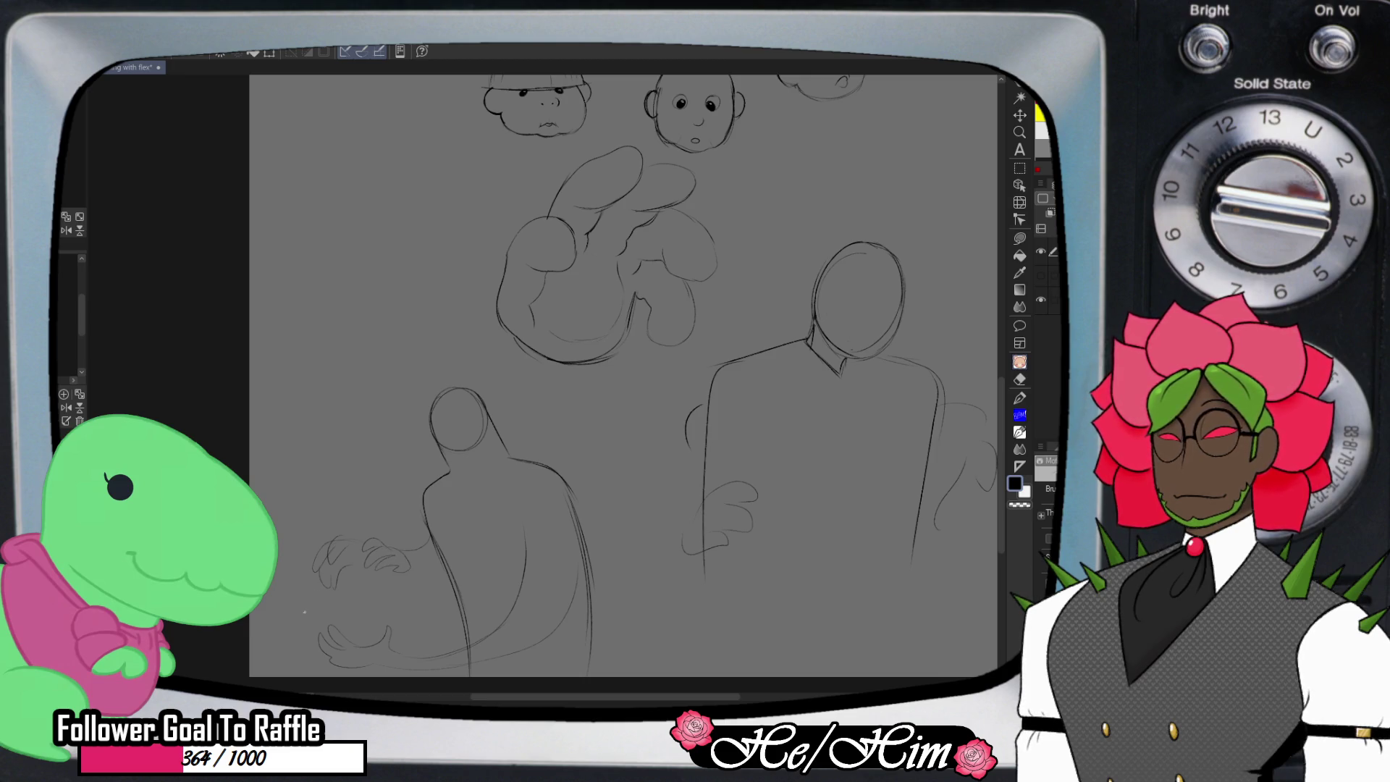
{"action": "mouse_move", "coordinate": [298, 601]}
{"action": "left_mouse_down"}
{"action": "mouse_move", "coordinate": [310, 576]}
{"action": "mouse_move", "coordinate": [322, 621]}
{"action": "left_mouse_up"}
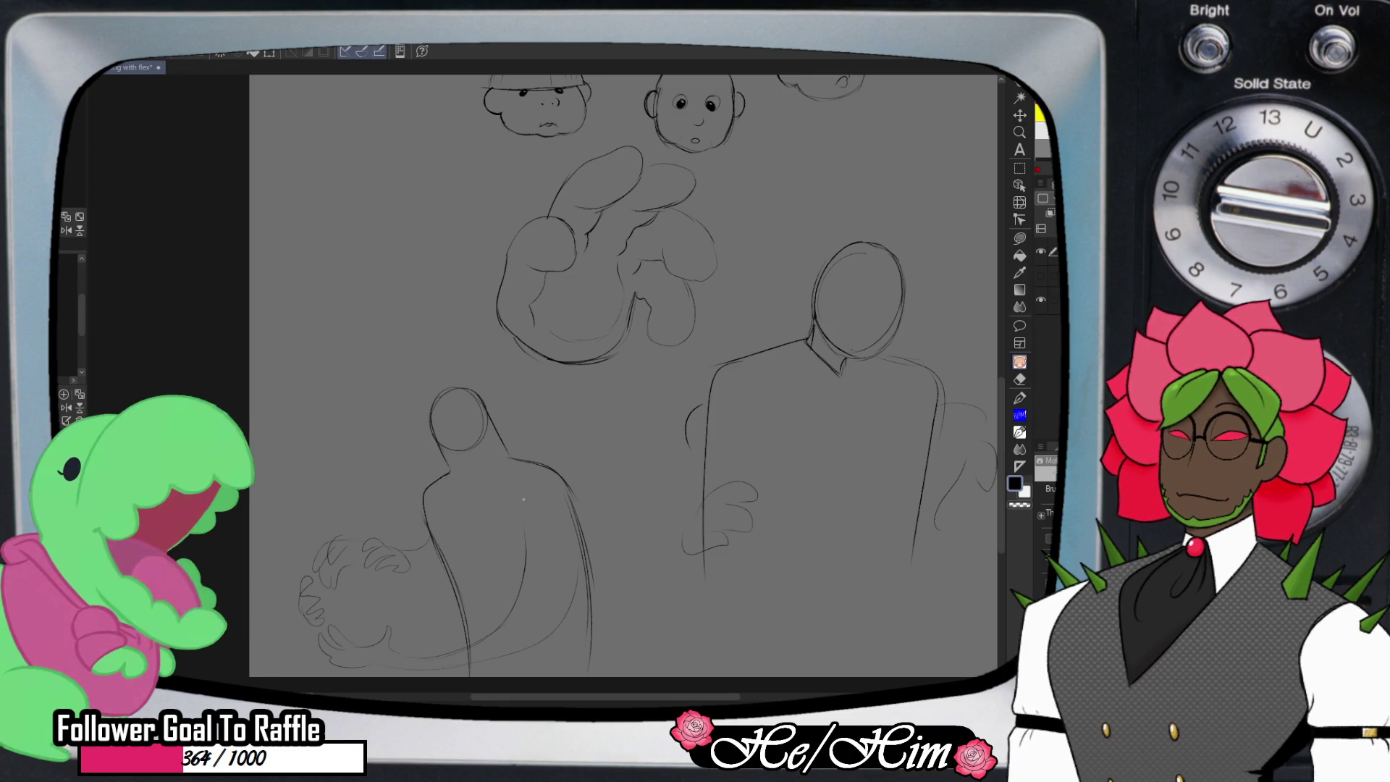
{"action": "left_click_drag", "start_coordinate": [504, 534], "coordinate": [435, 619]}
{"action": "mouse_move", "coordinate": [427, 482]}
{"action": "left_mouse_down"}
{"action": "mouse_move", "coordinate": [377, 484]}
{"action": "mouse_move", "coordinate": [310, 523]}
{"action": "left_mouse_up"}
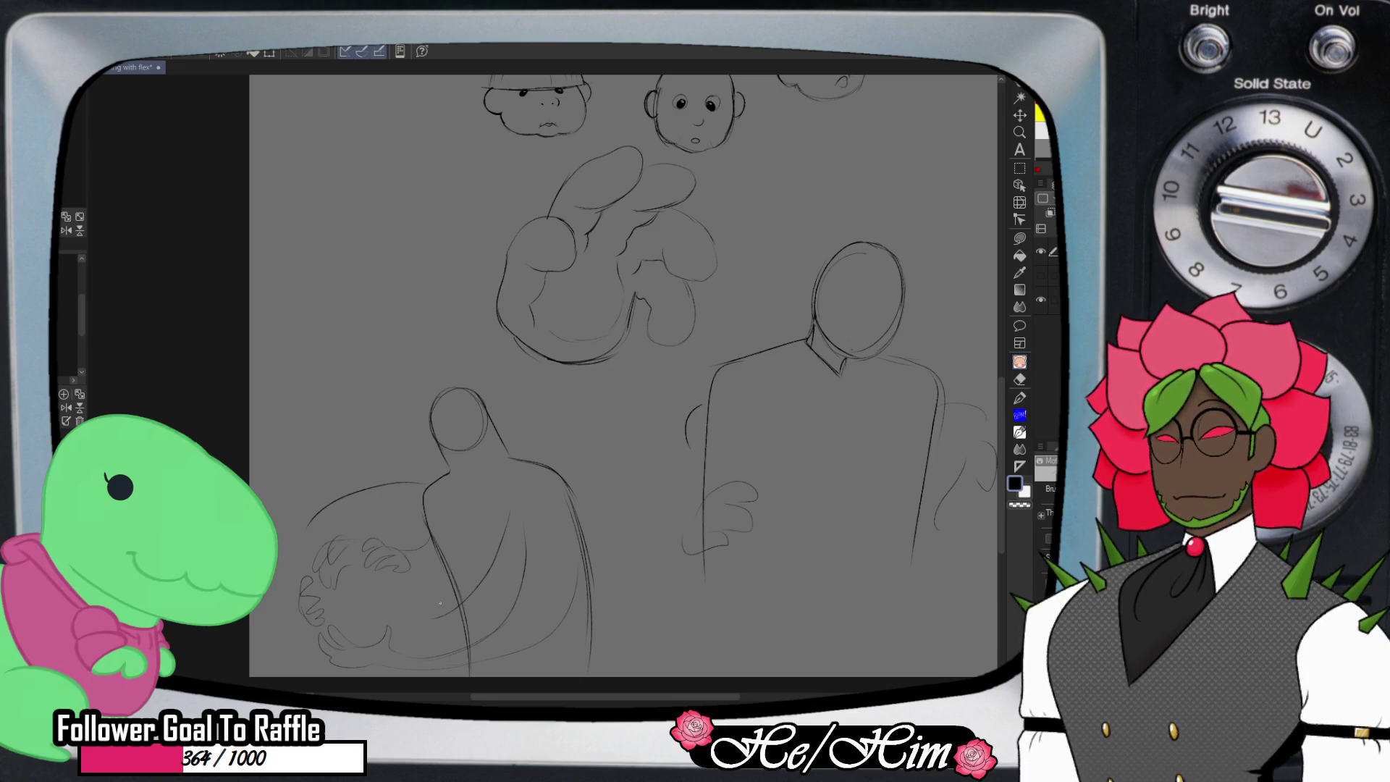
{"action": "left_click_drag", "start_coordinate": [413, 584], "coordinate": [404, 601]}
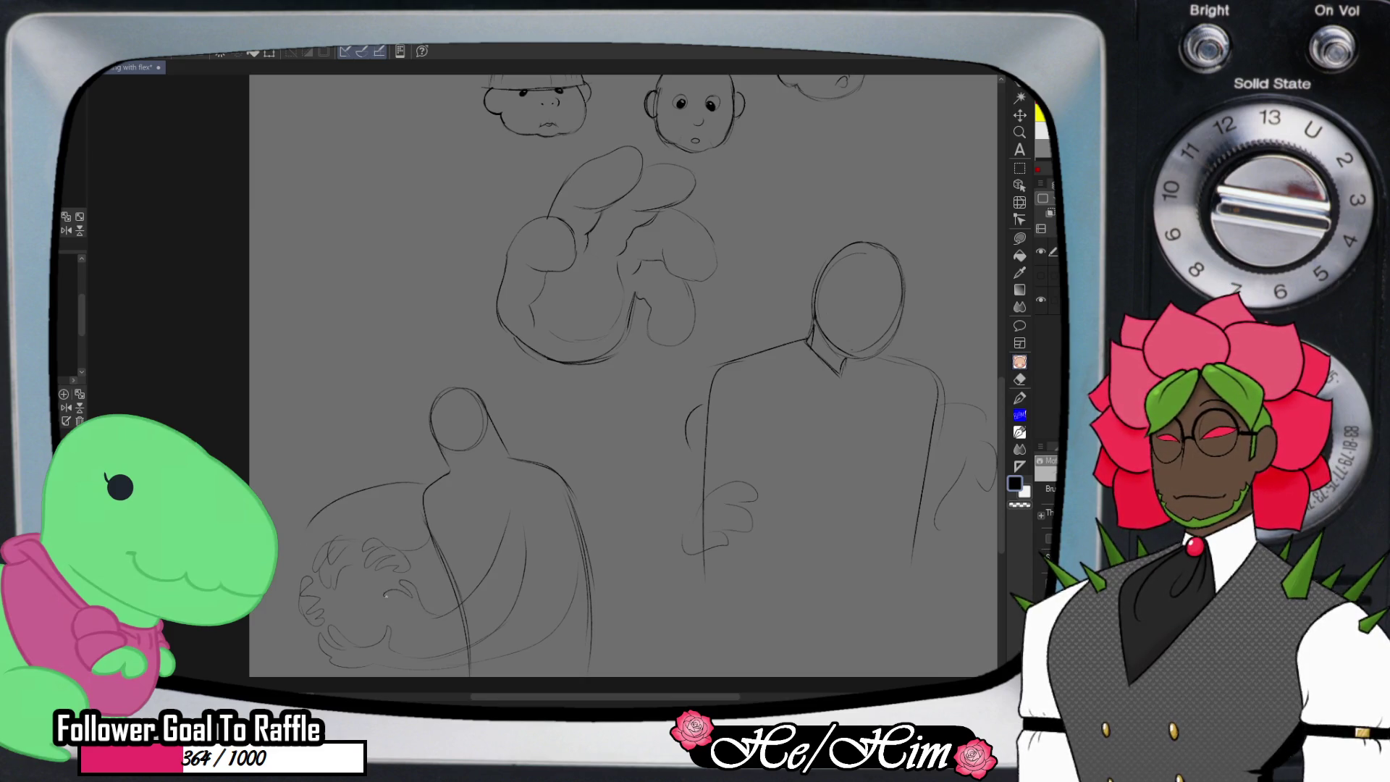
- Extend the small head's outline downward into a taller rounded hump, undoing the trial finger strokes
{"action": "key", "text": "e"}
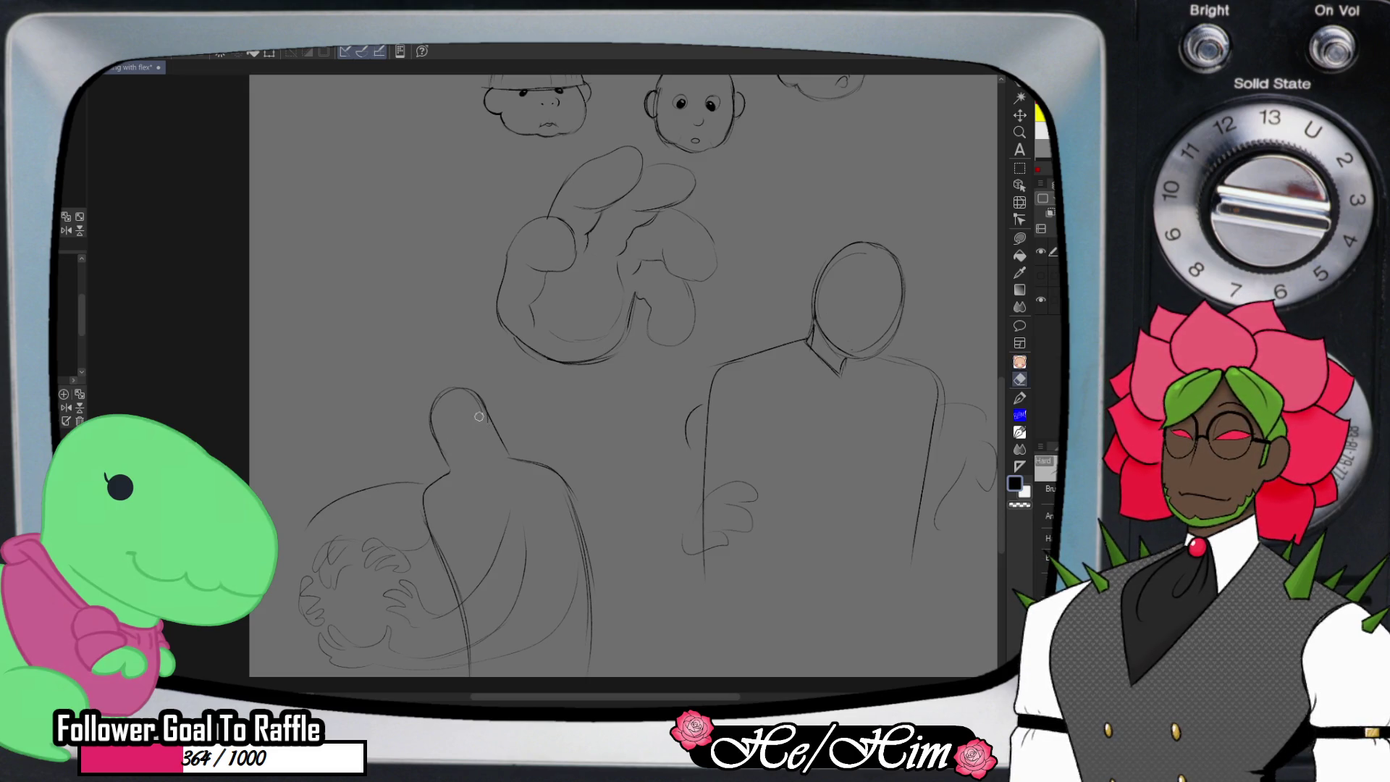
{"action": "key", "text": "p"}
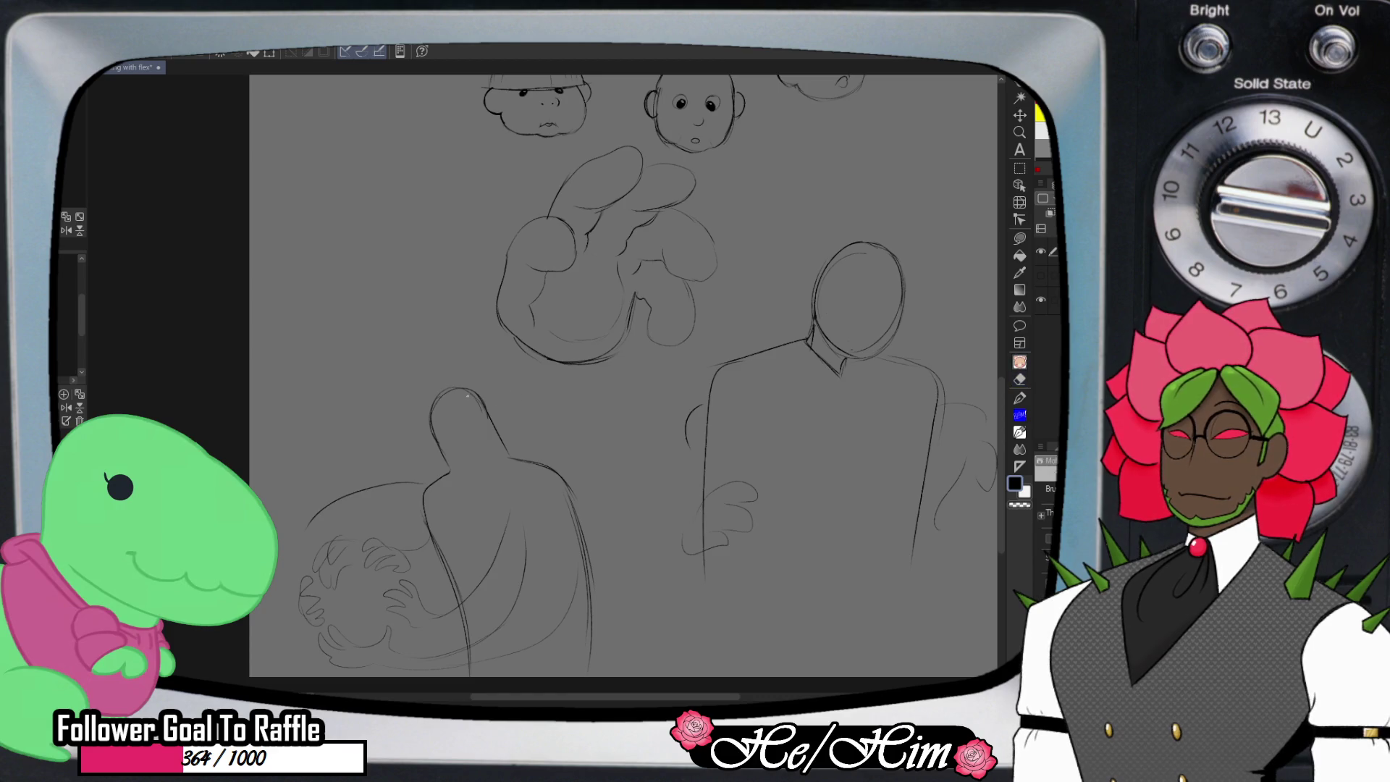
{"action": "mouse_move", "coordinate": [443, 445]}
{"action": "left_mouse_down"}
{"action": "mouse_move", "coordinate": [461, 486]}
{"action": "mouse_move", "coordinate": [493, 478]}
{"action": "left_mouse_up"}
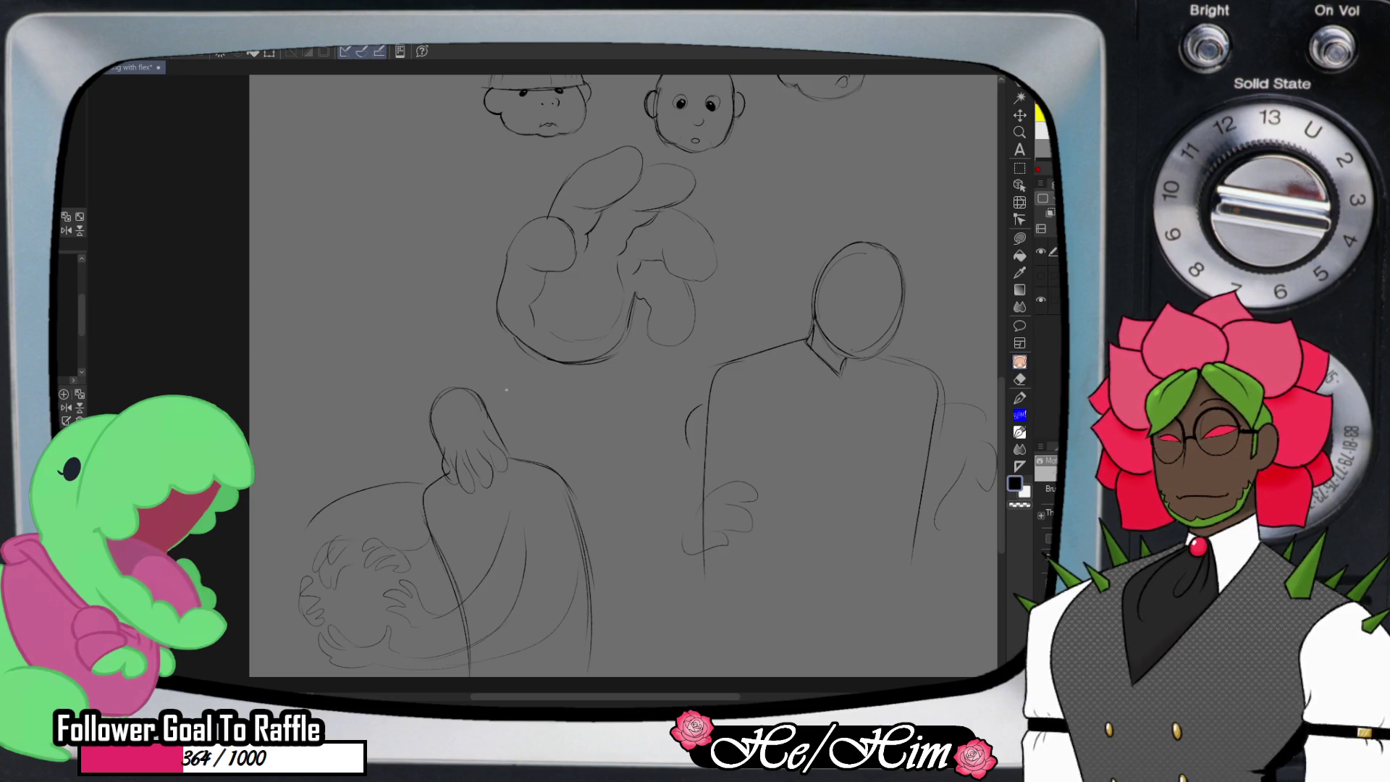
{"action": "key", "text": "ctrl+z"}
{"action": "key", "text": "ctrl+z"}
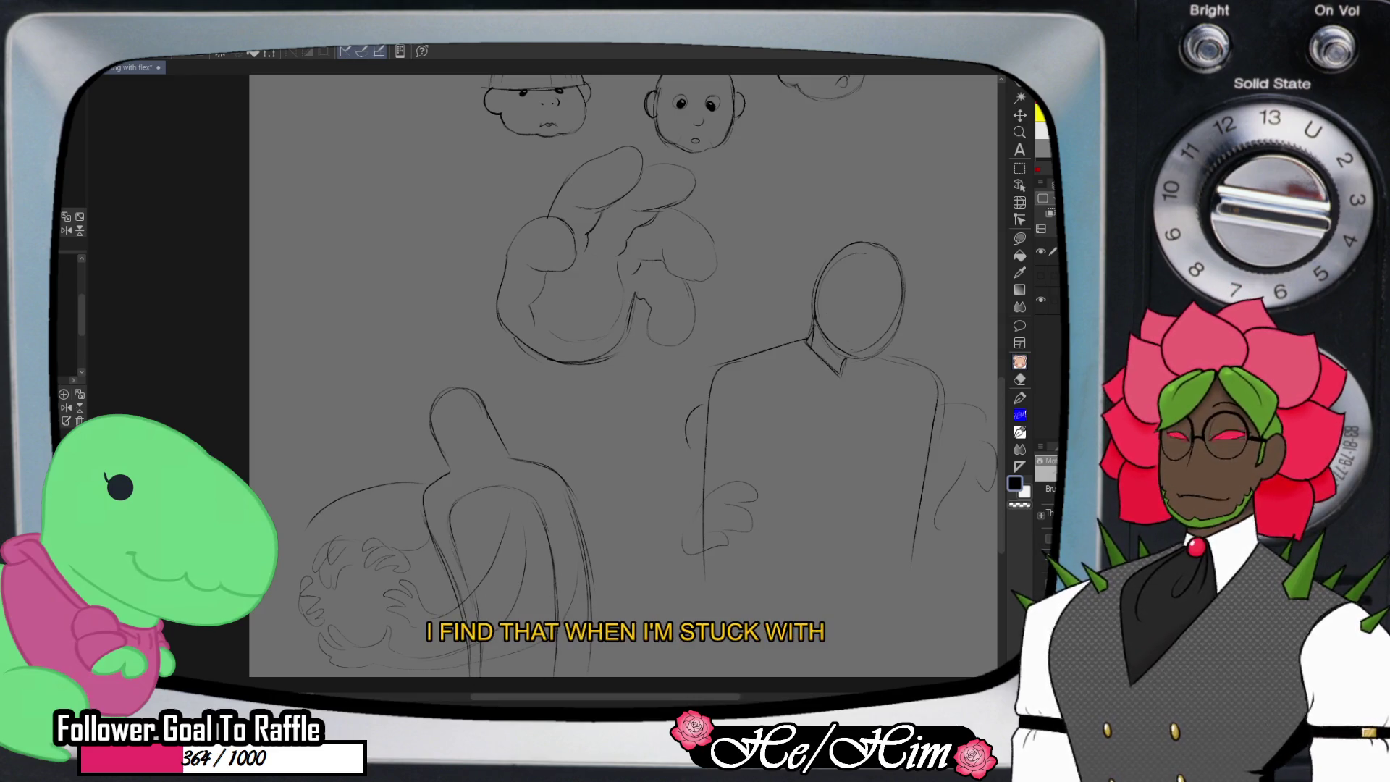
- Touch up the left figure's body and hand with short pencil strokes, erasing as needed
{"action": "key", "text": "e"}
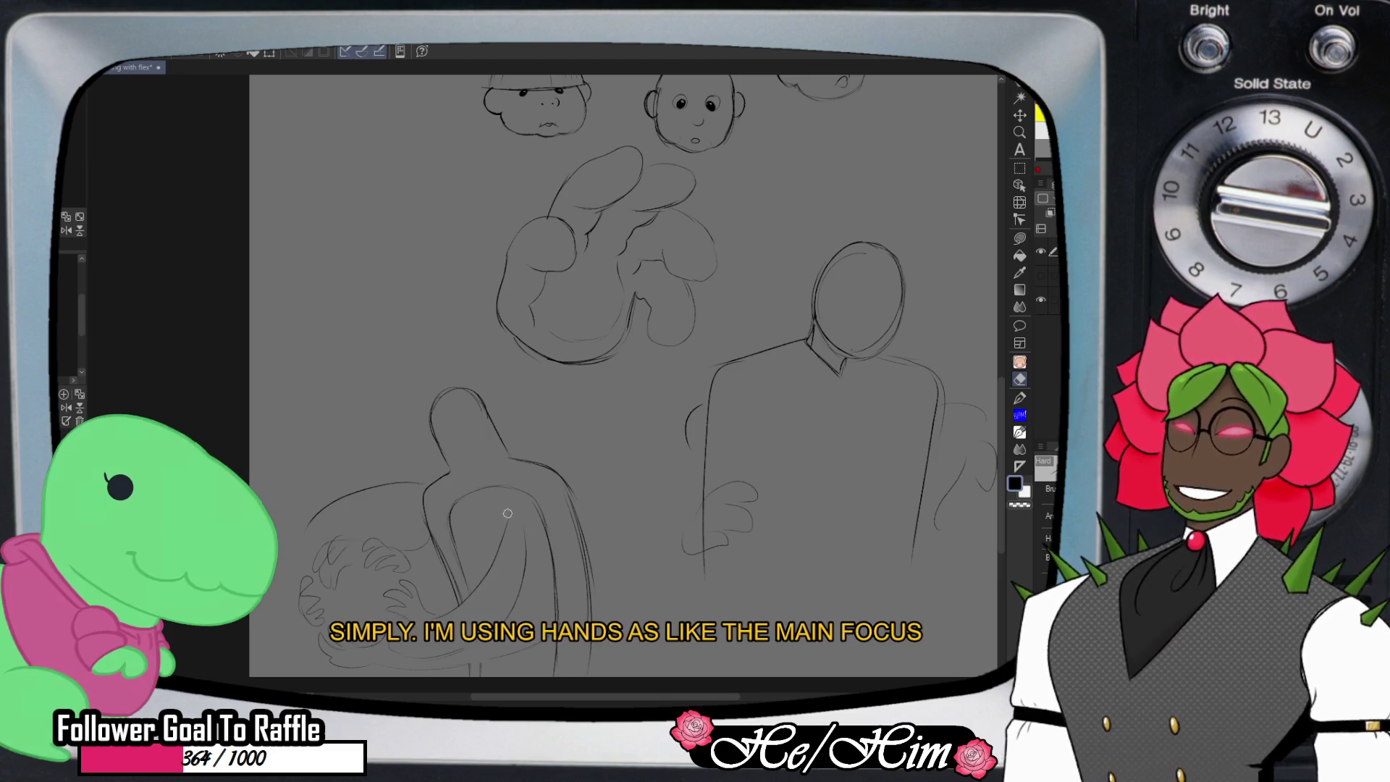
{"action": "key", "text": "p"}
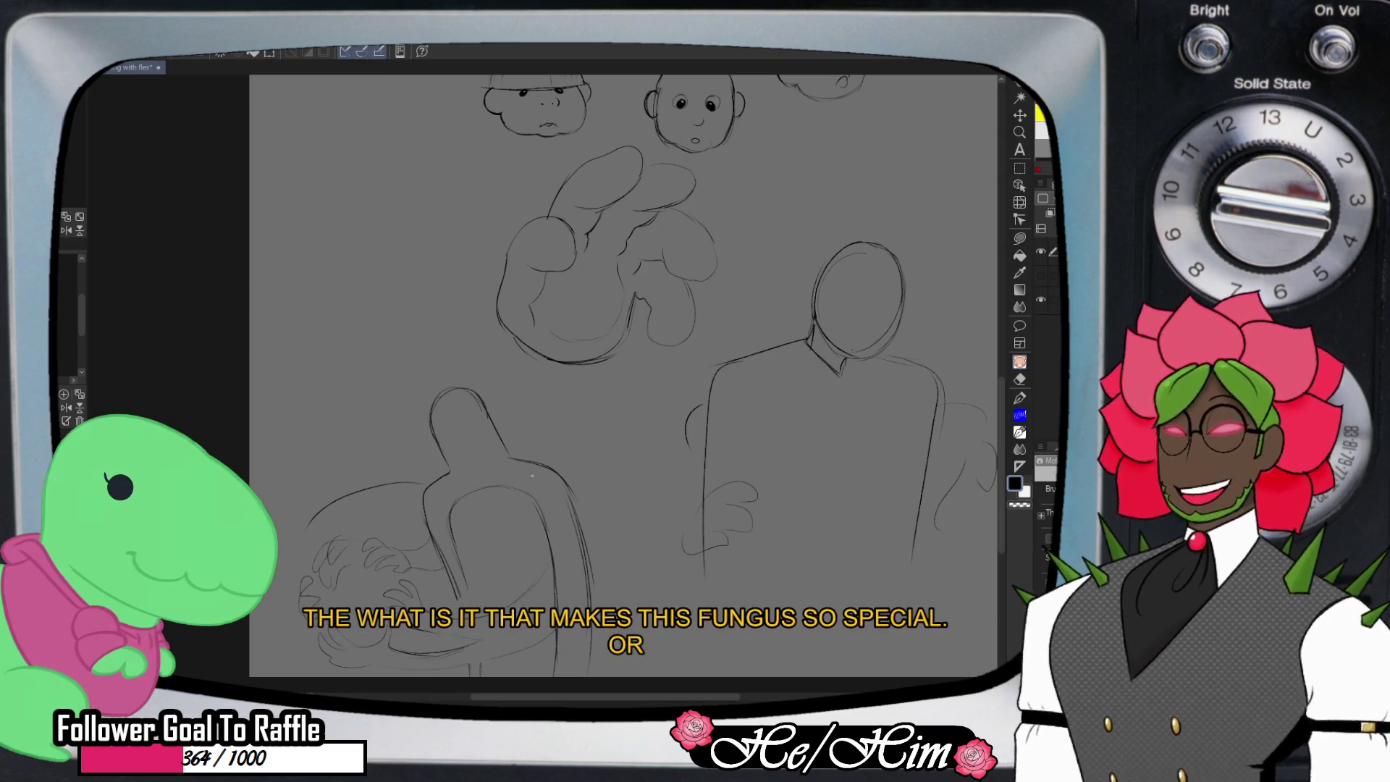
{"action": "key", "text": "e"}
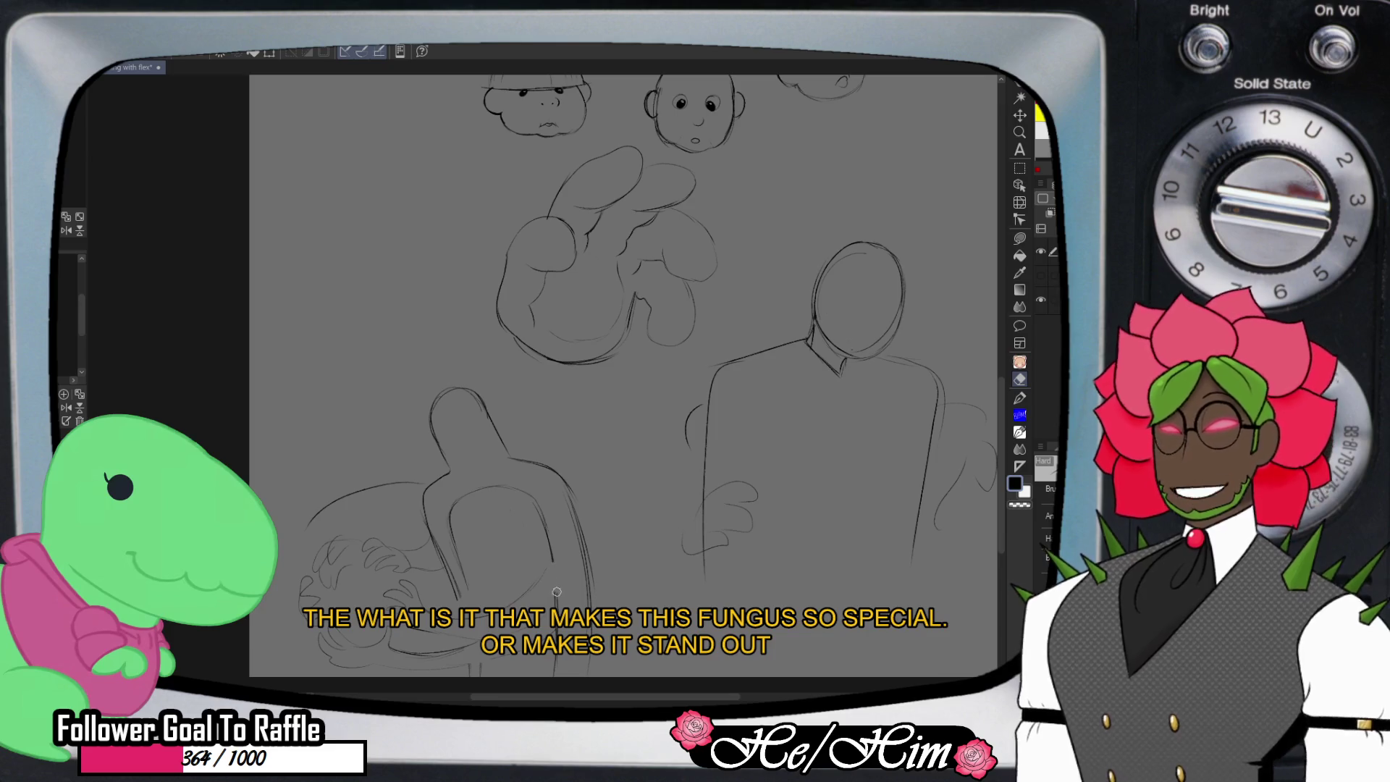
{"action": "key", "text": "p"}
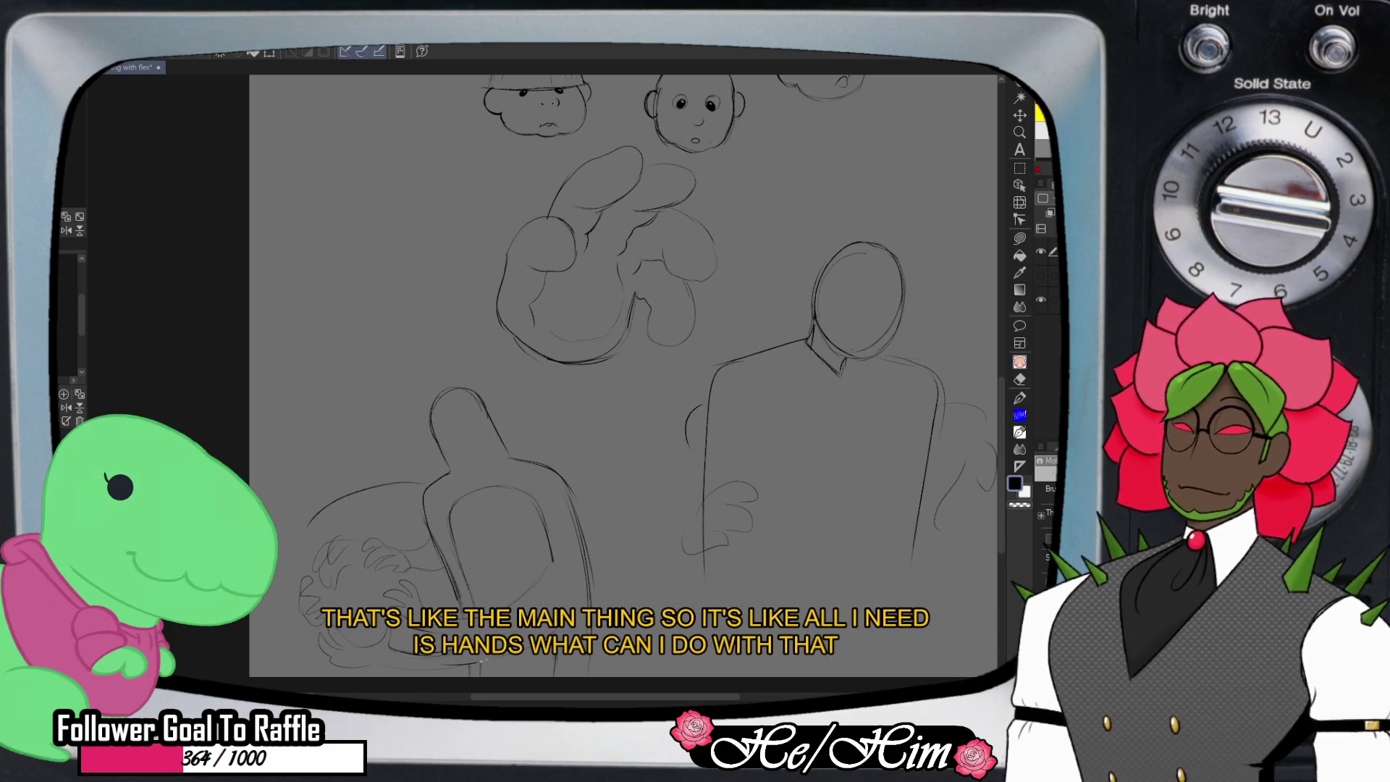
{"action": "key", "text": "e"}
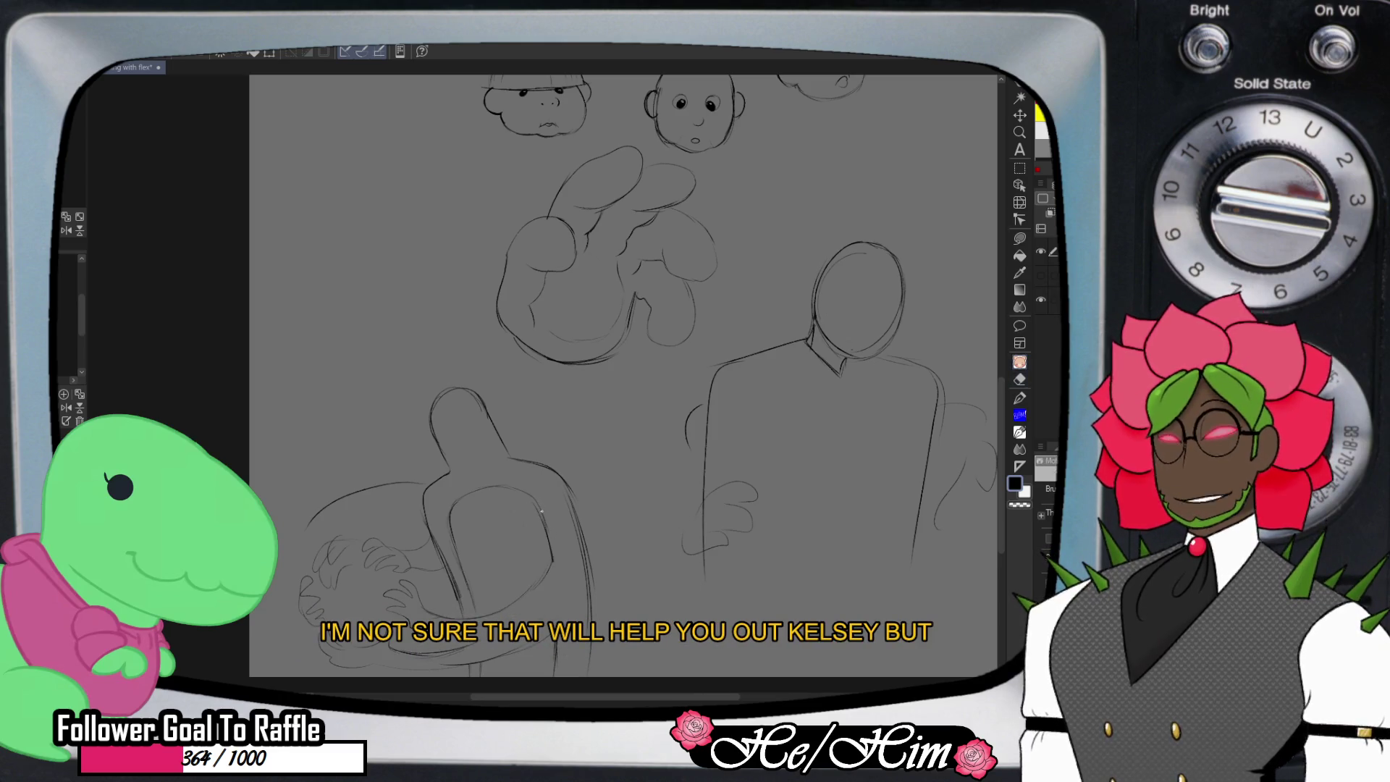
{"action": "key", "text": "b"}
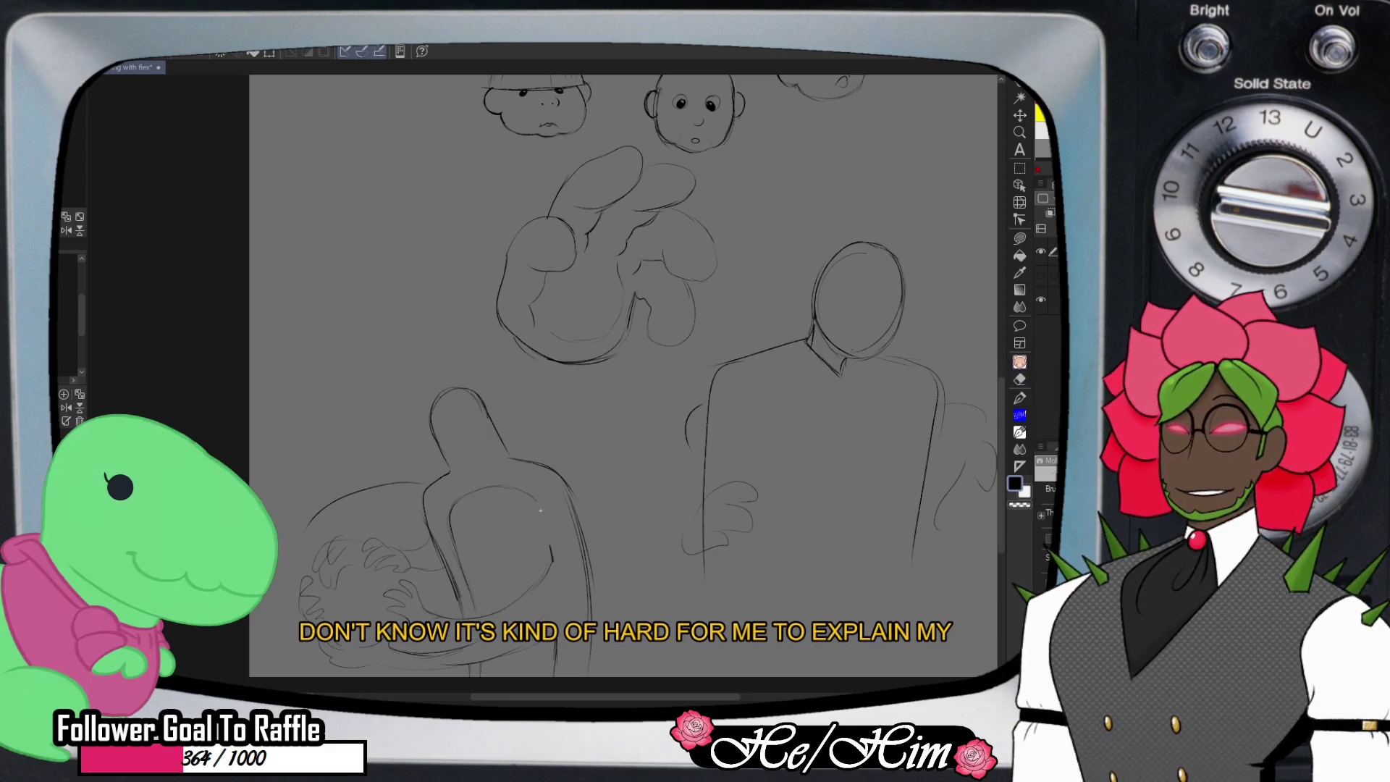
{"action": "left_click_drag", "start_coordinate": [531, 525], "coordinate": [507, 515]}
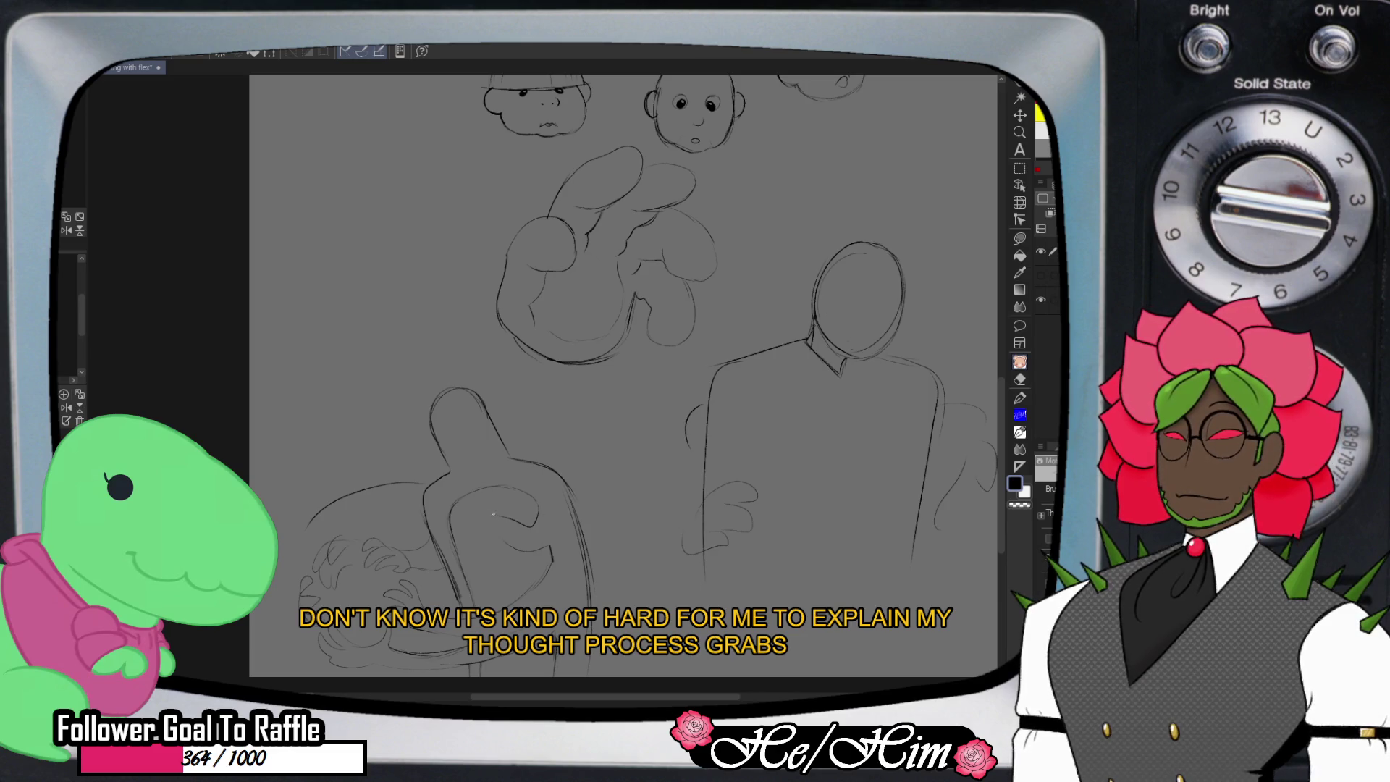
{"action": "mouse_move", "coordinate": [475, 517]}
{"action": "left_mouse_down"}
{"action": "mouse_move", "coordinate": [460, 545]}
{"action": "mouse_move", "coordinate": [474, 518]}
{"action": "left_mouse_up"}
{"action": "key", "text": "e"}
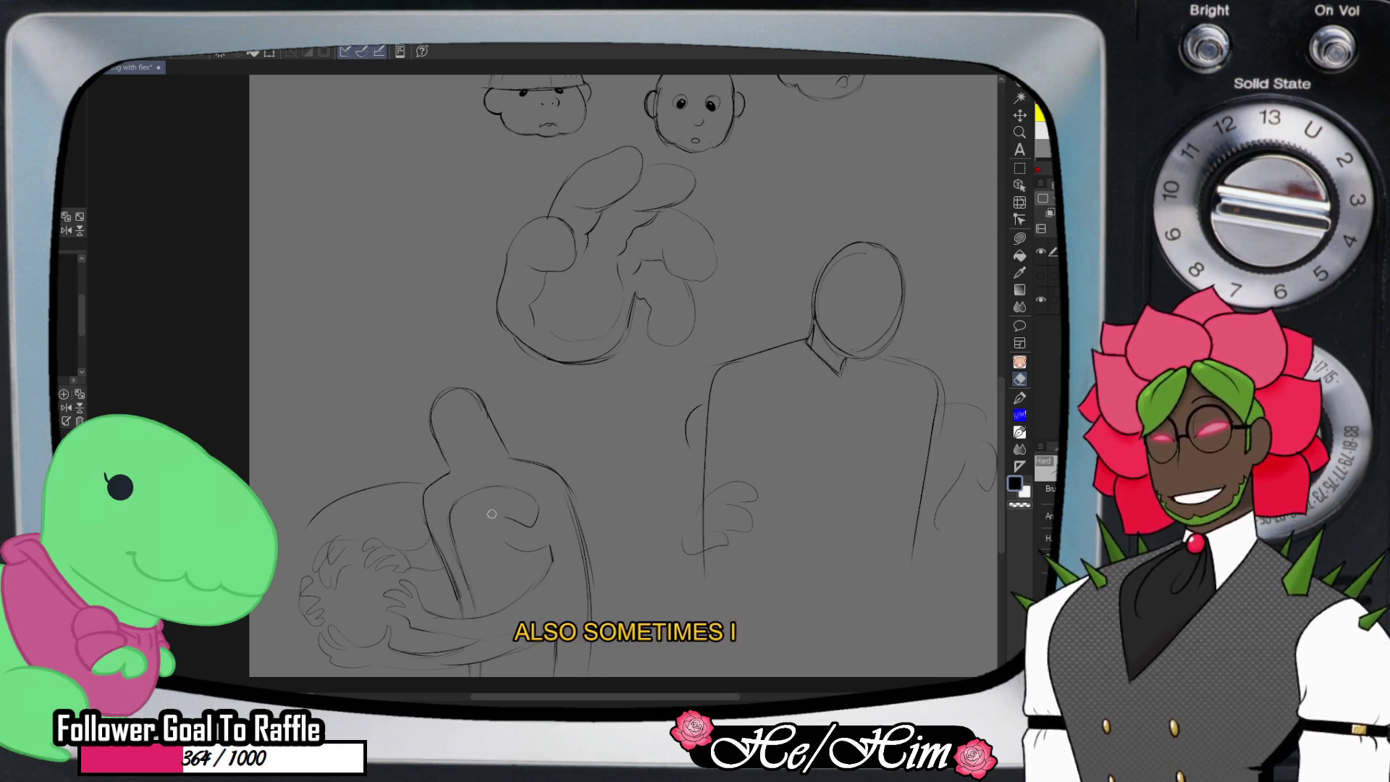
{"action": "key", "text": "p"}
{"action": "mouse_move", "coordinate": [536, 522]}
{"action": "left_mouse_down"}
{"action": "mouse_move", "coordinate": [450, 535]}
{"action": "mouse_move", "coordinate": [543, 554]}
{"action": "left_mouse_up"}
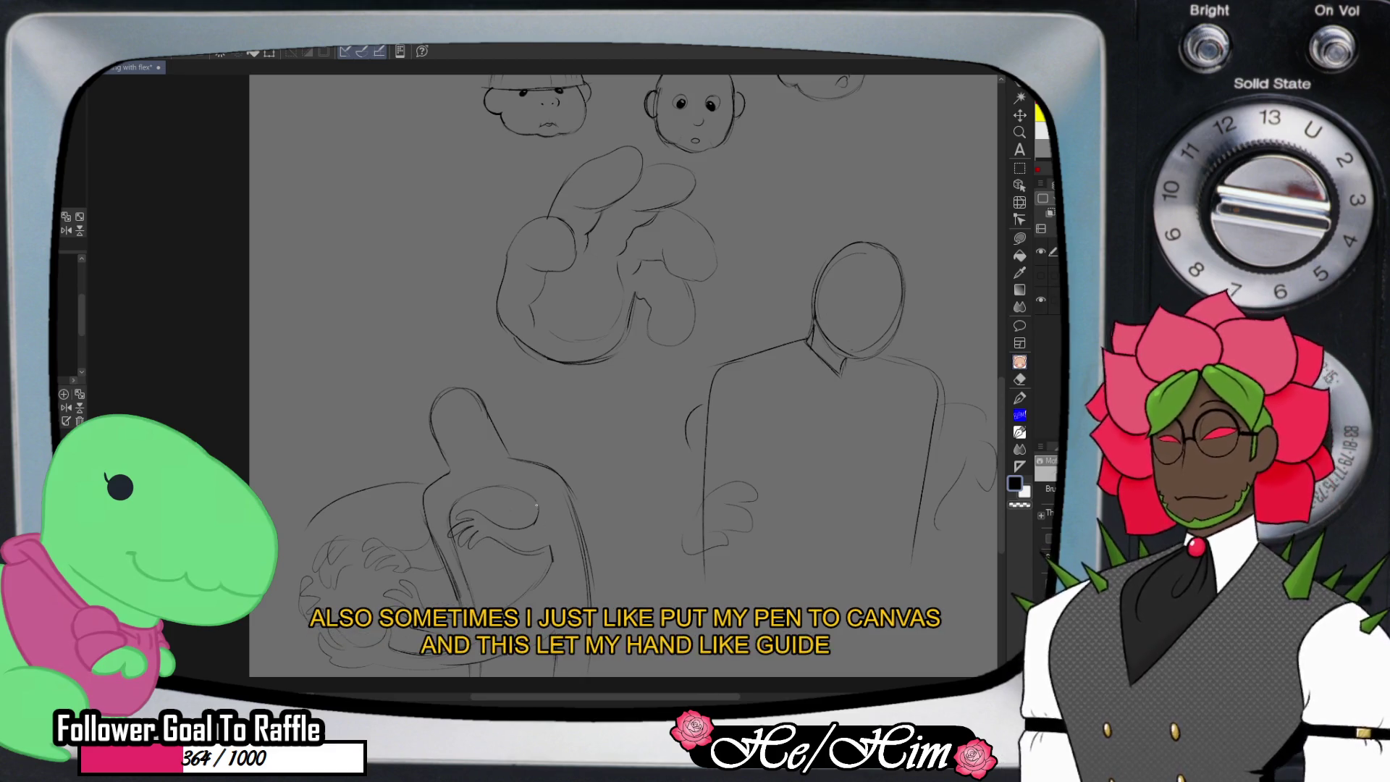
- Add small refining strokes to the sketched hand holding the round object
{"action": "key", "text": "e"}
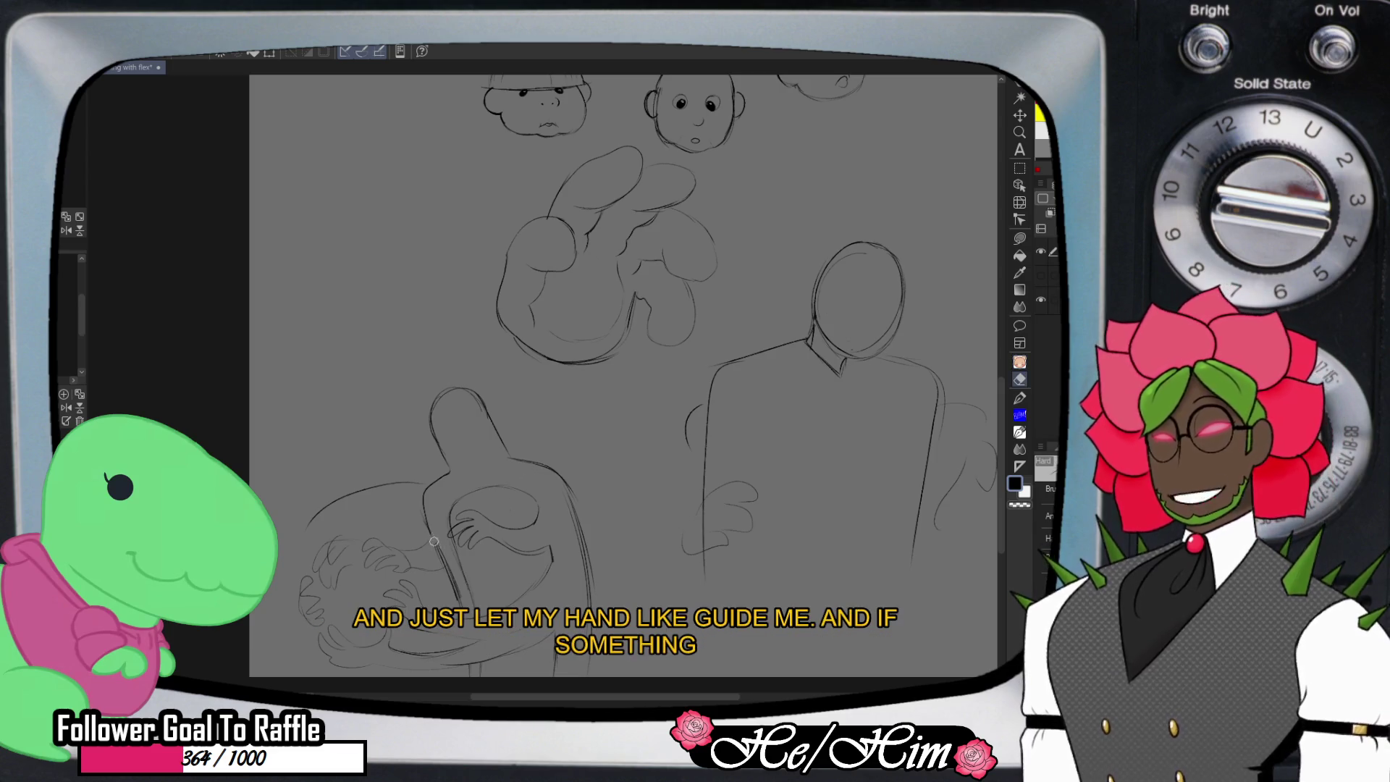
{"action": "key", "text": "b"}
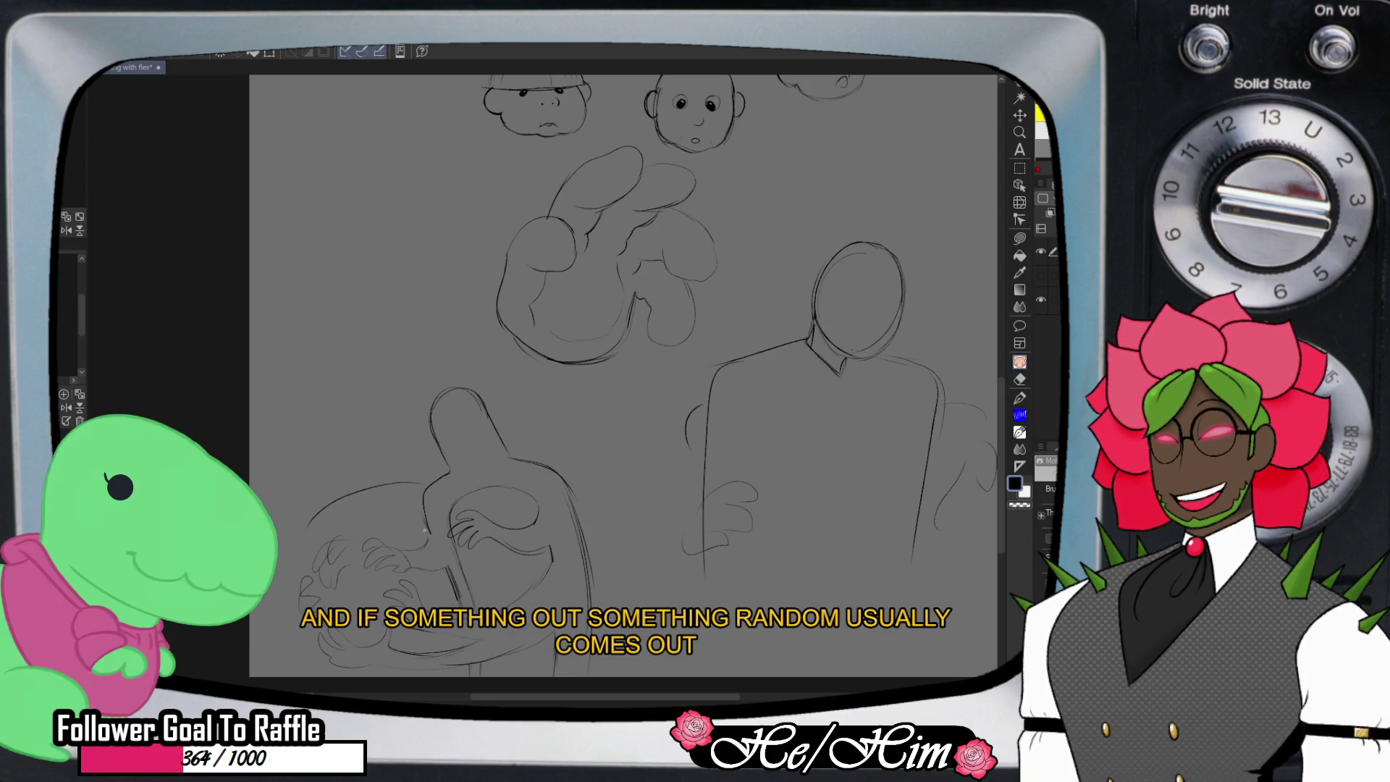
{"action": "key", "text": "e"}
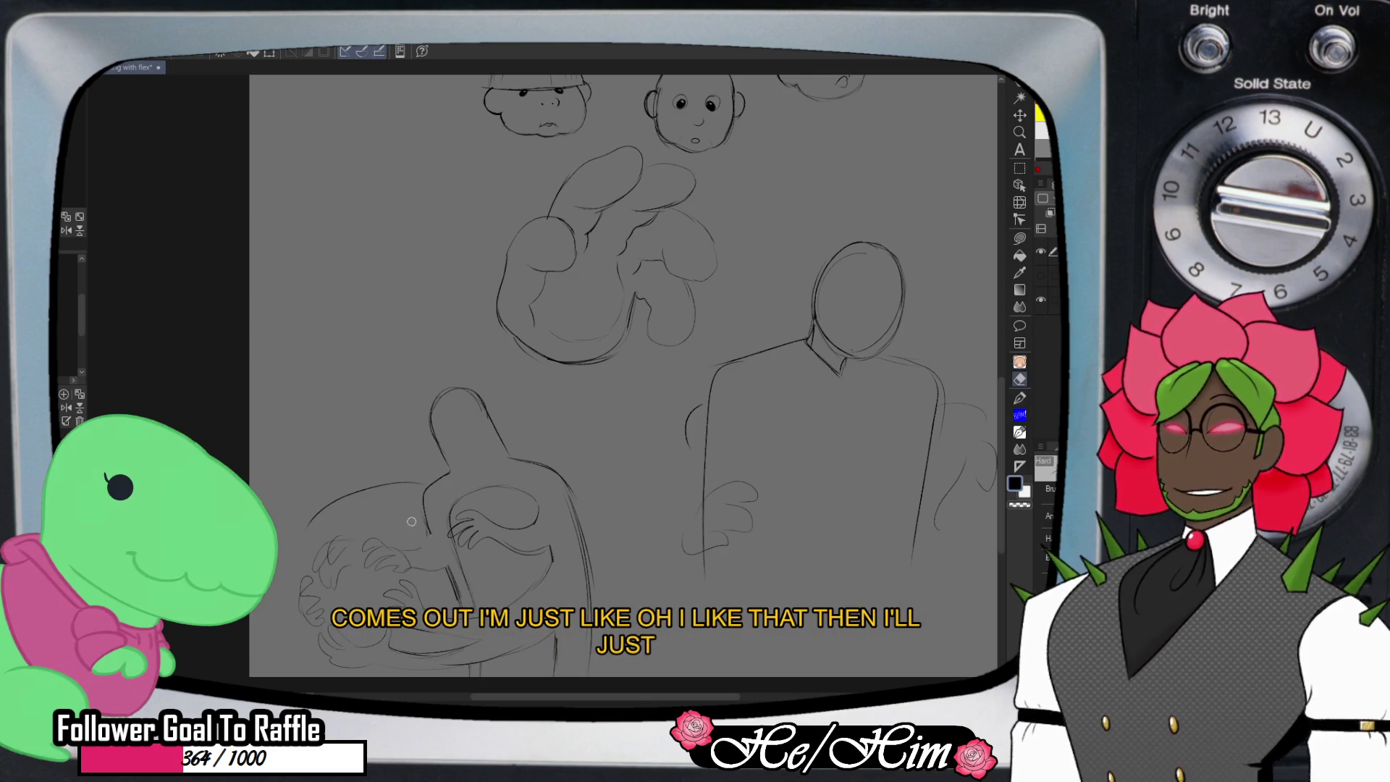
{"action": "left_click_drag", "start_coordinate": [412, 544], "coordinate": [439, 551]}
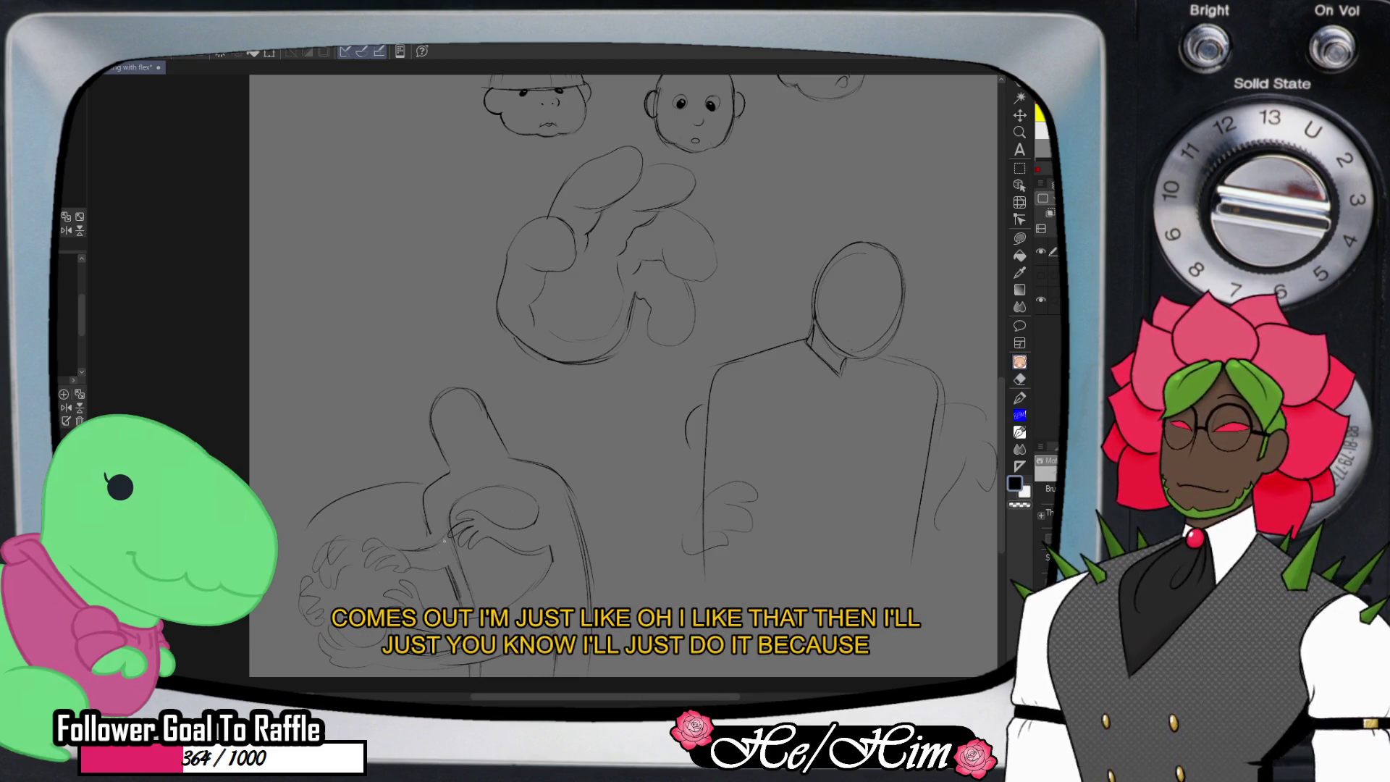
{"action": "key", "text": "e"}
{"action": "key", "text": "b"}
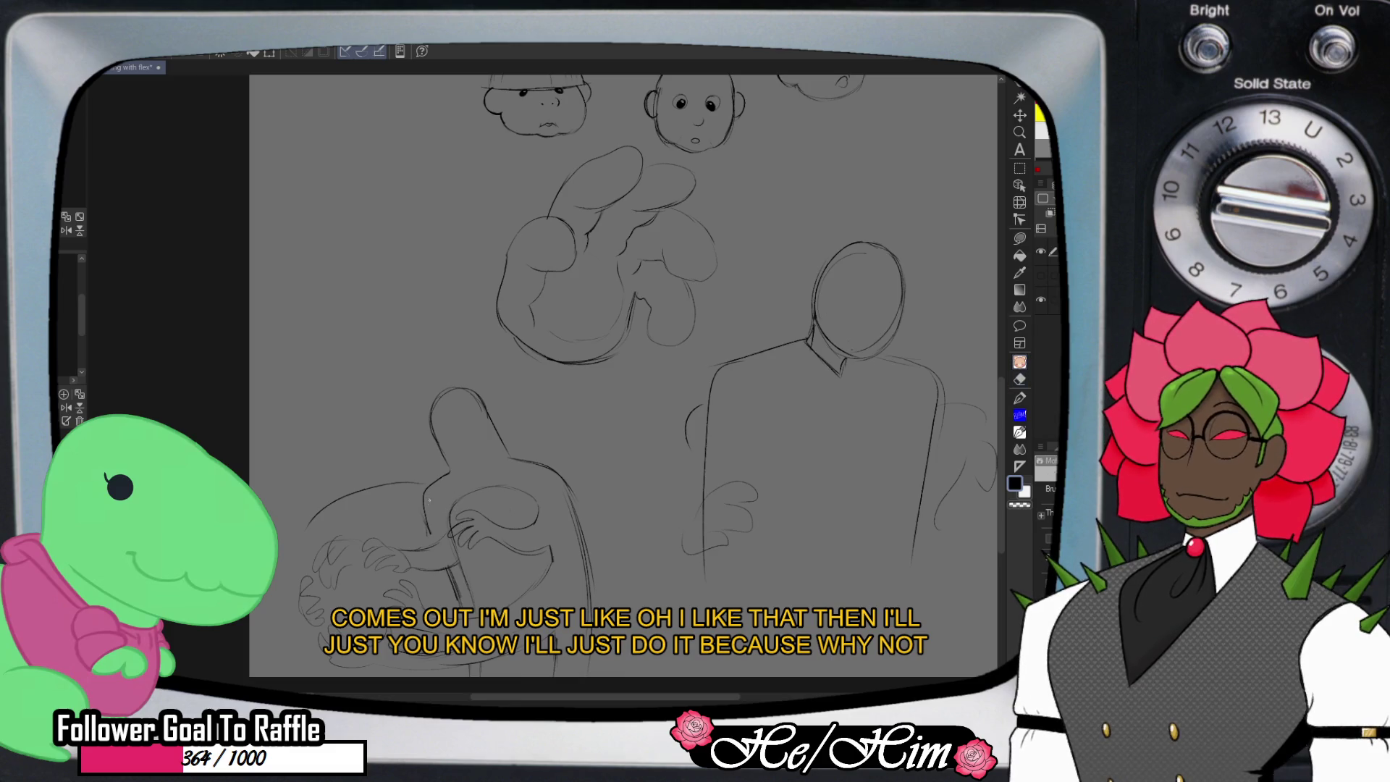
{"action": "left_click_drag", "start_coordinate": [422, 516], "coordinate": [435, 547]}
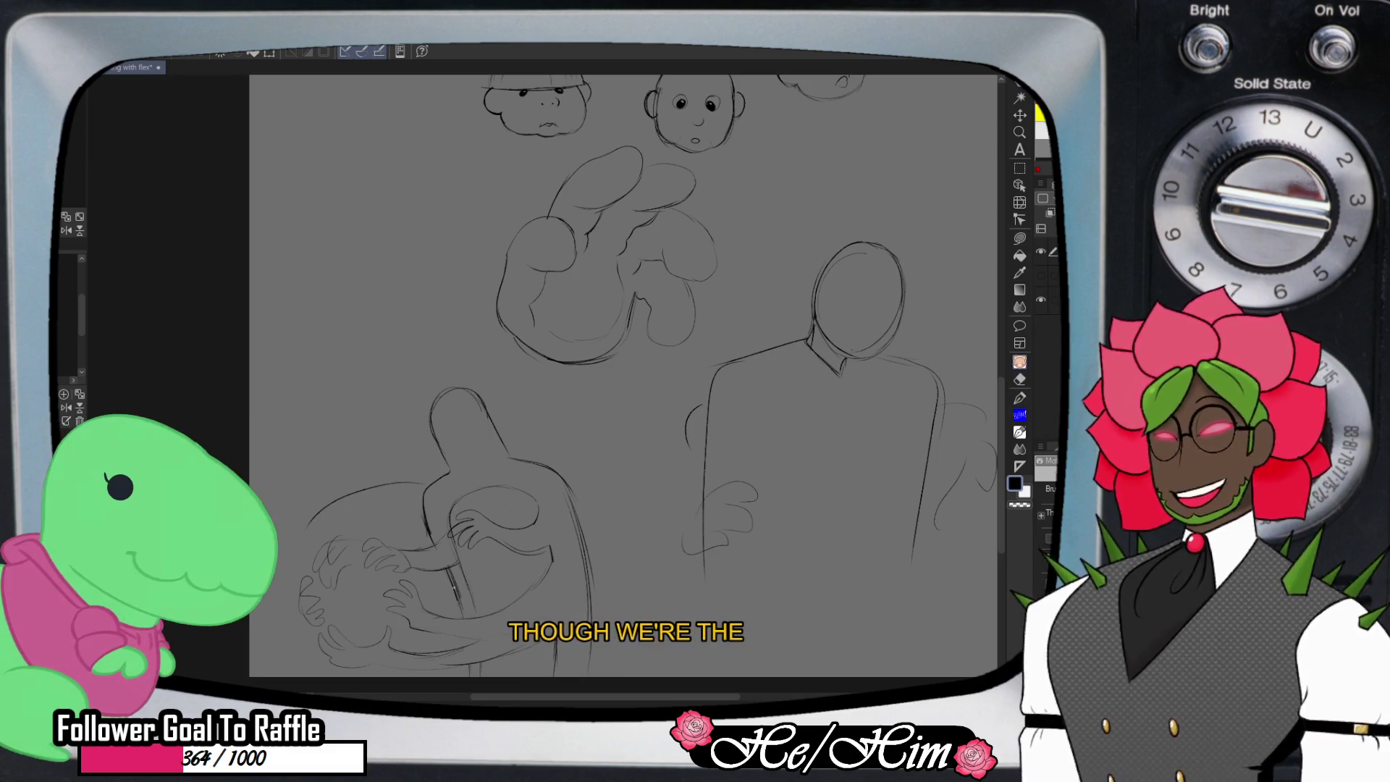
- Redraw the thumb's right edge and add short strokes along the bottom of the arm
{"action": "left_click_drag", "start_coordinate": [487, 412], "coordinate": [587, 576]}
{"action": "key", "text": "e"}
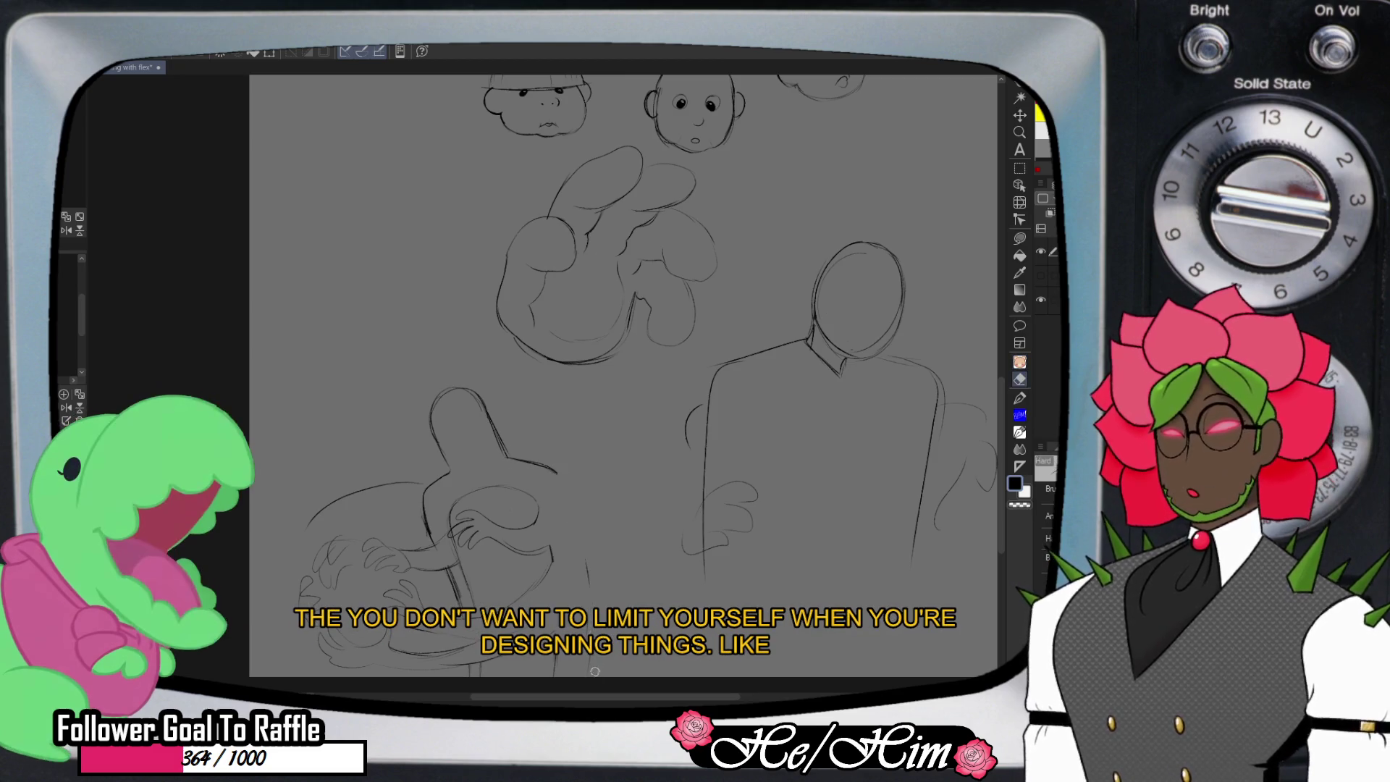
{"action": "key", "text": "p"}
{"action": "mouse_move", "coordinate": [562, 478]}
{"action": "left_mouse_down"}
{"action": "mouse_move", "coordinate": [594, 608]}
{"action": "mouse_move", "coordinate": [571, 496]}
{"action": "left_mouse_up"}
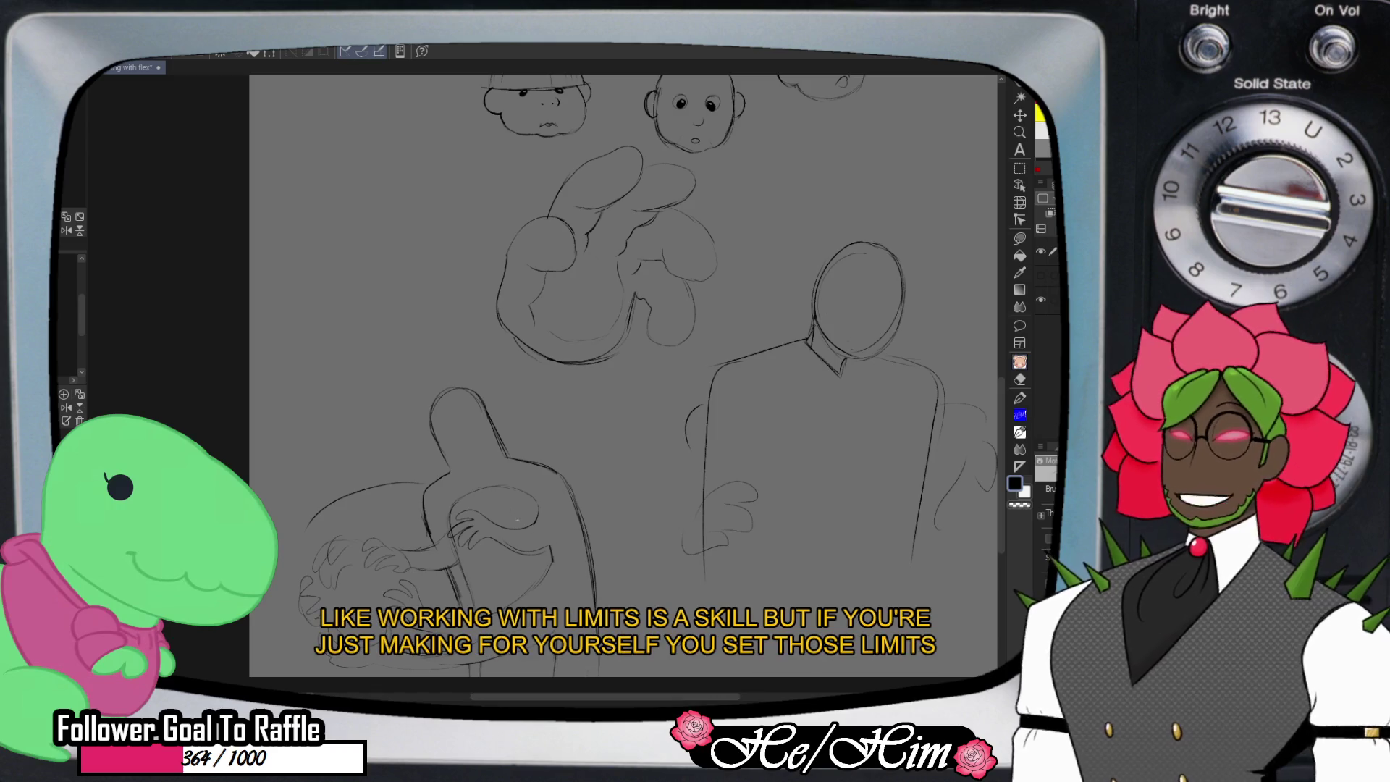
{"action": "key", "text": "e"}
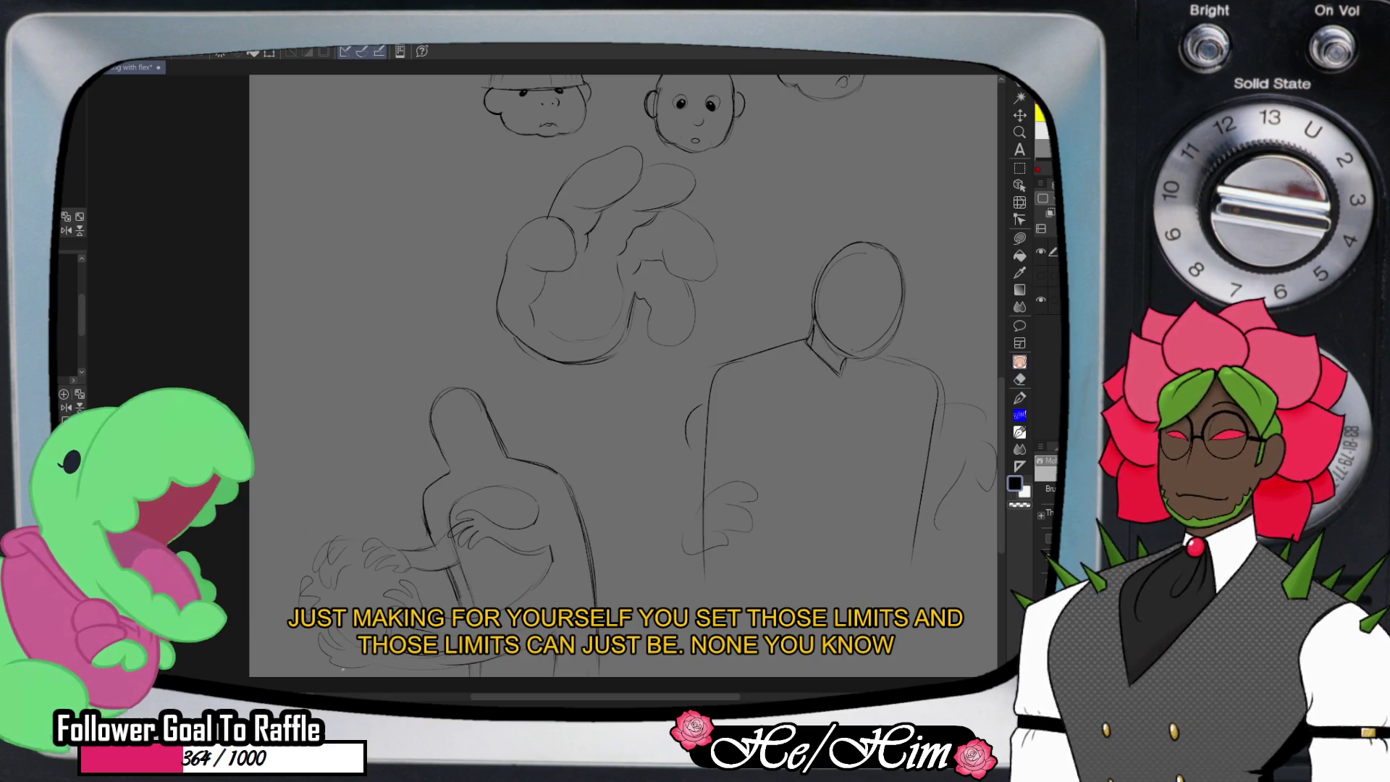
{"action": "left_click_drag", "start_coordinate": [386, 664], "coordinate": [546, 636]}
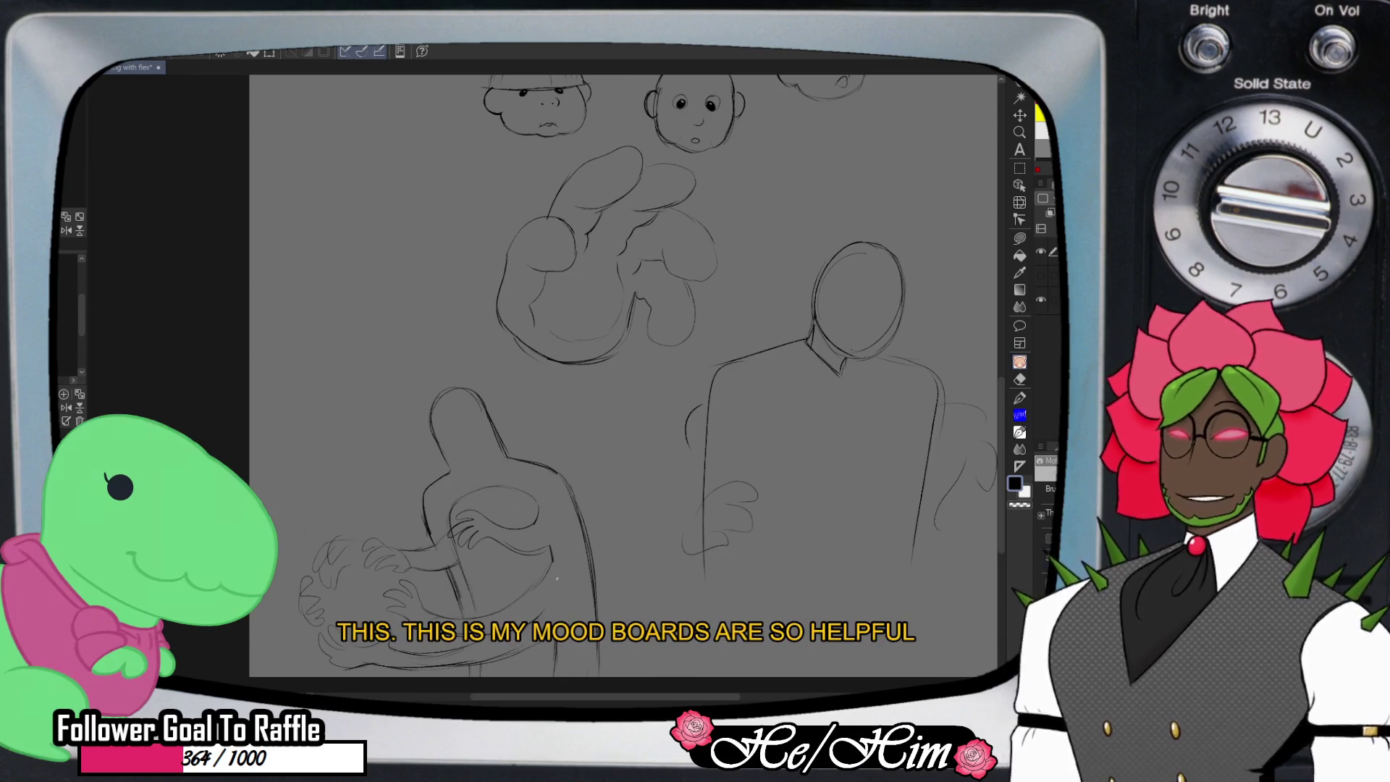
{"action": "key", "text": "e"}
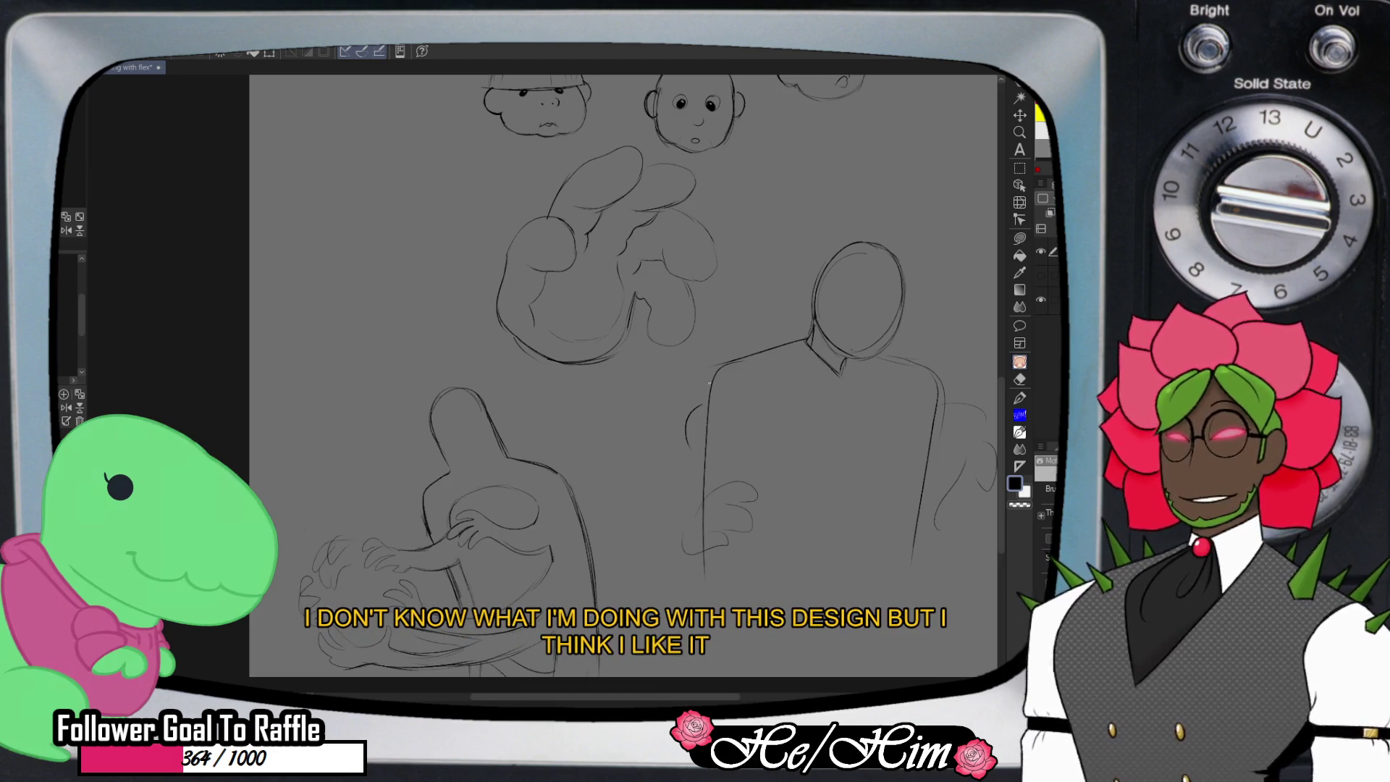
- Zoom out and pan up until the whole sheet and its top reference photos are visible
{"action": "left_click", "coordinate": [1019, 168]}
{"action": "left_click", "coordinate": [1019, 132]}
{"action": "left_click", "coordinate": [780, 335], "text": "alt"}
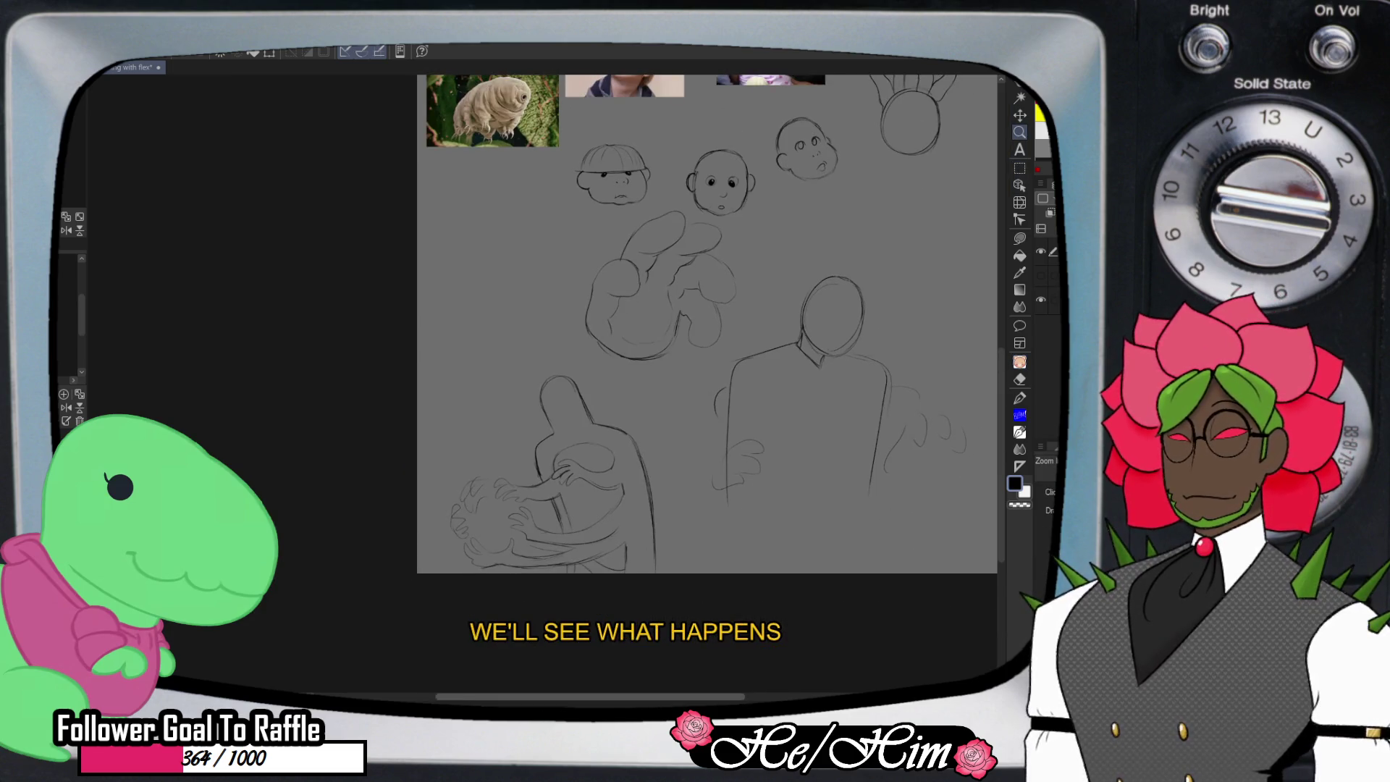
{"action": "scroll", "coordinate": [587, 373], "scroll_direction": "right", "scroll_amount": 3}
{"action": "scroll", "coordinate": [587, 373], "scroll_direction": "up", "scroll_amount": 3}
{"action": "left_click", "coordinate": [1019, 168]}
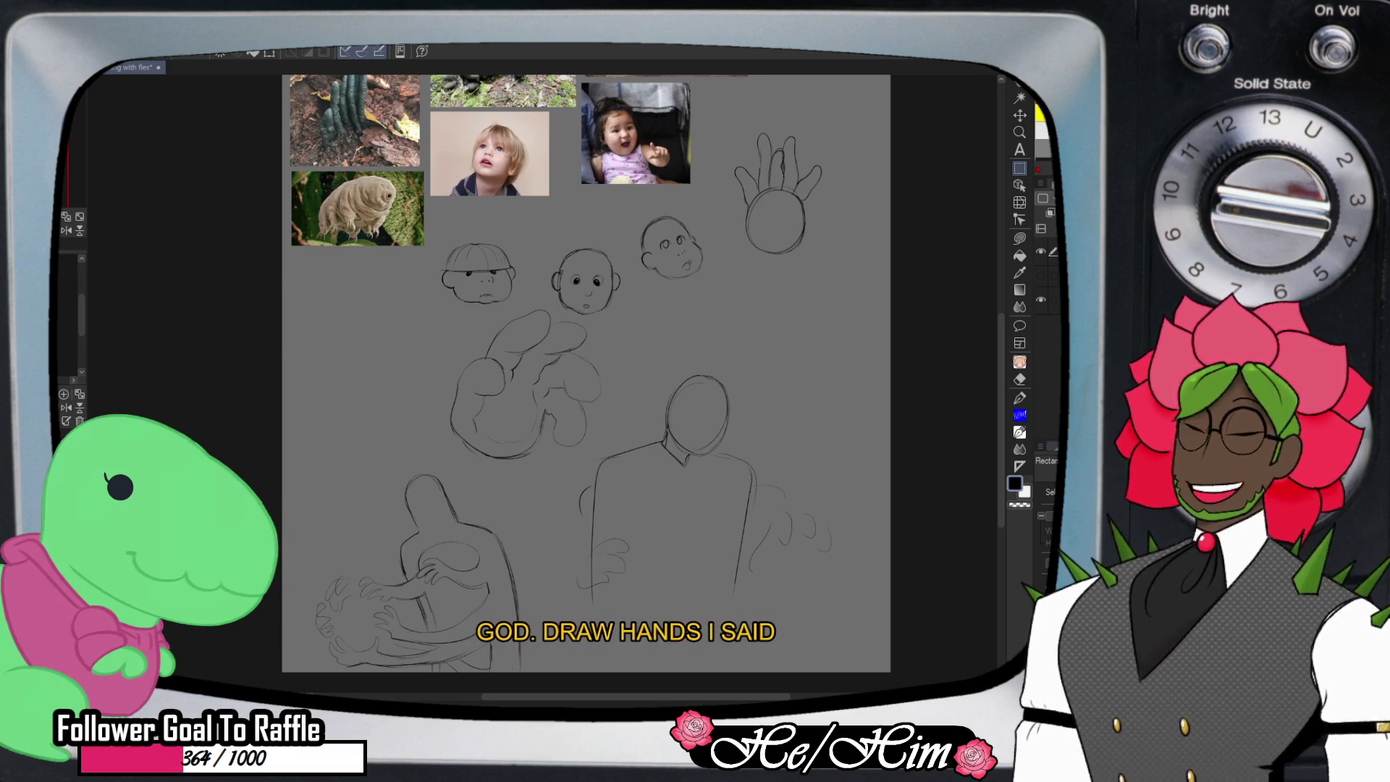
{"action": "left_click", "coordinate": [1044, 483]}
- Lasso around the hooded figure holding the ball and copy it to a blank canvas
{"action": "mouse_move", "coordinate": [810, 397]}
{"action": "left_mouse_down"}
{"action": "mouse_move", "coordinate": [655, 649]}
{"action": "mouse_move", "coordinate": [607, 432]}
{"action": "mouse_move", "coordinate": [805, 328]}
{"action": "left_mouse_up"}
{"action": "mouse_move", "coordinate": [511, 512]}
{"action": "left_mouse_down"}
{"action": "mouse_move", "coordinate": [557, 673]}
{"action": "mouse_move", "coordinate": [371, 413]}
{"action": "left_mouse_up"}
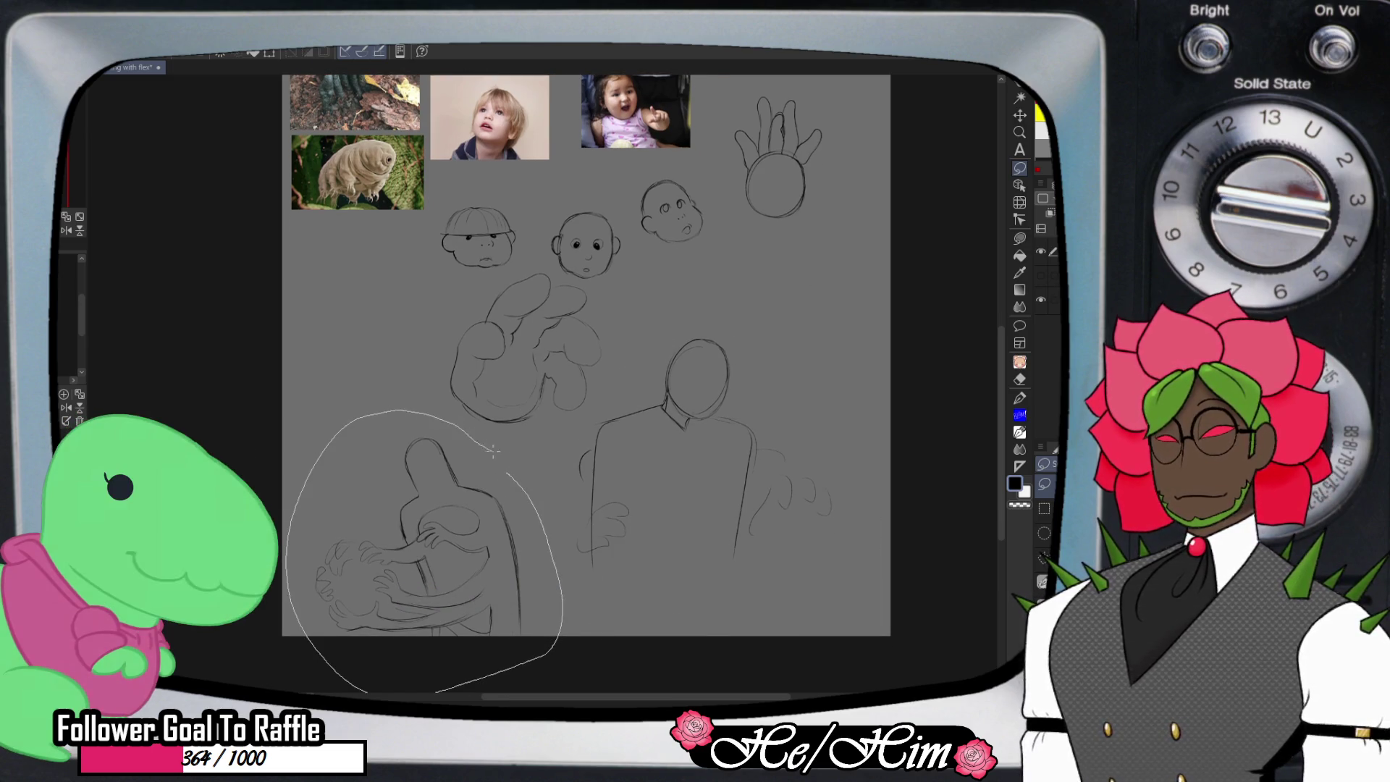
{"action": "left_click_drag", "start_coordinate": [492, 450], "coordinate": [501, 456]}
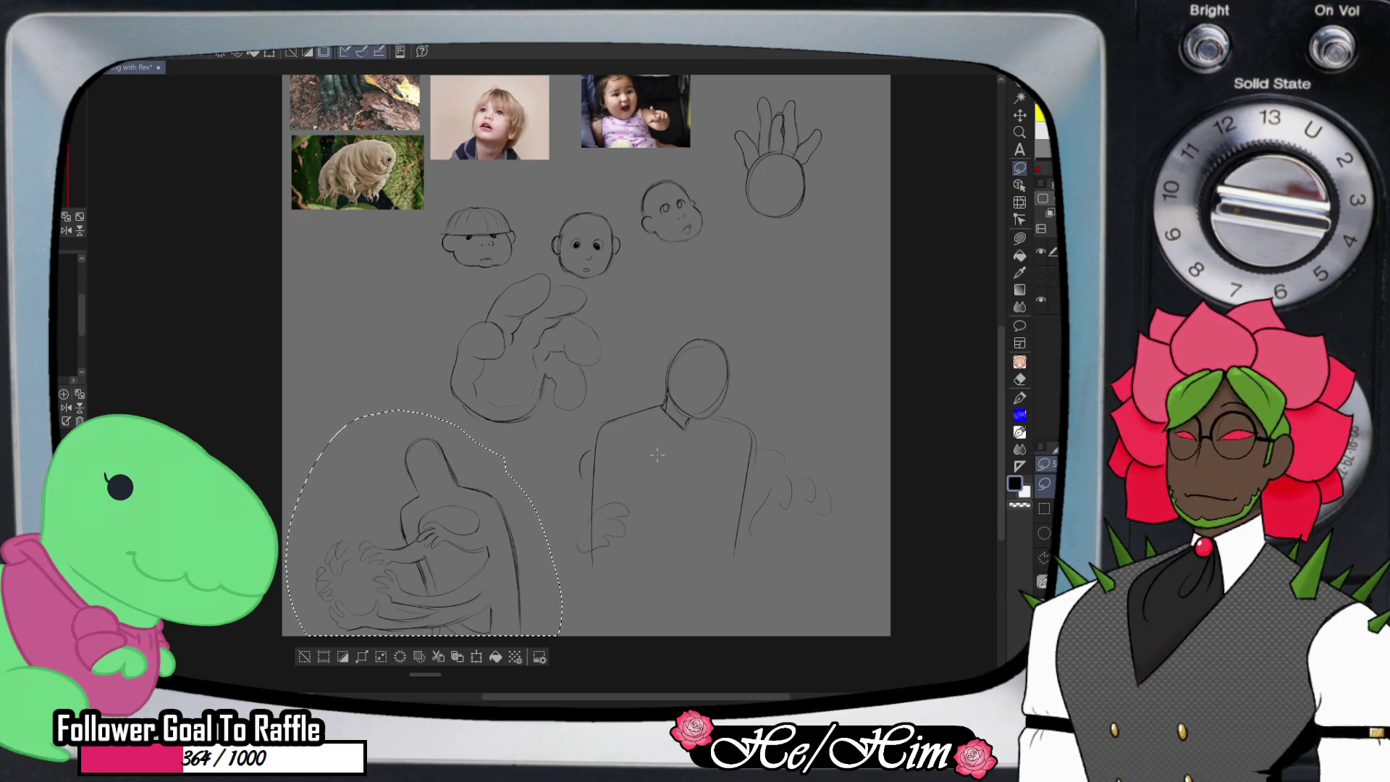
{"action": "key", "text": "ctrl+d"}
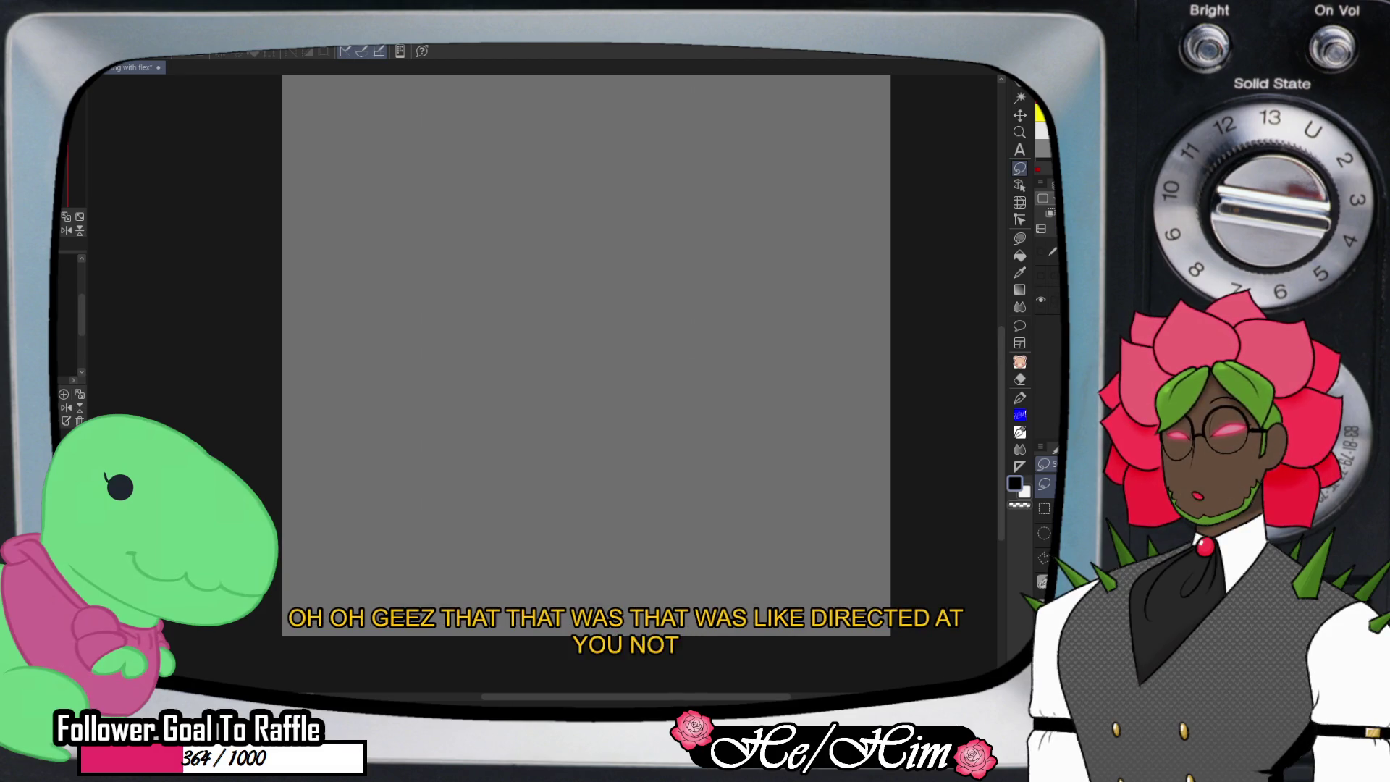
- Move the copied figure sketch up to the centre of the empty canvas
{"action": "scroll", "coordinate": [587, 354], "scroll_direction": "down", "scroll_amount": 5}
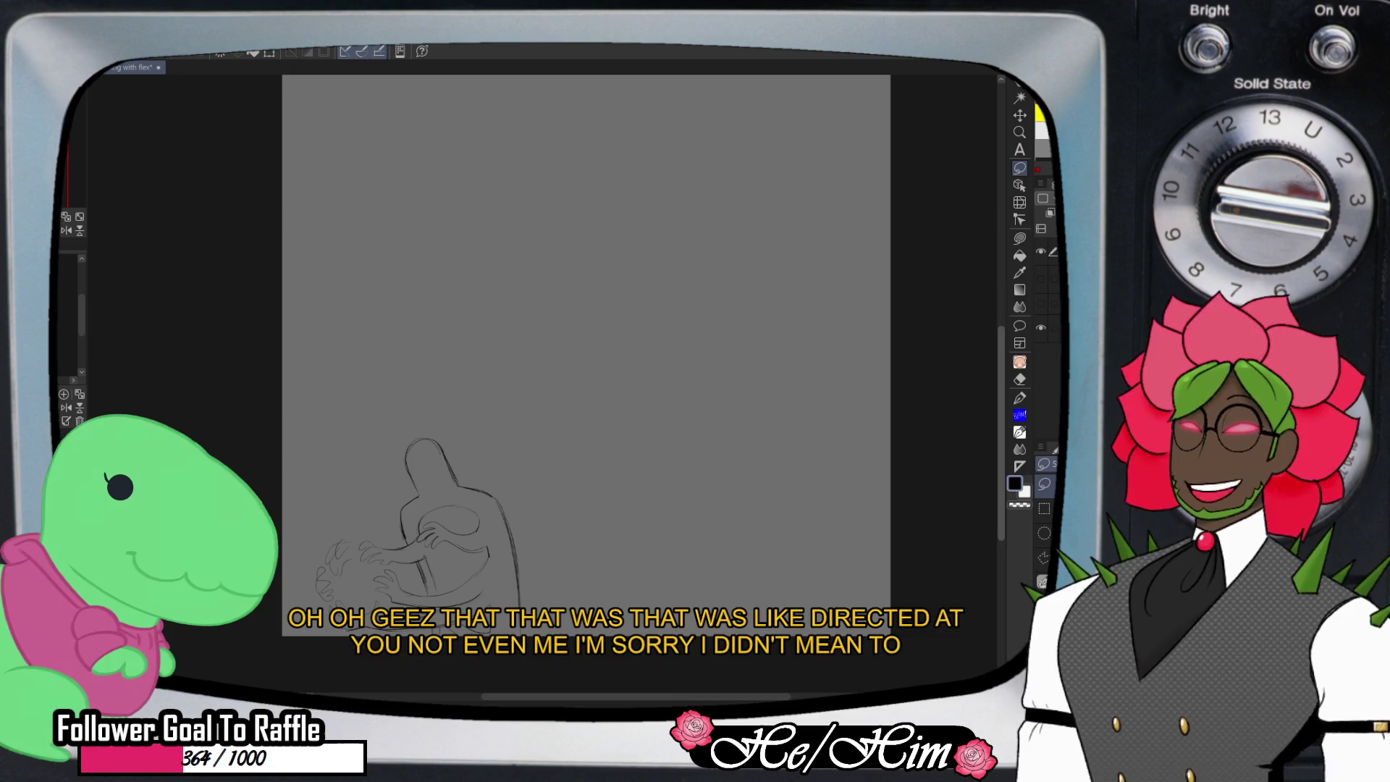
{"action": "scroll", "coordinate": [586, 355], "scroll_direction": "up", "scroll_amount": 3}
{"action": "scroll", "coordinate": [586, 384], "scroll_direction": "up", "scroll_amount": 2}
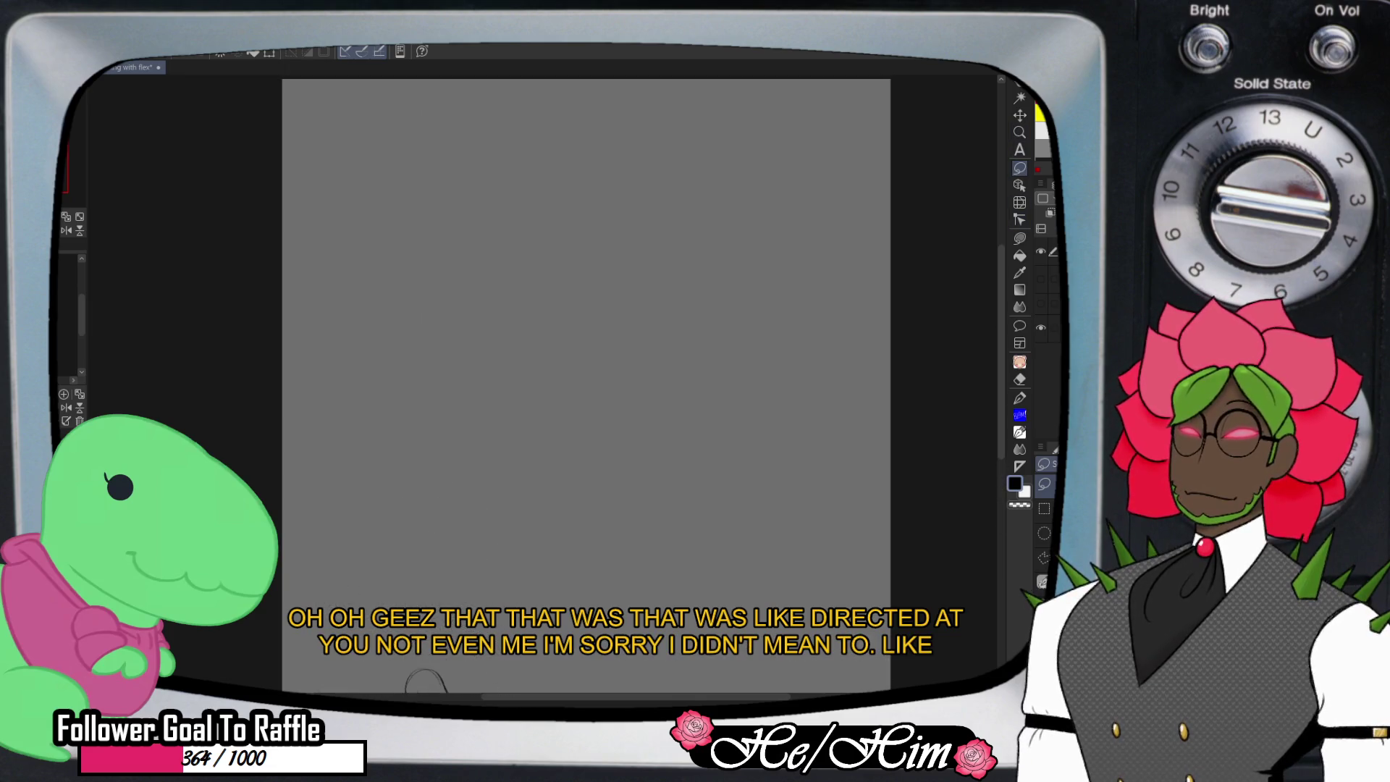
{"action": "key", "text": "k"}
{"action": "mouse_move", "coordinate": [426, 669]}
{"action": "left_mouse_down"}
{"action": "mouse_move", "coordinate": [574, 332]}
{"action": "mouse_move", "coordinate": [537, 269]}
{"action": "left_mouse_up"}
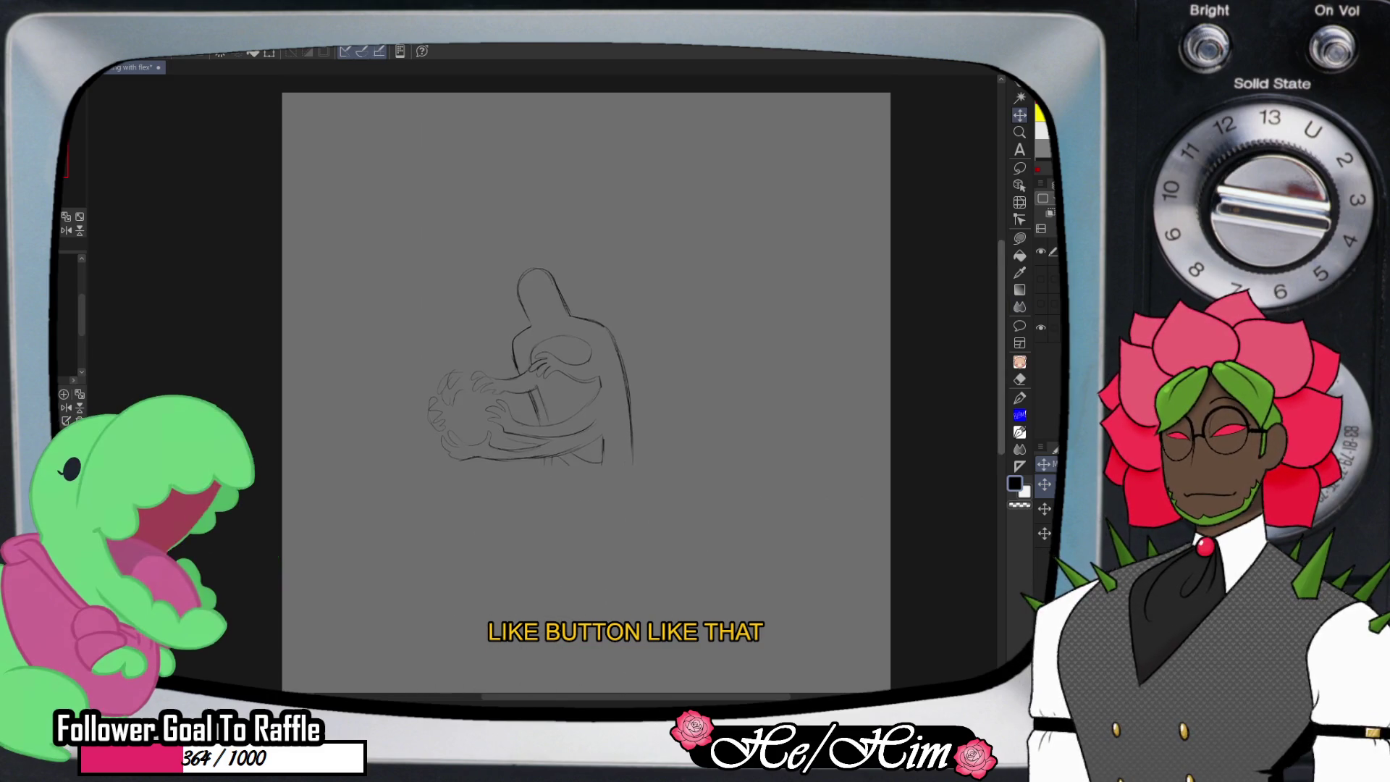
{"action": "scroll", "coordinate": [586, 391], "scroll_direction": "up", "scroll_amount": 1}
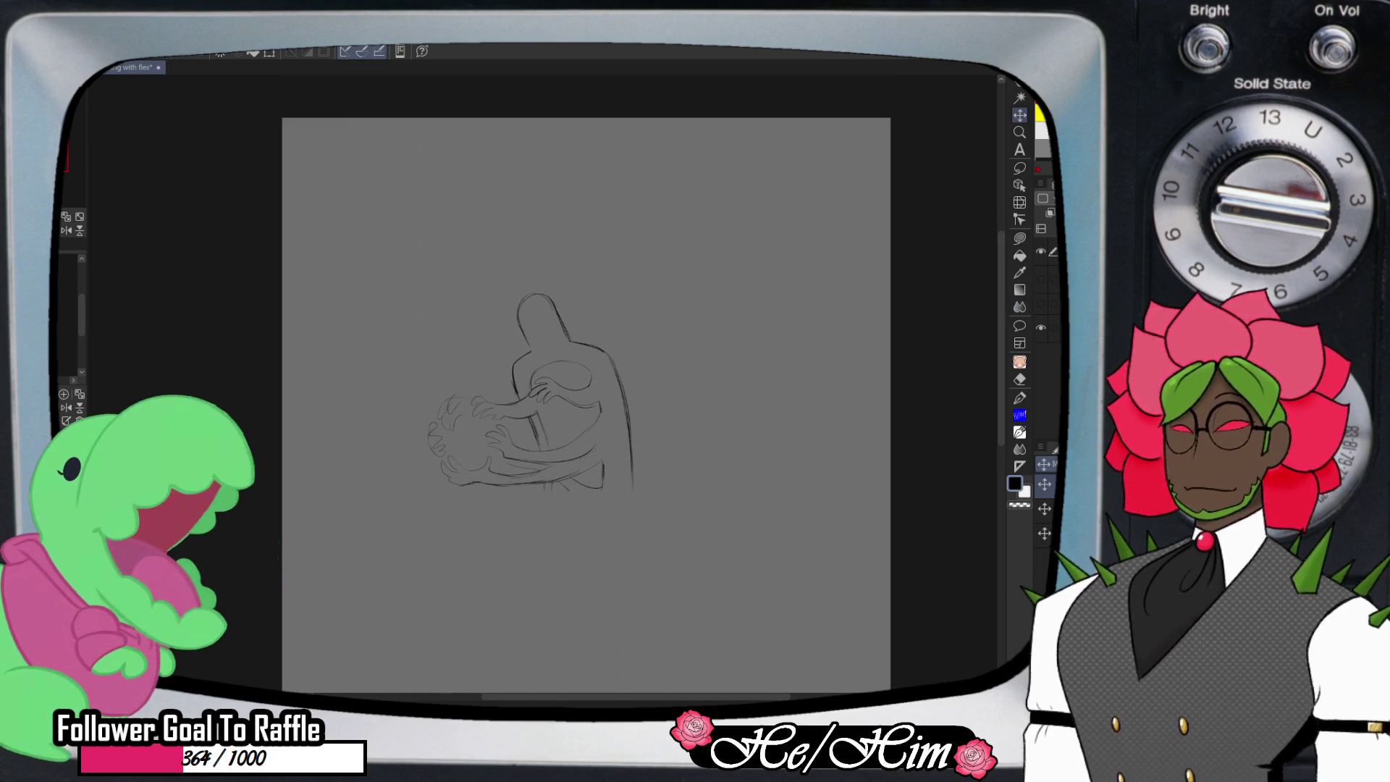
- Enlarge the hooded figure with Ctrl+T toward the lower right, nudge it into place, and apply
{"action": "key", "text": "ctrl+t"}
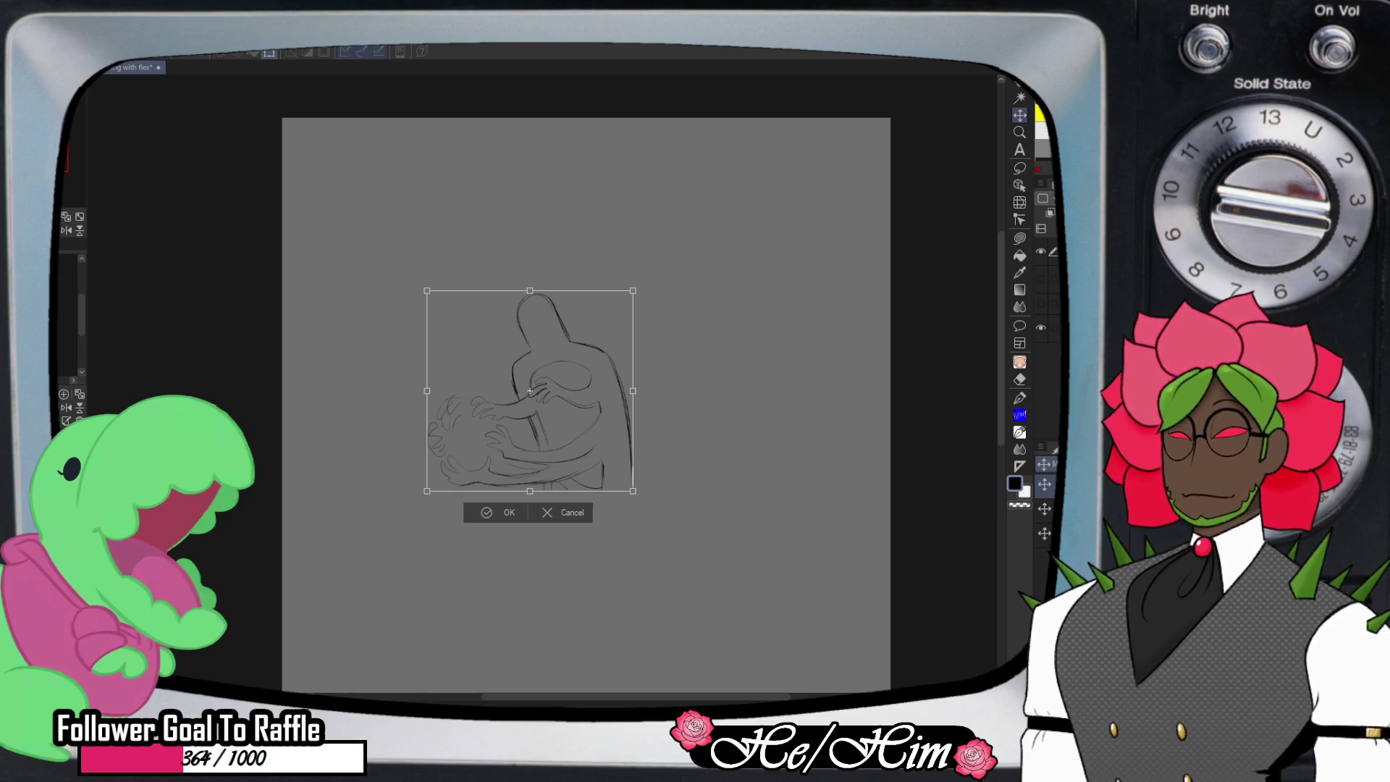
{"action": "left_click_drag", "start_coordinate": [633, 490], "coordinate": [749, 605]}
{"action": "left_click_drag", "start_coordinate": [588, 449], "coordinate": [559, 332]}
{"action": "mouse_move", "coordinate": [720, 490]}
{"action": "left_mouse_down"}
{"action": "mouse_move", "coordinate": [753, 509]}
{"action": "mouse_move", "coordinate": [763, 534]}
{"action": "left_mouse_up"}
{"action": "left_click_drag", "start_coordinate": [574, 352], "coordinate": [569, 349]}
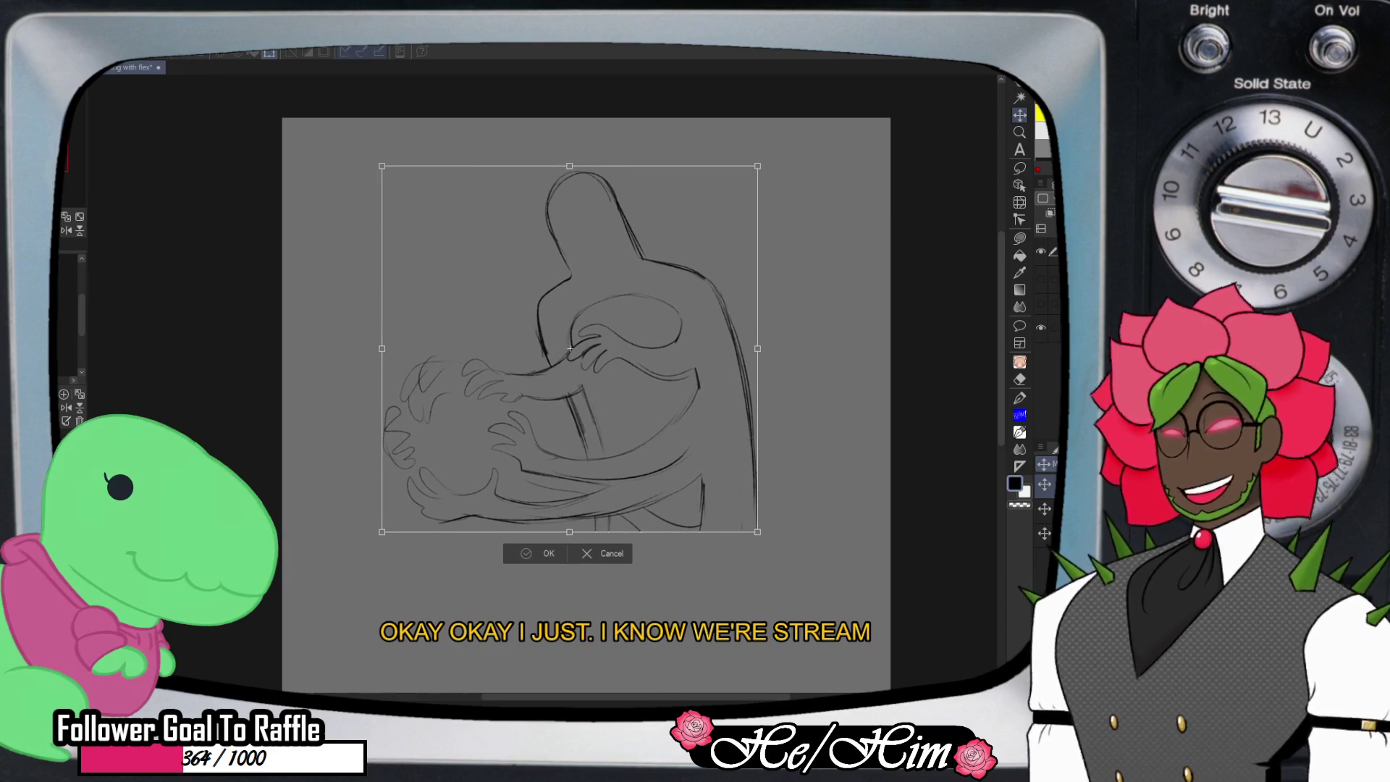
{"action": "key", "text": "Return"}
{"action": "scroll", "coordinate": [586, 325], "scroll_direction": "down", "scroll_amount": 2}
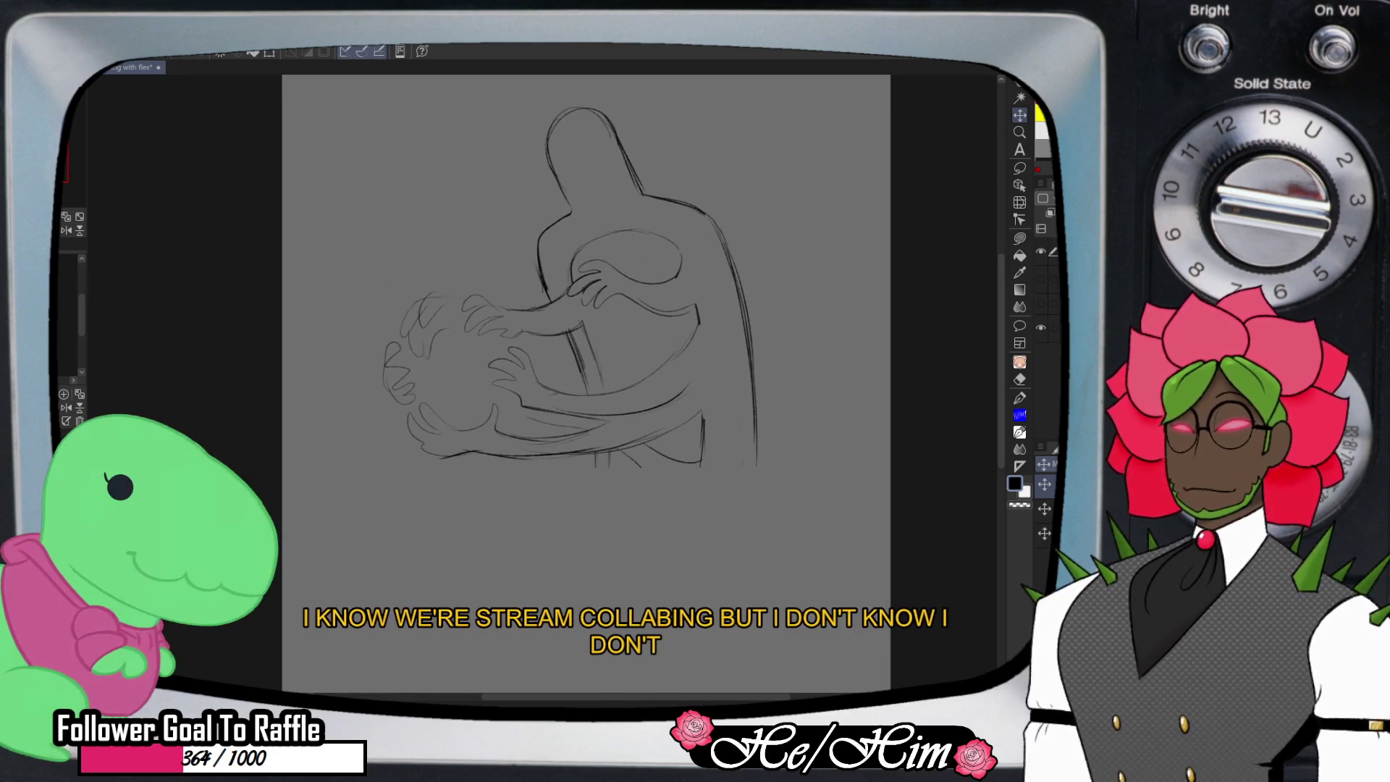
- Extend the figure's bottom and right contours, adding curves under the arm and inside the ball
{"action": "key", "text": "e"}
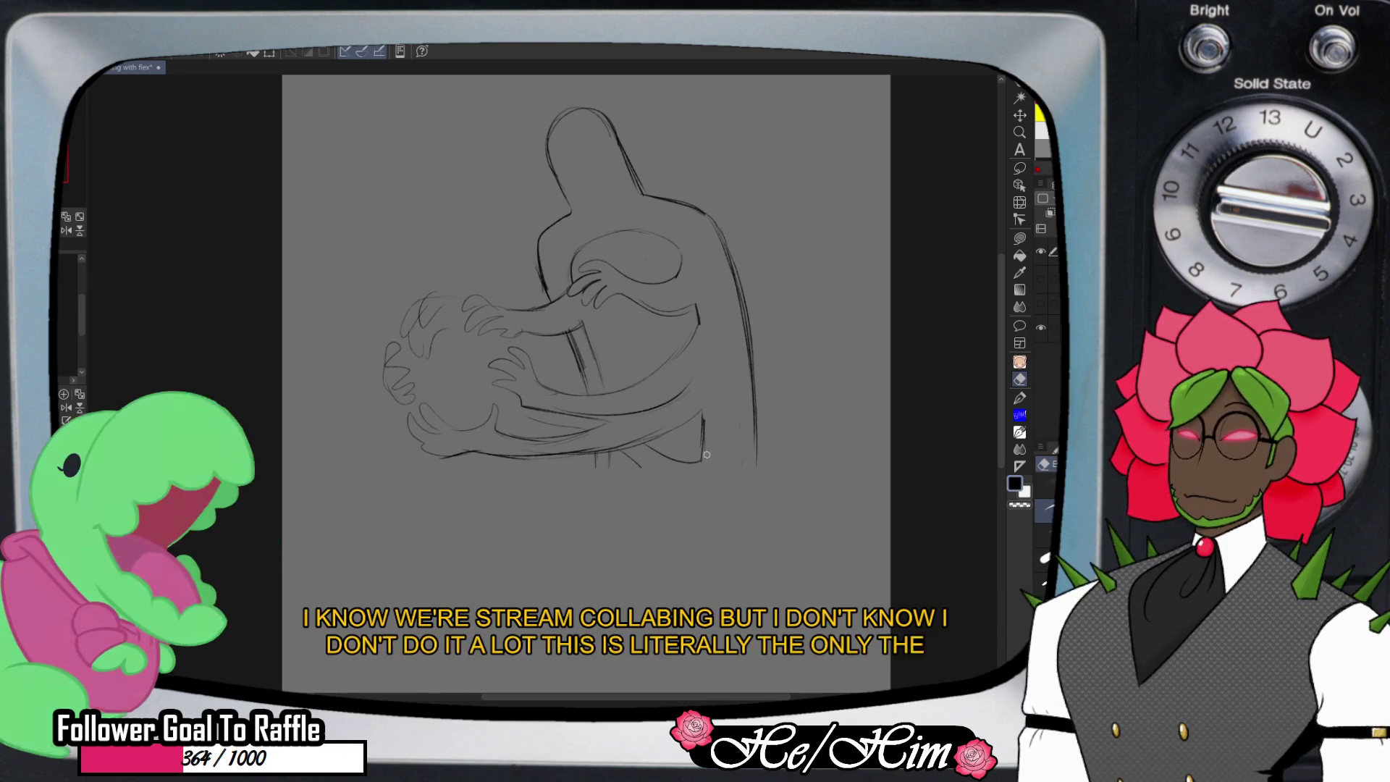
{"action": "key", "text": "p"}
{"action": "left_click_drag", "start_coordinate": [640, 465], "coordinate": [702, 499]}
{"action": "left_click_drag", "start_coordinate": [756, 434], "coordinate": [732, 600]}
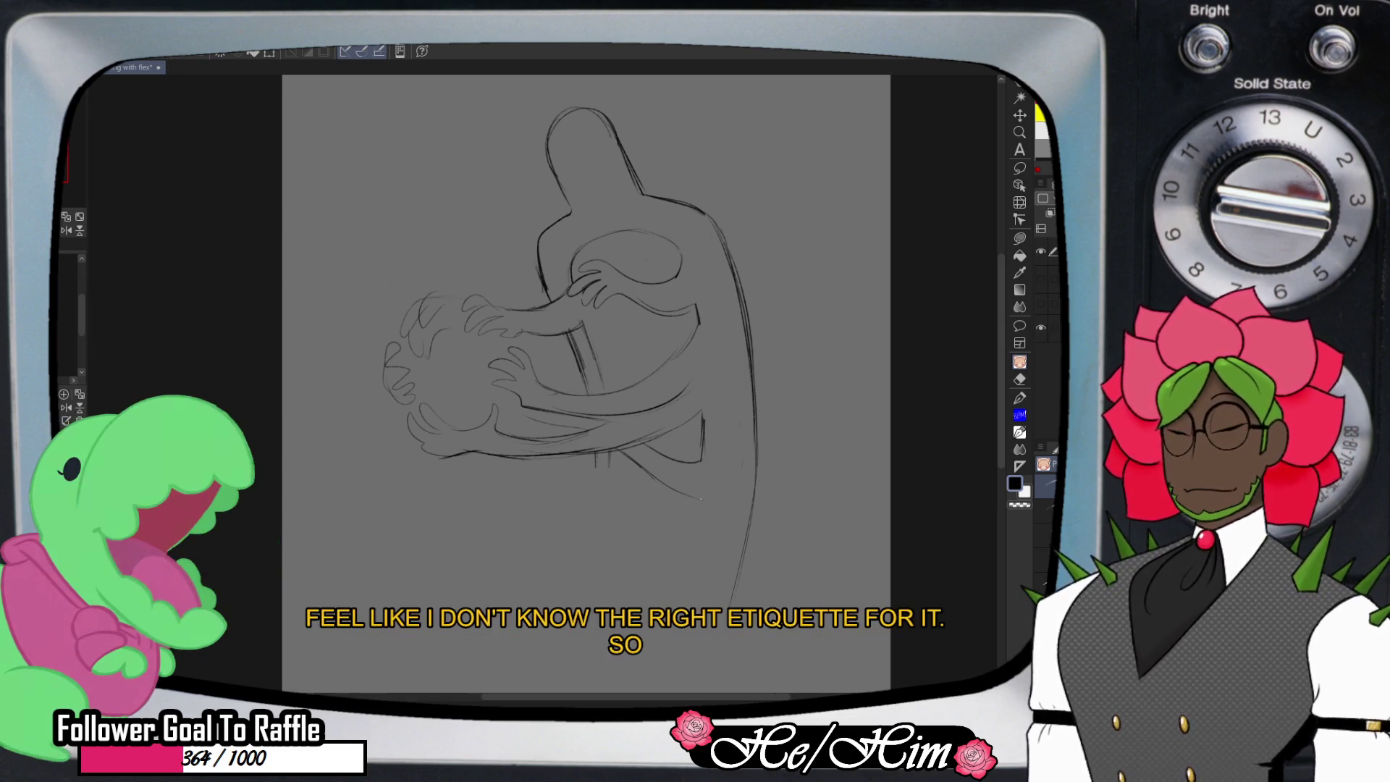
{"action": "left_click_drag", "start_coordinate": [700, 498], "coordinate": [630, 572]}
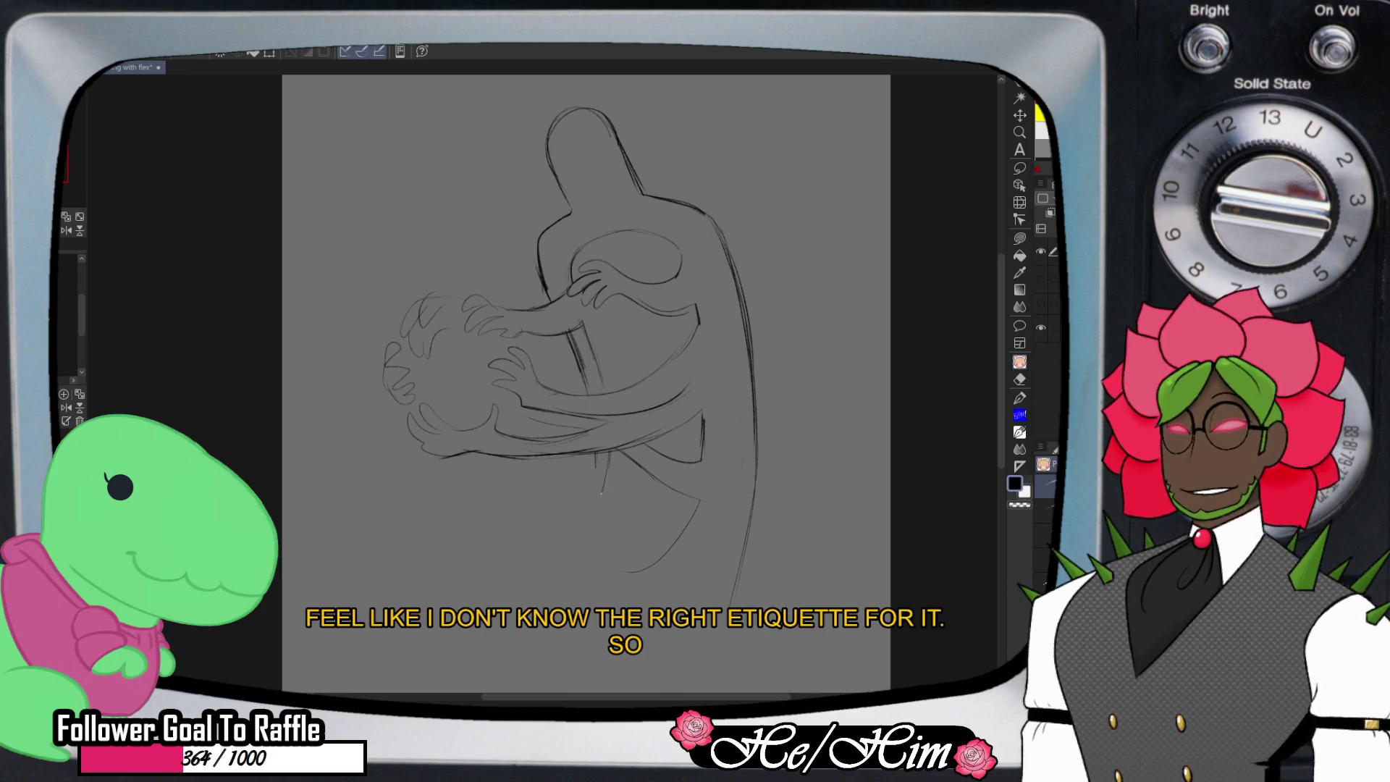
{"action": "left_click_drag", "start_coordinate": [605, 494], "coordinate": [548, 464]}
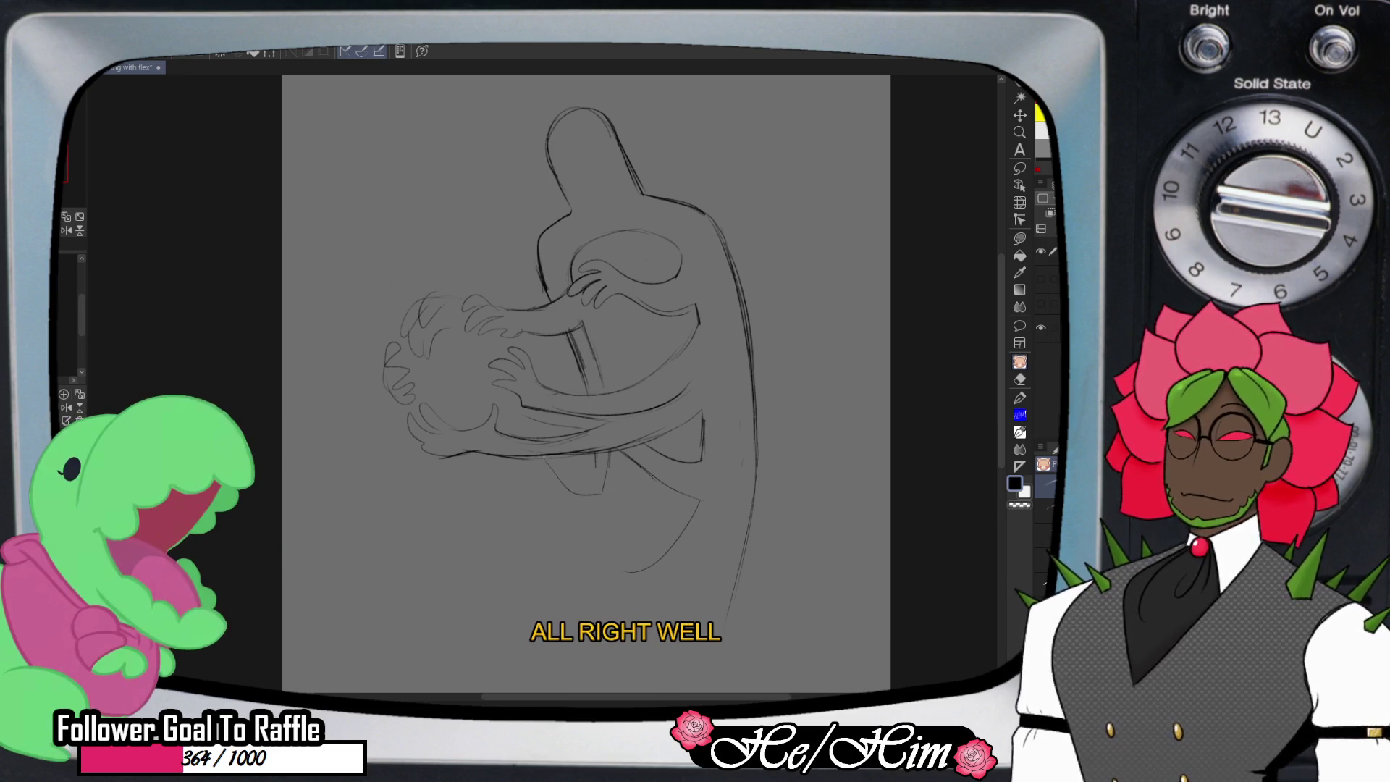
{"action": "left_click_drag", "start_coordinate": [545, 516], "coordinate": [592, 525]}
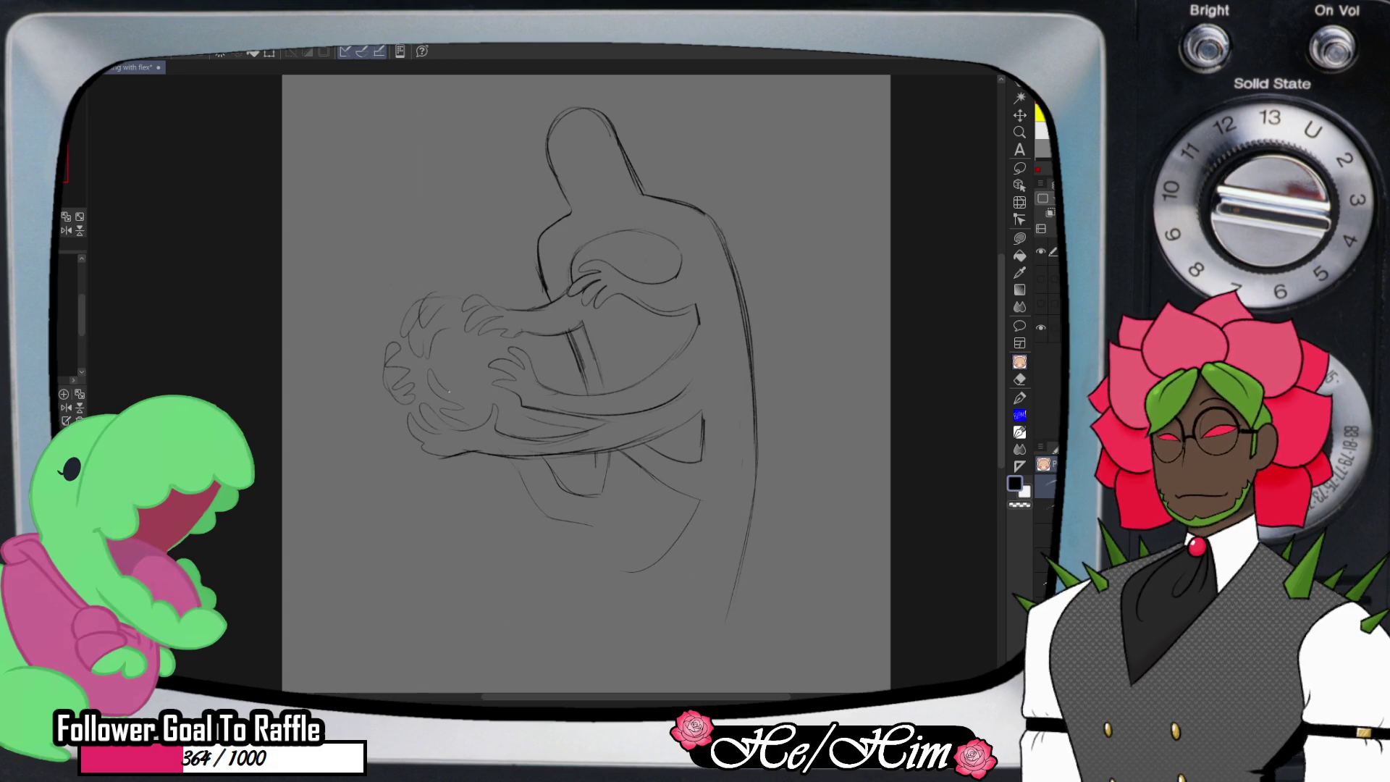
{"action": "mouse_move", "coordinate": [461, 365]}
{"action": "left_mouse_down"}
{"action": "mouse_move", "coordinate": [469, 347]}
{"action": "mouse_move", "coordinate": [473, 393]}
{"action": "left_mouse_up"}
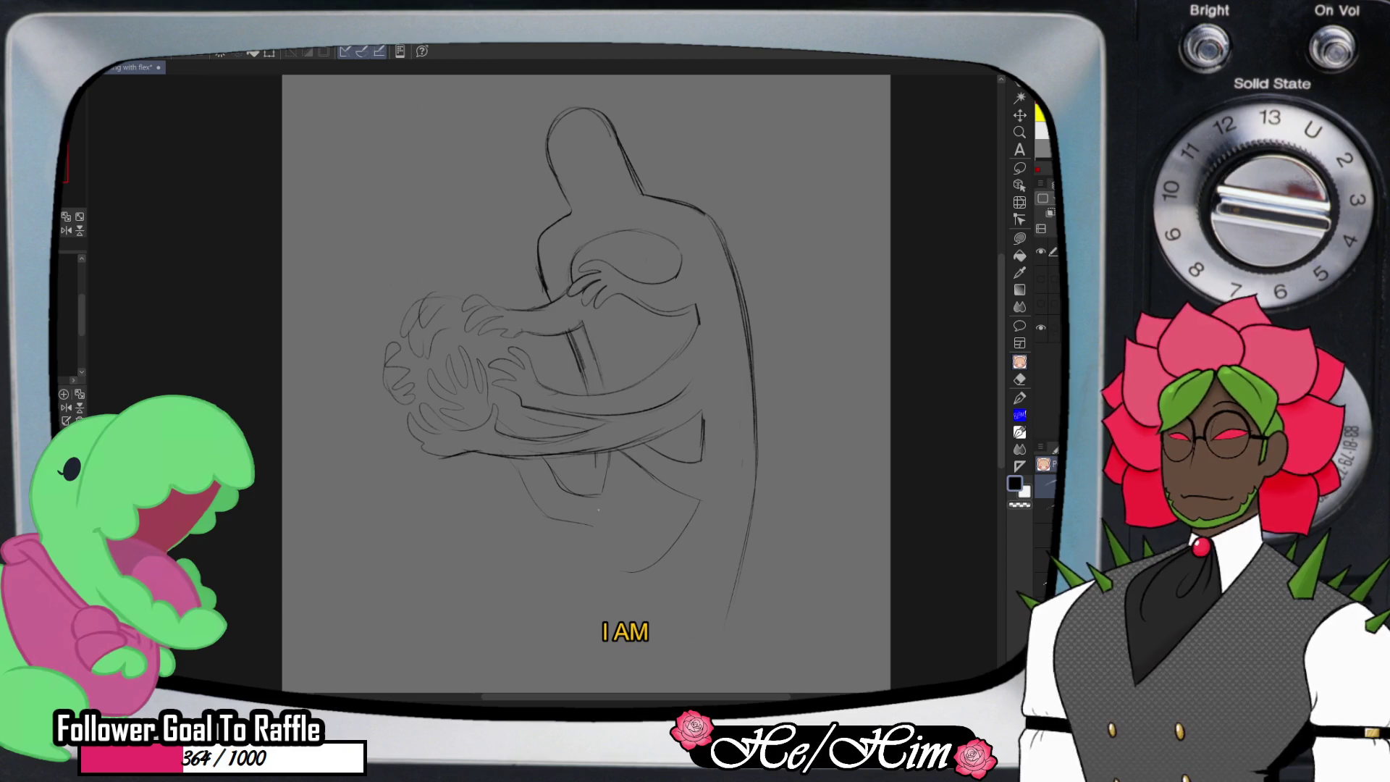
{"action": "left_click_drag", "start_coordinate": [597, 540], "coordinate": [621, 572]}
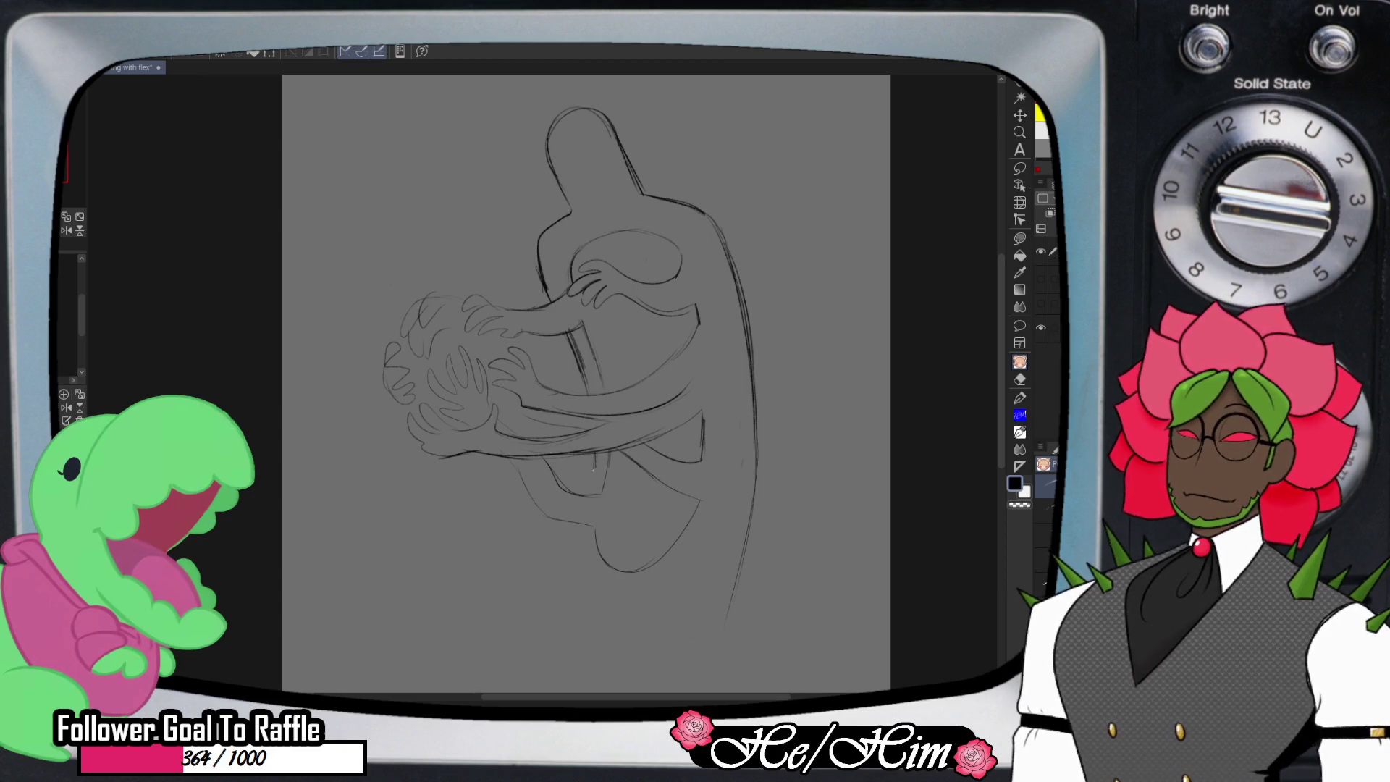
{"action": "left_click_drag", "start_coordinate": [574, 526], "coordinate": [547, 624]}
{"action": "mouse_move", "coordinate": [741, 531]}
{"action": "left_mouse_down"}
{"action": "mouse_move", "coordinate": [707, 620]}
{"action": "mouse_move", "coordinate": [717, 609]}
{"action": "left_mouse_up"}
- Erase the figure's right contour and redraw it, extending it further downward
{"action": "key", "text": "e"}
{"action": "left_click_drag", "start_coordinate": [733, 260], "coordinate": [754, 470]}
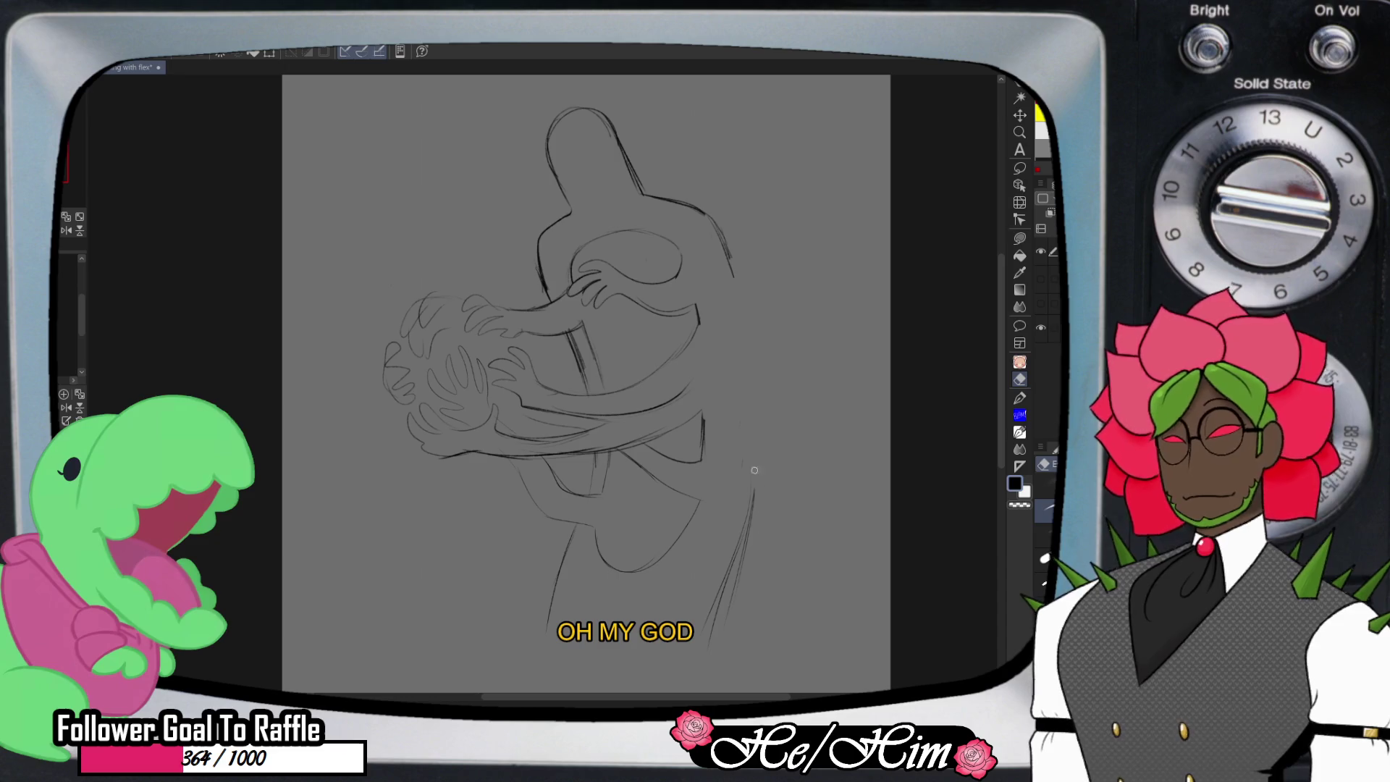
{"action": "key", "text": "p"}
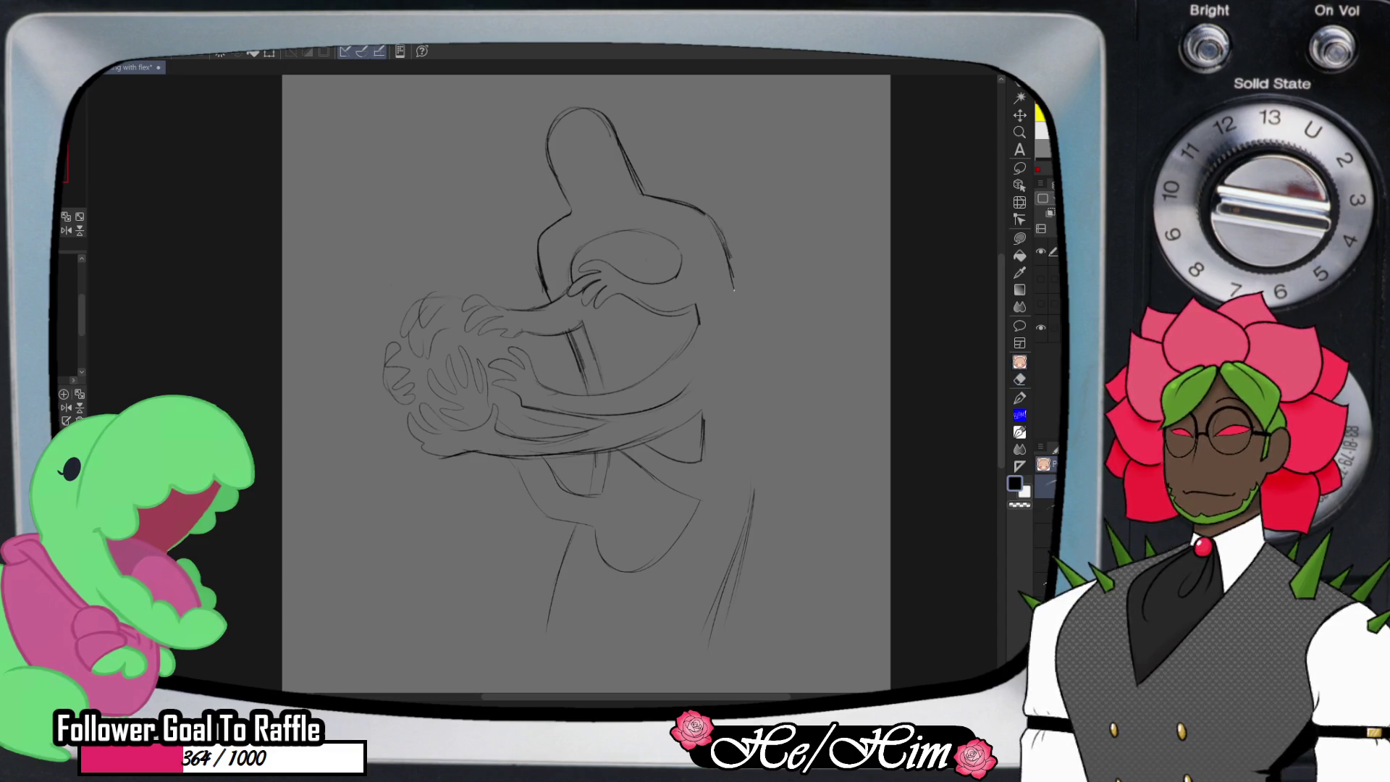
{"action": "mouse_move", "coordinate": [734, 293]}
{"action": "left_mouse_down"}
{"action": "mouse_move", "coordinate": [737, 212]}
{"action": "mouse_move", "coordinate": [787, 173]}
{"action": "mouse_move", "coordinate": [800, 217]}
{"action": "mouse_move", "coordinate": [789, 370]}
{"action": "mouse_move", "coordinate": [773, 477]}
{"action": "mouse_move", "coordinate": [753, 506]}
{"action": "left_mouse_up"}
{"action": "left_click_drag", "start_coordinate": [779, 456], "coordinate": [747, 526]}
{"action": "left_click_drag", "start_coordinate": [796, 385], "coordinate": [779, 465]}
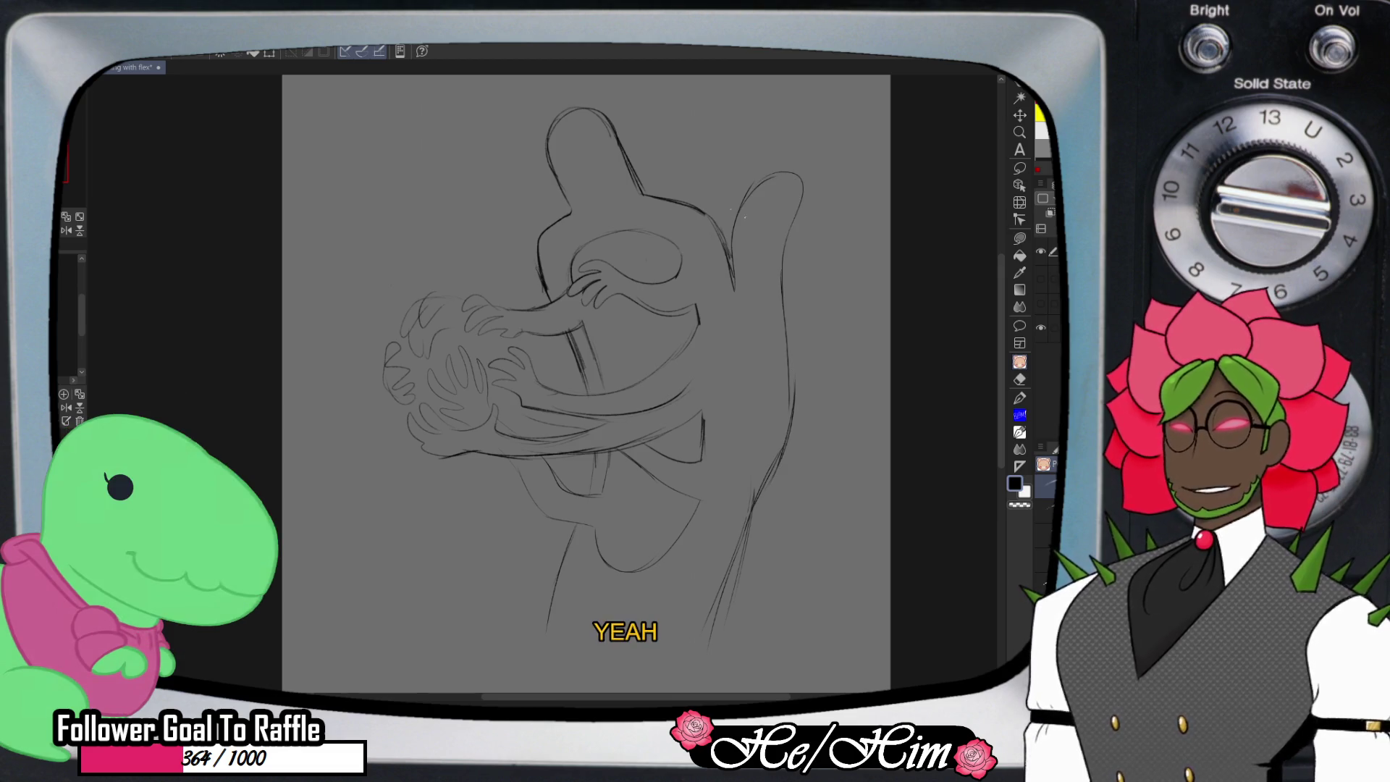
- Rework the neck line with a new curve on its left and a short stroke
{"action": "key", "text": "e"}
{"action": "left_click_drag", "start_coordinate": [549, 298], "coordinate": [537, 265]}
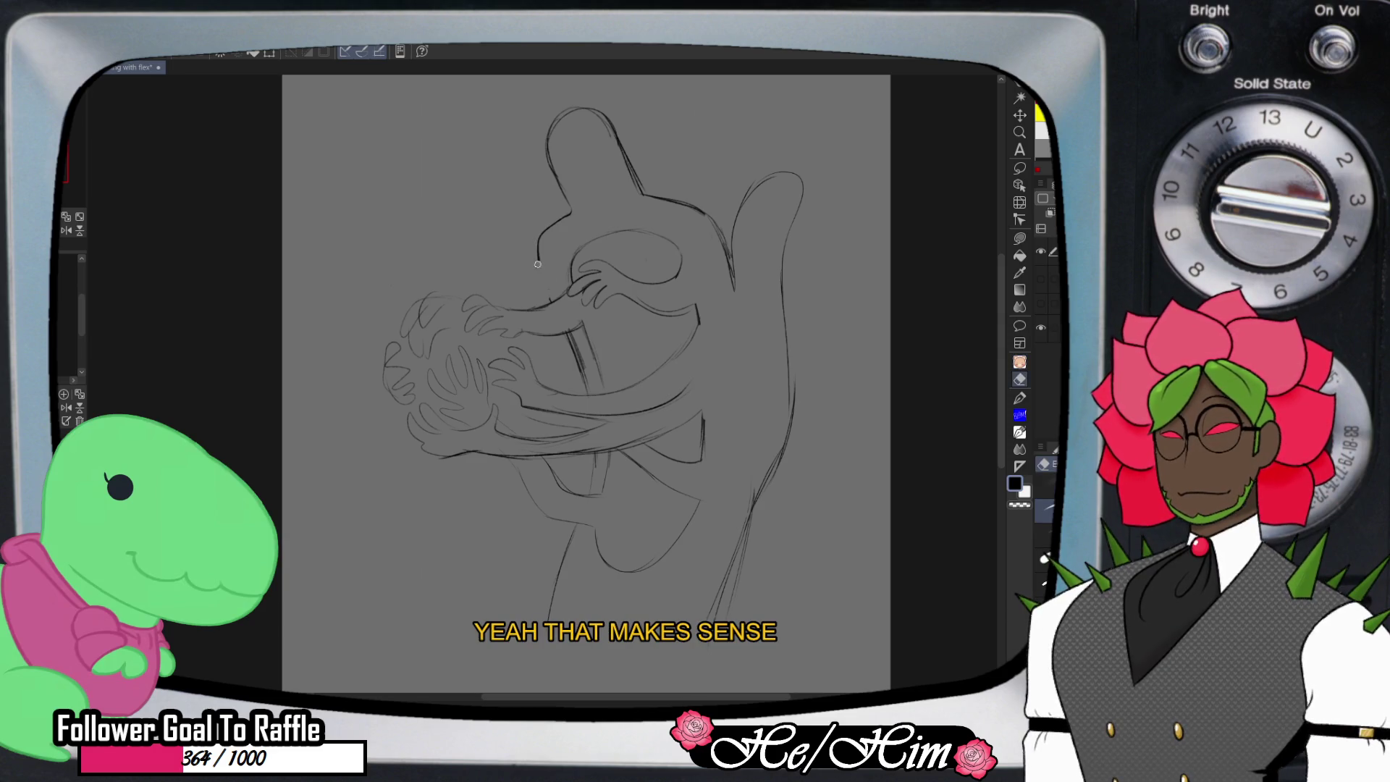
{"action": "key", "text": "p"}
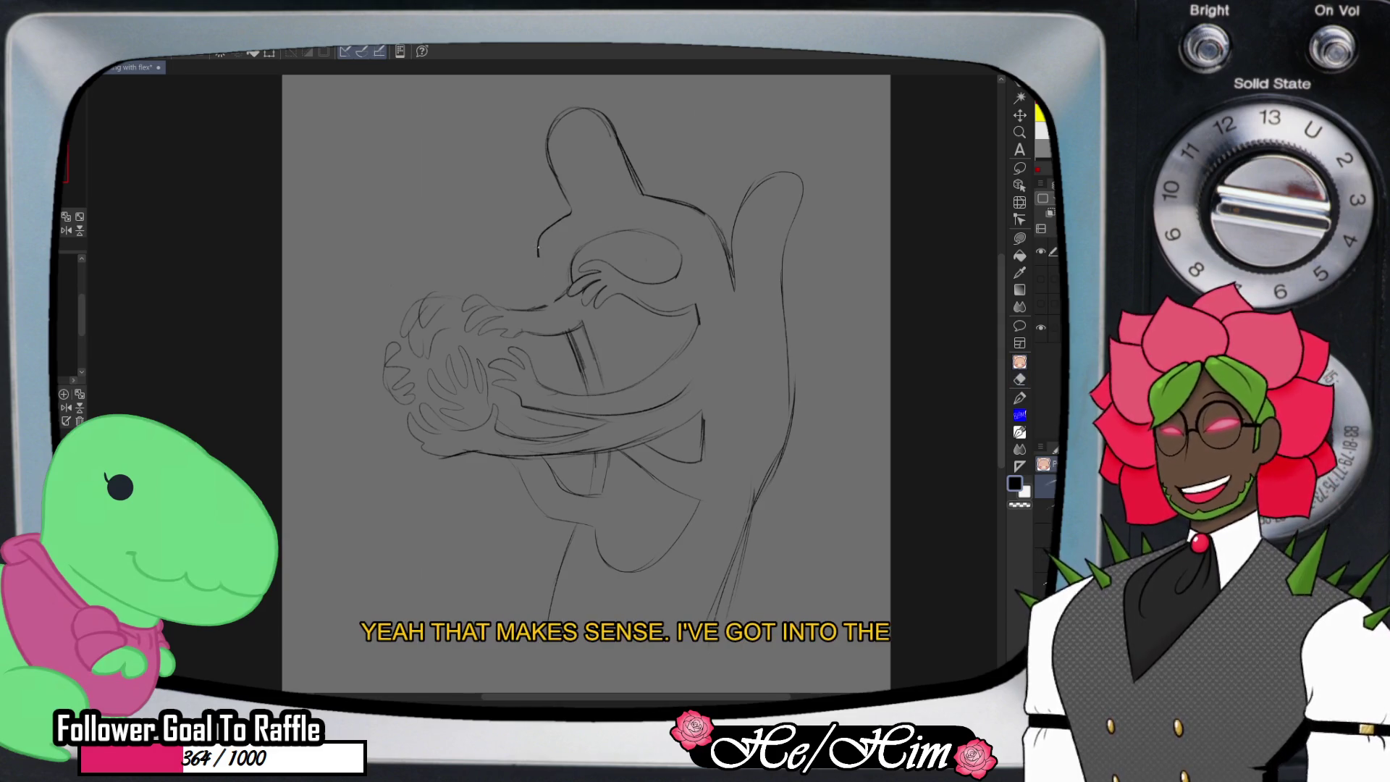
{"action": "mouse_move", "coordinate": [523, 218]}
{"action": "left_mouse_down"}
{"action": "mouse_move", "coordinate": [507, 269]}
{"action": "mouse_move", "coordinate": [583, 369]}
{"action": "mouse_move", "coordinate": [571, 339]}
{"action": "left_mouse_up"}
{"action": "key", "text": "e"}
{"action": "key", "text": "p"}
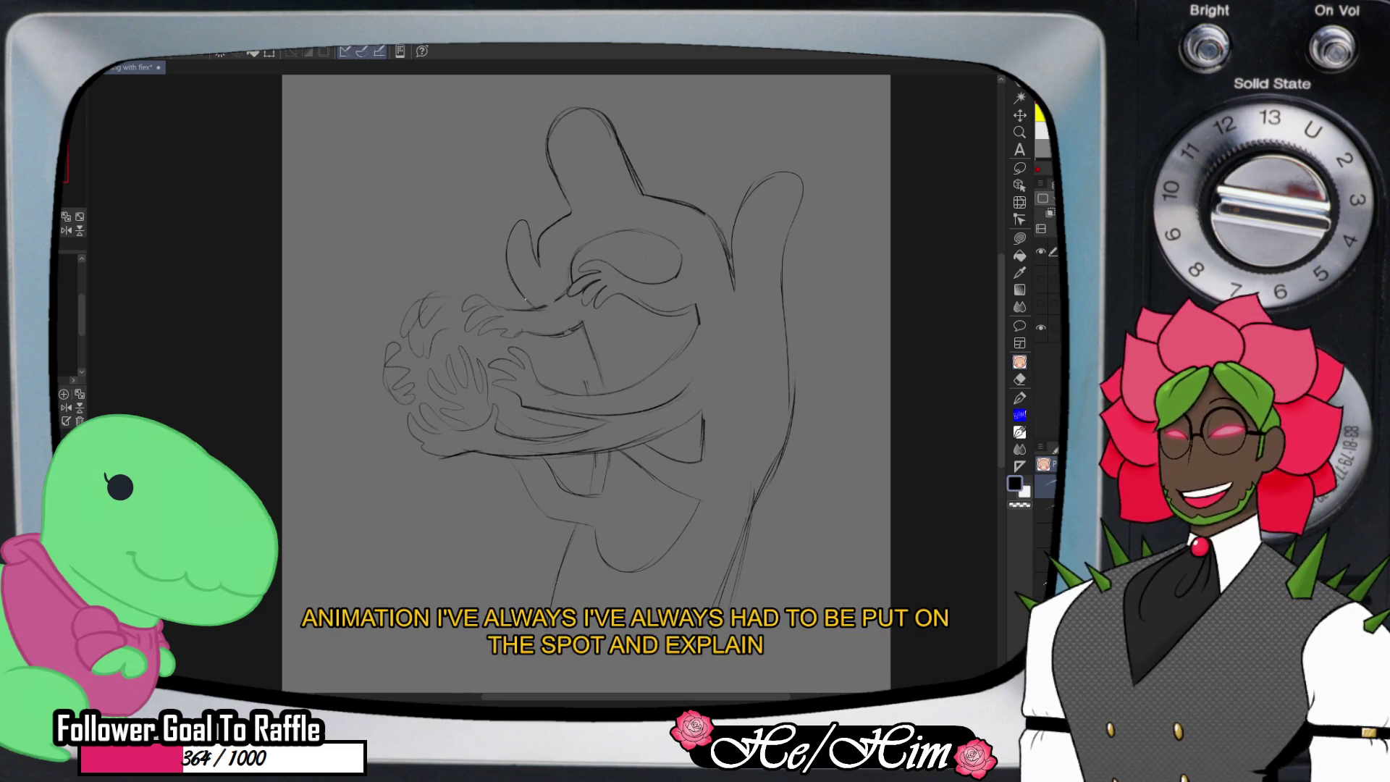
{"action": "left_click_drag", "start_coordinate": [572, 349], "coordinate": [584, 381]}
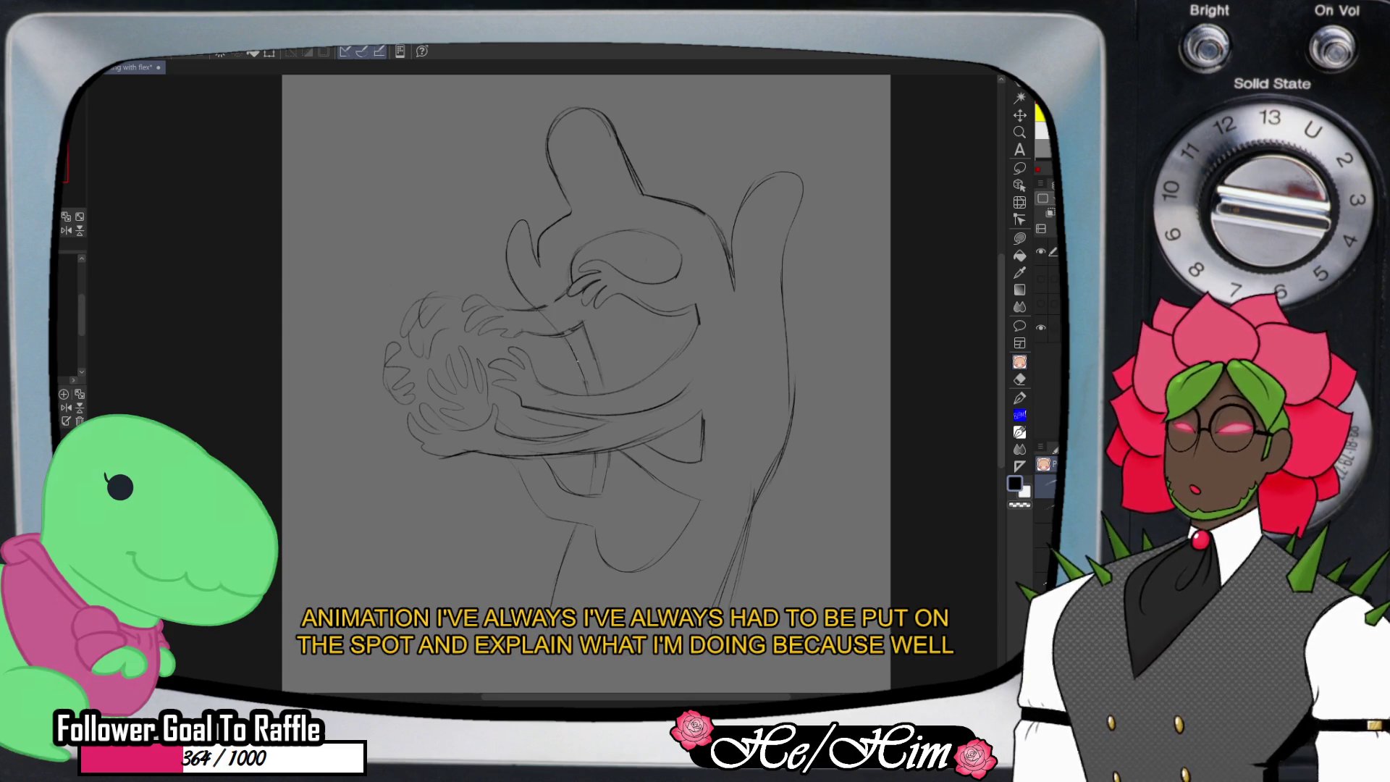
{"action": "key", "text": "e"}
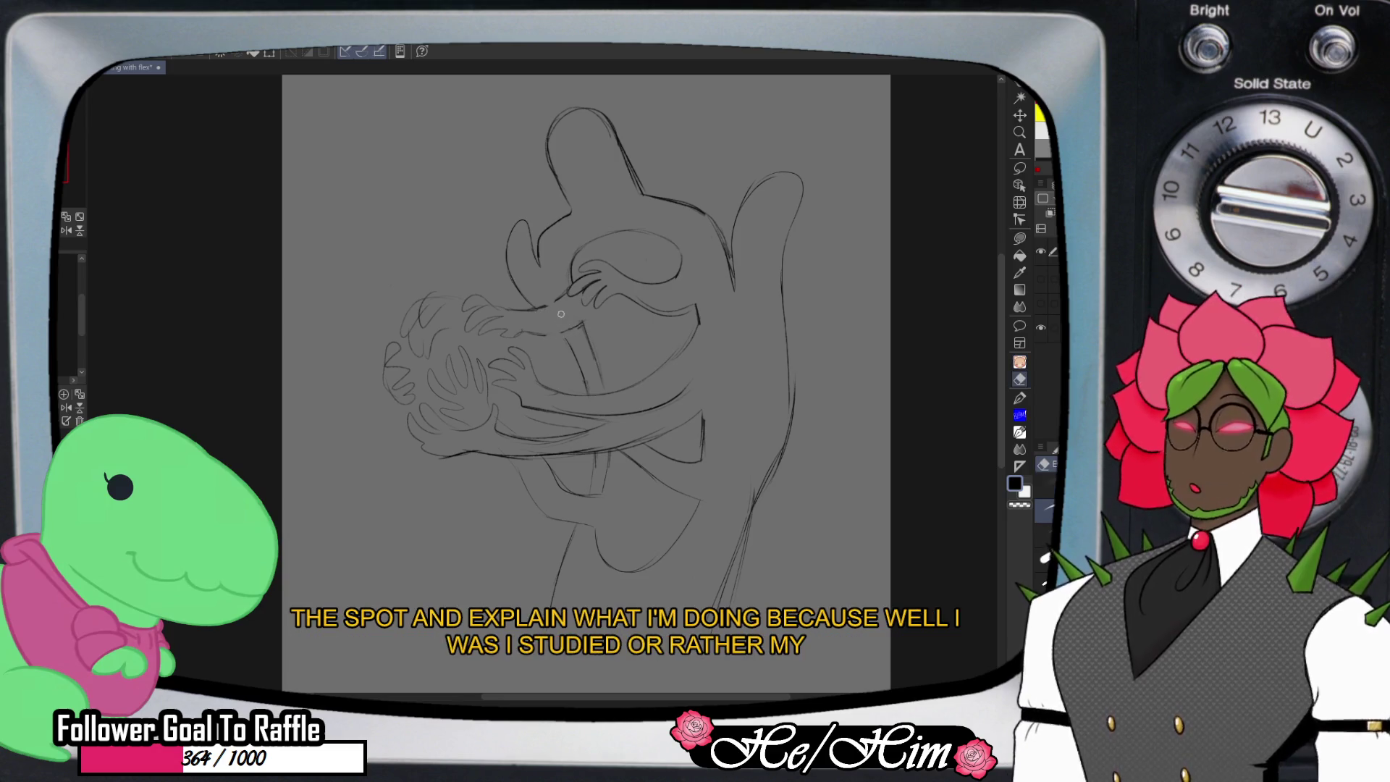
{"action": "key", "text": "p"}
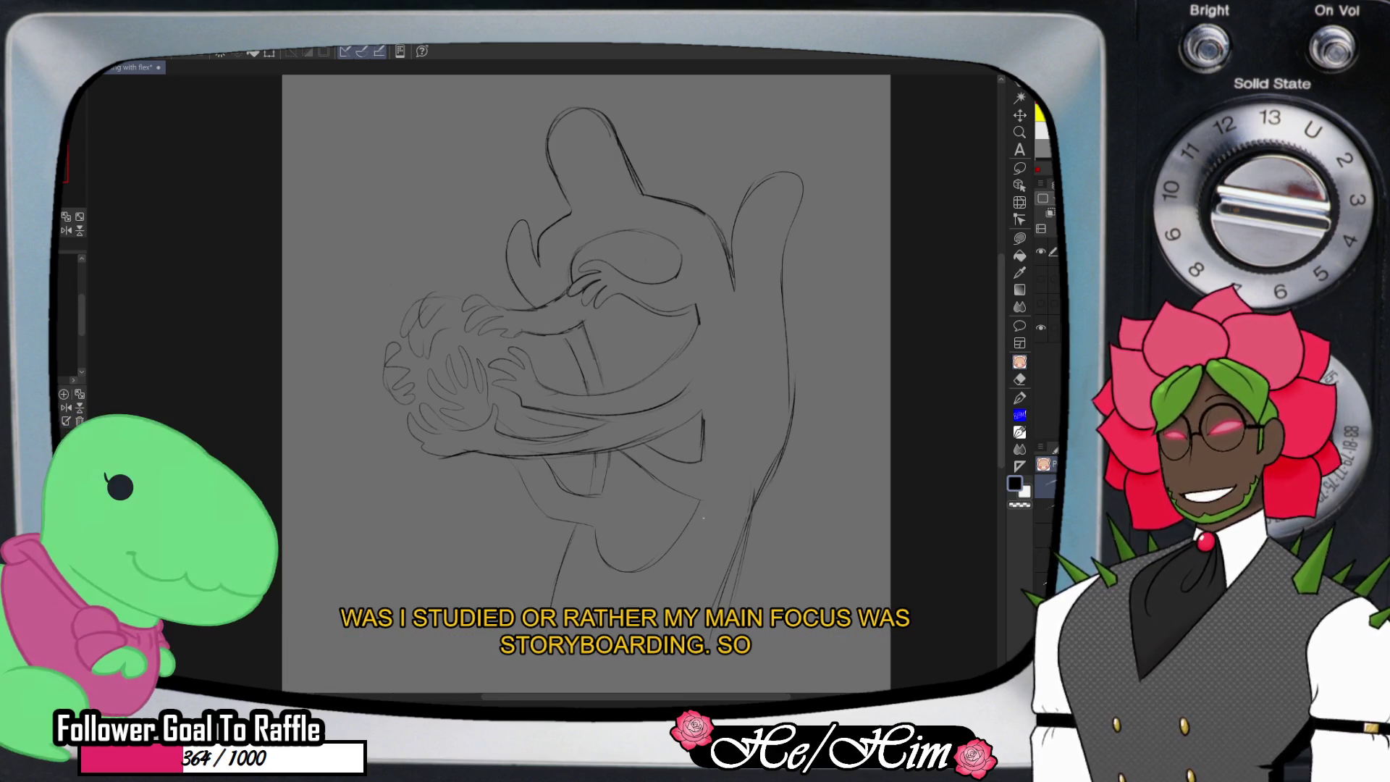
- Replace an erased segment of the right-hand contour and add short strokes along its lower edge
{"action": "key", "text": "e"}
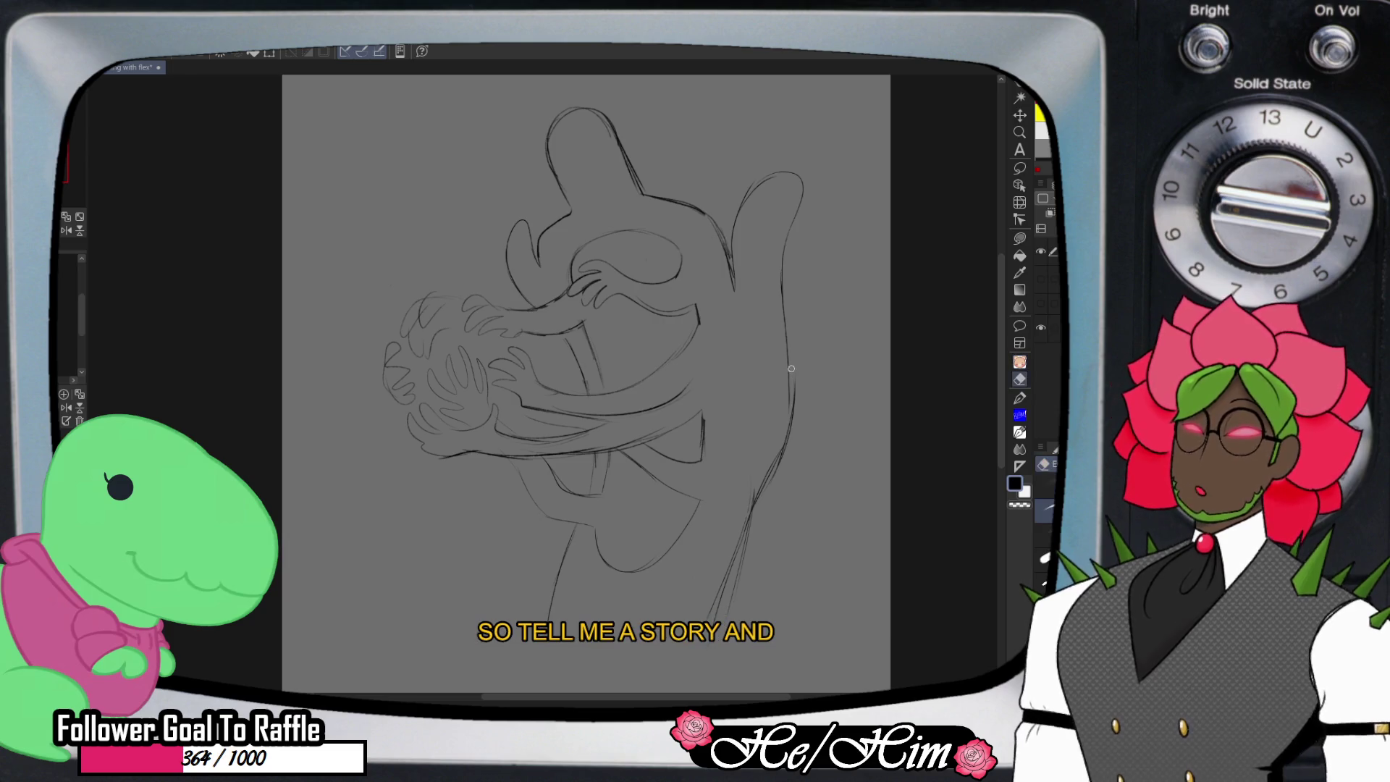
{"action": "left_click_drag", "start_coordinate": [782, 312], "coordinate": [794, 411]}
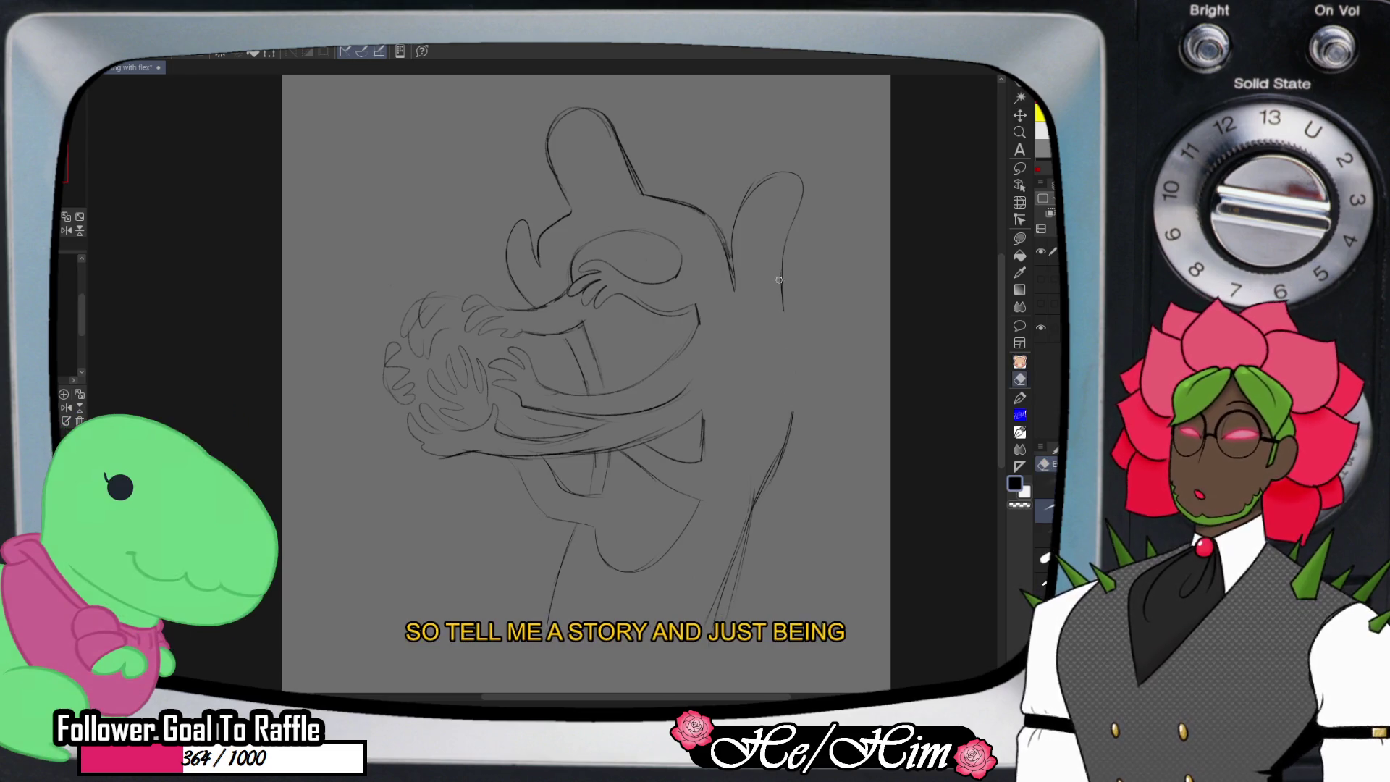
{"action": "key", "text": "p"}
{"action": "mouse_move", "coordinate": [784, 281]}
{"action": "left_mouse_down"}
{"action": "mouse_move", "coordinate": [778, 359]}
{"action": "mouse_move", "coordinate": [818, 307]}
{"action": "mouse_move", "coordinate": [824, 337]}
{"action": "mouse_move", "coordinate": [740, 578]}
{"action": "left_mouse_up"}
{"action": "key", "text": "e"}
{"action": "key", "text": "p"}
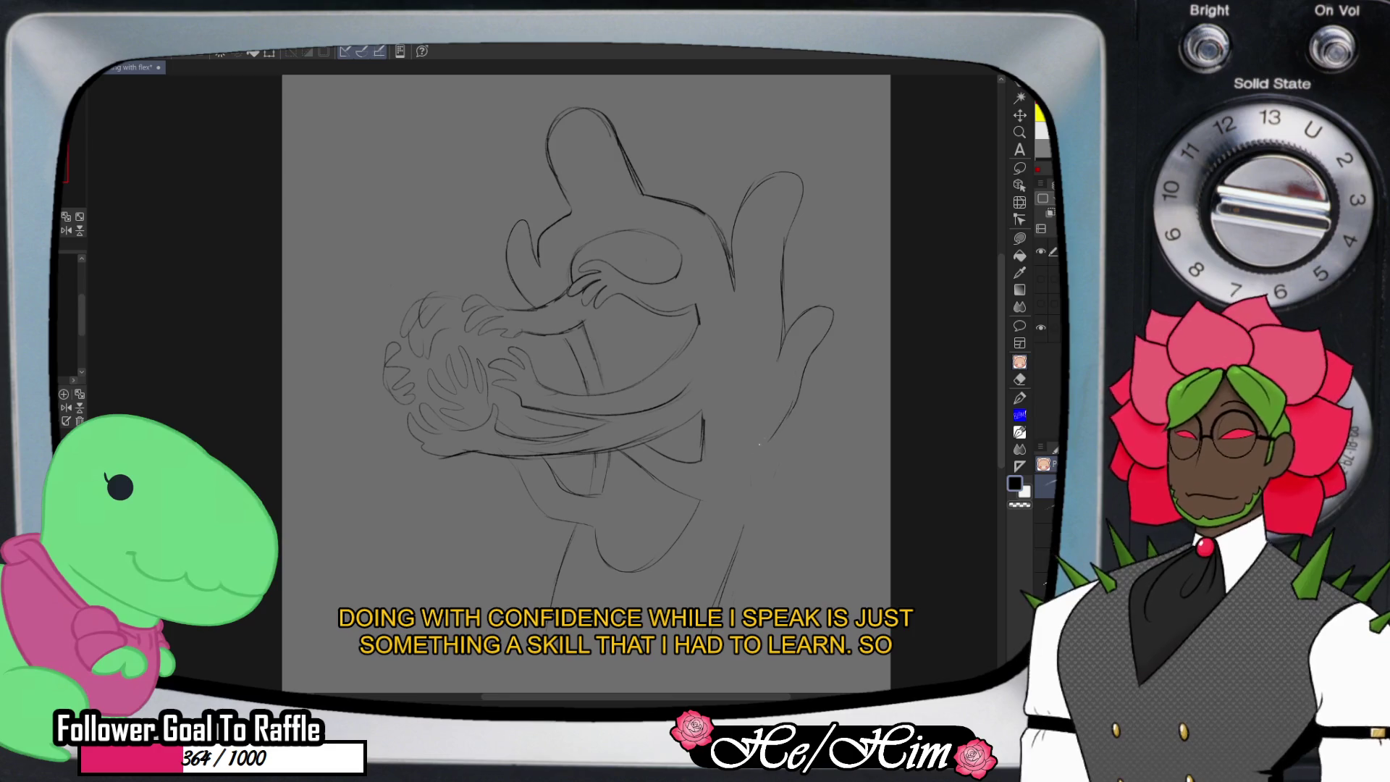
{"action": "left_click_drag", "start_coordinate": [769, 440], "coordinate": [753, 480]}
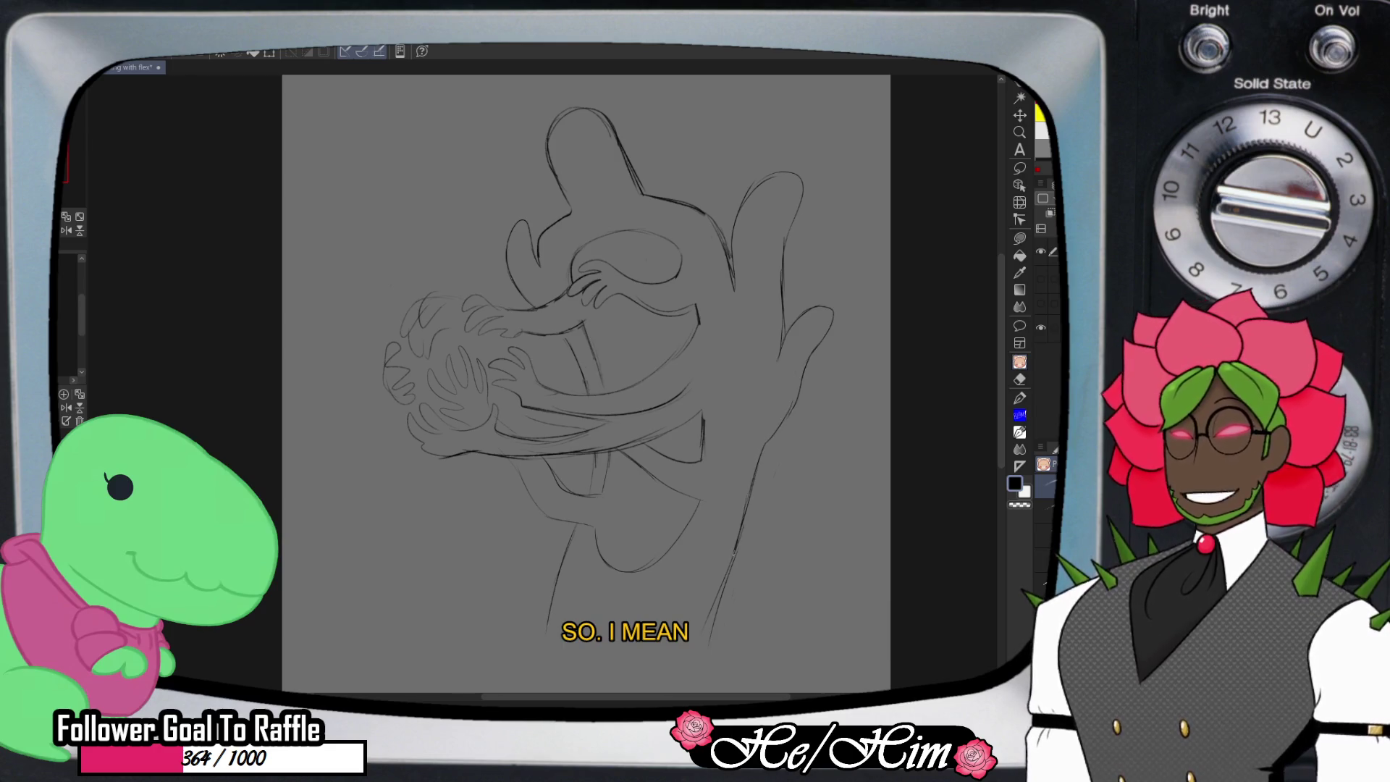
{"action": "left_click_drag", "start_coordinate": [736, 550], "coordinate": [729, 575]}
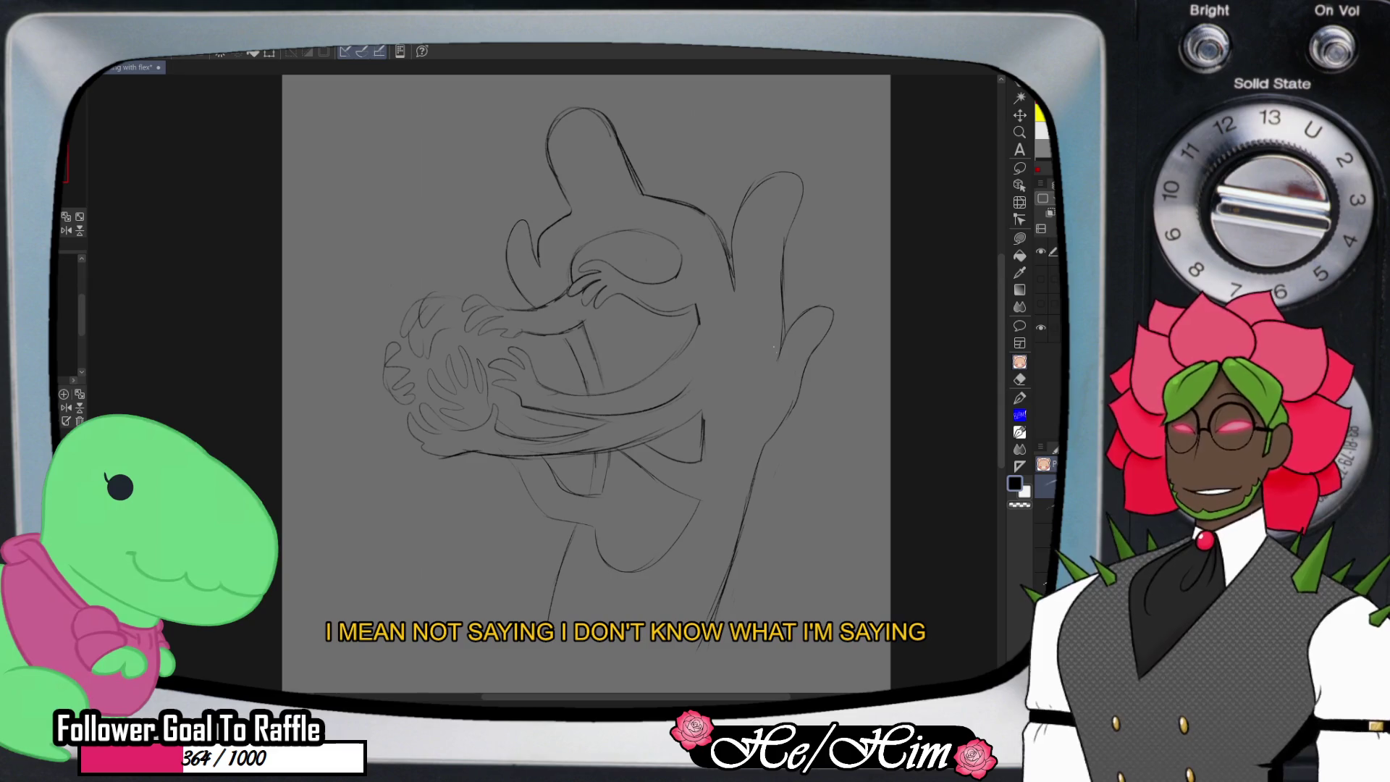
- Swap the diagonal line beside the head for a curved ear shape and refine its outline
{"action": "key", "text": "e"}
{"action": "left_click_drag", "start_coordinate": [726, 248], "coordinate": [675, 197]}
{"action": "key", "text": "p"}
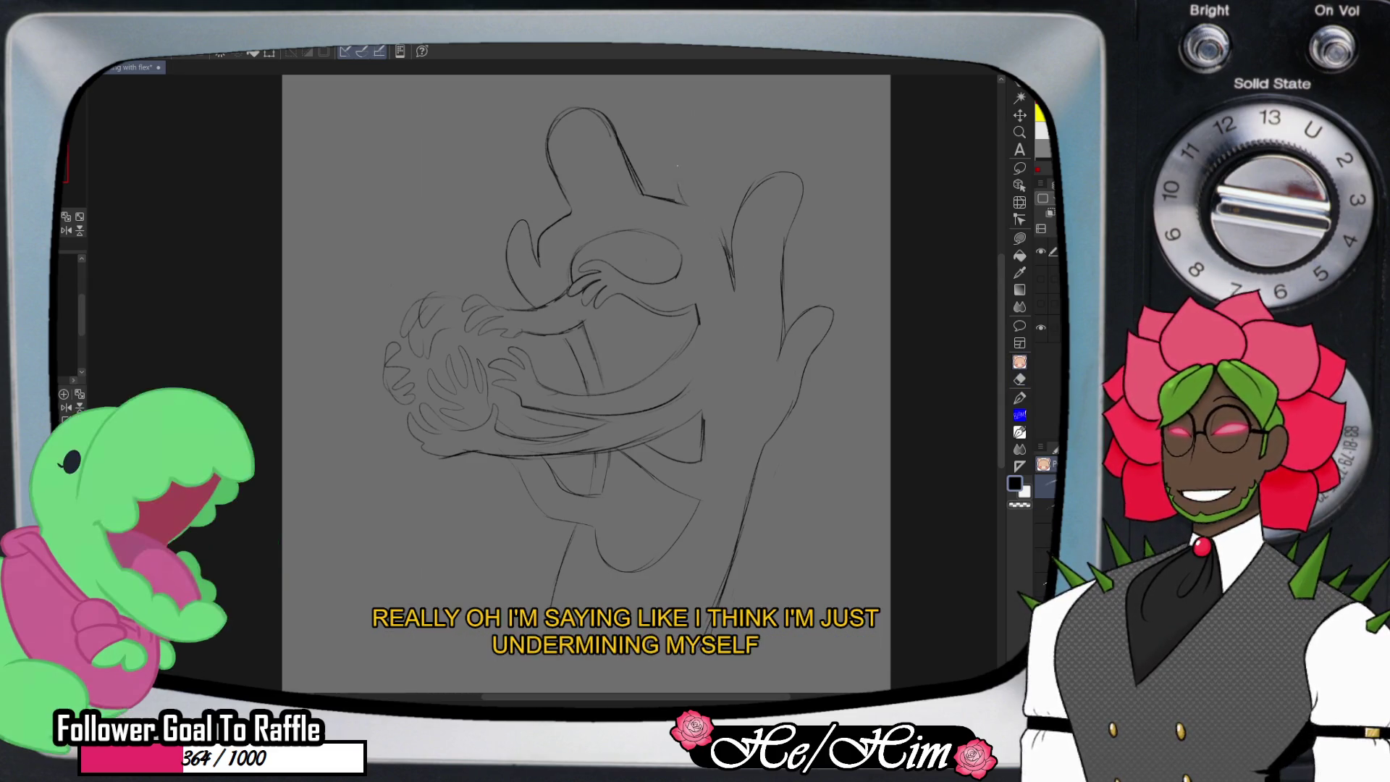
{"action": "mouse_move", "coordinate": [679, 201]}
{"action": "left_mouse_down"}
{"action": "mouse_move", "coordinate": [705, 187]}
{"action": "mouse_move", "coordinate": [711, 220]}
{"action": "left_mouse_up"}
{"action": "left_click_drag", "start_coordinate": [703, 166], "coordinate": [724, 257]}
{"action": "key", "text": "e"}
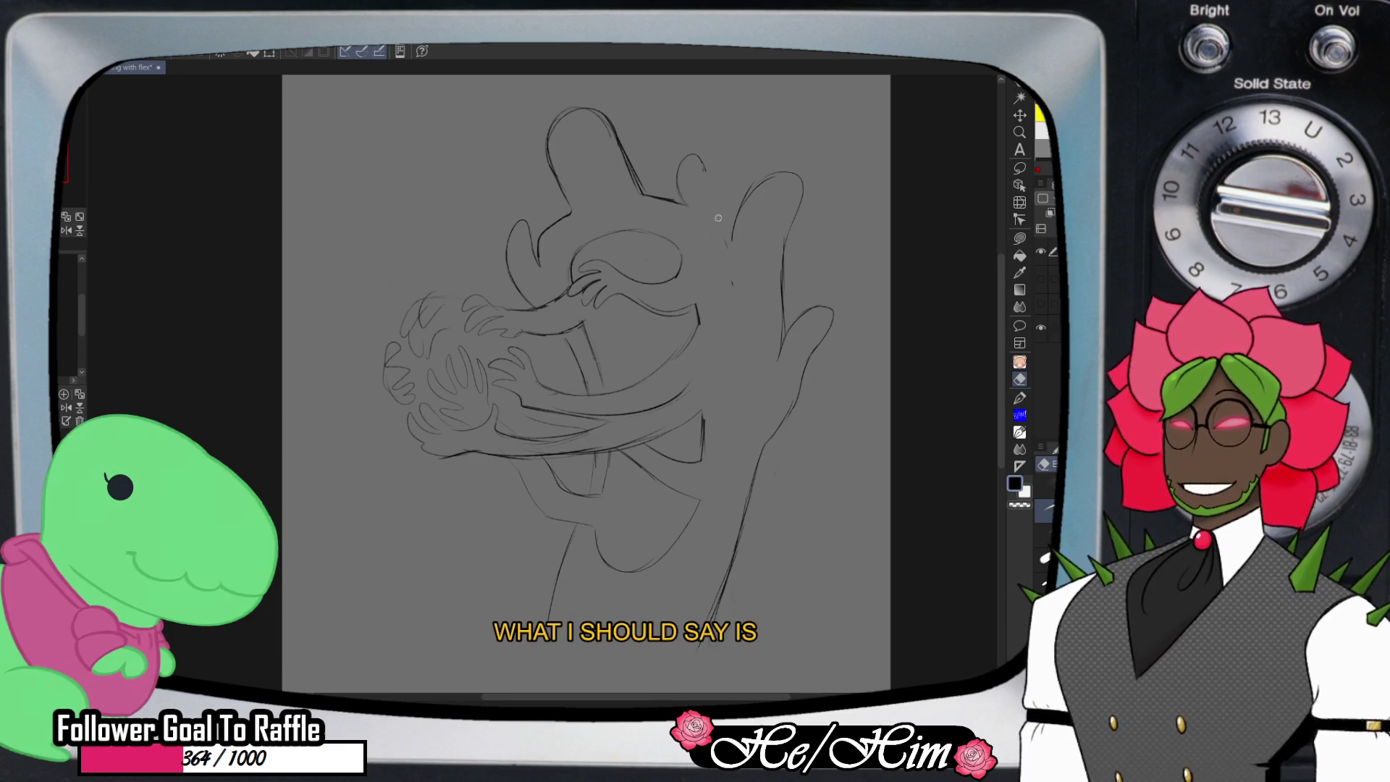
{"action": "key", "text": "p"}
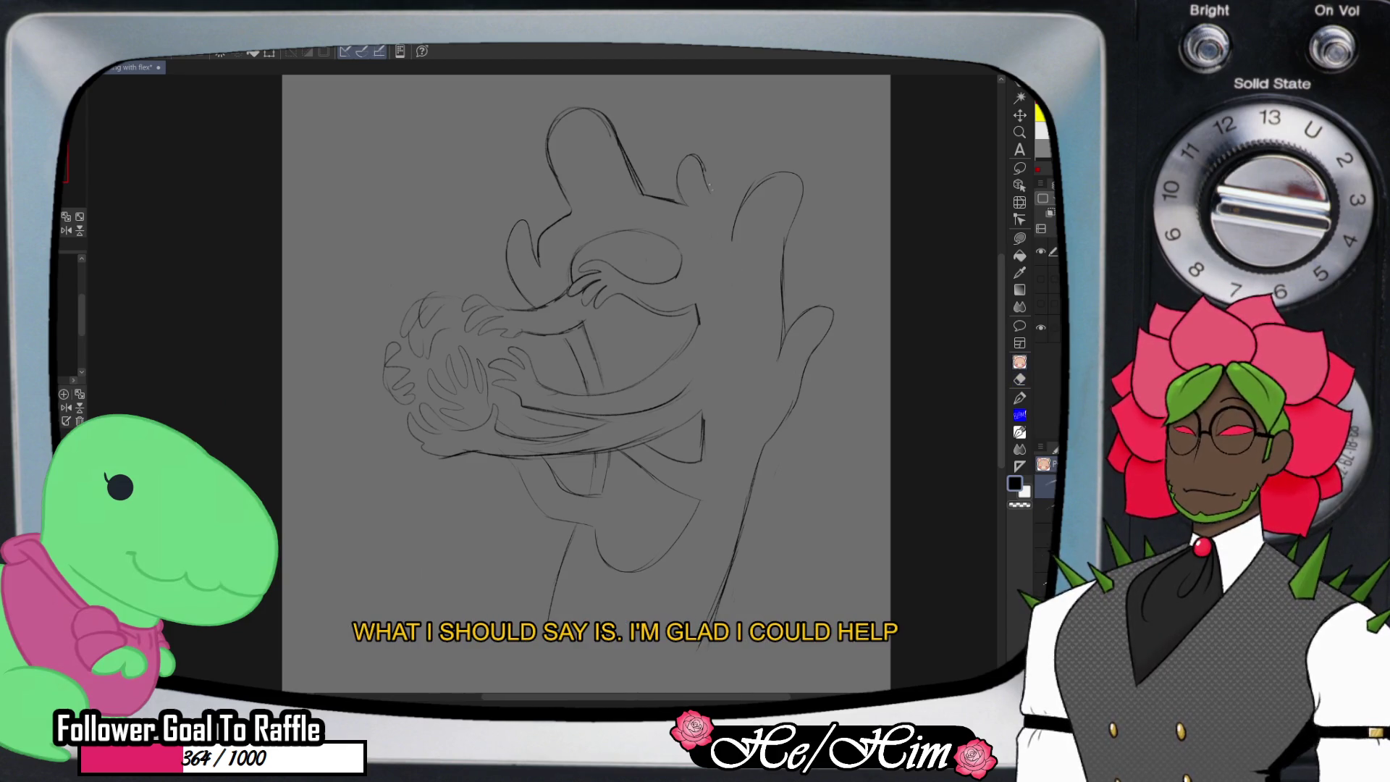
{"action": "left_click_drag", "start_coordinate": [702, 173], "coordinate": [716, 200]}
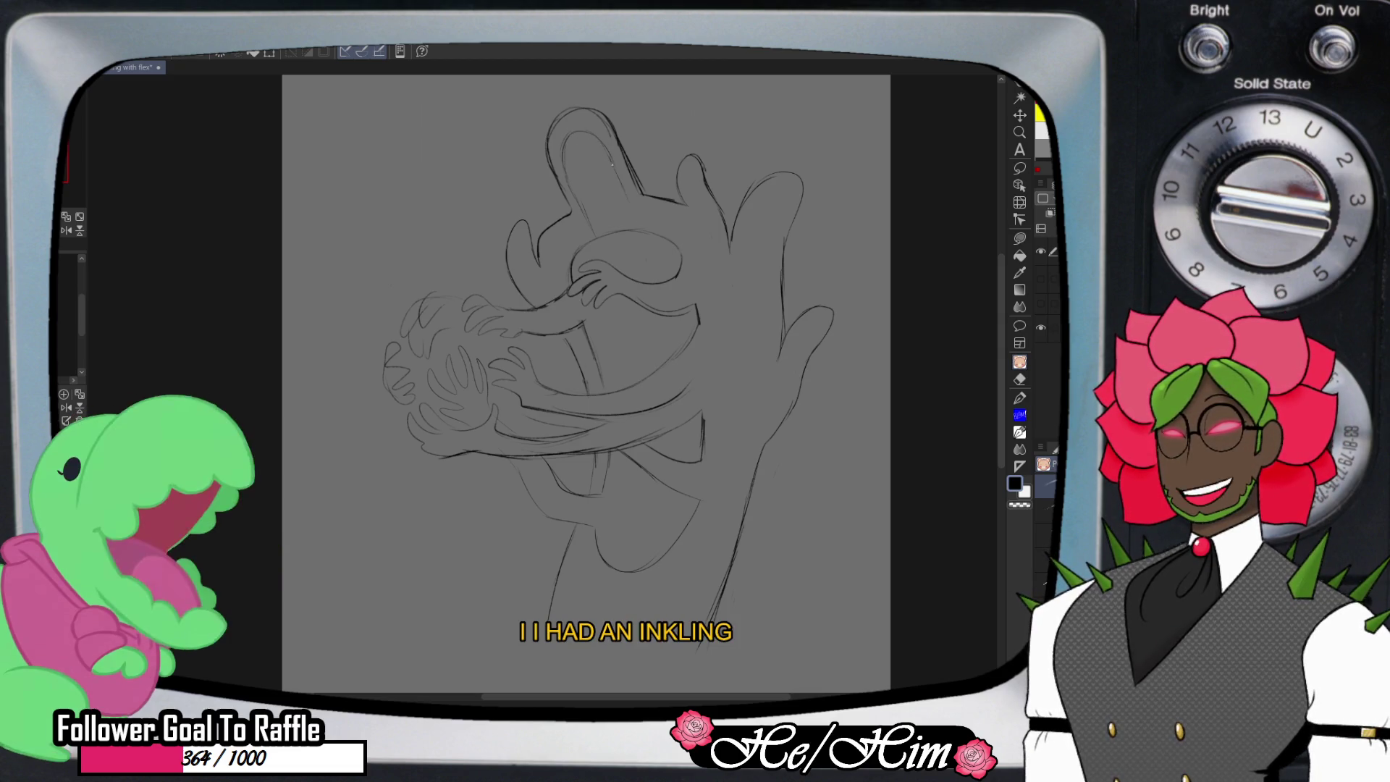
{"action": "key", "text": "e"}
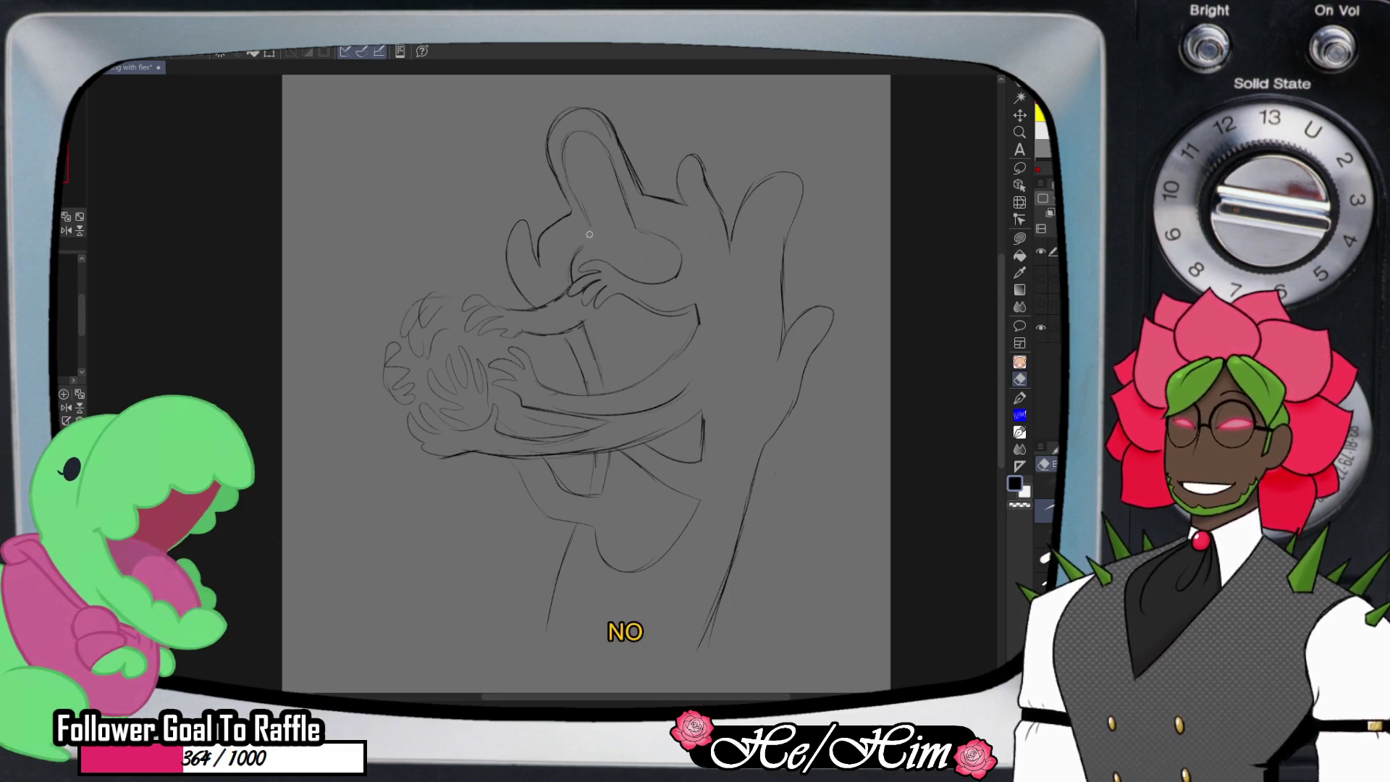
{"action": "key", "text": "p"}
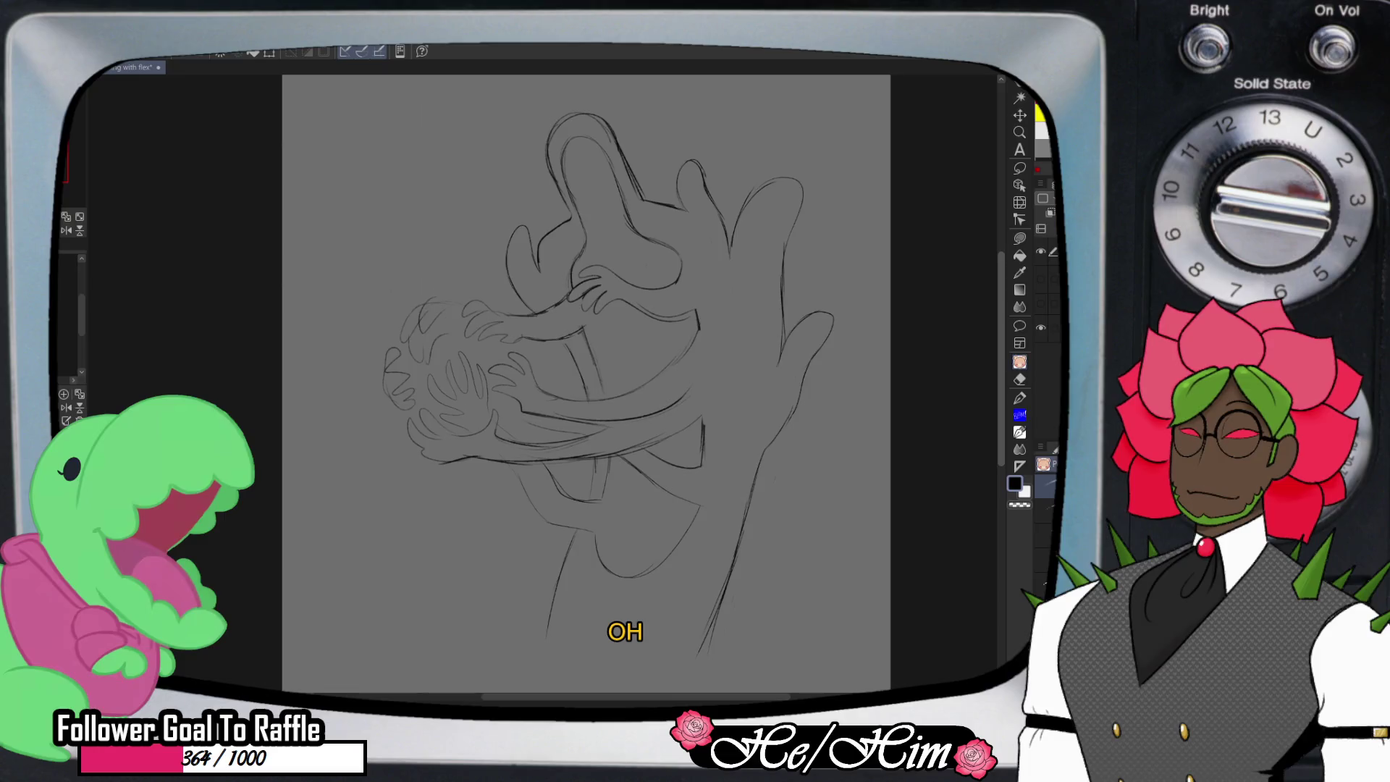
{"action": "key", "text": "k"}
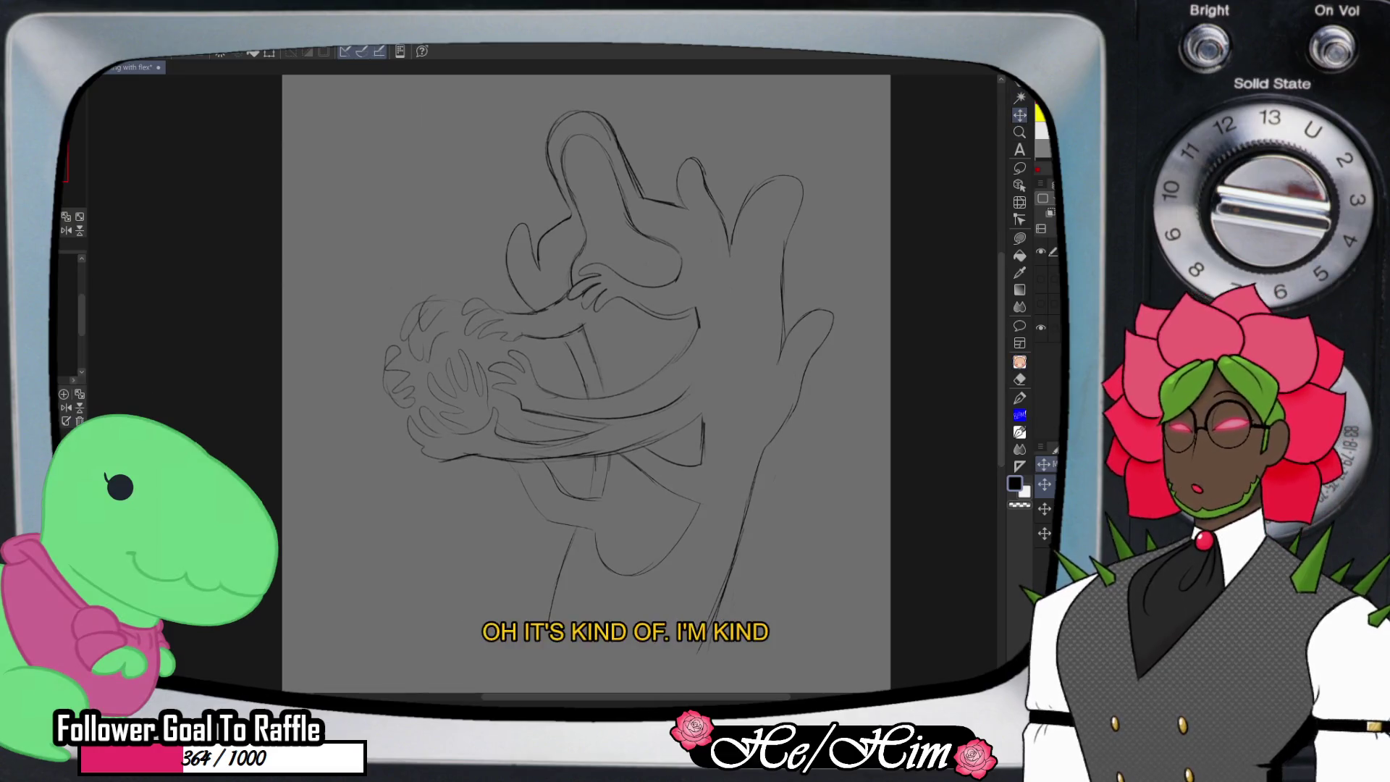
{"action": "left_click_drag", "start_coordinate": [579, 326], "coordinate": [576, 371]}
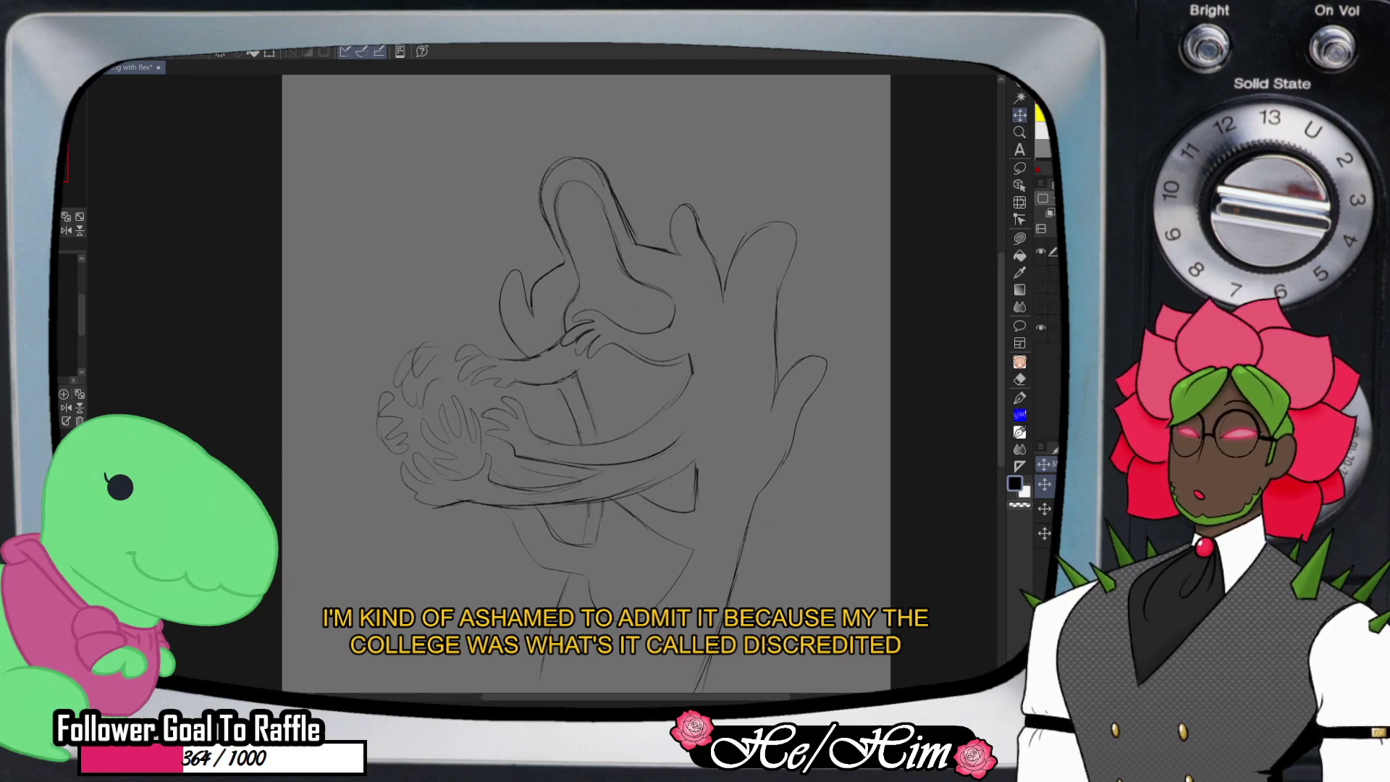
{"action": "key", "text": "e"}
{"action": "left_click_drag", "start_coordinate": [591, 184], "coordinate": [601, 198]}
{"action": "left_click_drag", "start_coordinate": [619, 258], "coordinate": [617, 262]}
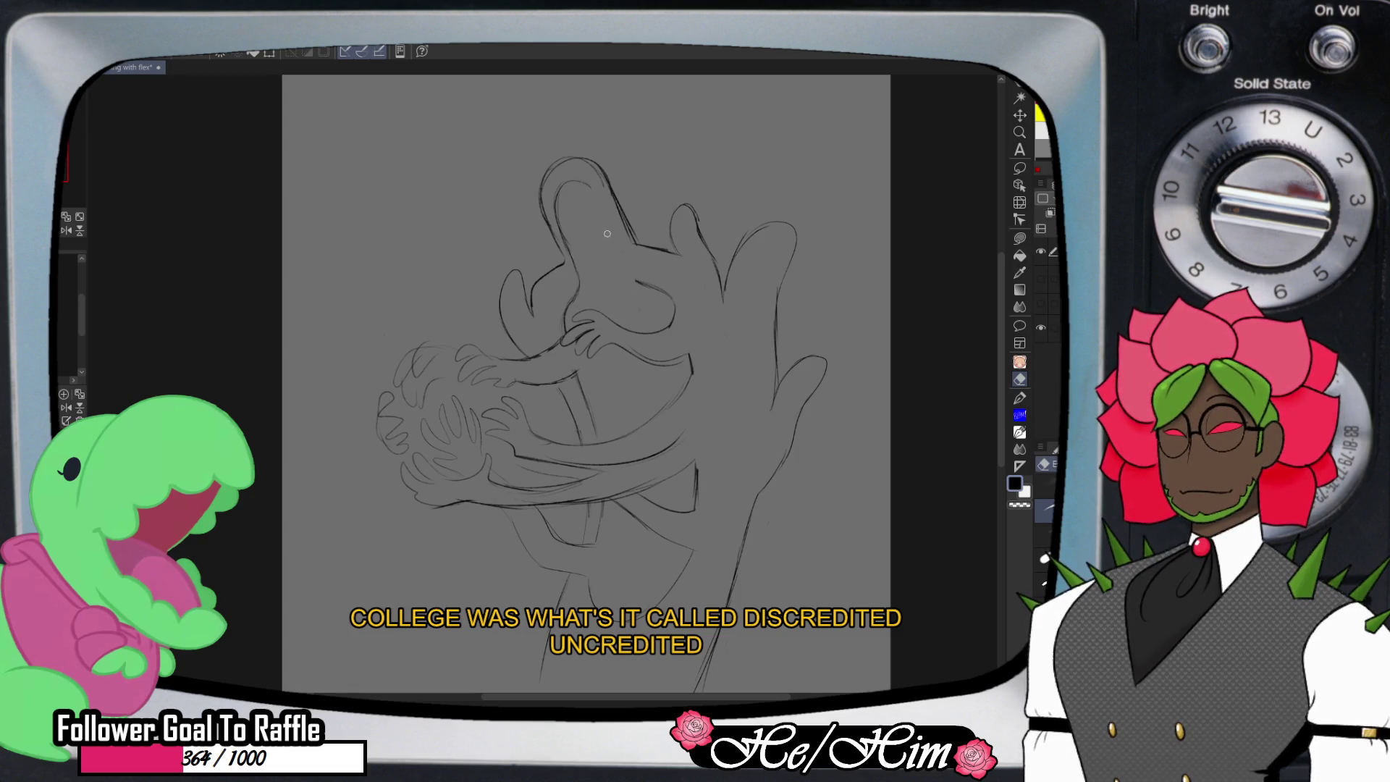
{"action": "key", "text": "p"}
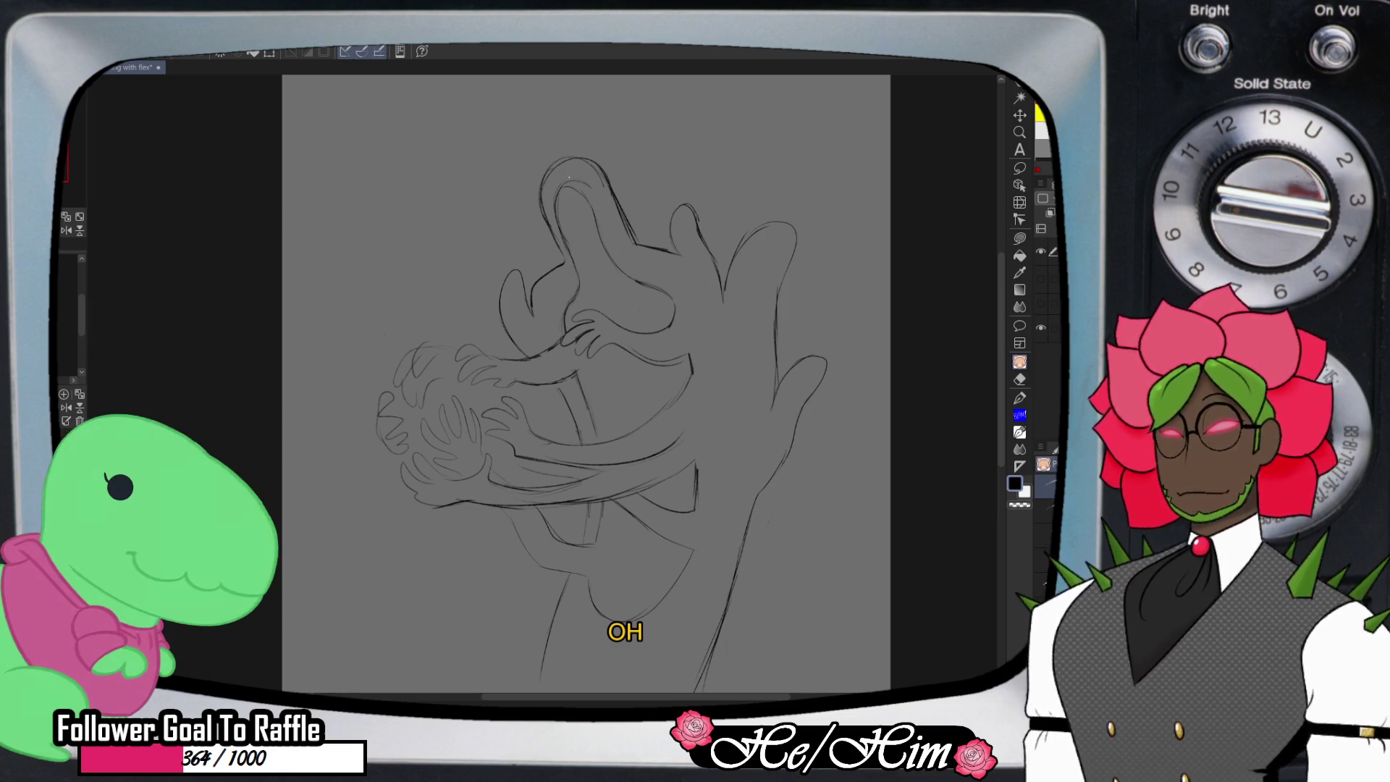
{"action": "key", "text": "e"}
{"action": "left_click_drag", "start_coordinate": [579, 188], "coordinate": [616, 266]}
{"action": "left_click_drag", "start_coordinate": [562, 184], "coordinate": [575, 266]}
{"action": "key", "text": "p"}
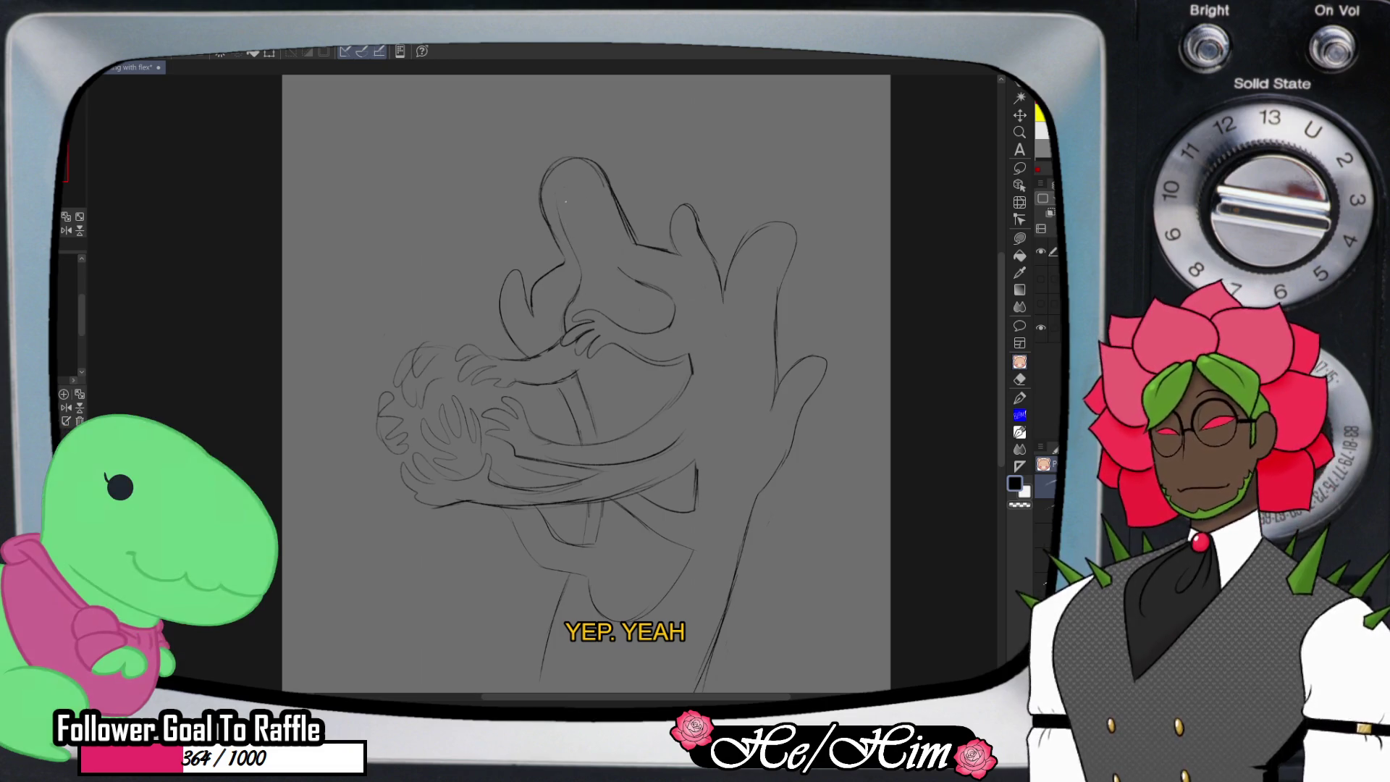
{"action": "left_click_drag", "start_coordinate": [564, 210], "coordinate": [561, 185]}
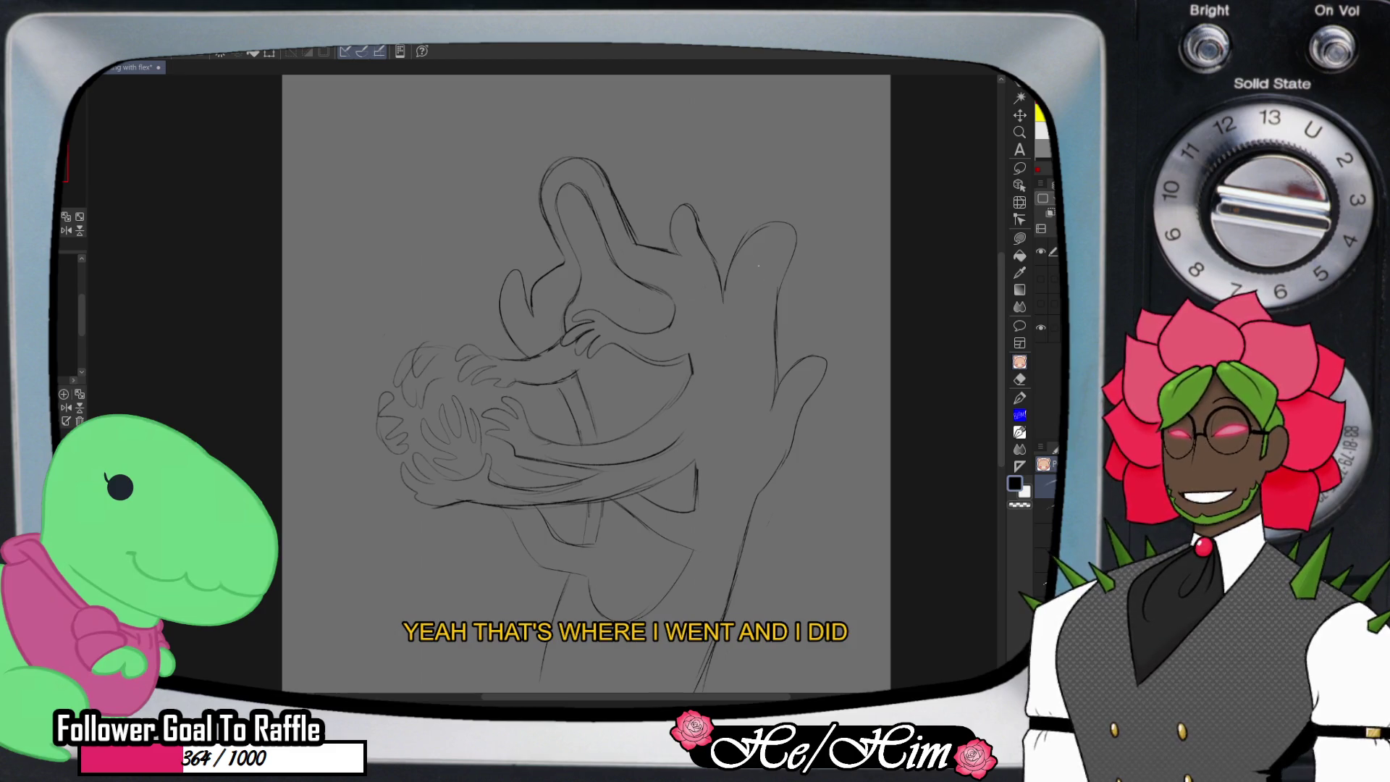
{"action": "key", "text": "e"}
{"action": "mouse_move", "coordinate": [587, 172]}
{"action": "left_mouse_down"}
{"action": "mouse_move", "coordinate": [610, 182]}
{"action": "mouse_move", "coordinate": [646, 245]}
{"action": "left_mouse_up"}
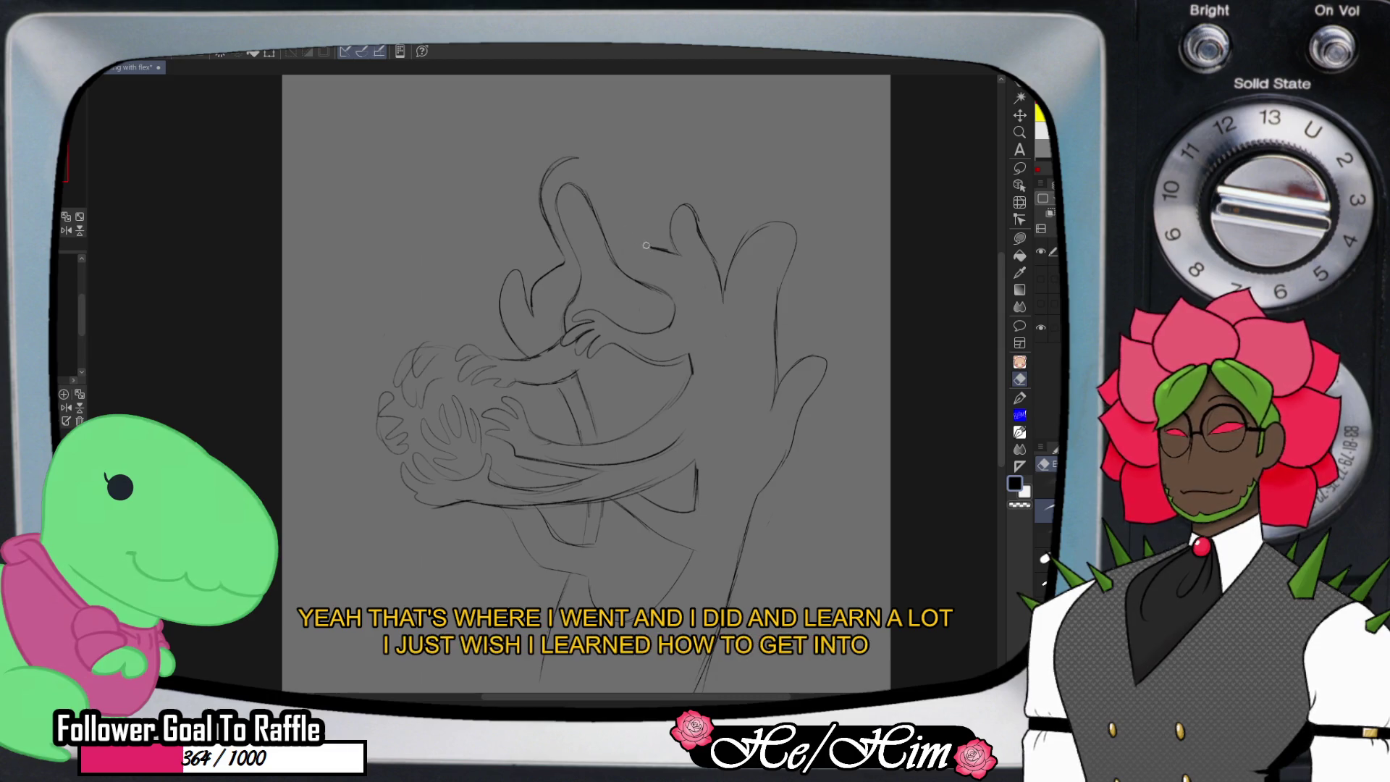
{"action": "key", "text": "b"}
{"action": "mouse_move", "coordinate": [575, 161]}
{"action": "left_mouse_down"}
{"action": "mouse_move", "coordinate": [598, 160]}
{"action": "mouse_move", "coordinate": [545, 149]}
{"action": "mouse_move", "coordinate": [548, 163]}
{"action": "left_mouse_up"}
{"action": "key", "text": "e"}
{"action": "key", "text": "b"}
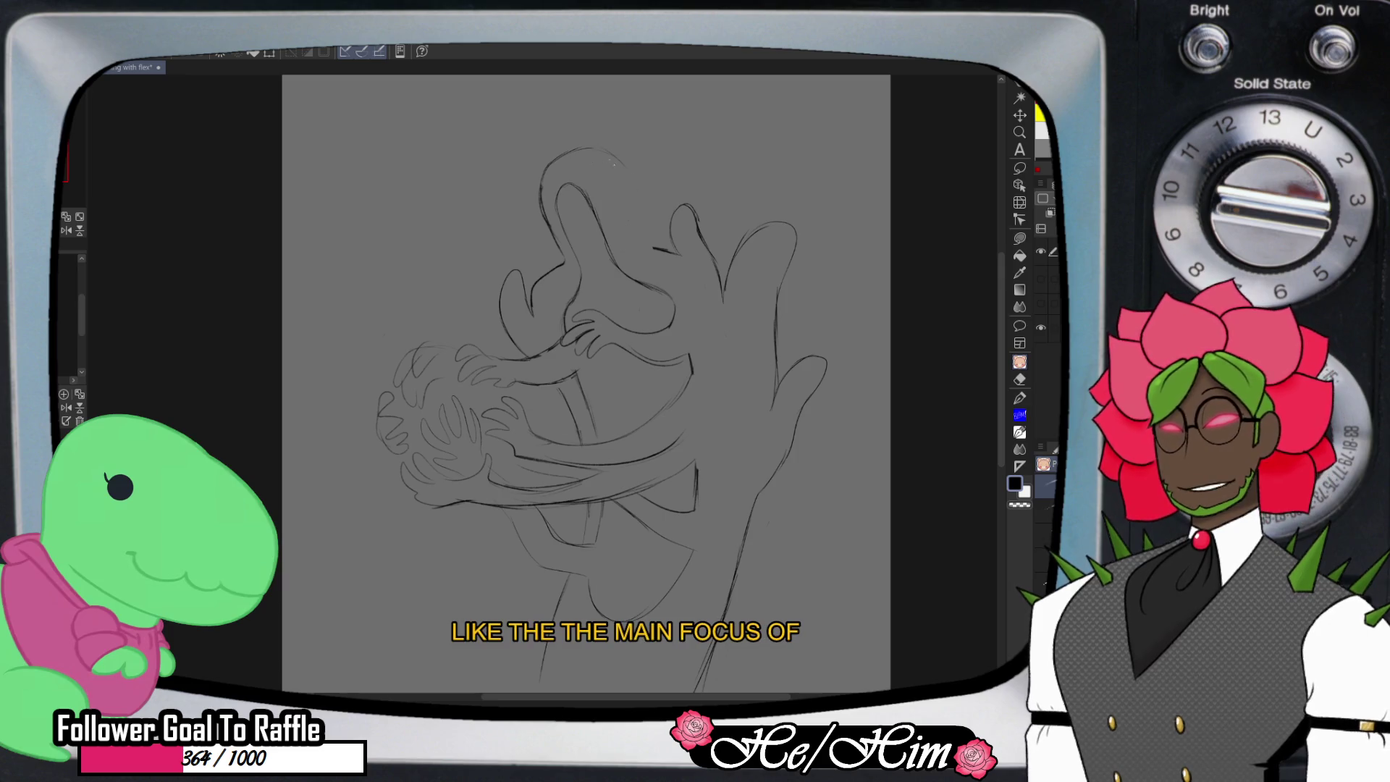
{"action": "mouse_move", "coordinate": [621, 170]}
{"action": "left_mouse_down"}
{"action": "mouse_move", "coordinate": [640, 221]}
{"action": "mouse_move", "coordinate": [686, 263]}
{"action": "left_mouse_up"}
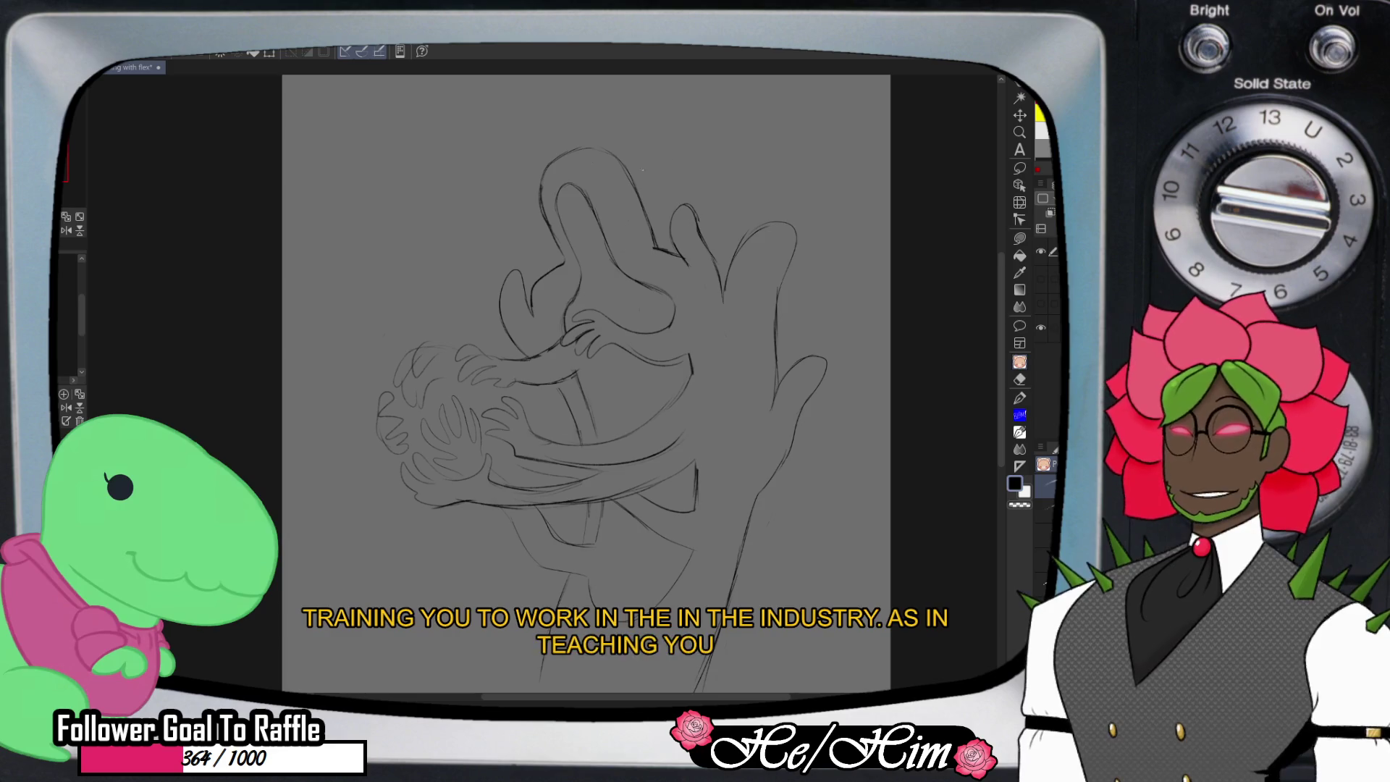
{"action": "key", "text": "e"}
{"action": "left_click_drag", "start_coordinate": [545, 210], "coordinate": [563, 258]}
{"action": "key", "text": "p"}
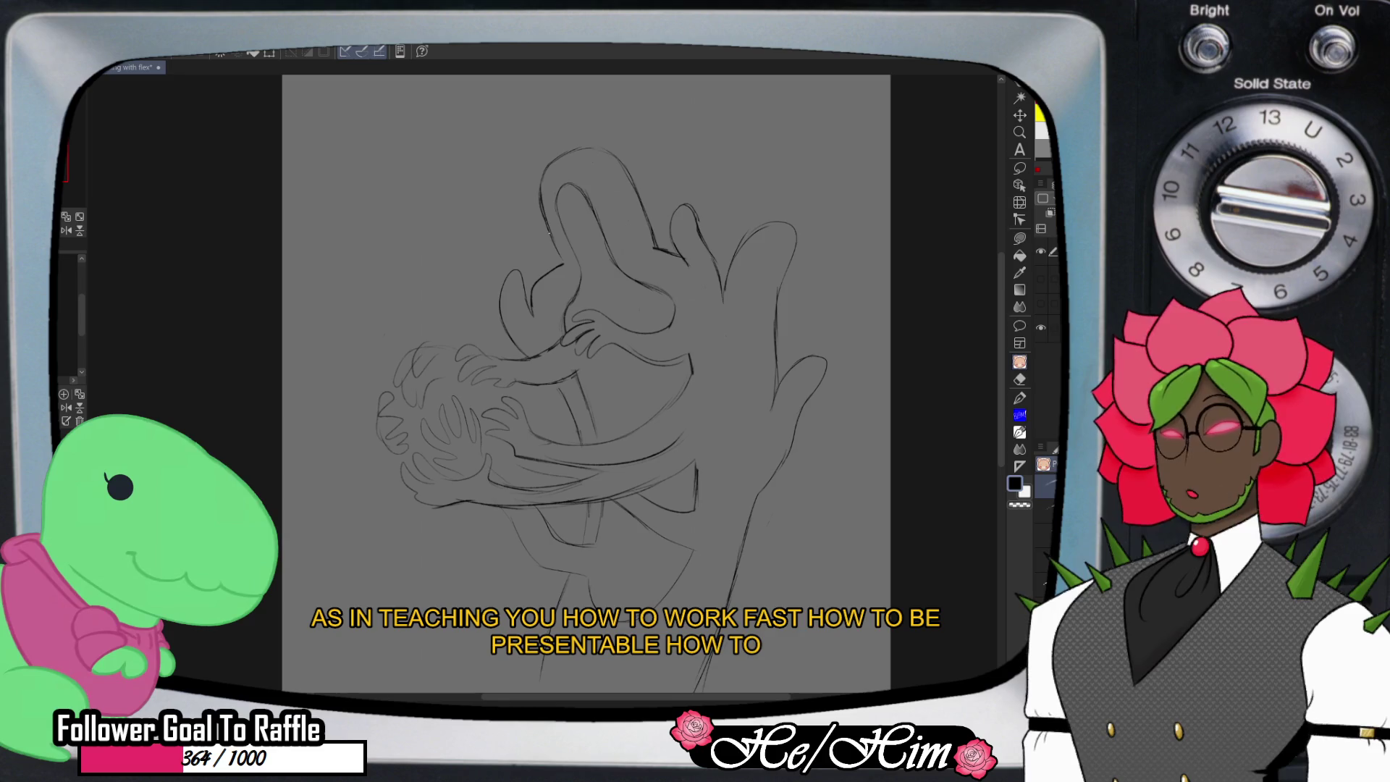
{"action": "key", "text": "e"}
{"action": "key", "text": "p"}
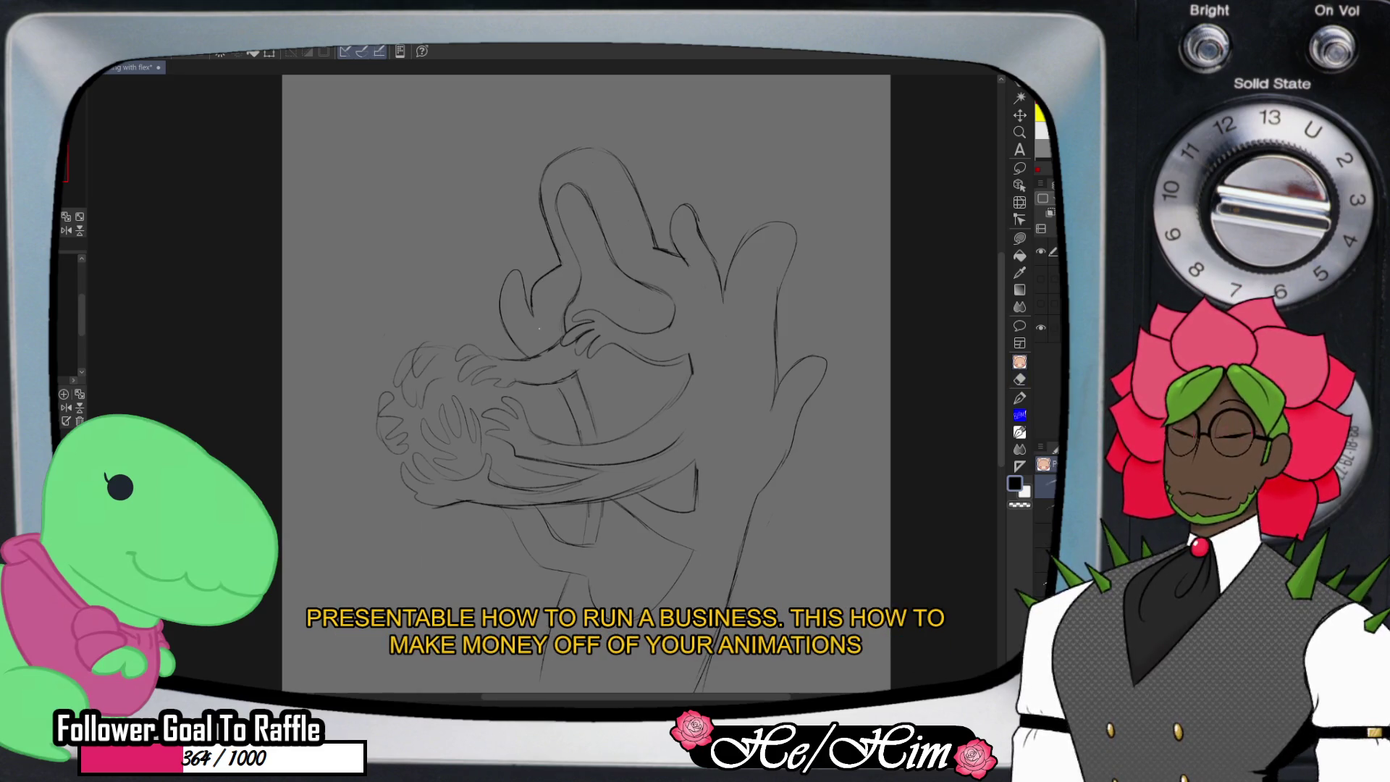
{"action": "key", "text": "e"}
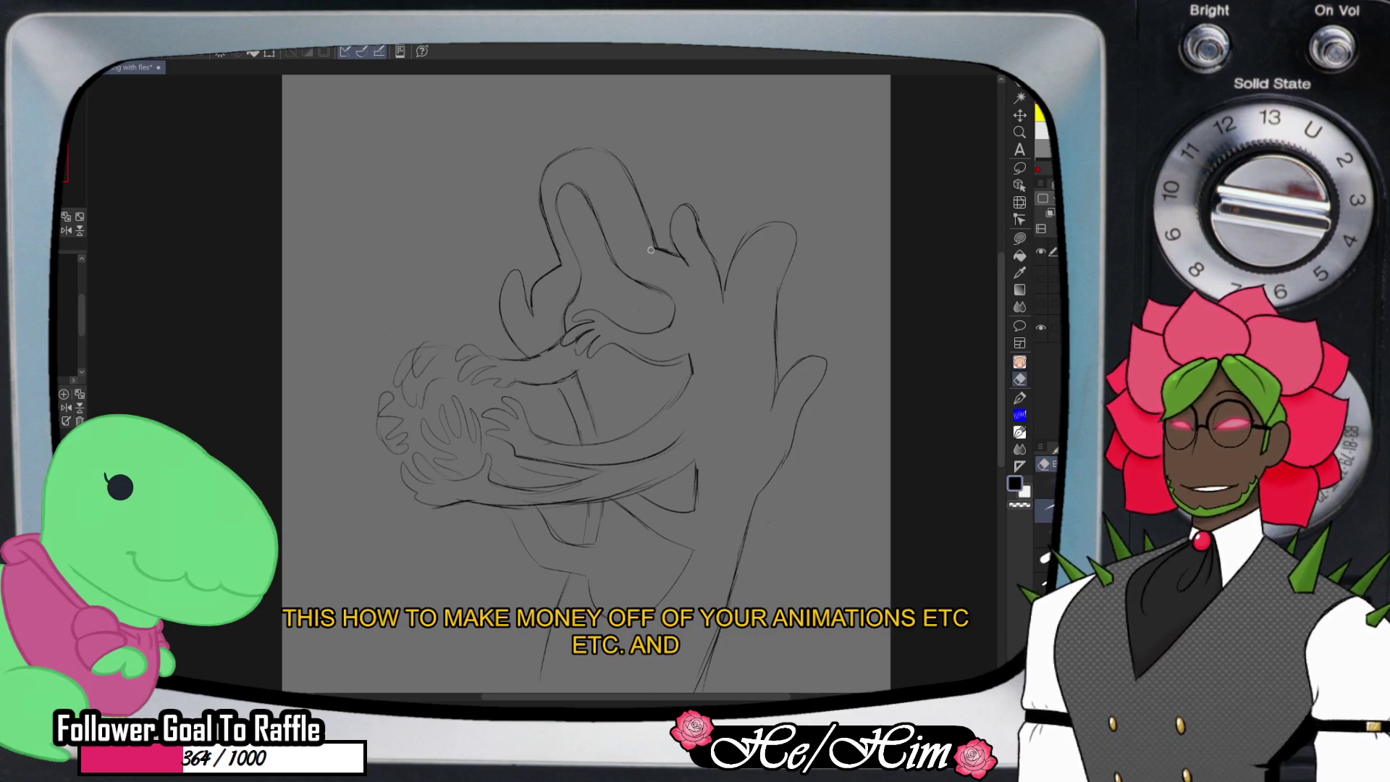
{"action": "key", "text": "p"}
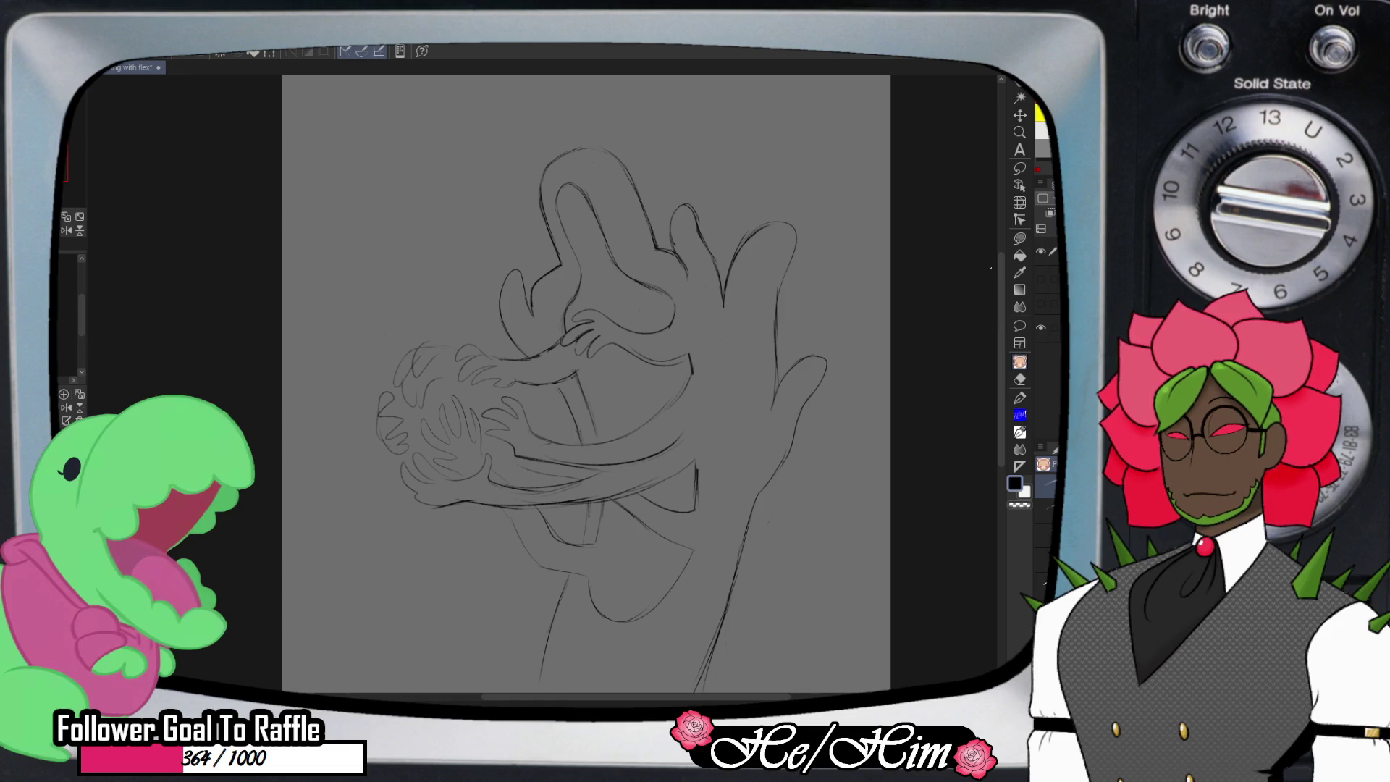
- Add a pencil guide stroke beside the small cradled head
{"action": "key", "text": "t"}
{"action": "key", "text": "p"}
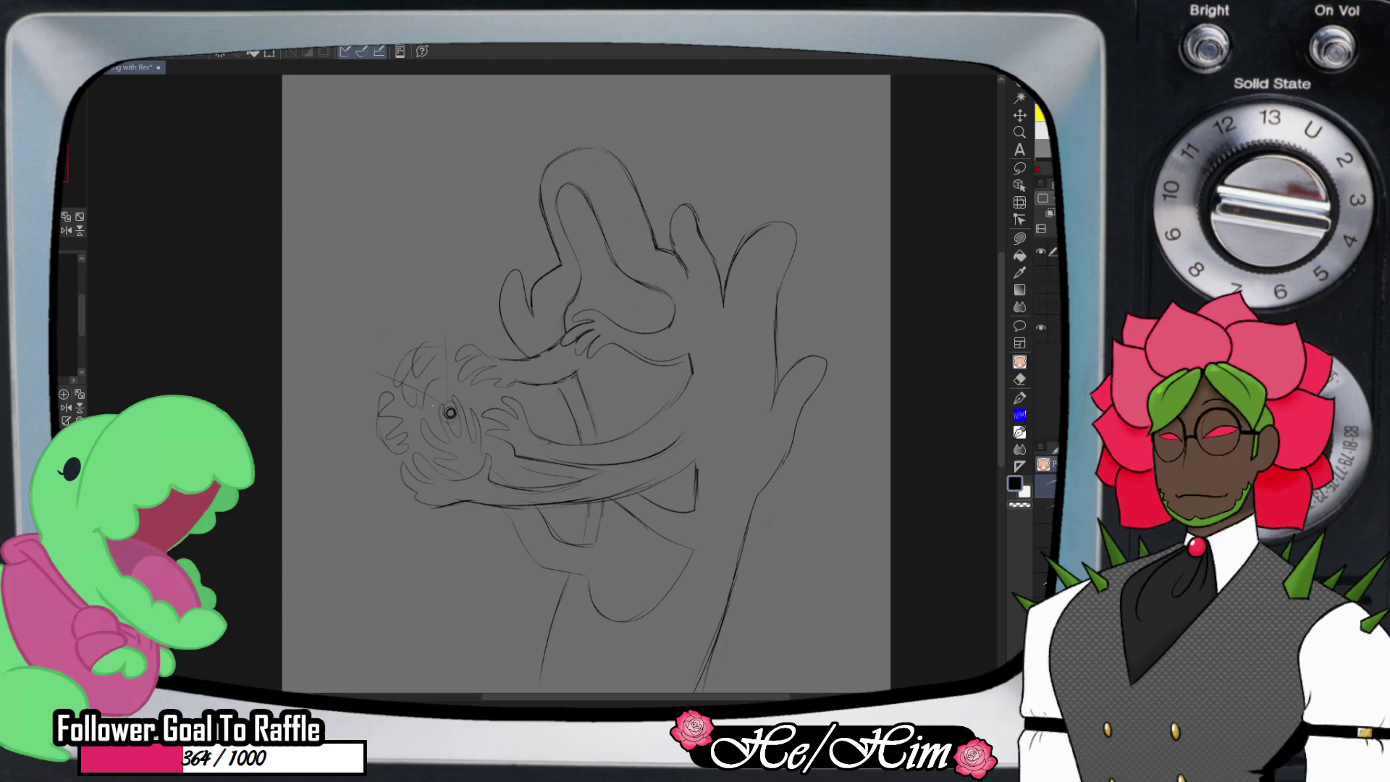
{"action": "left_click_drag", "start_coordinate": [426, 439], "coordinate": [380, 480]}
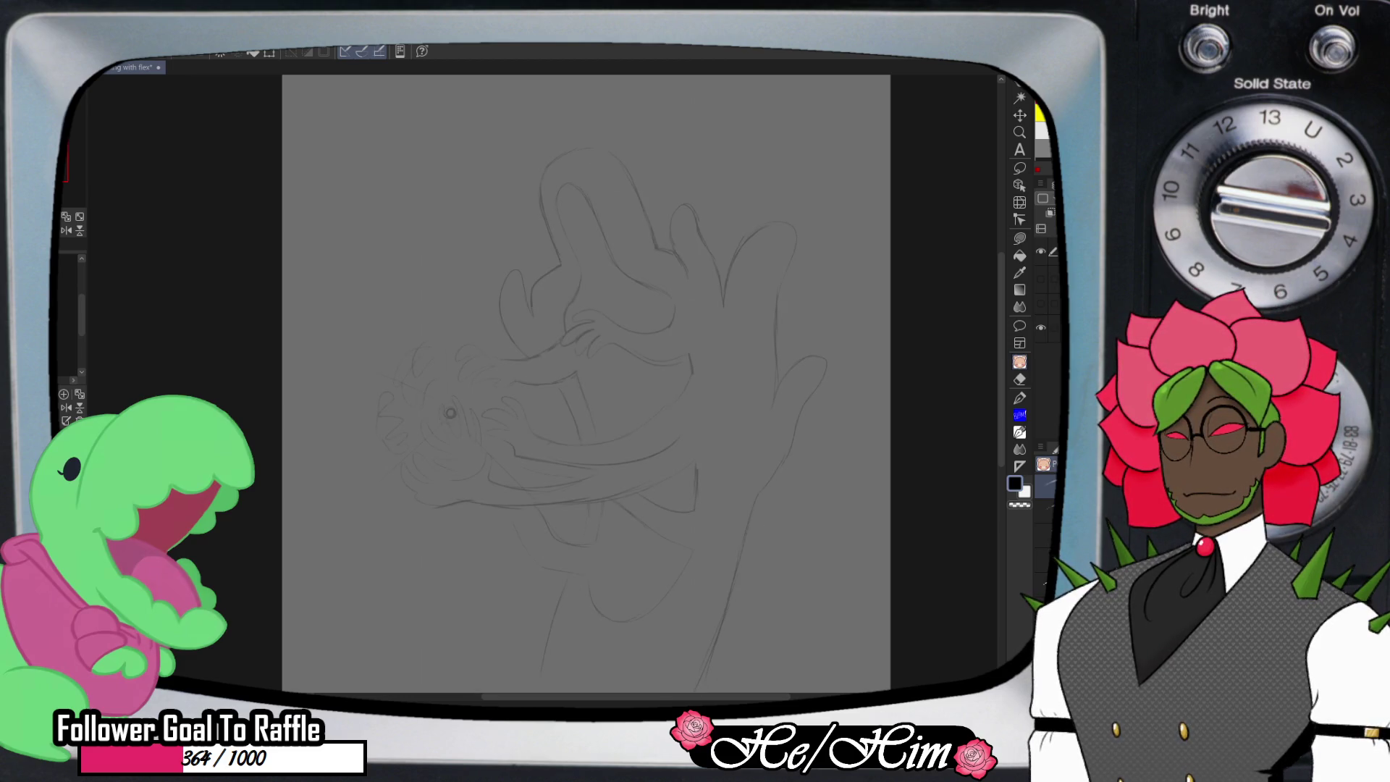
- Add a new raster layer above the sketch and zoom in until the canvas fills the view
{"action": "left_click", "coordinate": [1041, 278]}
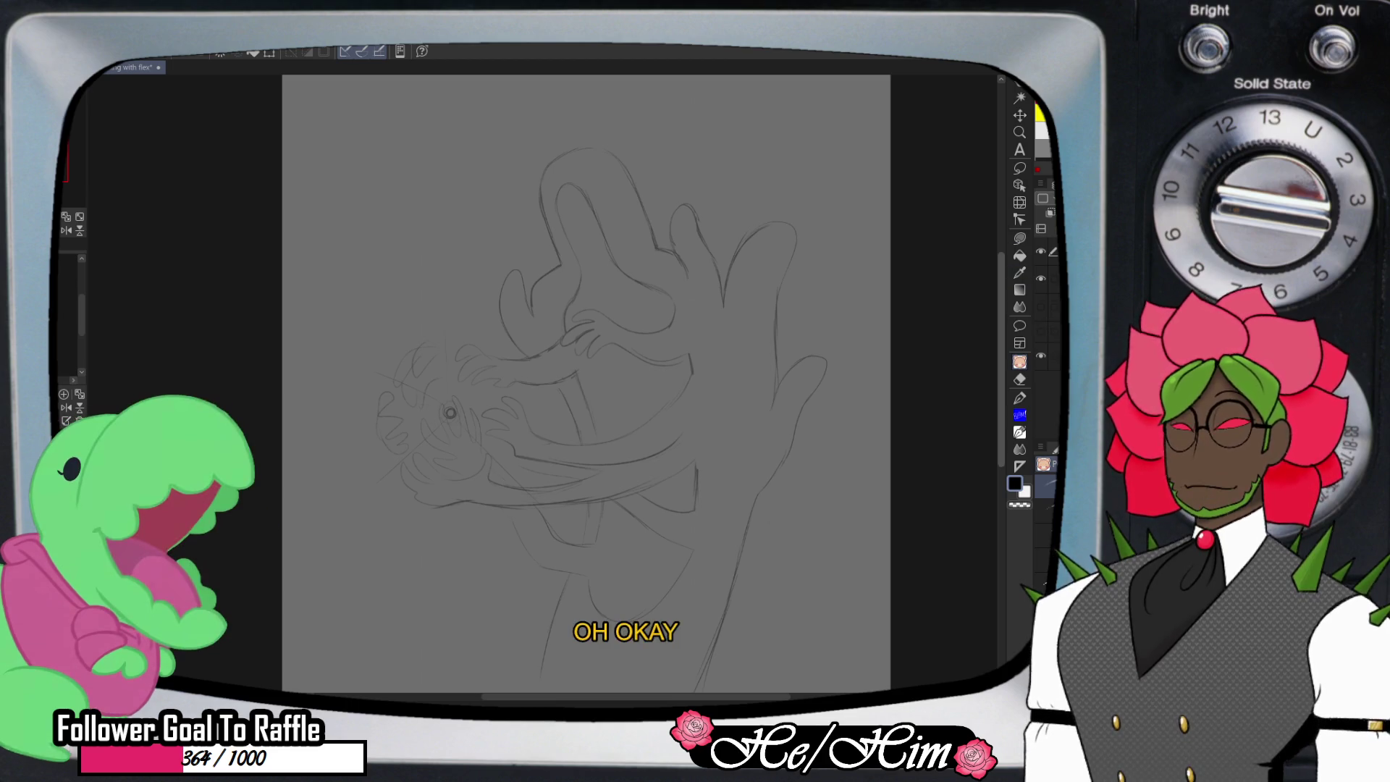
{"action": "key", "text": "ctrl+plus"}
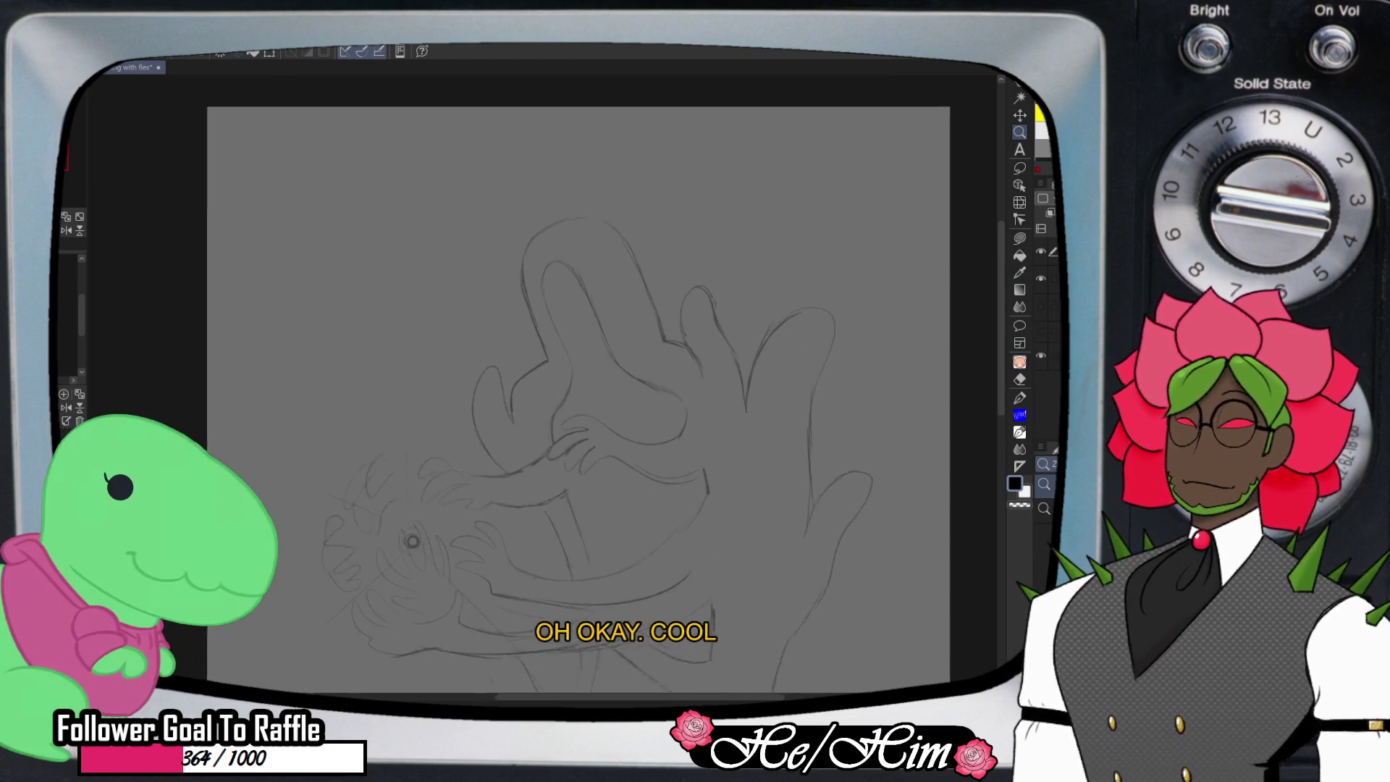
{"action": "key", "text": "ctrl+plus"}
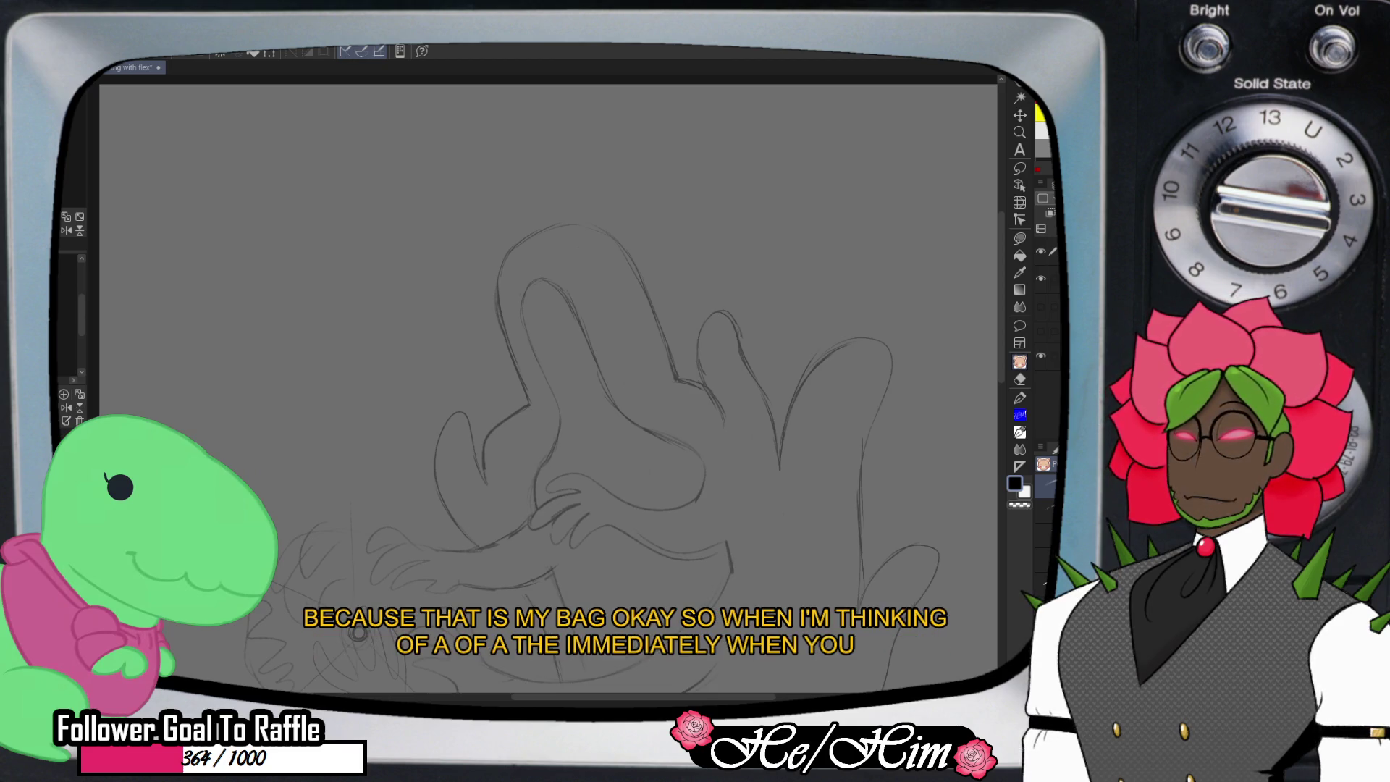
- Draw a short curved stroke in the empty area and erase the stray strokes
{"action": "mouse_move", "coordinate": [303, 223]}
{"action": "left_mouse_down"}
{"action": "mouse_move", "coordinate": [323, 225]}
{"action": "mouse_move", "coordinate": [267, 294]}
{"action": "left_mouse_up"}
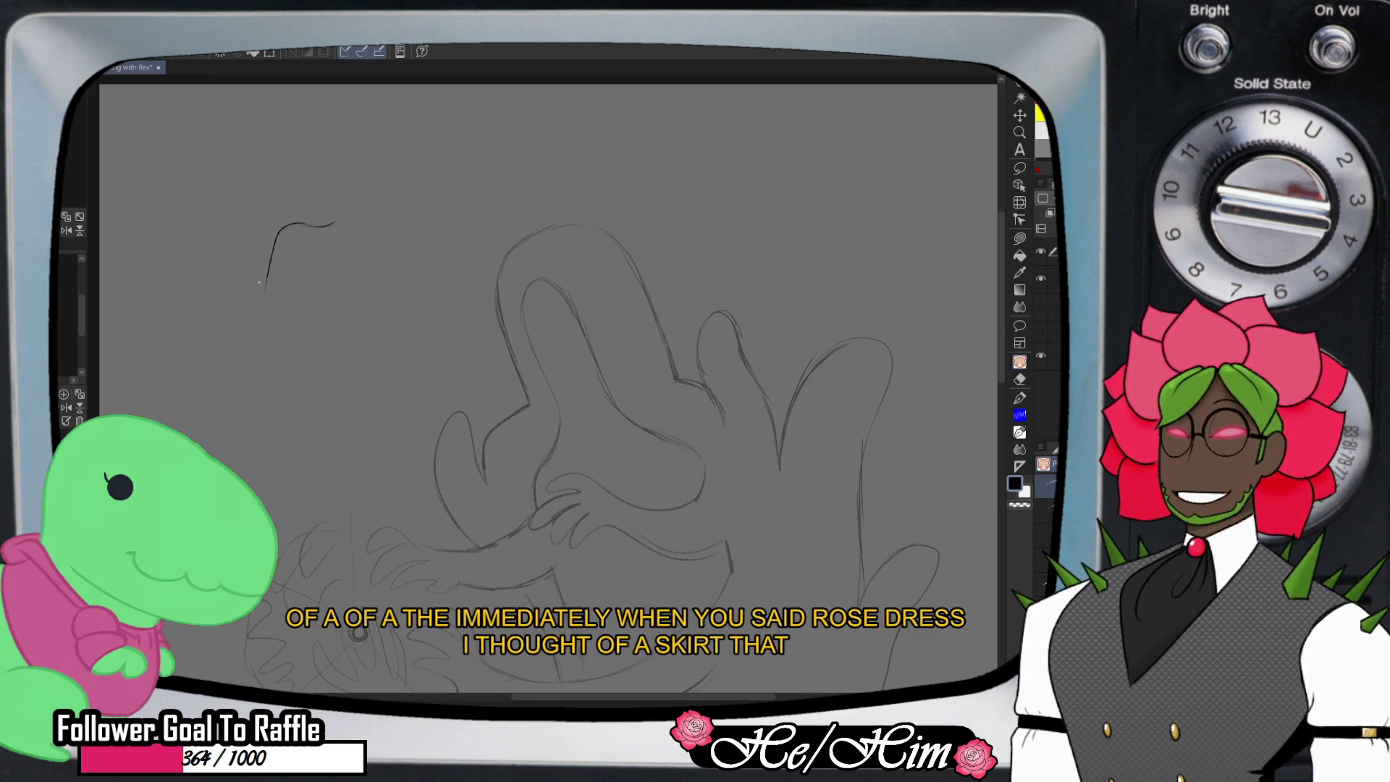
{"action": "key", "text": "e"}
{"action": "mouse_move", "coordinate": [333, 222]}
{"action": "left_mouse_down"}
{"action": "mouse_move", "coordinate": [289, 221]}
{"action": "mouse_move", "coordinate": [280, 240]}
{"action": "mouse_move", "coordinate": [358, 211]}
{"action": "left_mouse_up"}
{"action": "key", "text": "p"}
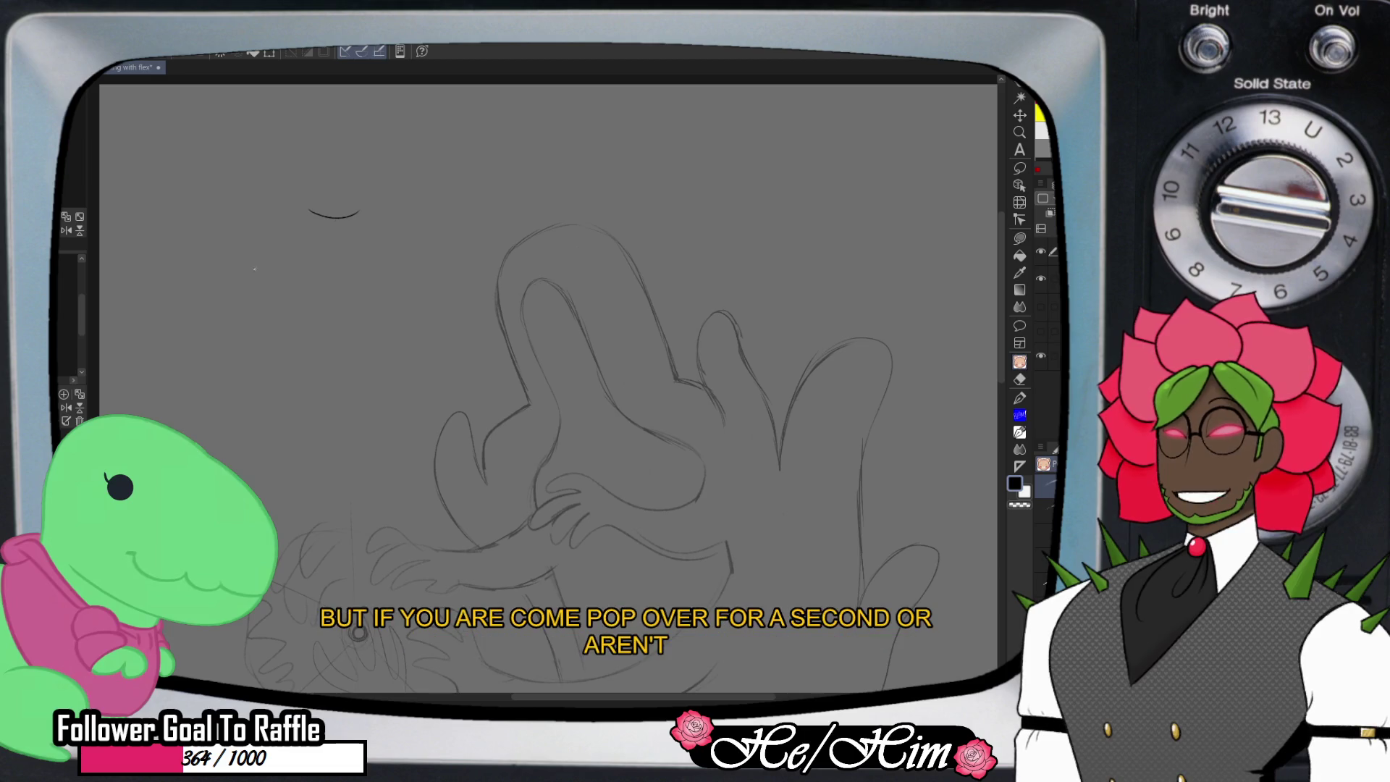
- Sketch a rose bud with outer petals, a lower petal and a leaf on its right
{"action": "left_click_drag", "start_coordinate": [192, 288], "coordinate": [247, 321]}
{"action": "mouse_move", "coordinate": [205, 312]}
{"action": "left_mouse_down"}
{"action": "mouse_move", "coordinate": [268, 309]}
{"action": "mouse_move", "coordinate": [263, 255]}
{"action": "mouse_move", "coordinate": [261, 316]}
{"action": "left_mouse_up"}
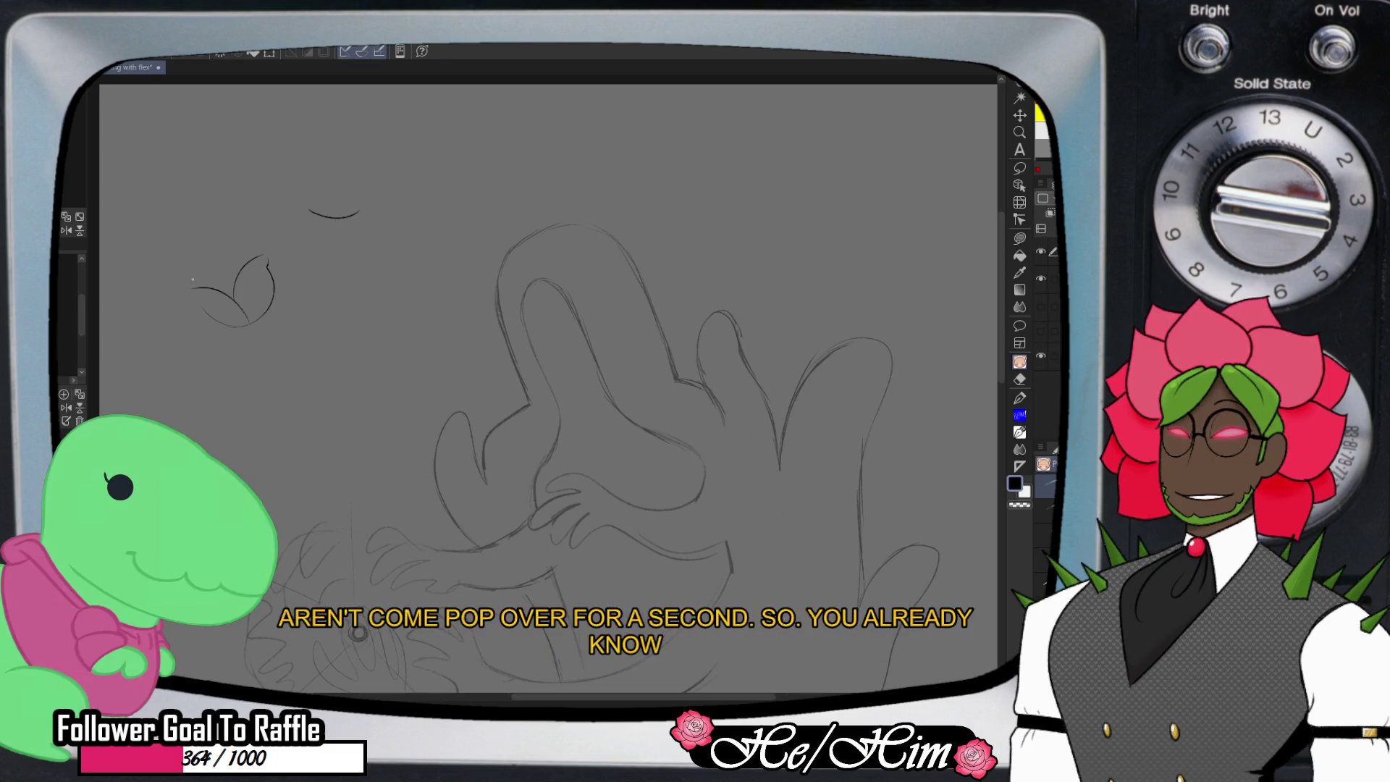
{"action": "mouse_move", "coordinate": [187, 288]}
{"action": "left_mouse_down"}
{"action": "mouse_move", "coordinate": [221, 324]}
{"action": "mouse_move", "coordinate": [207, 270]}
{"action": "mouse_move", "coordinate": [222, 264]}
{"action": "mouse_move", "coordinate": [214, 281]}
{"action": "mouse_move", "coordinate": [227, 279]}
{"action": "mouse_move", "coordinate": [238, 260]}
{"action": "mouse_move", "coordinate": [227, 292]}
{"action": "mouse_move", "coordinate": [199, 288]}
{"action": "left_mouse_up"}
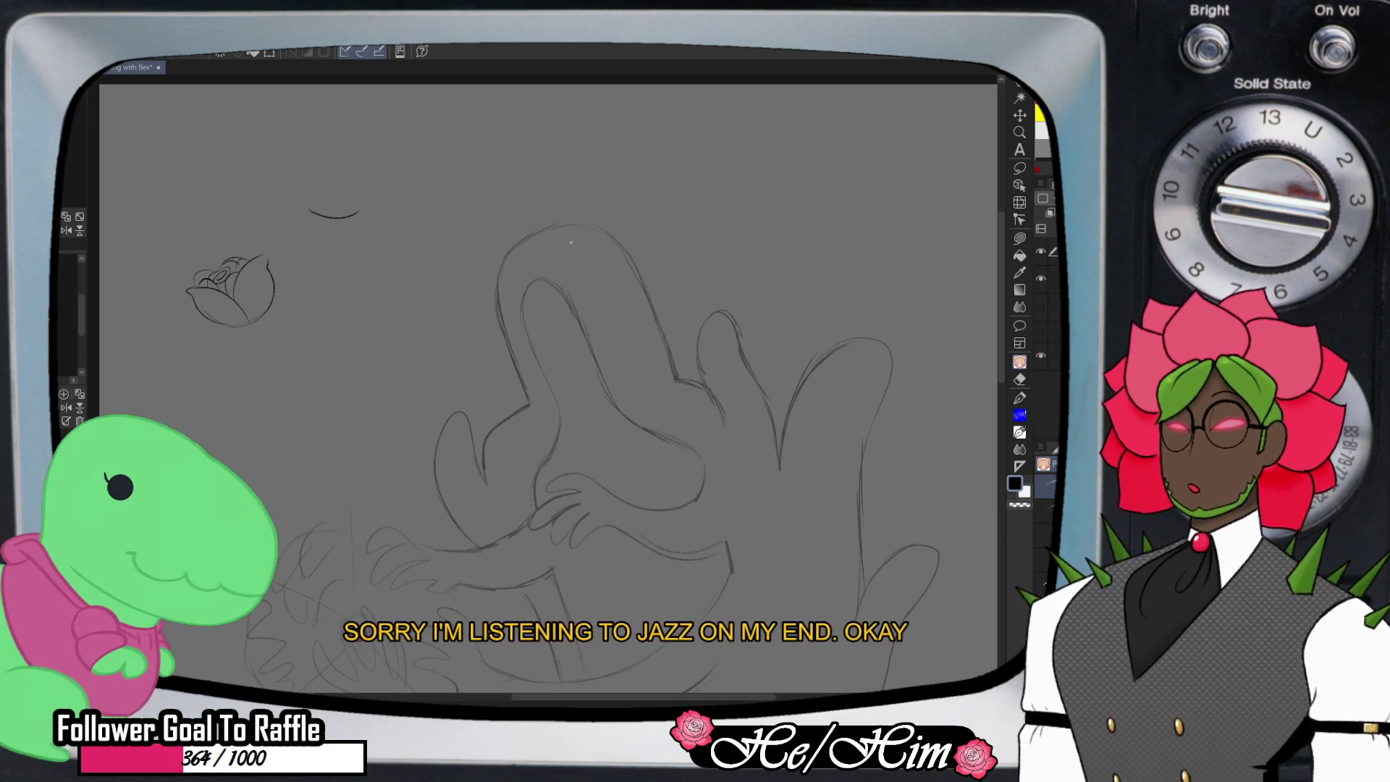
{"action": "scroll", "coordinate": [380, 360], "scroll_direction": "left", "scroll_amount": 3}
{"action": "mouse_move", "coordinate": [354, 324]}
{"action": "left_mouse_down"}
{"action": "mouse_move", "coordinate": [331, 343]}
{"action": "mouse_move", "coordinate": [298, 321]}
{"action": "left_mouse_up"}
{"action": "left_click_drag", "start_coordinate": [396, 287], "coordinate": [361, 327]}
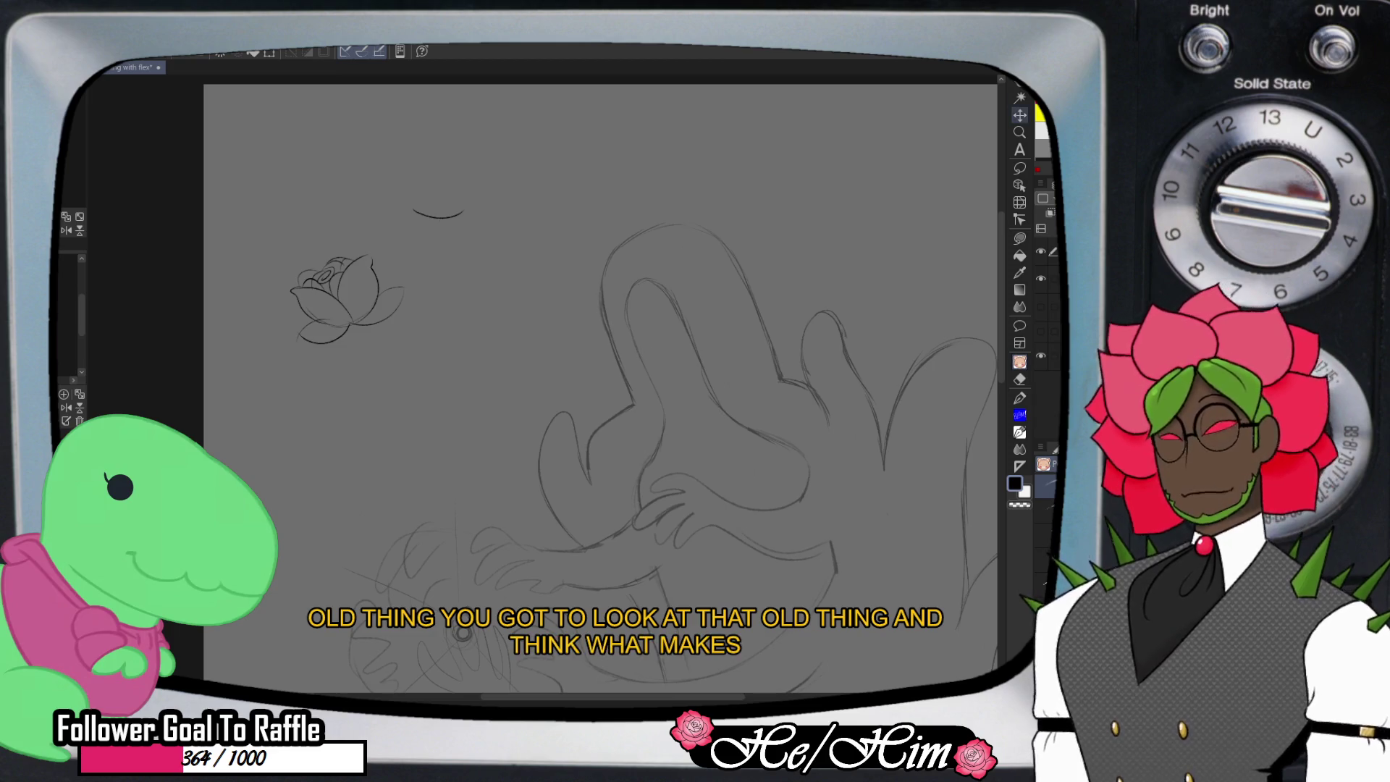
- Zoom in on the rose and trace its petals, central swirl and a leaf in red
{"action": "left_click", "coordinate": [1019, 132]}
{"action": "left_click", "coordinate": [278, 203]}
{"action": "left_click", "coordinate": [276, 198]}
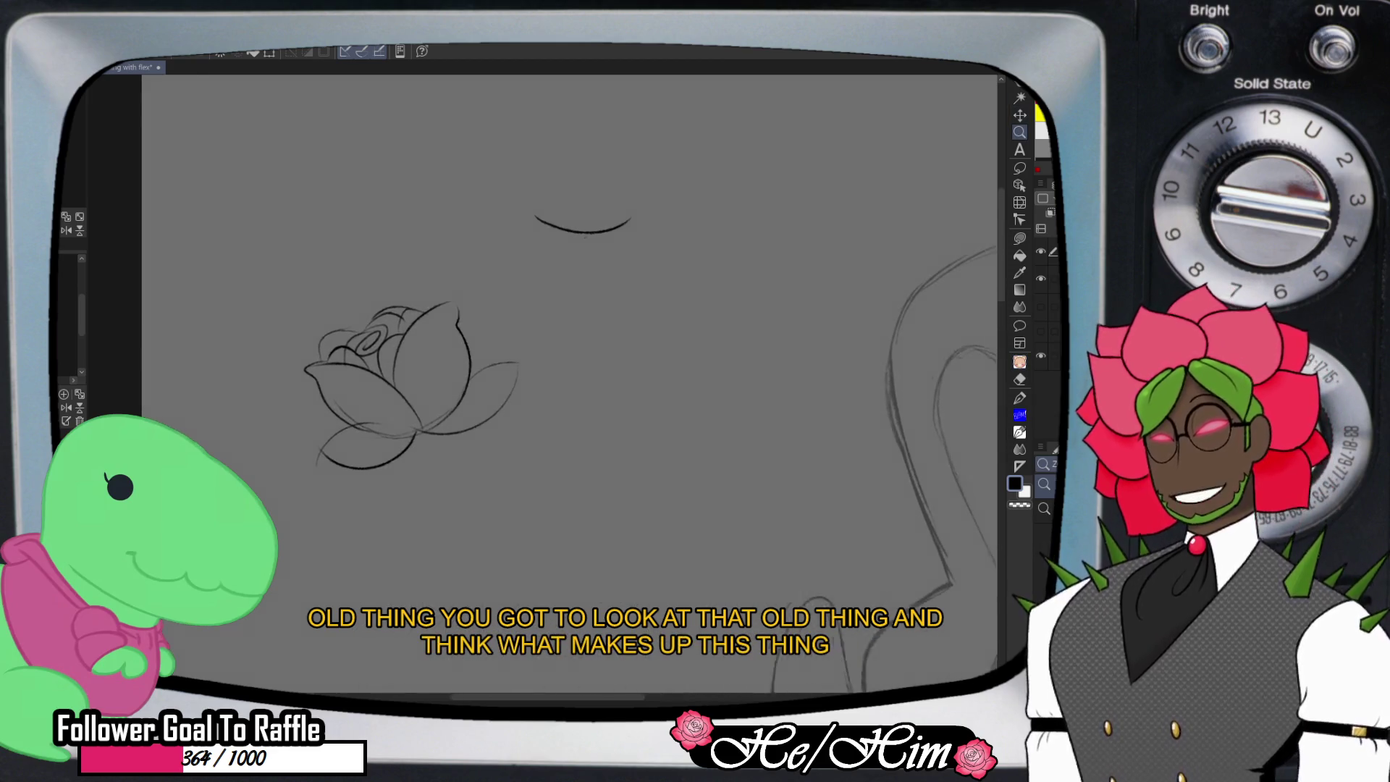
{"action": "left_click_drag", "start_coordinate": [276, 198], "coordinate": [356, 199]}
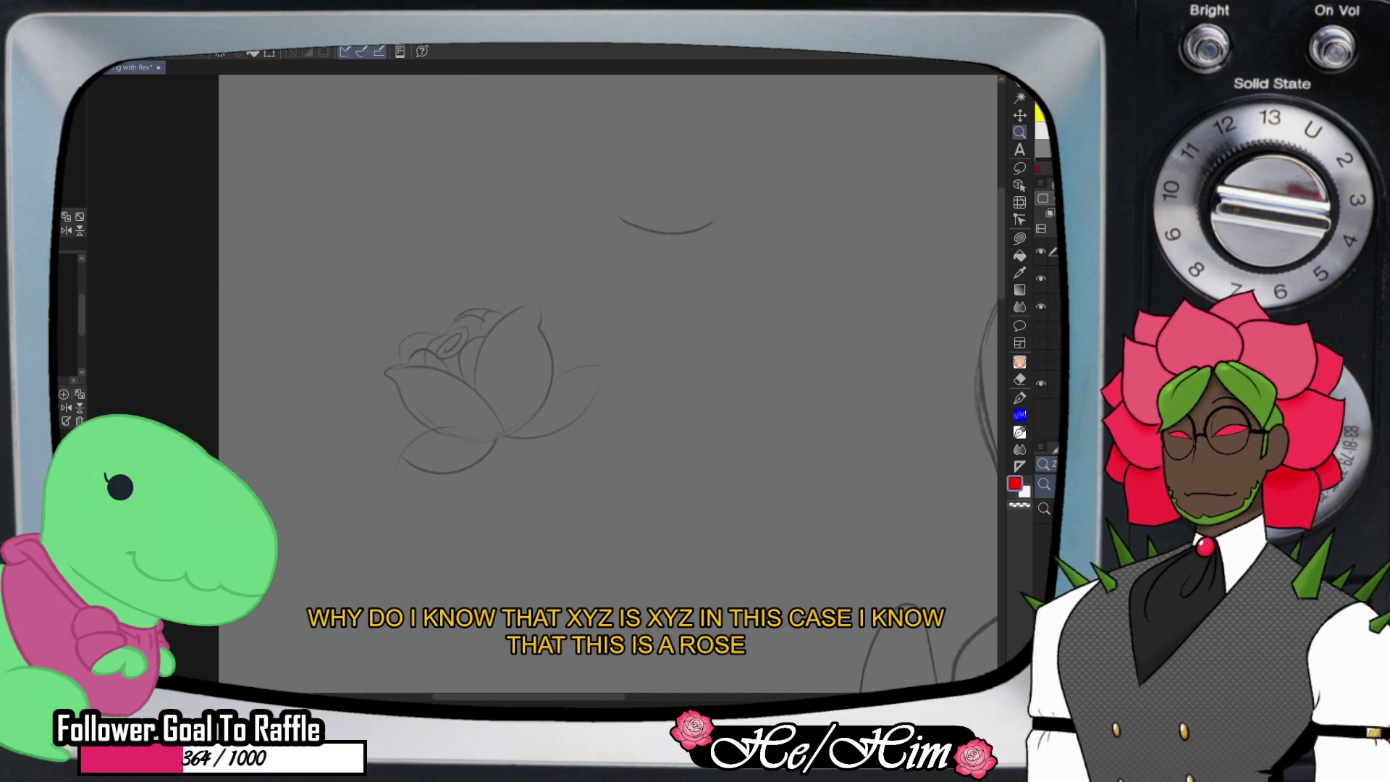
{"action": "mouse_move", "coordinate": [473, 382]}
{"action": "left_mouse_down"}
{"action": "mouse_move", "coordinate": [507, 311]}
{"action": "mouse_move", "coordinate": [545, 334]}
{"action": "left_mouse_up"}
{"action": "mouse_move", "coordinate": [496, 420]}
{"action": "left_mouse_down"}
{"action": "mouse_move", "coordinate": [466, 383]}
{"action": "mouse_move", "coordinate": [434, 423]}
{"action": "left_mouse_up"}
{"action": "mouse_move", "coordinate": [459, 345]}
{"action": "left_mouse_down"}
{"action": "mouse_move", "coordinate": [492, 313]}
{"action": "mouse_move", "coordinate": [406, 360]}
{"action": "left_mouse_up"}
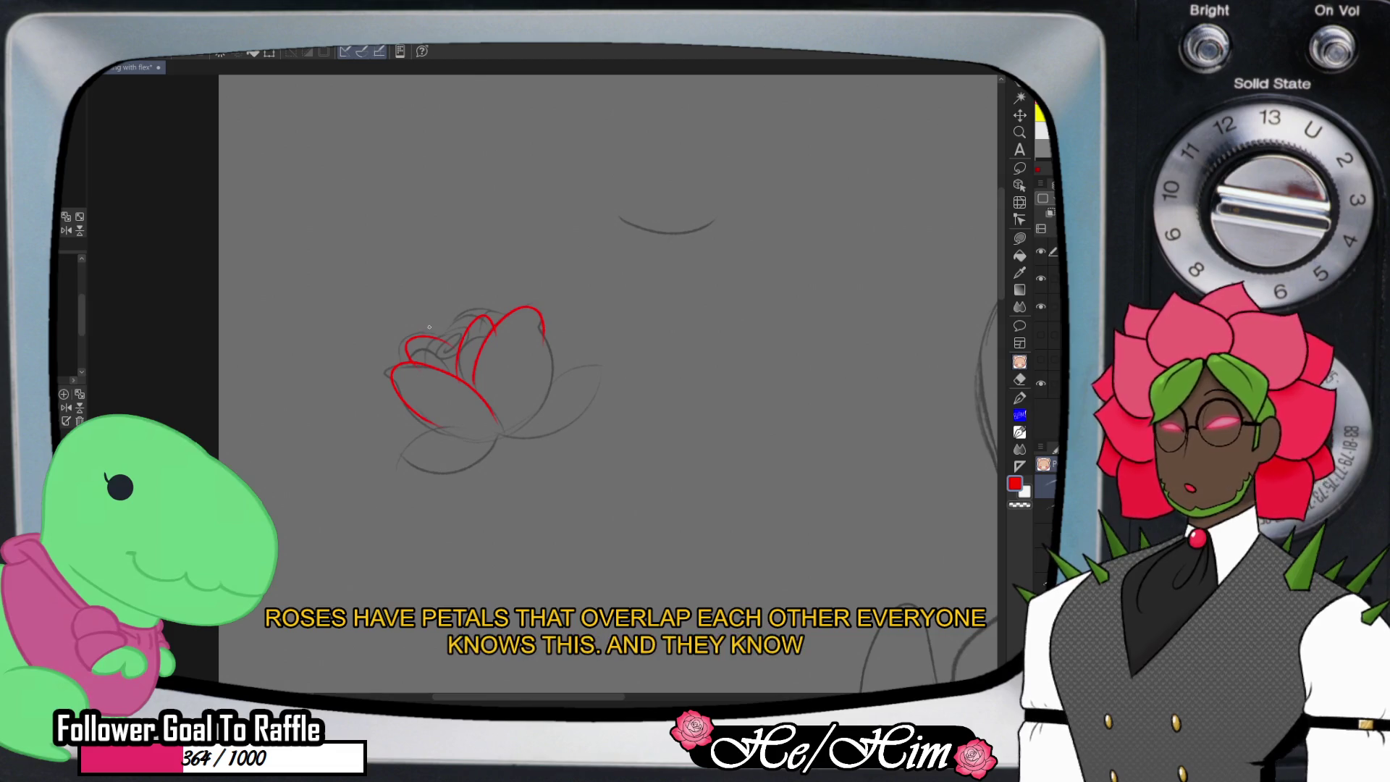
{"action": "mouse_move", "coordinate": [423, 326]}
{"action": "left_mouse_down"}
{"action": "mouse_move", "coordinate": [467, 308]}
{"action": "mouse_move", "coordinate": [435, 334]}
{"action": "left_mouse_up"}
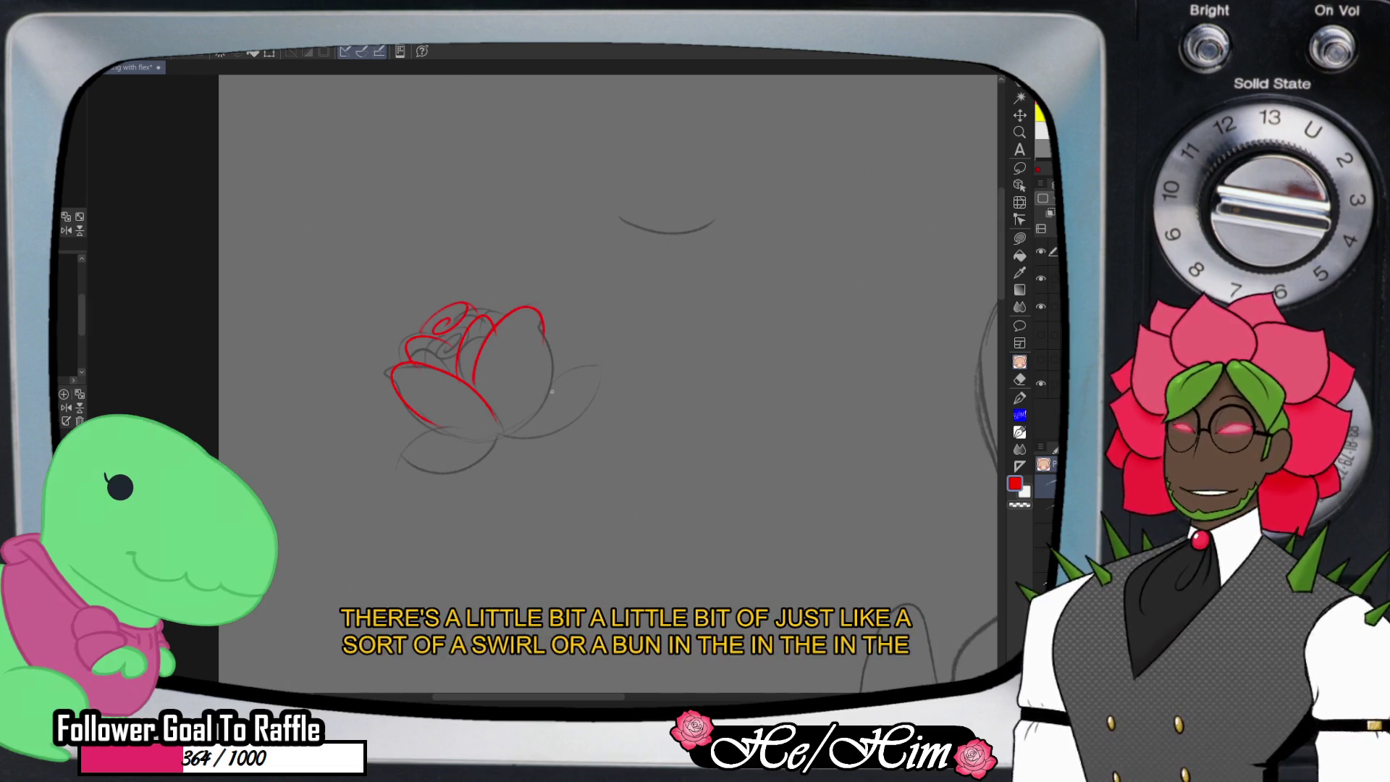
{"action": "mouse_move", "coordinate": [515, 432]}
{"action": "left_mouse_down"}
{"action": "mouse_move", "coordinate": [611, 399]}
{"action": "mouse_move", "coordinate": [637, 427]}
{"action": "mouse_move", "coordinate": [515, 435]}
{"action": "mouse_move", "coordinate": [438, 469]}
{"action": "mouse_move", "coordinate": [429, 533]}
{"action": "left_mouse_up"}
{"action": "left_click_drag", "start_coordinate": [501, 436], "coordinate": [425, 534]}
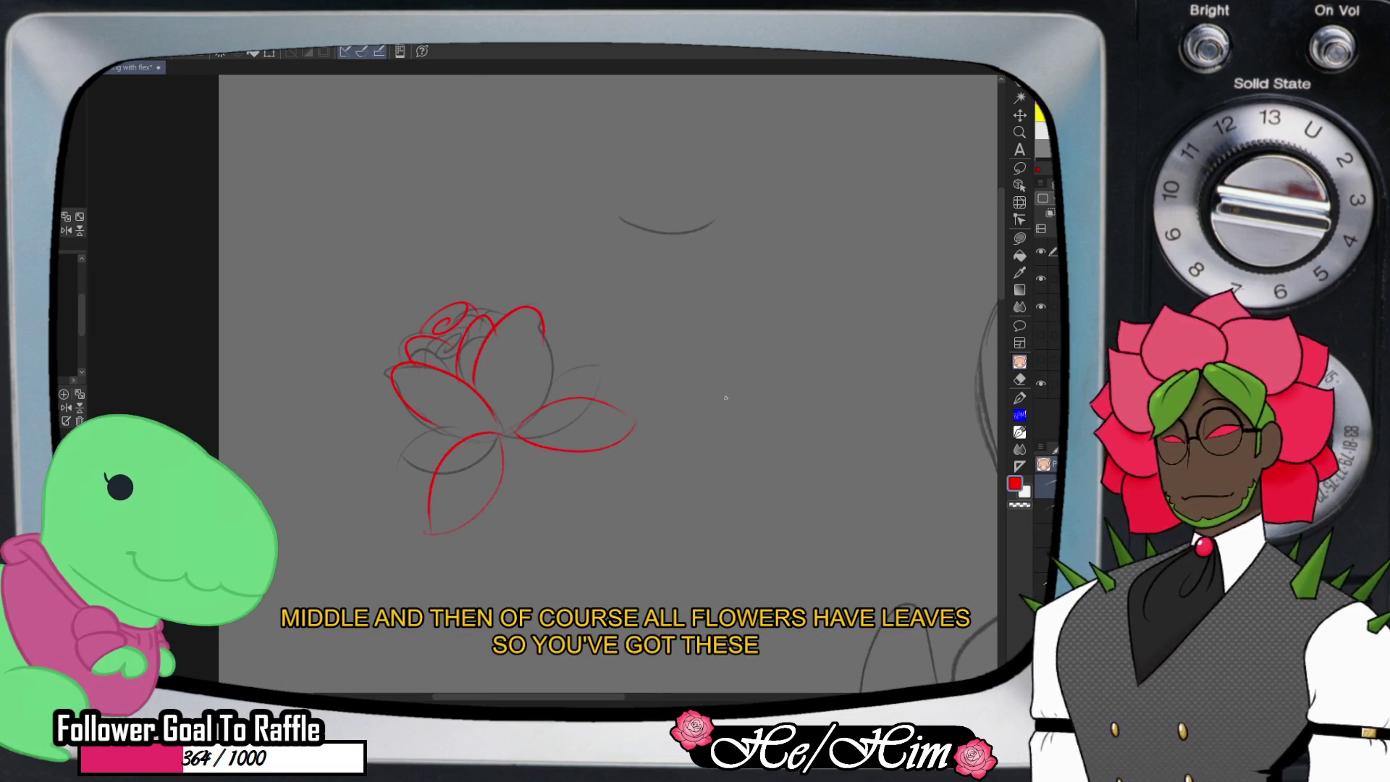
- Draw a red overlapping-arc pattern and a single leaf shape to the right of the rose
{"action": "mouse_move", "coordinate": [632, 362]}
{"action": "left_mouse_down"}
{"action": "mouse_move", "coordinate": [727, 395]}
{"action": "mouse_move", "coordinate": [784, 338]}
{"action": "mouse_move", "coordinate": [717, 315]}
{"action": "left_mouse_up"}
{"action": "mouse_move", "coordinate": [627, 323]}
{"action": "left_mouse_down"}
{"action": "mouse_move", "coordinate": [724, 327]}
{"action": "mouse_move", "coordinate": [778, 286]}
{"action": "left_mouse_up"}
{"action": "left_click_drag", "start_coordinate": [625, 273], "coordinate": [707, 273]}
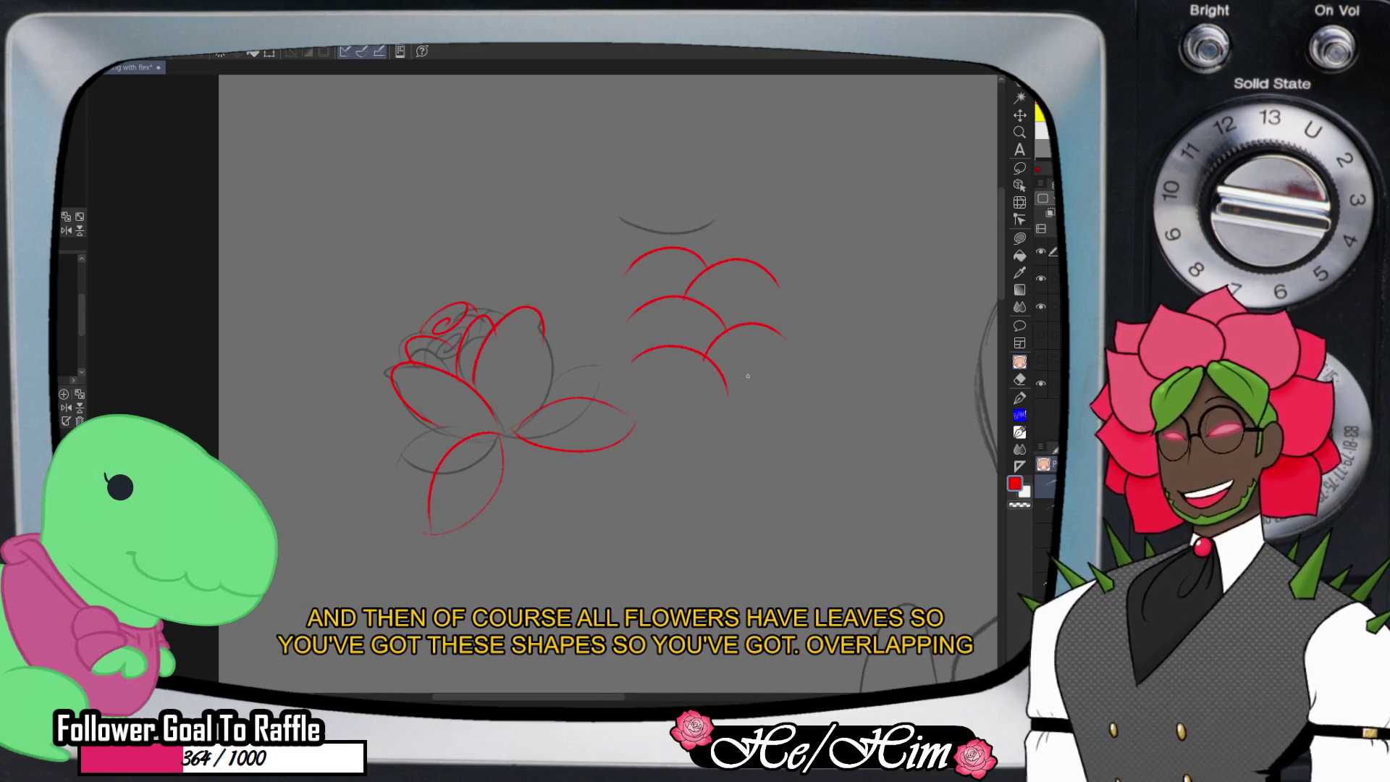
{"action": "left_click_drag", "start_coordinate": [739, 494], "coordinate": [831, 413]}
{"action": "left_click_drag", "start_coordinate": [827, 420], "coordinate": [742, 503]}
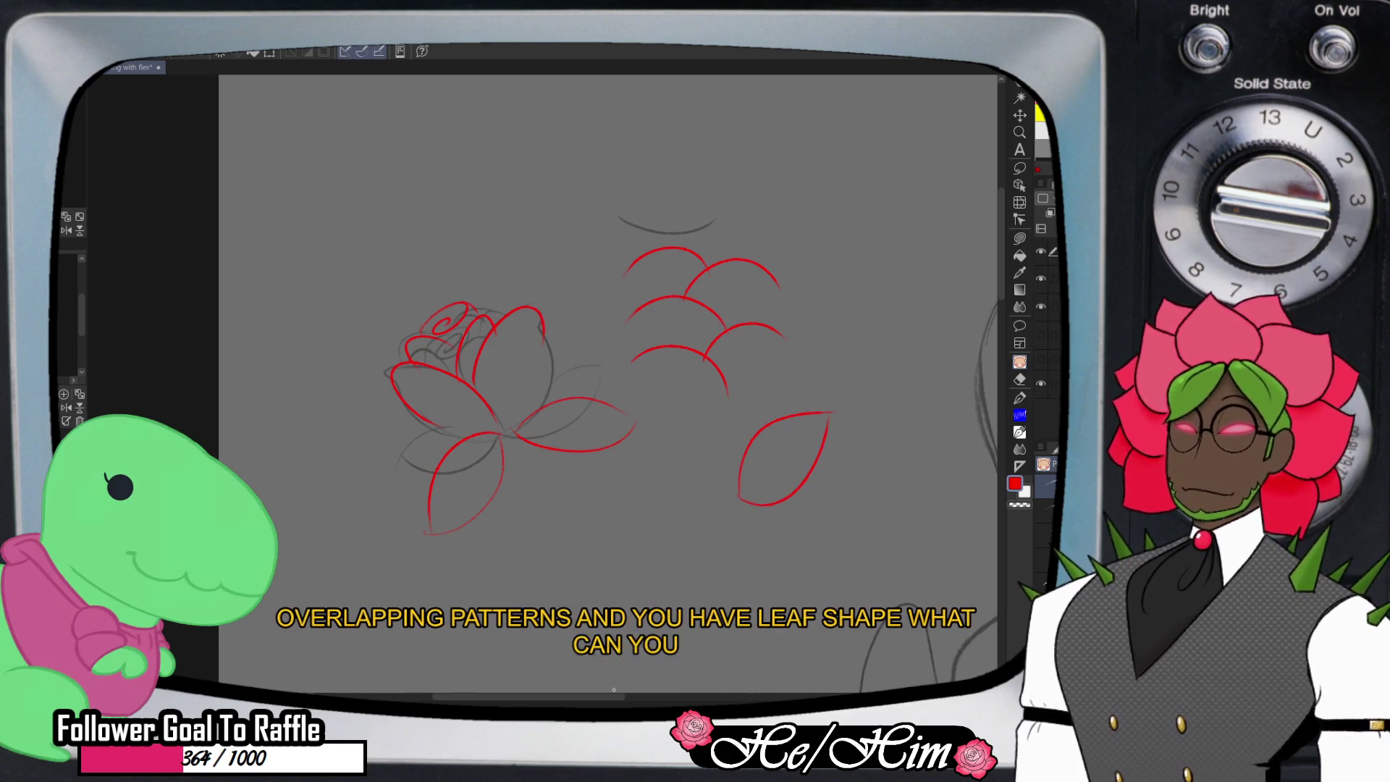
{"action": "key", "text": "Tab"}
{"action": "scroll", "coordinate": [543, 383], "scroll_direction": "right", "scroll_amount": 5}
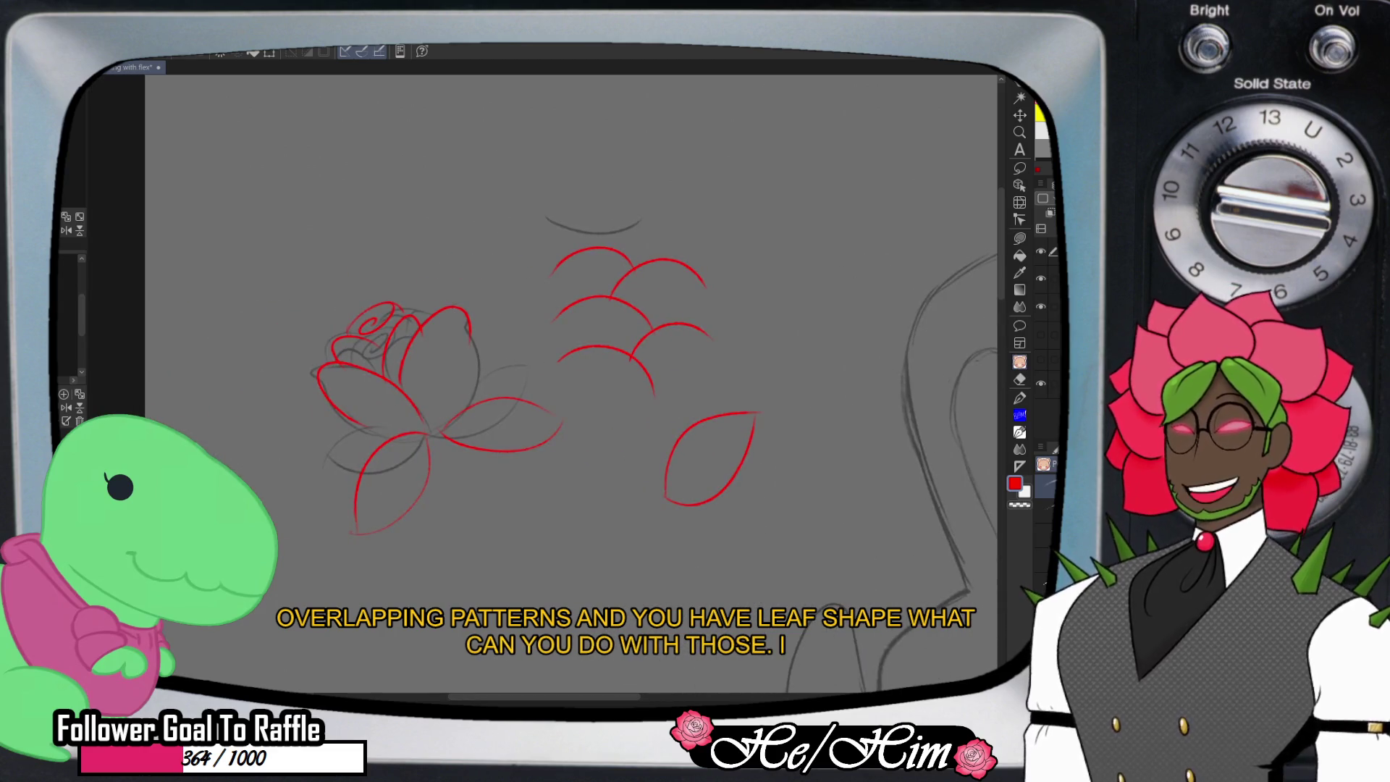
- Below the rose, draw a red circle head, neck and shoulder line, and a closed torso
{"action": "scroll", "coordinate": [462, 349], "scroll_direction": "down", "scroll_amount": 5}
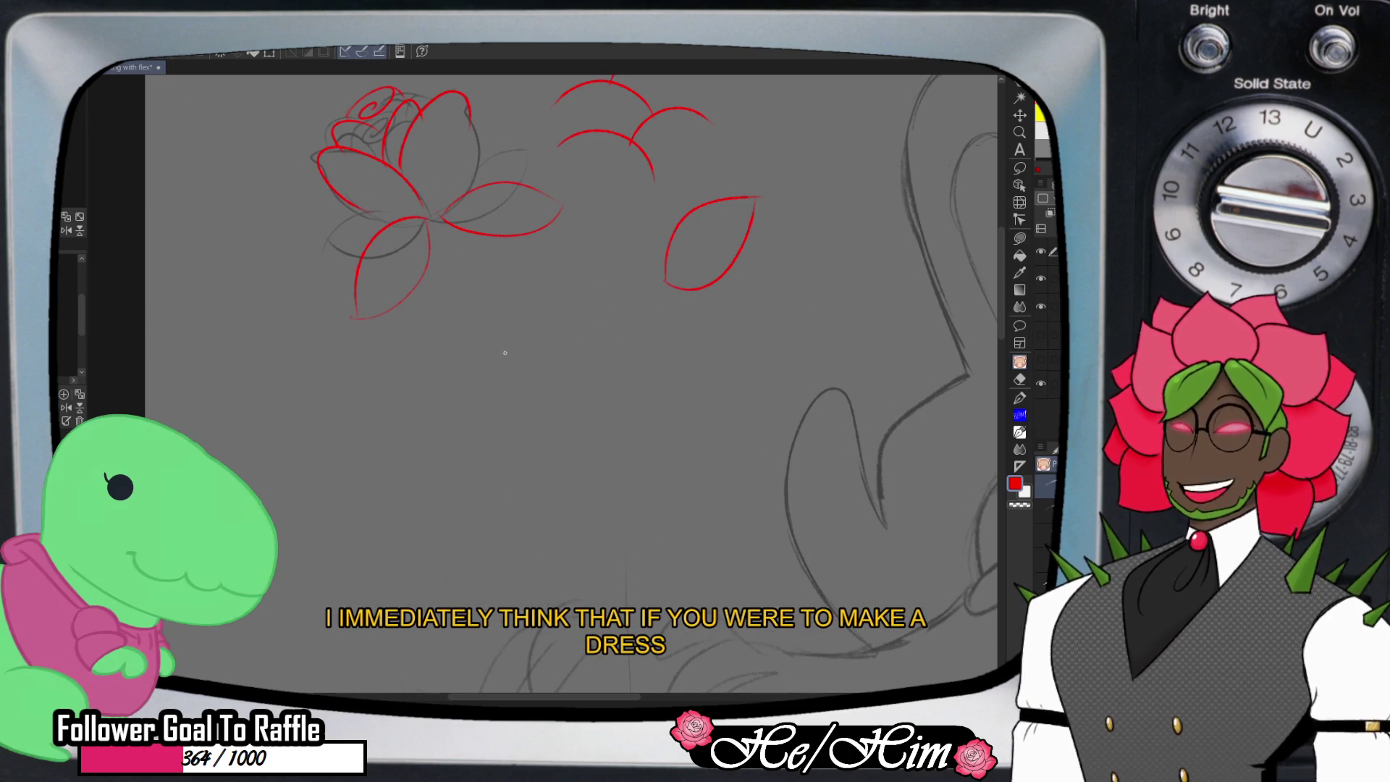
{"action": "mouse_move", "coordinate": [510, 313]}
{"action": "left_mouse_down"}
{"action": "mouse_move", "coordinate": [520, 352]}
{"action": "mouse_move", "coordinate": [540, 316]}
{"action": "mouse_move", "coordinate": [511, 364]}
{"action": "left_mouse_up"}
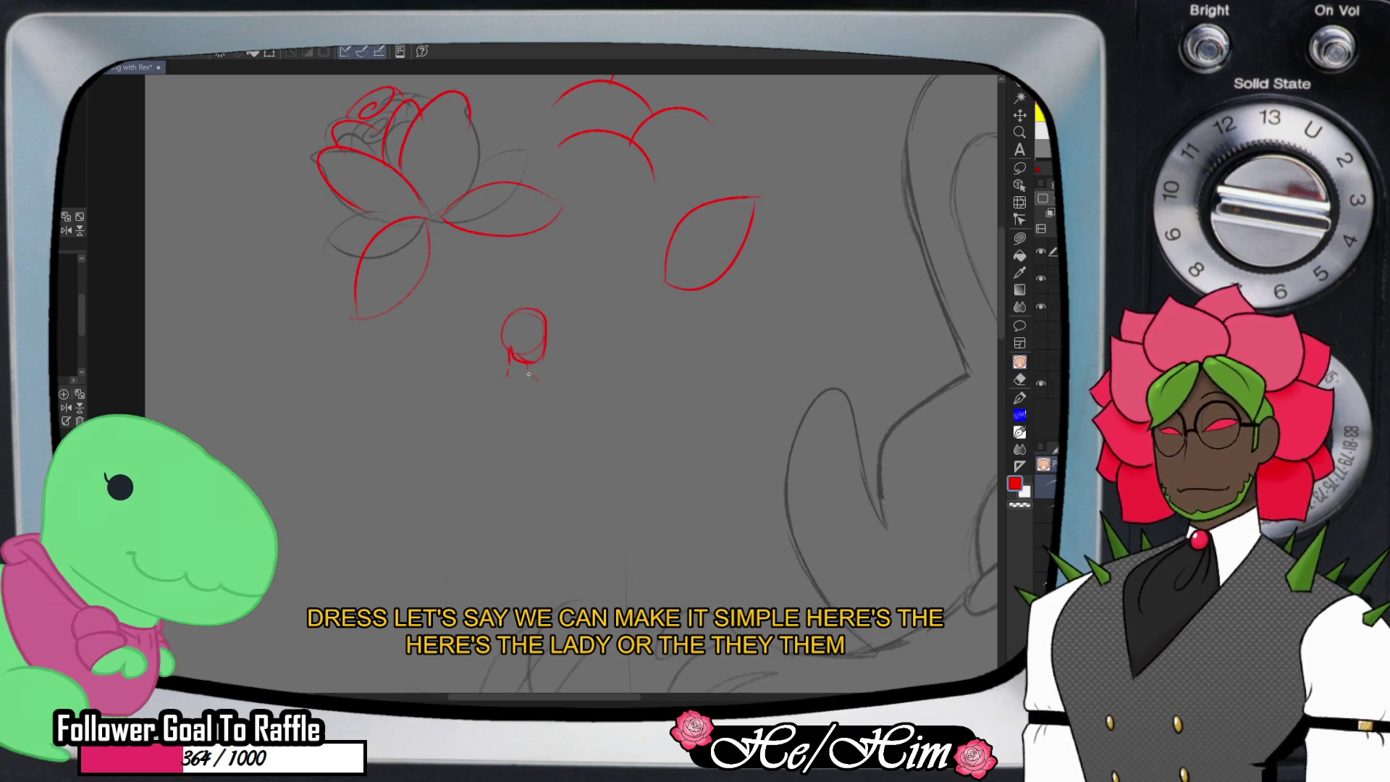
{"action": "left_click_drag", "start_coordinate": [546, 385], "coordinate": [559, 422]}
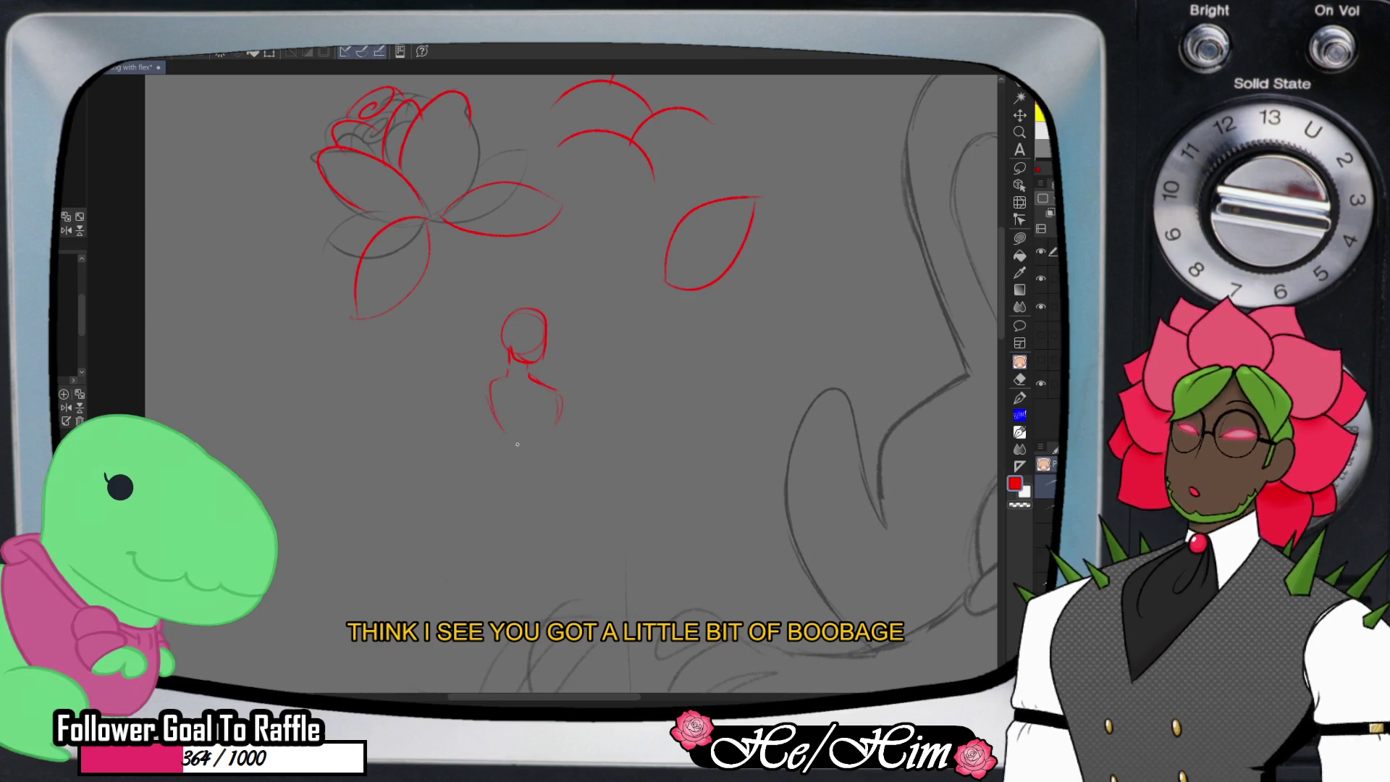
{"action": "left_click_drag", "start_coordinate": [505, 440], "coordinate": [557, 422]}
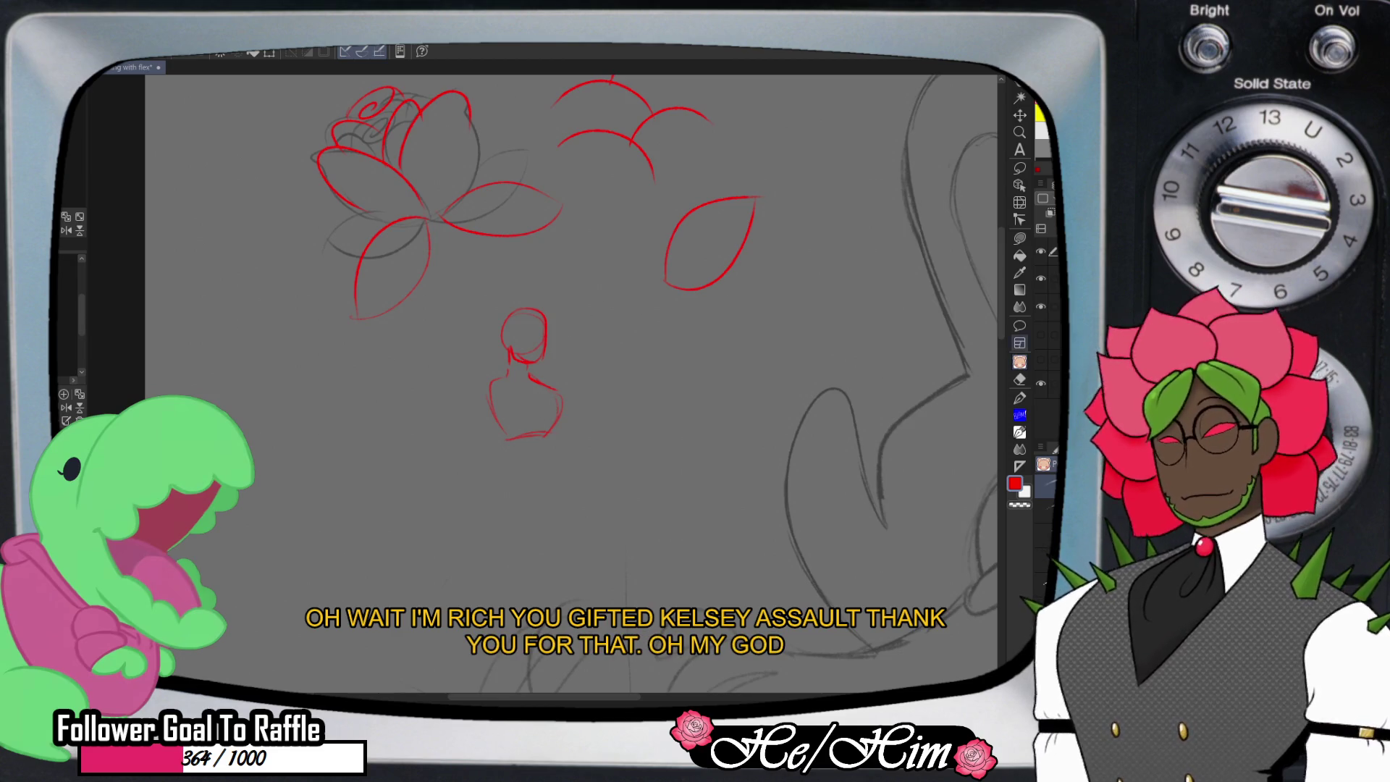
{"action": "scroll", "coordinate": [491, 296], "scroll_direction": "down", "scroll_amount": 3}
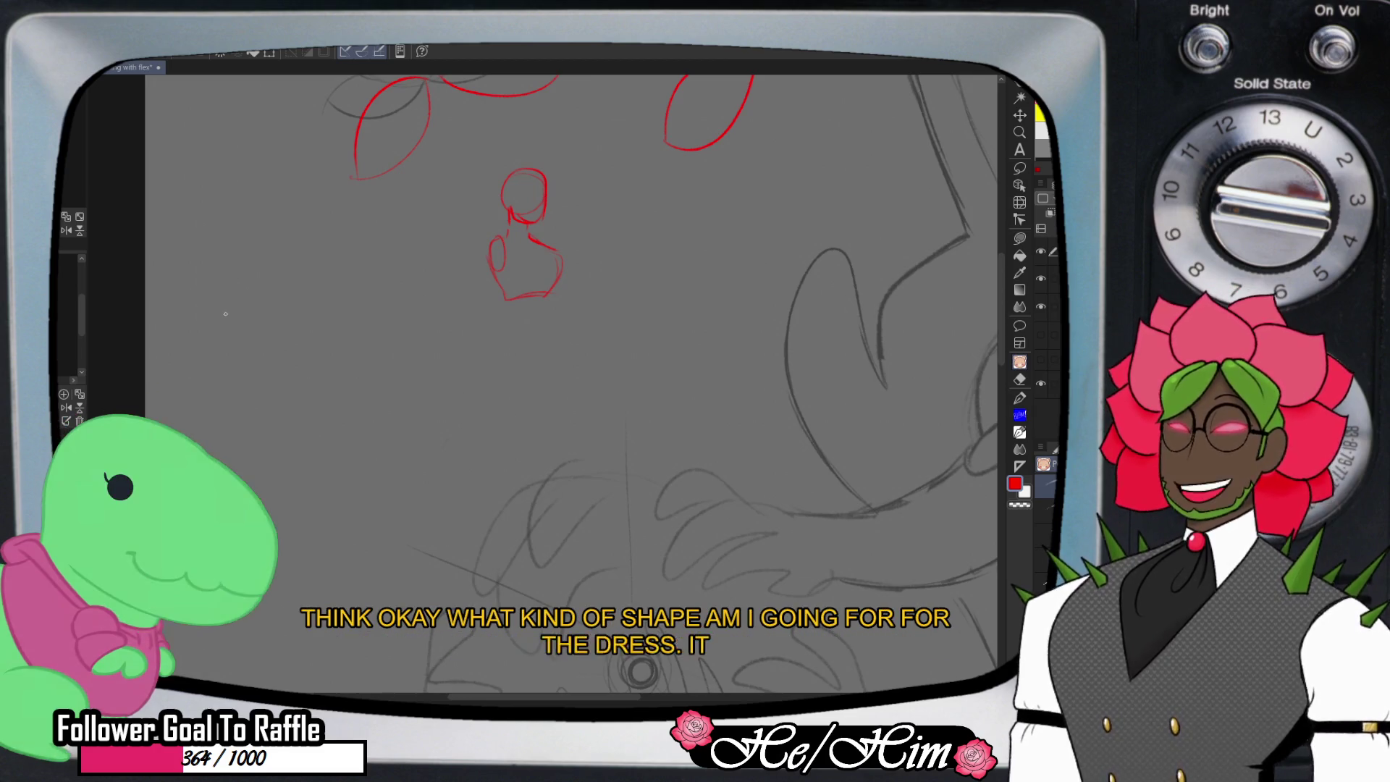
- Draw a large rounded skirt with a closed bottom beneath the small figure, undoing a first attempt
{"action": "left_click_drag", "start_coordinate": [196, 408], "coordinate": [318, 414]}
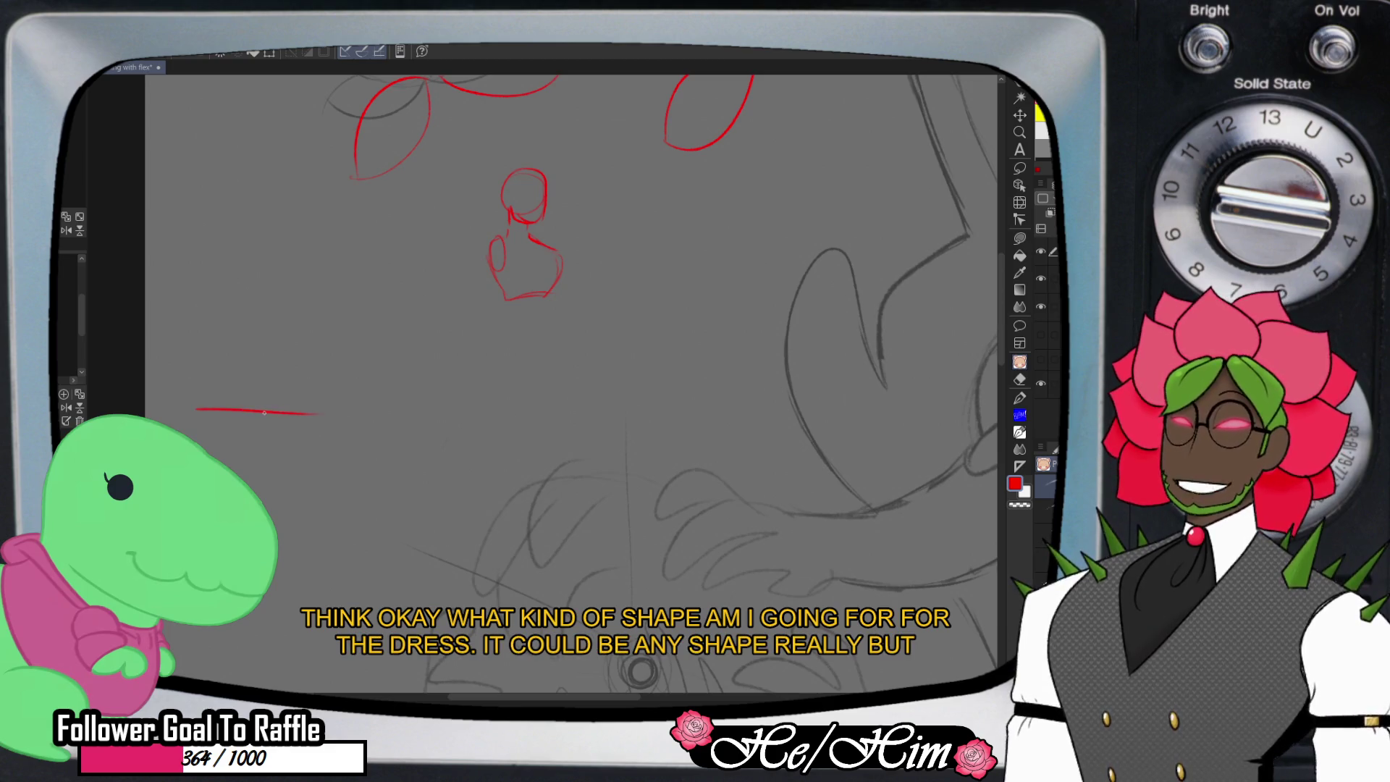
{"action": "mouse_move", "coordinate": [195, 398]}
{"action": "left_mouse_down"}
{"action": "mouse_move", "coordinate": [290, 242]}
{"action": "mouse_move", "coordinate": [340, 318]}
{"action": "mouse_move", "coordinate": [319, 413]}
{"action": "left_mouse_up"}
{"action": "key", "text": "ctrl+z"}
{"action": "key", "text": "ctrl+z"}
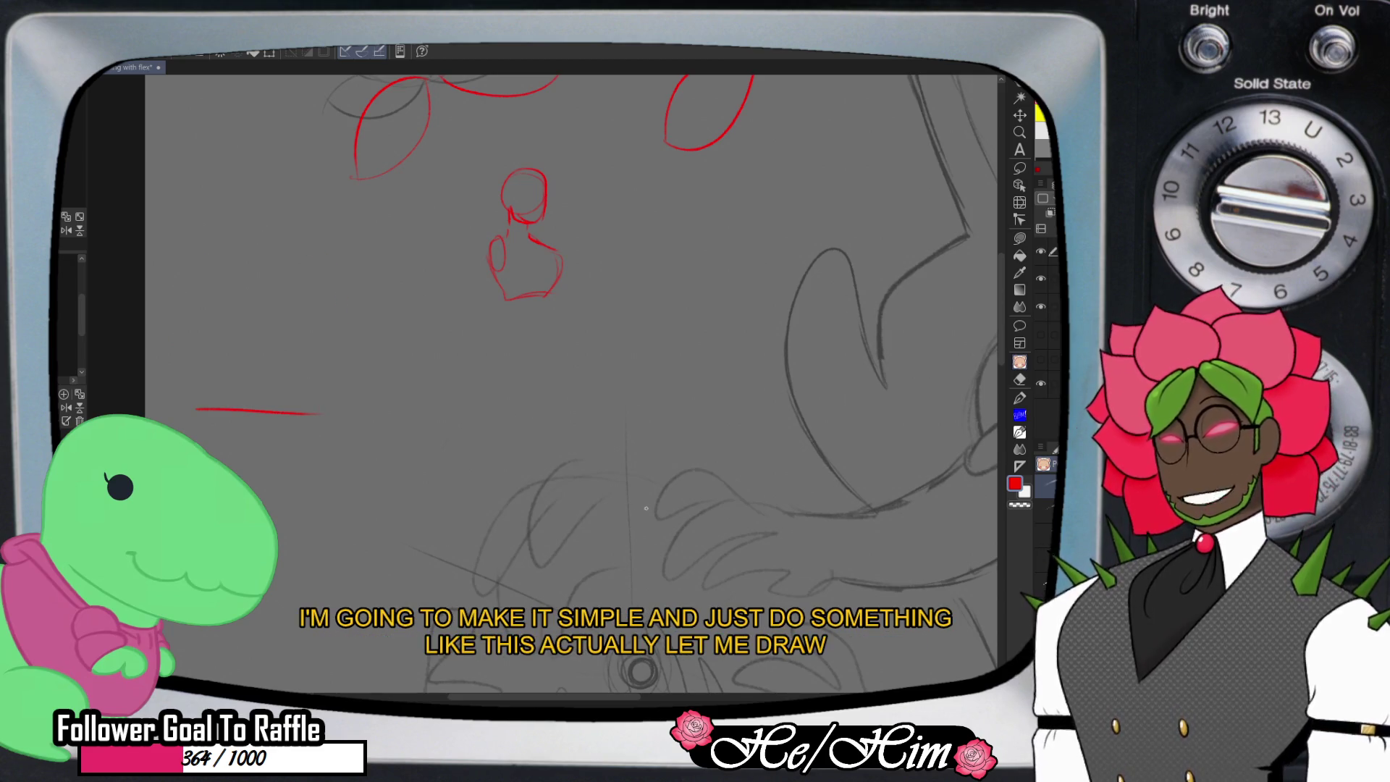
{"action": "key", "text": "ctrl+z"}
{"action": "mouse_move", "coordinate": [511, 299]}
{"action": "left_mouse_down"}
{"action": "mouse_move", "coordinate": [471, 311]}
{"action": "mouse_move", "coordinate": [460, 463]}
{"action": "left_mouse_up"}
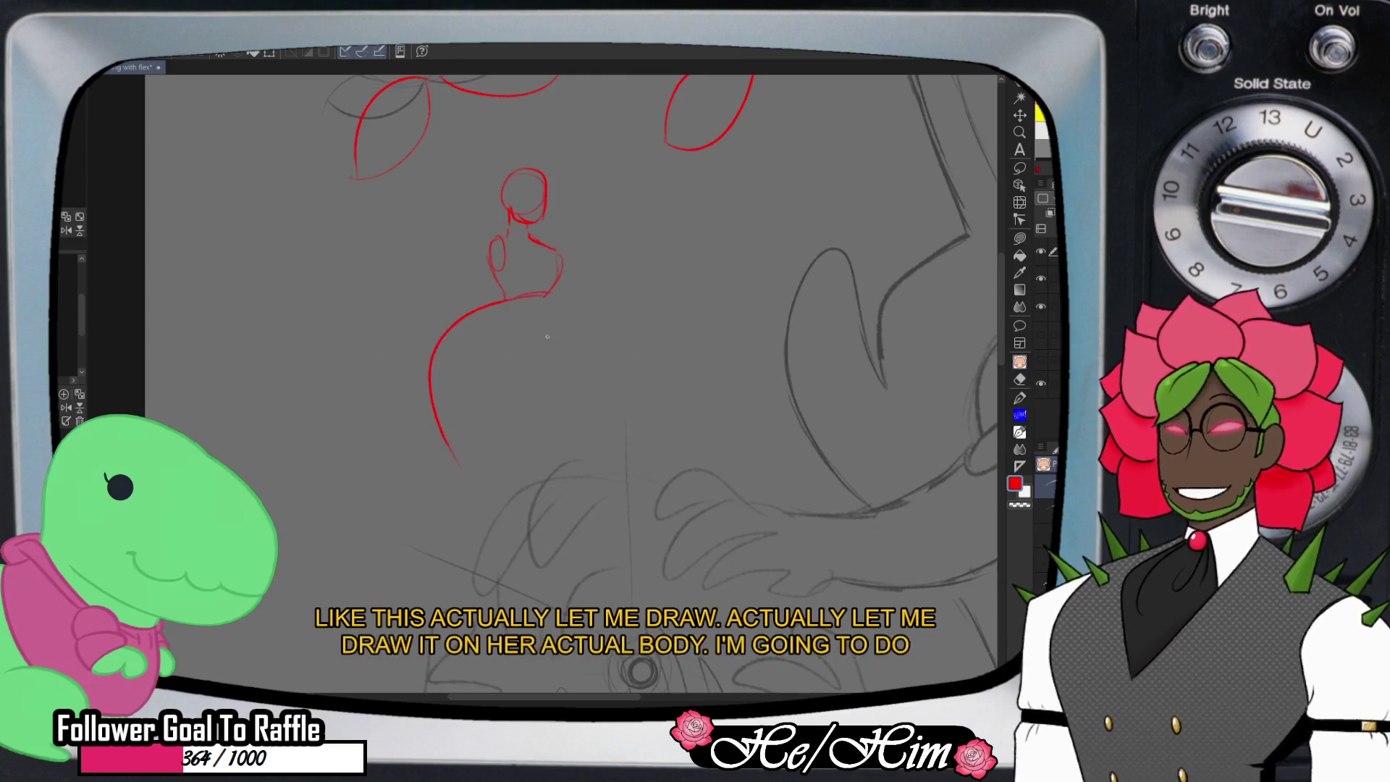
{"action": "left_click_drag", "start_coordinate": [504, 299], "coordinate": [598, 318]}
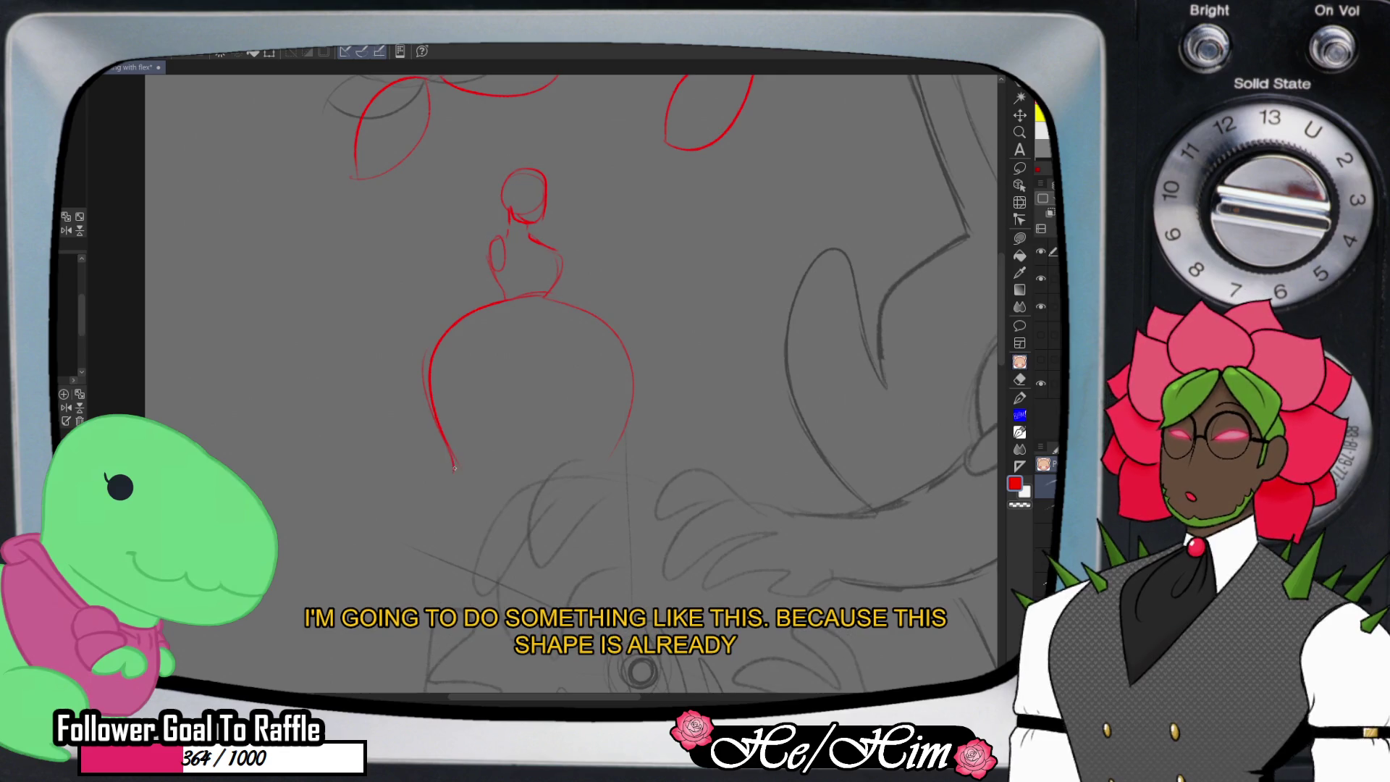
{"action": "left_click_drag", "start_coordinate": [447, 476], "coordinate": [623, 475]}
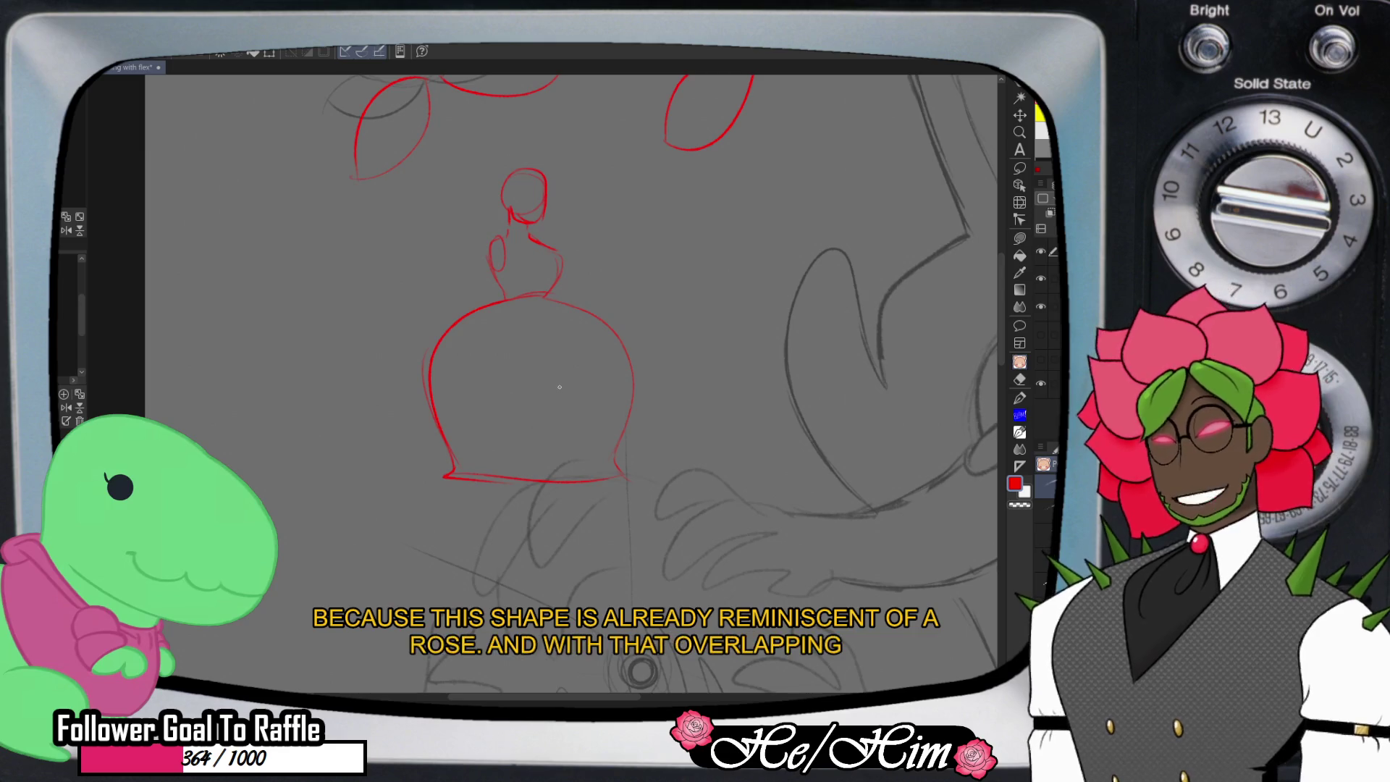
- Erase the rounded outline and redraw bell-shaped sides joined by a flat hem
{"action": "key", "text": "e"}
{"action": "mouse_move", "coordinate": [449, 399]}
{"action": "left_mouse_down"}
{"action": "mouse_move", "coordinate": [438, 412]}
{"action": "mouse_move", "coordinate": [449, 341]}
{"action": "mouse_move", "coordinate": [480, 502]}
{"action": "mouse_move", "coordinate": [645, 471]}
{"action": "mouse_move", "coordinate": [621, 360]}
{"action": "mouse_move", "coordinate": [571, 307]}
{"action": "left_mouse_up"}
{"action": "left_click_drag", "start_coordinate": [480, 319], "coordinate": [527, 319]}
{"action": "key", "text": "p"}
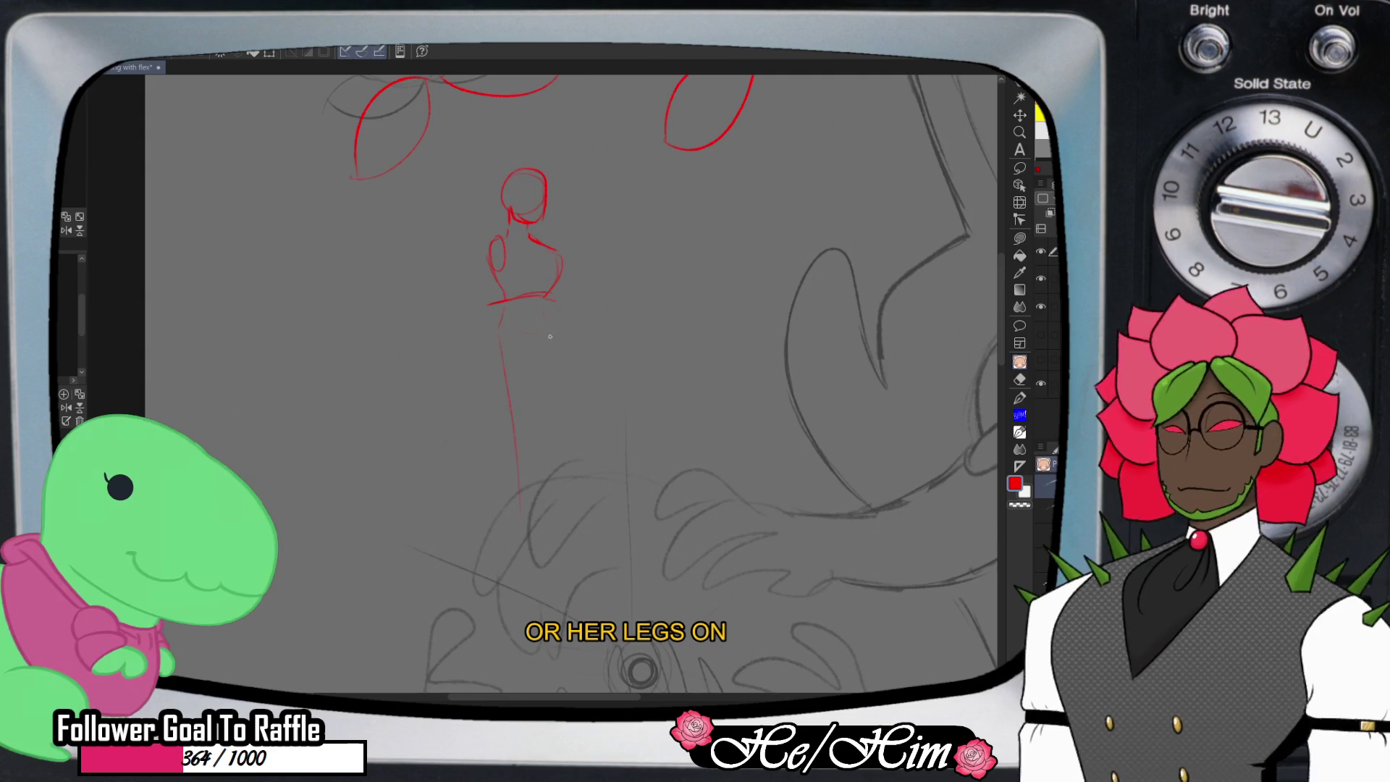
{"action": "mouse_move", "coordinate": [498, 302]}
{"action": "left_mouse_down"}
{"action": "mouse_move", "coordinate": [459, 337]}
{"action": "mouse_move", "coordinate": [434, 456]}
{"action": "left_mouse_up"}
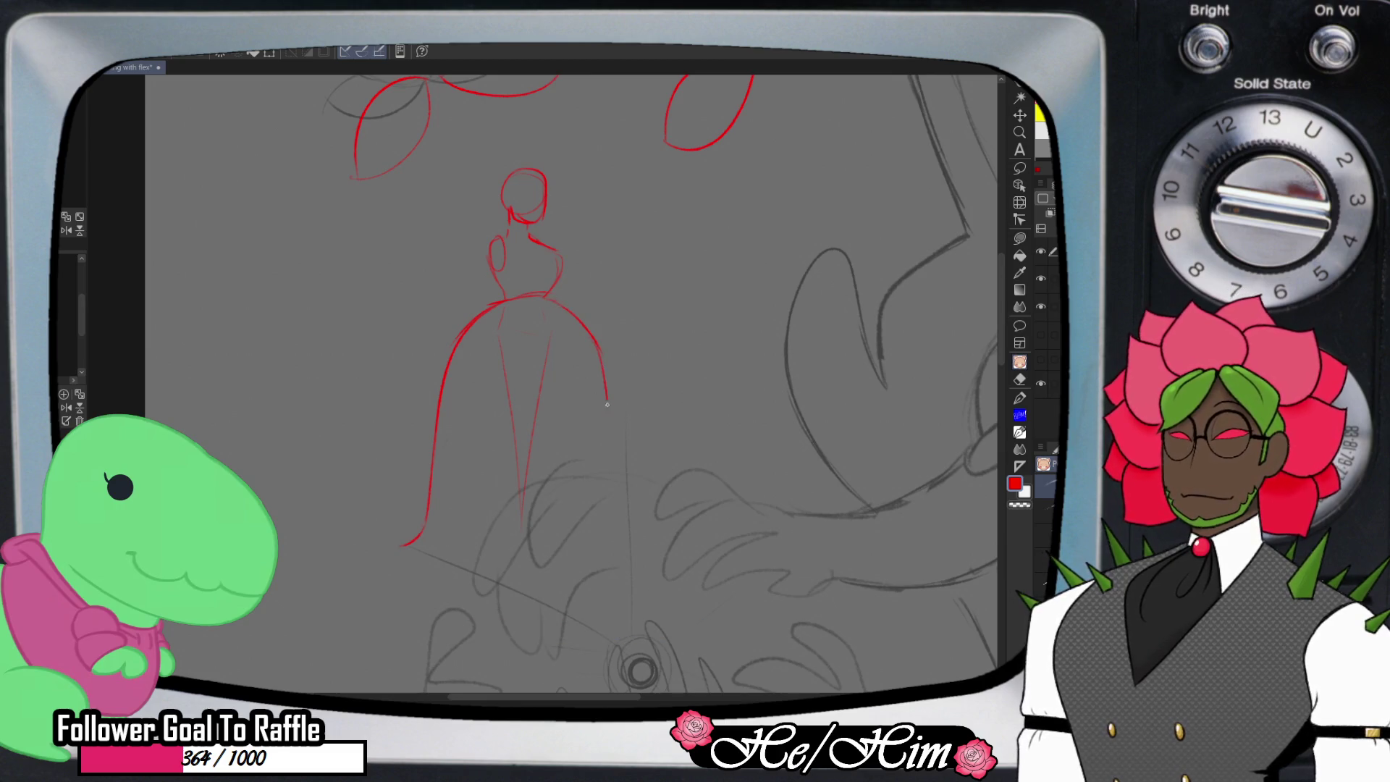
{"action": "left_click_drag", "start_coordinate": [603, 392], "coordinate": [642, 553]}
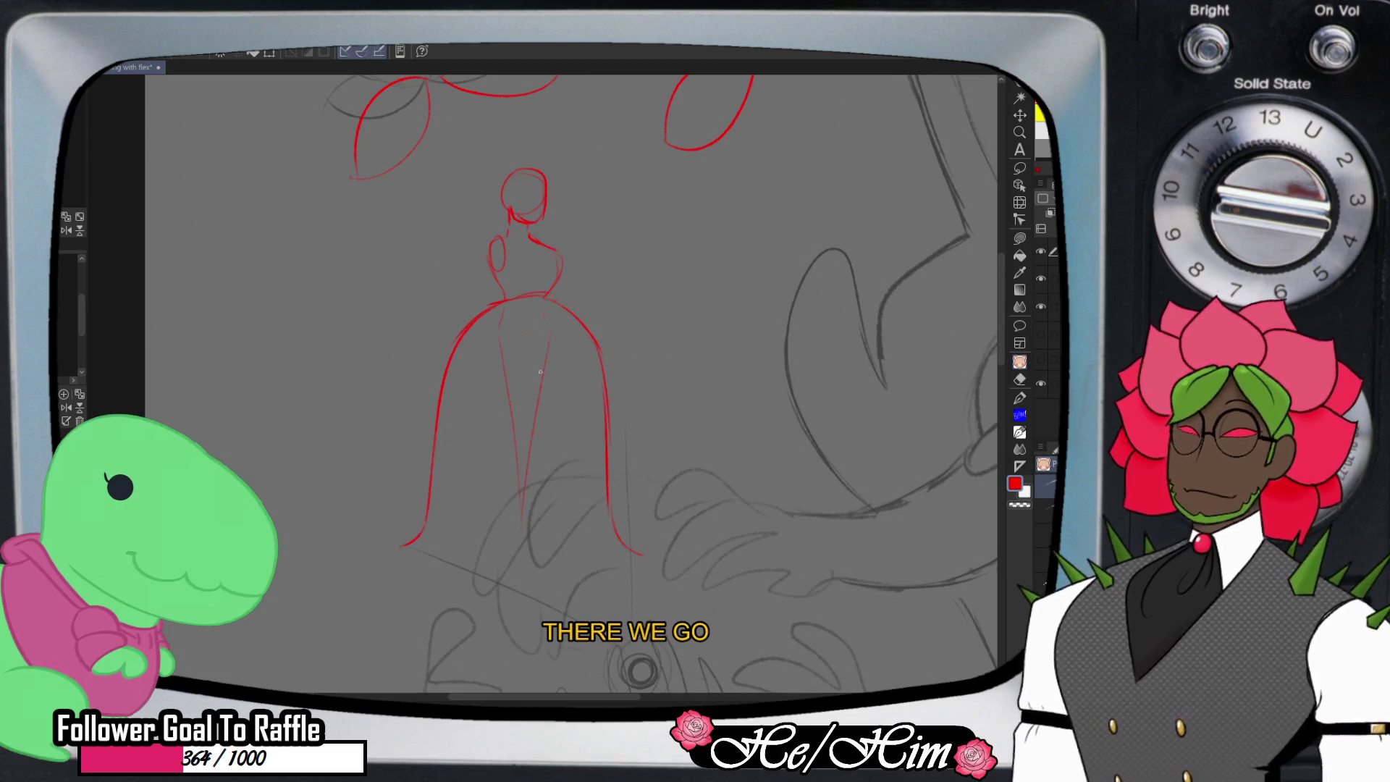
{"action": "key", "text": "e"}
{"action": "left_click_drag", "start_coordinate": [505, 325], "coordinate": [514, 462]}
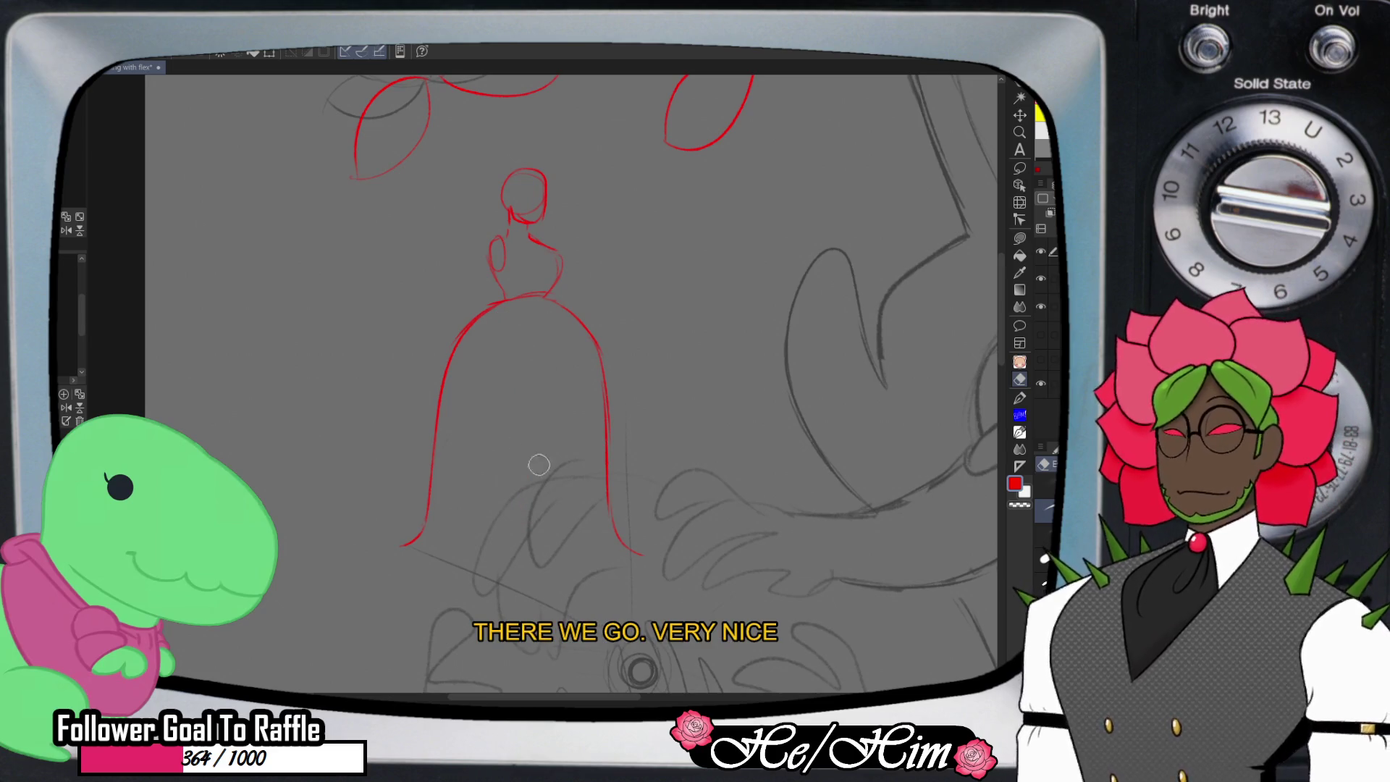
{"action": "key", "text": "p"}
{"action": "left_click_drag", "start_coordinate": [439, 555], "coordinate": [631, 557]}
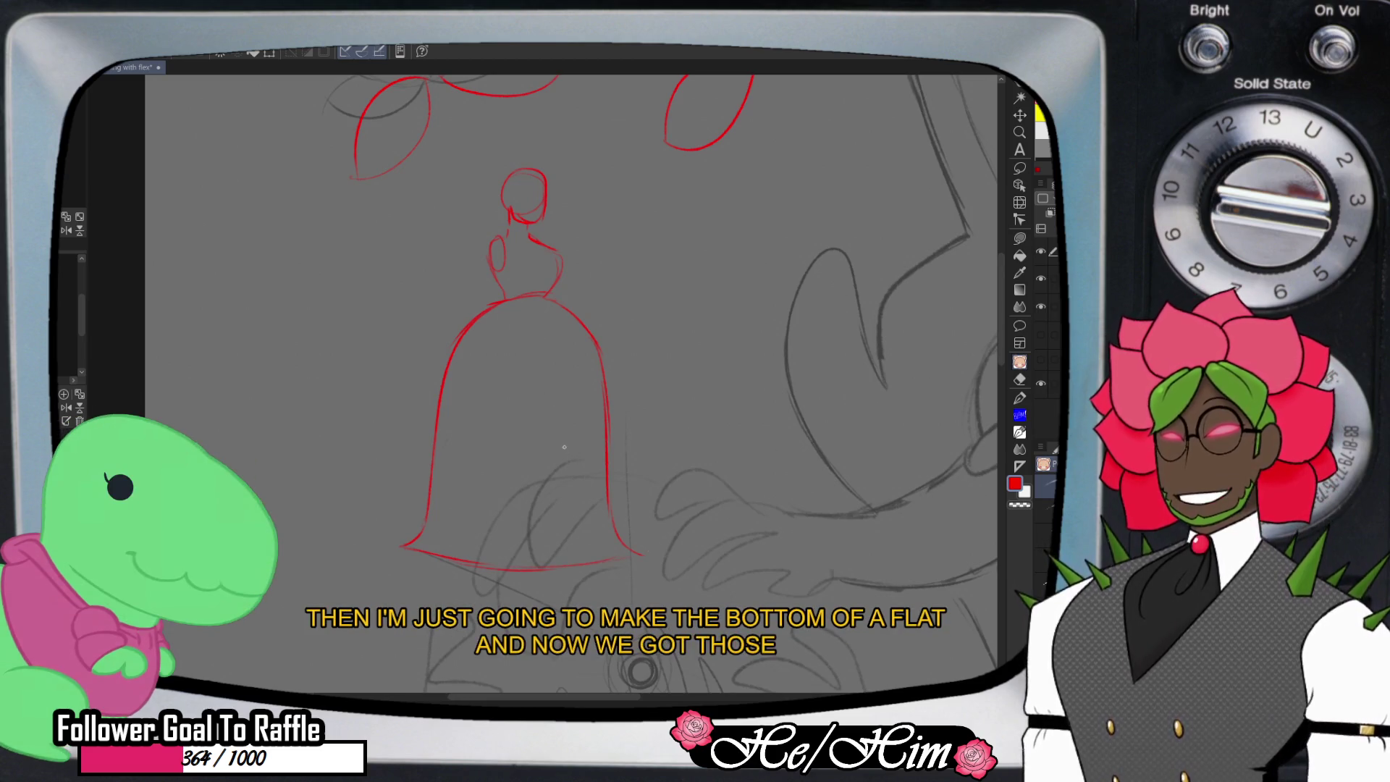
- Draw a diagonal fold and a petal fold in the skirt, then start a ruffle near the hem
{"action": "mouse_move", "coordinate": [490, 311]}
{"action": "left_mouse_down"}
{"action": "mouse_move", "coordinate": [512, 343]}
{"action": "mouse_move", "coordinate": [440, 435]}
{"action": "left_mouse_up"}
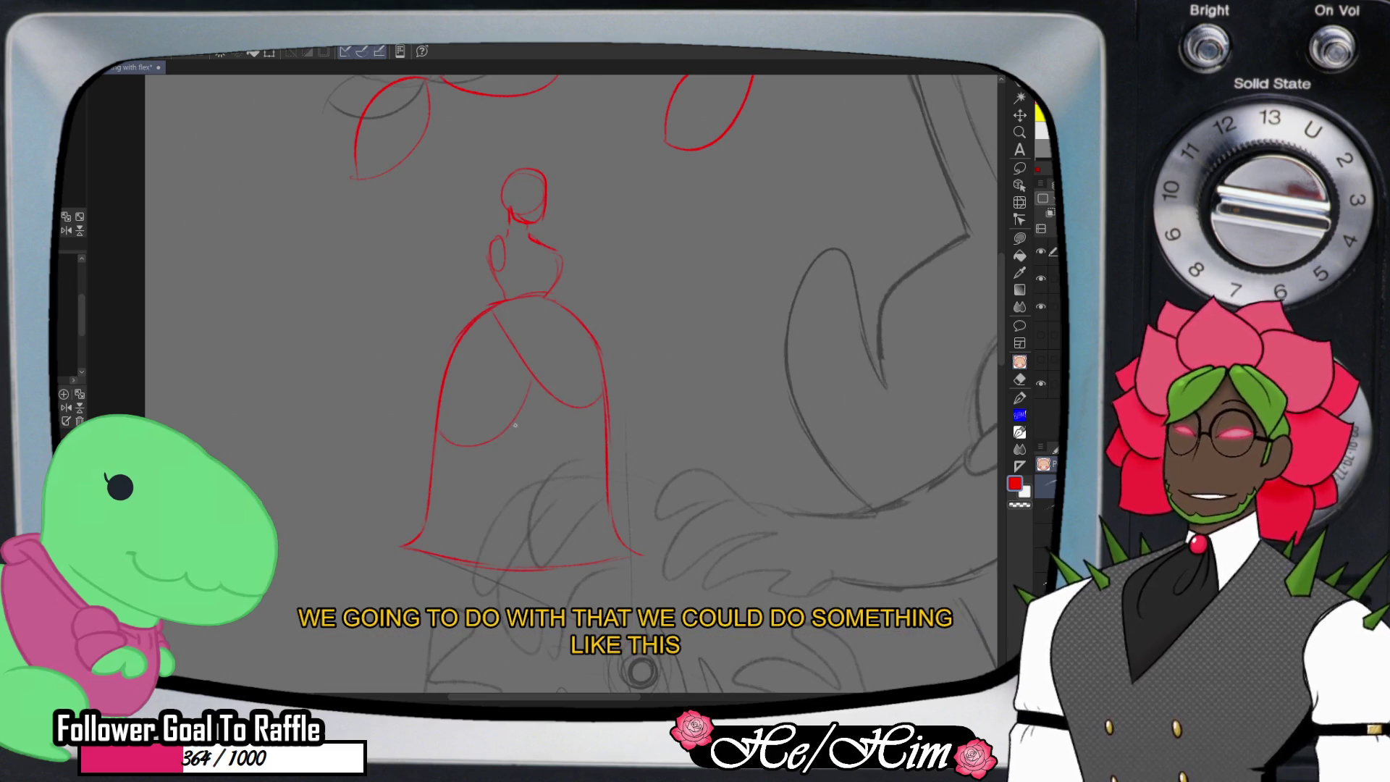
{"action": "left_click_drag", "start_coordinate": [523, 452], "coordinate": [499, 495]}
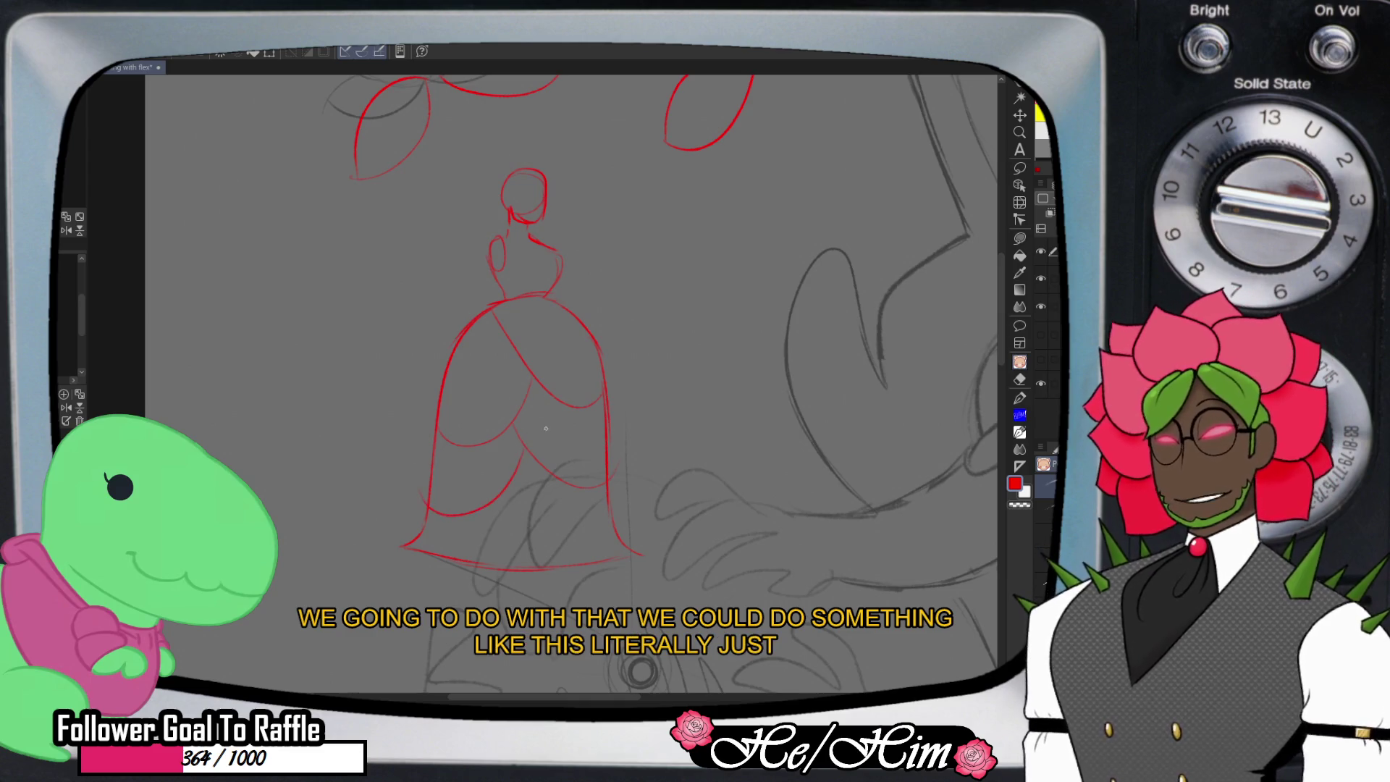
{"action": "mouse_move", "coordinate": [579, 552]}
{"action": "left_mouse_down"}
{"action": "mouse_move", "coordinate": [515, 511]}
{"action": "mouse_move", "coordinate": [593, 551]}
{"action": "mouse_move", "coordinate": [576, 534]}
{"action": "left_mouse_up"}
{"action": "key", "text": "e"}
{"action": "key", "text": "p"}
{"action": "left_click_drag", "start_coordinate": [505, 507], "coordinate": [597, 521]}
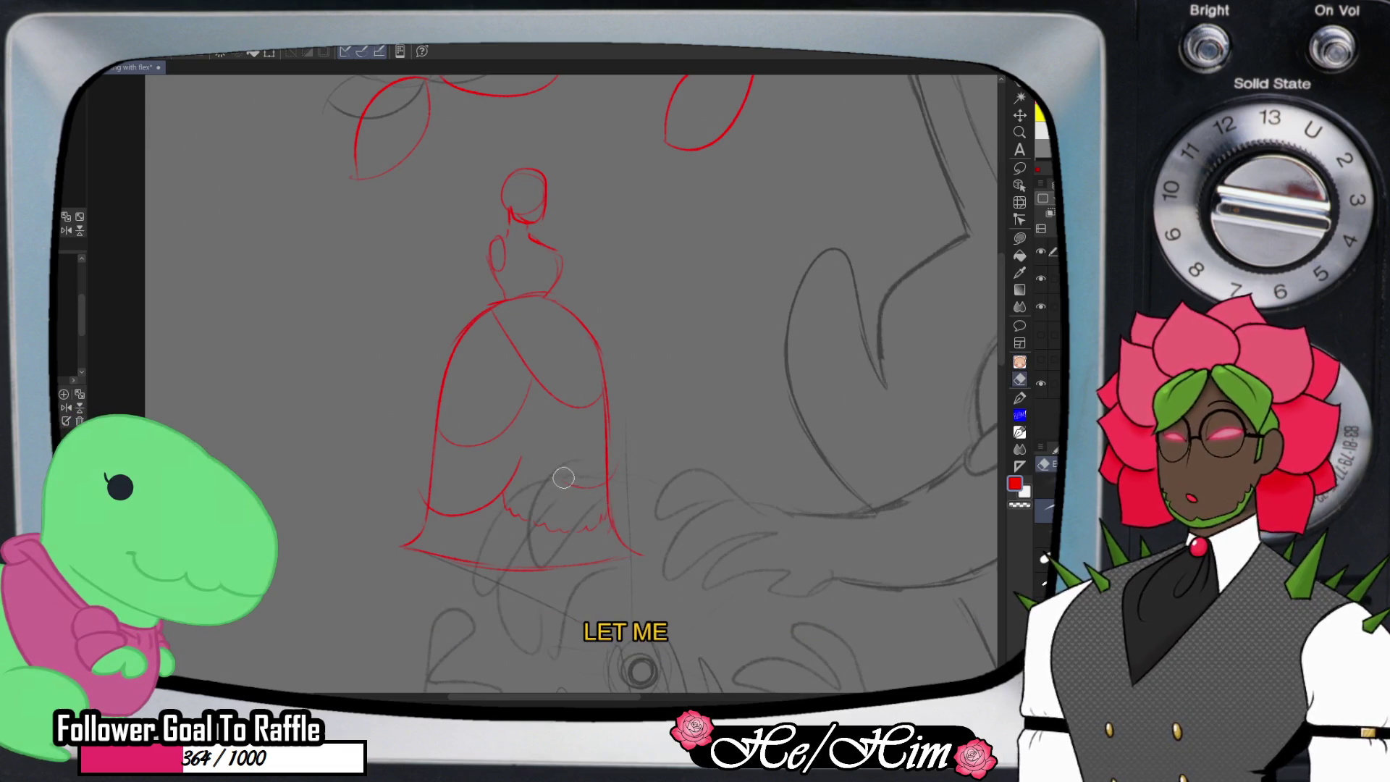
{"action": "left_click_drag", "start_coordinate": [535, 457], "coordinate": [546, 467]}
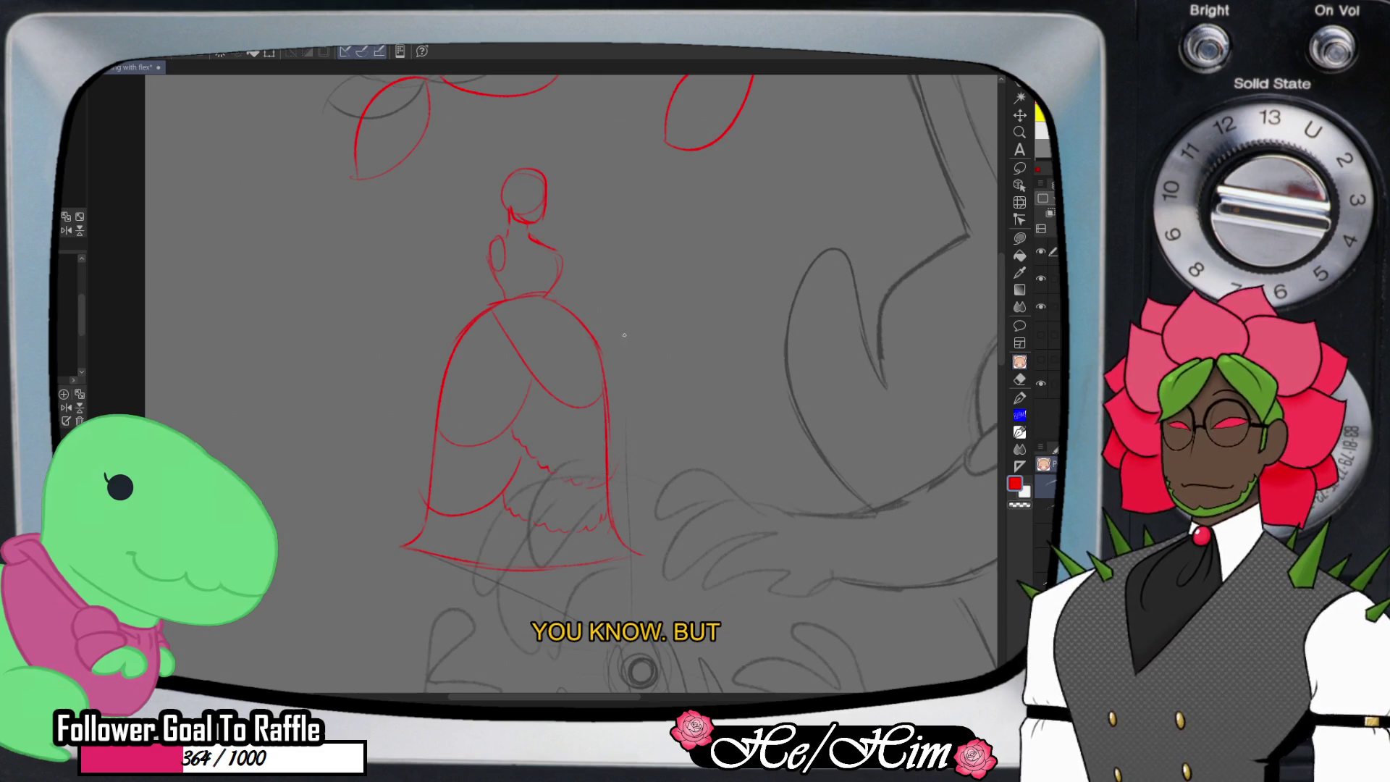
- Replace part of the bodice diagonal with a curved petal edge and add a ruffle stroke
{"action": "key", "text": "e"}
{"action": "mouse_move", "coordinate": [525, 362]}
{"action": "left_mouse_down"}
{"action": "mouse_move", "coordinate": [511, 335]}
{"action": "mouse_move", "coordinate": [580, 325]}
{"action": "left_mouse_up"}
{"action": "key", "text": "p"}
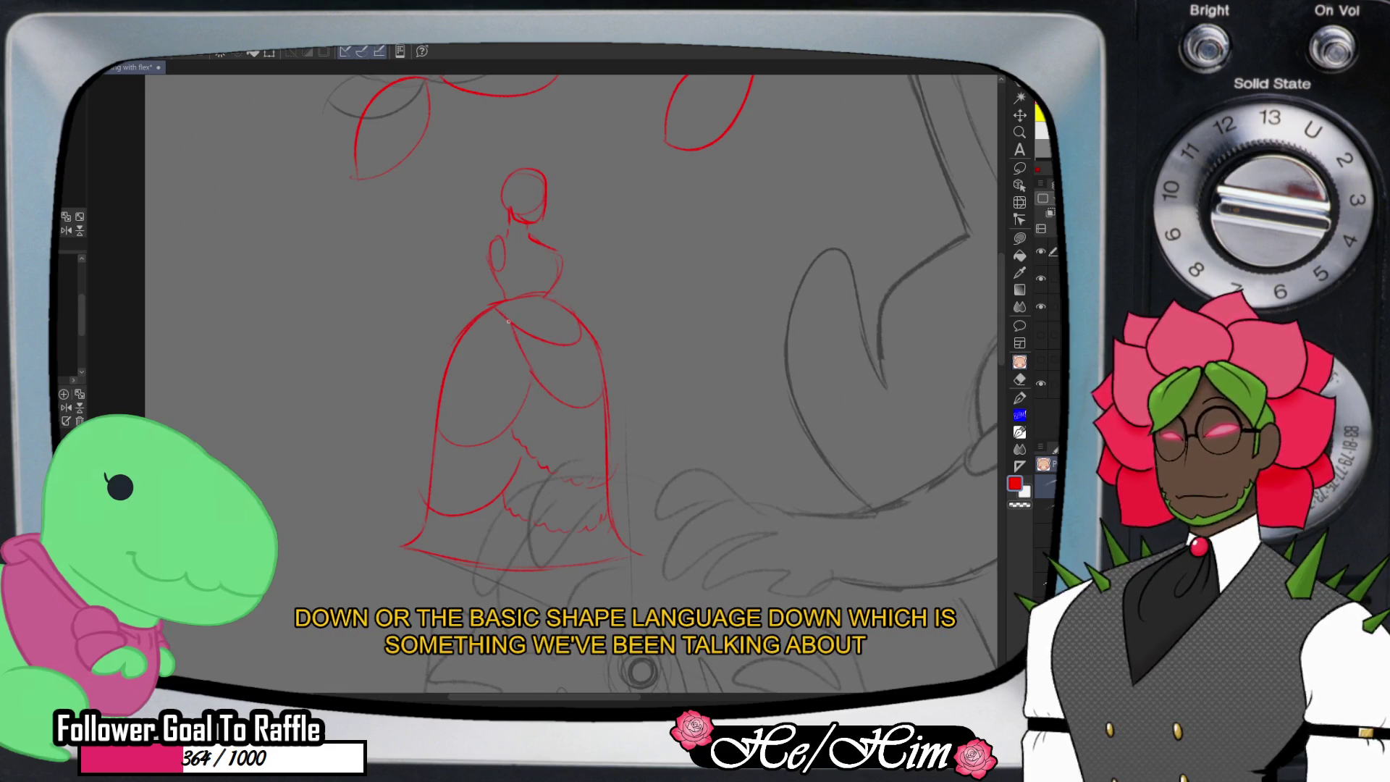
{"action": "left_click_drag", "start_coordinate": [514, 329], "coordinate": [450, 371]}
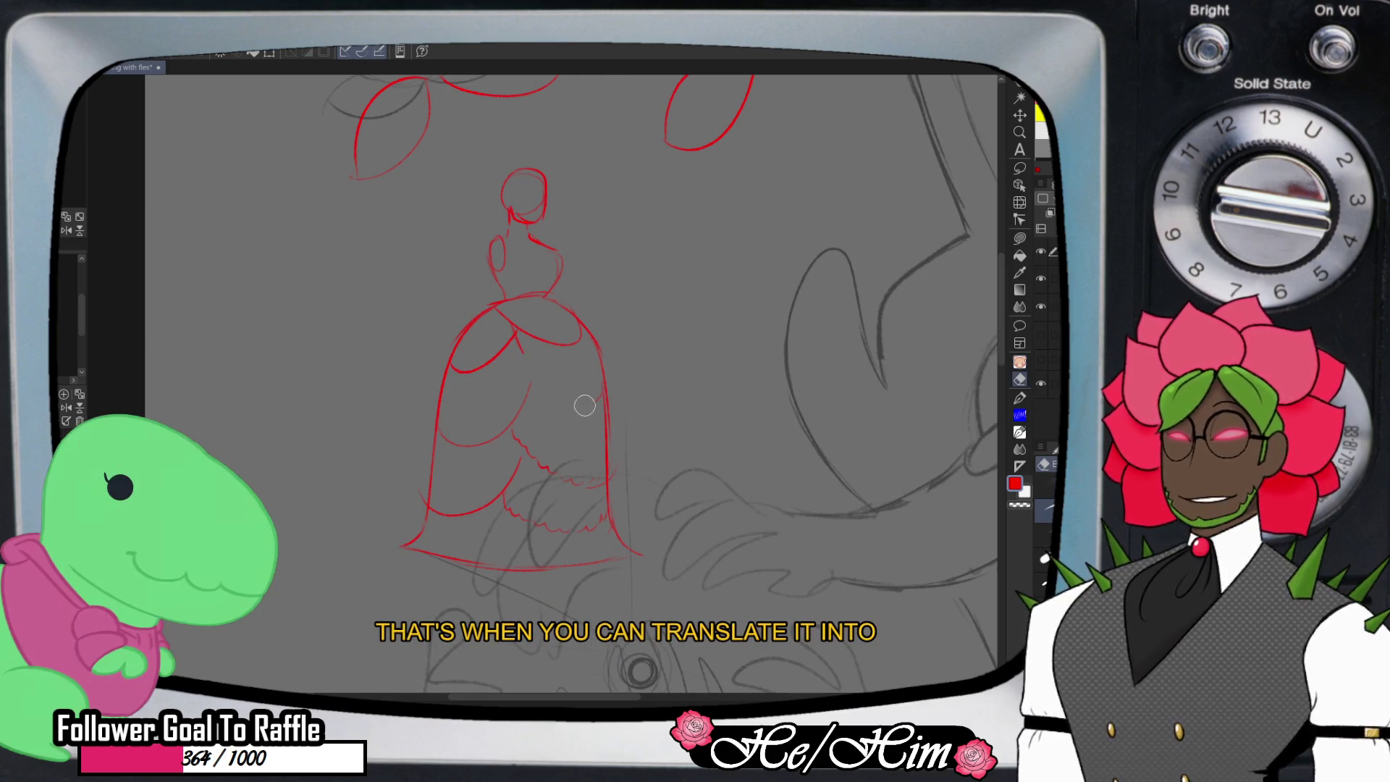
{"action": "left_click_drag", "start_coordinate": [534, 380], "coordinate": [556, 386]}
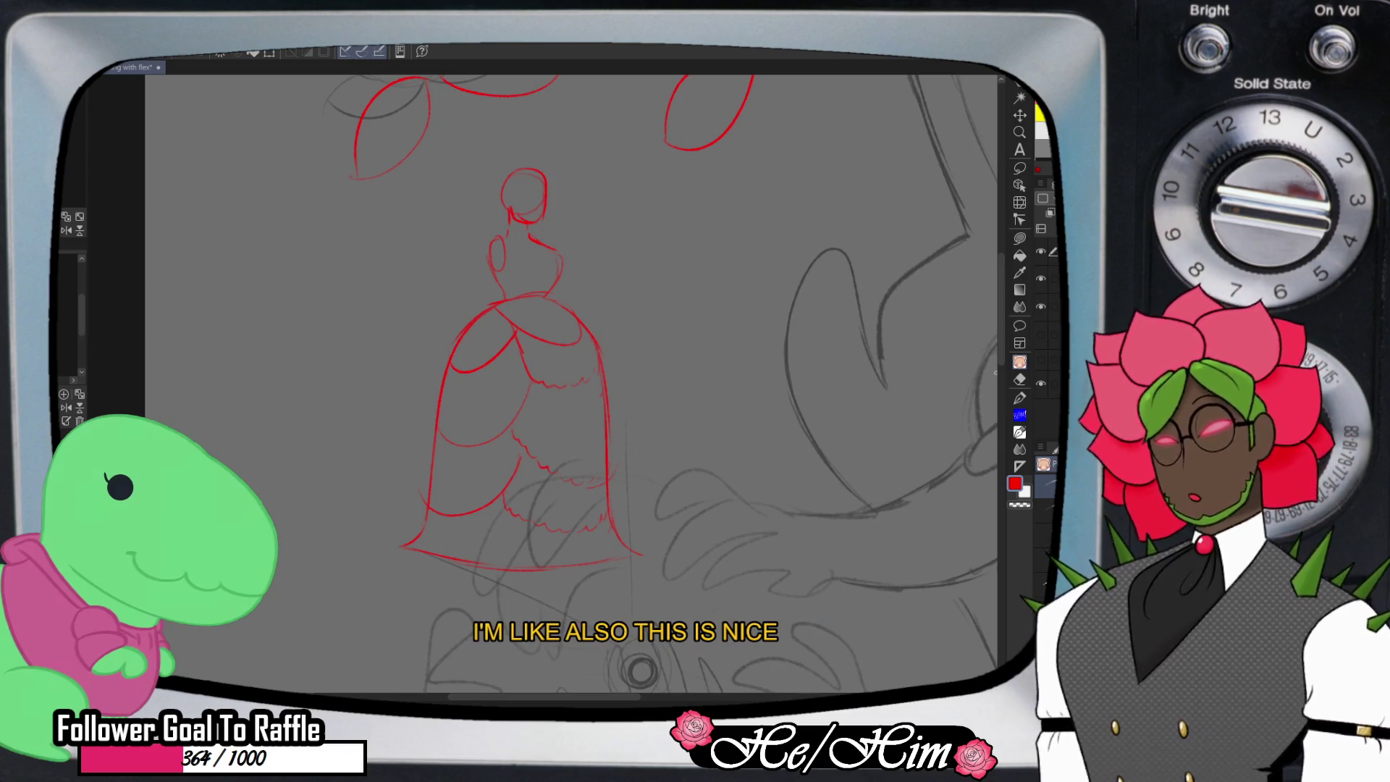
{"action": "scroll", "coordinate": [640, 669], "scroll_direction": "up", "scroll_amount": 2}
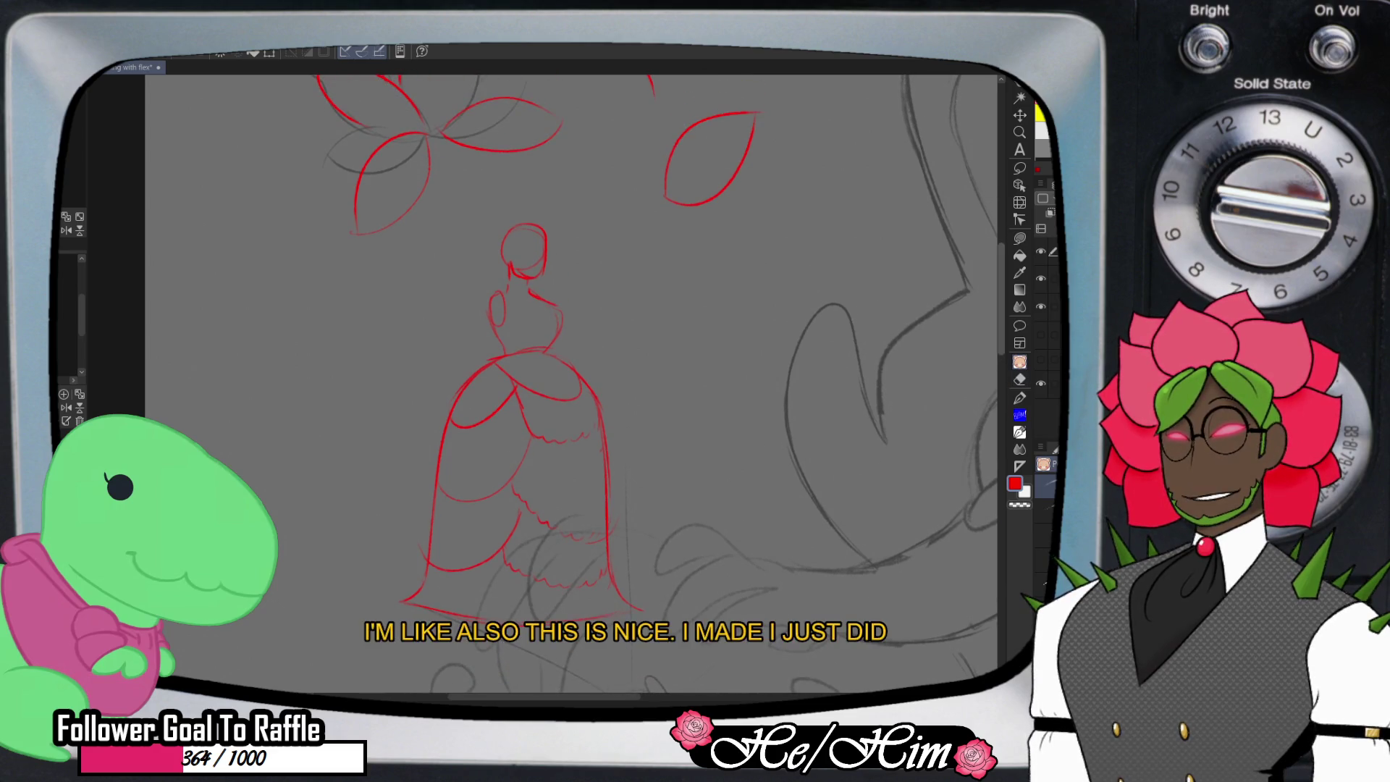
{"action": "scroll", "coordinate": [572, 384], "scroll_direction": "up", "scroll_amount": 6}
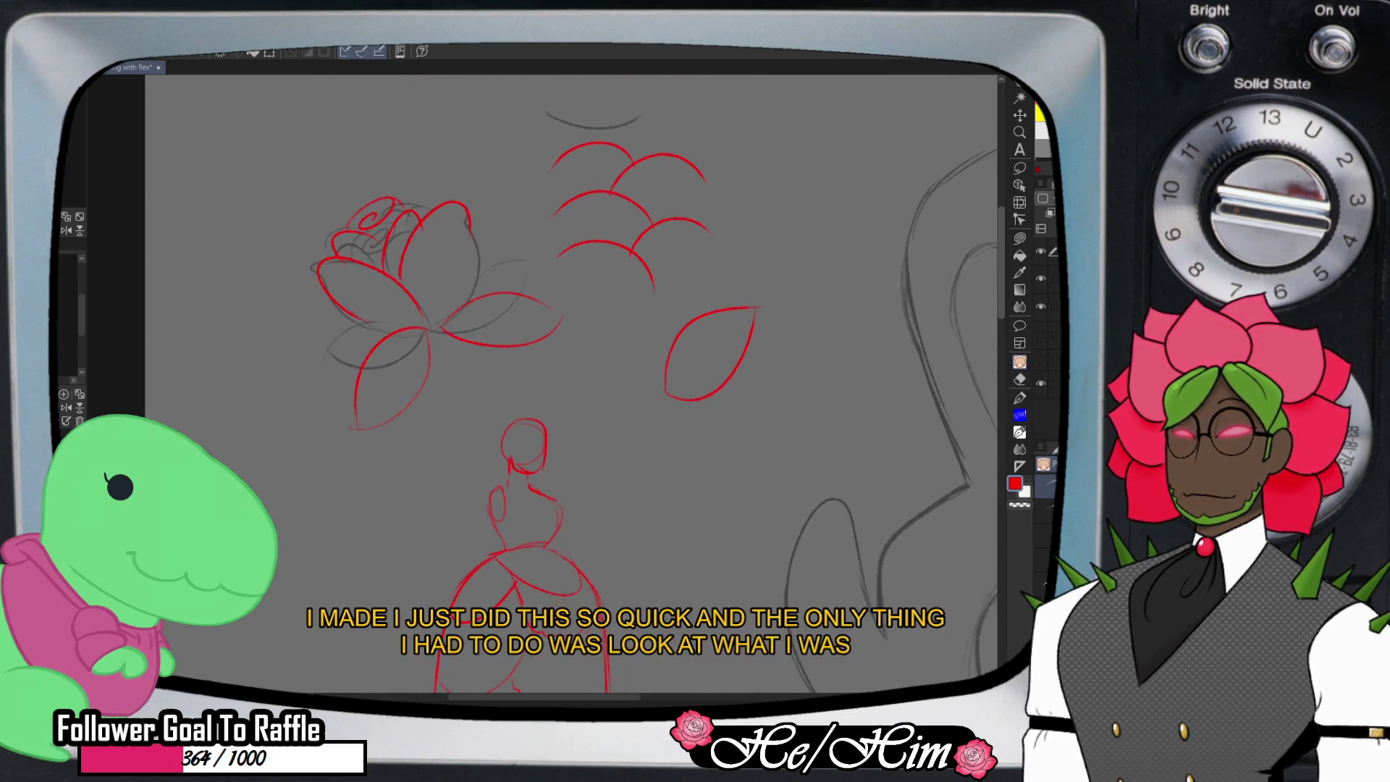
{"action": "scroll", "coordinate": [572, 384], "scroll_direction": "down", "scroll_amount": 5}
{"action": "scroll", "coordinate": [963, 328], "scroll_direction": "down", "scroll_amount": 3}
{"action": "scroll", "coordinate": [964, 328], "scroll_direction": "up", "scroll_amount": 1}
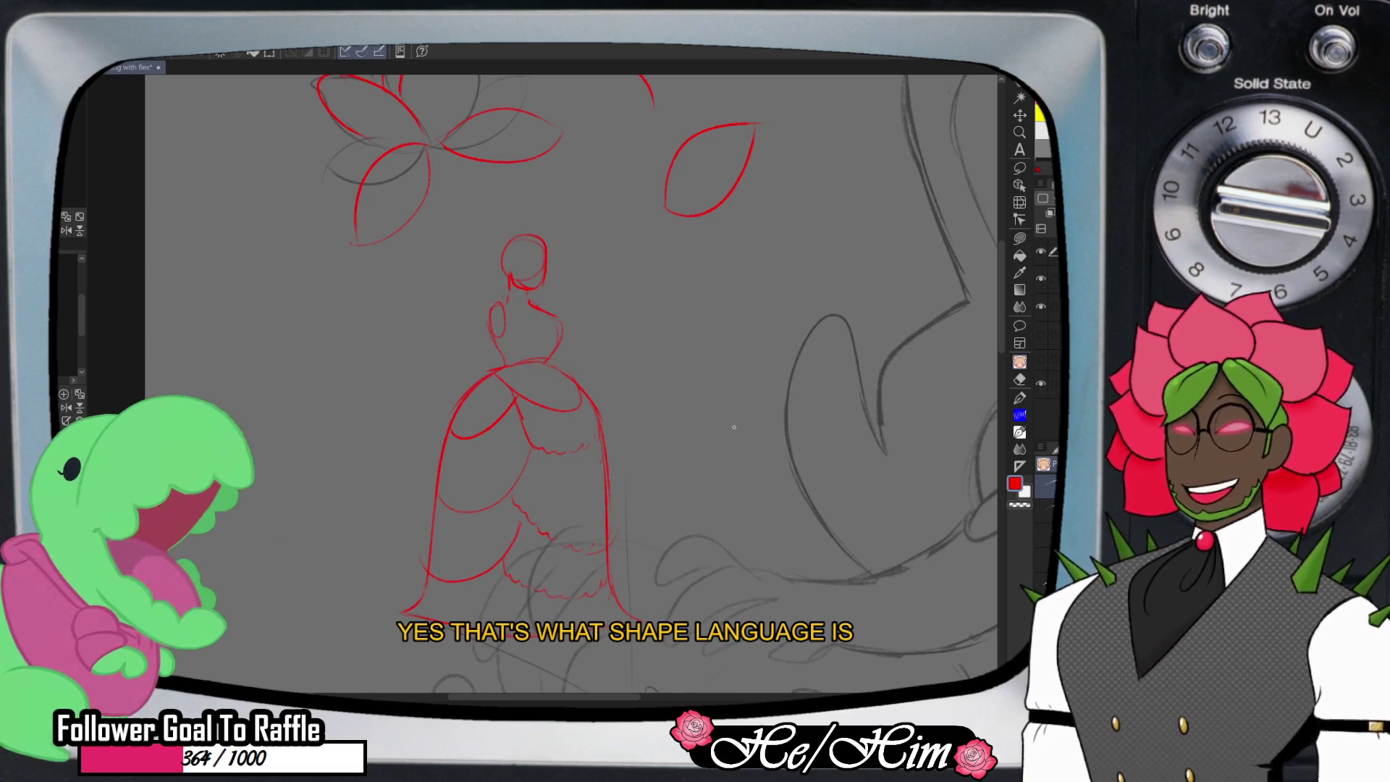
{"action": "scroll", "coordinate": [734, 427], "scroll_direction": "up", "scroll_amount": 1}
{"action": "scroll", "coordinate": [572, 384], "scroll_direction": "up", "scroll_amount": 10}
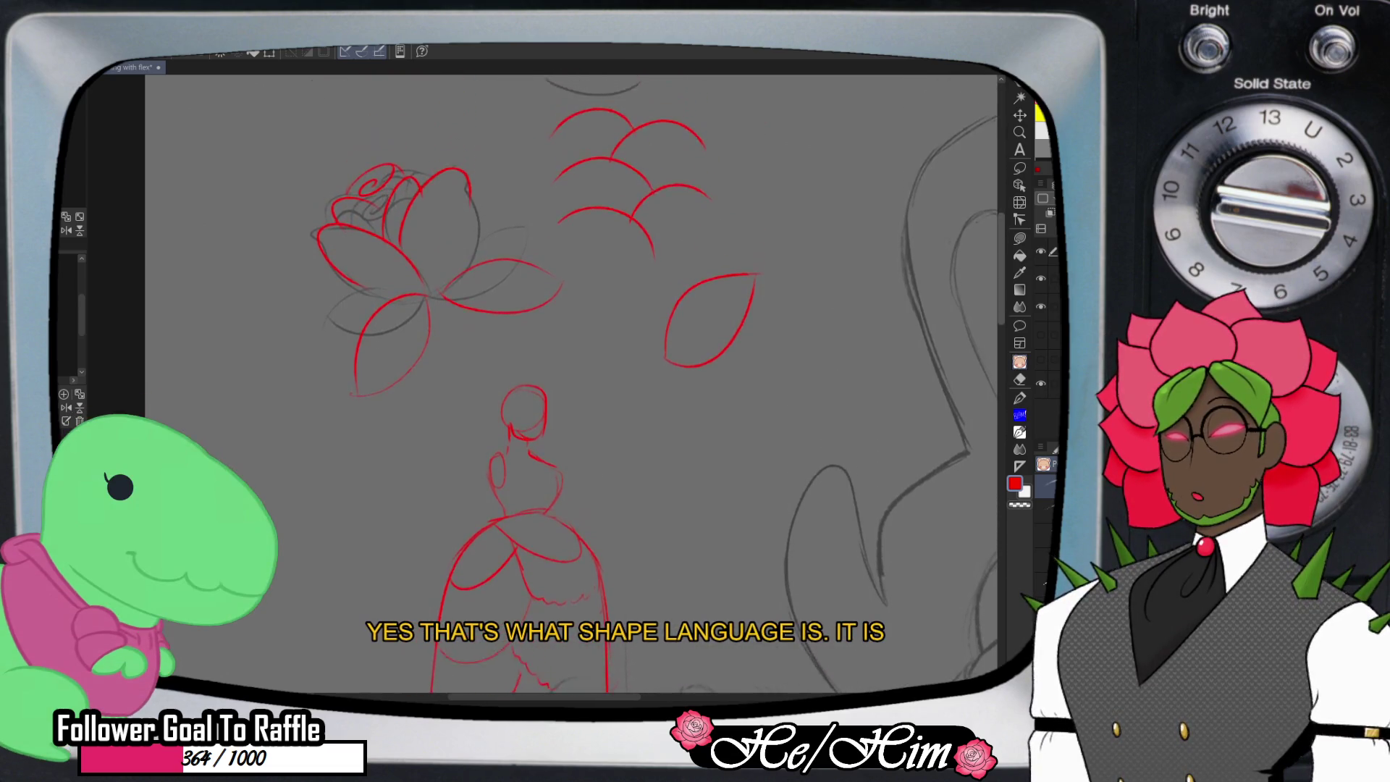
{"action": "scroll", "coordinate": [503, 419], "scroll_direction": "up", "scroll_amount": 1}
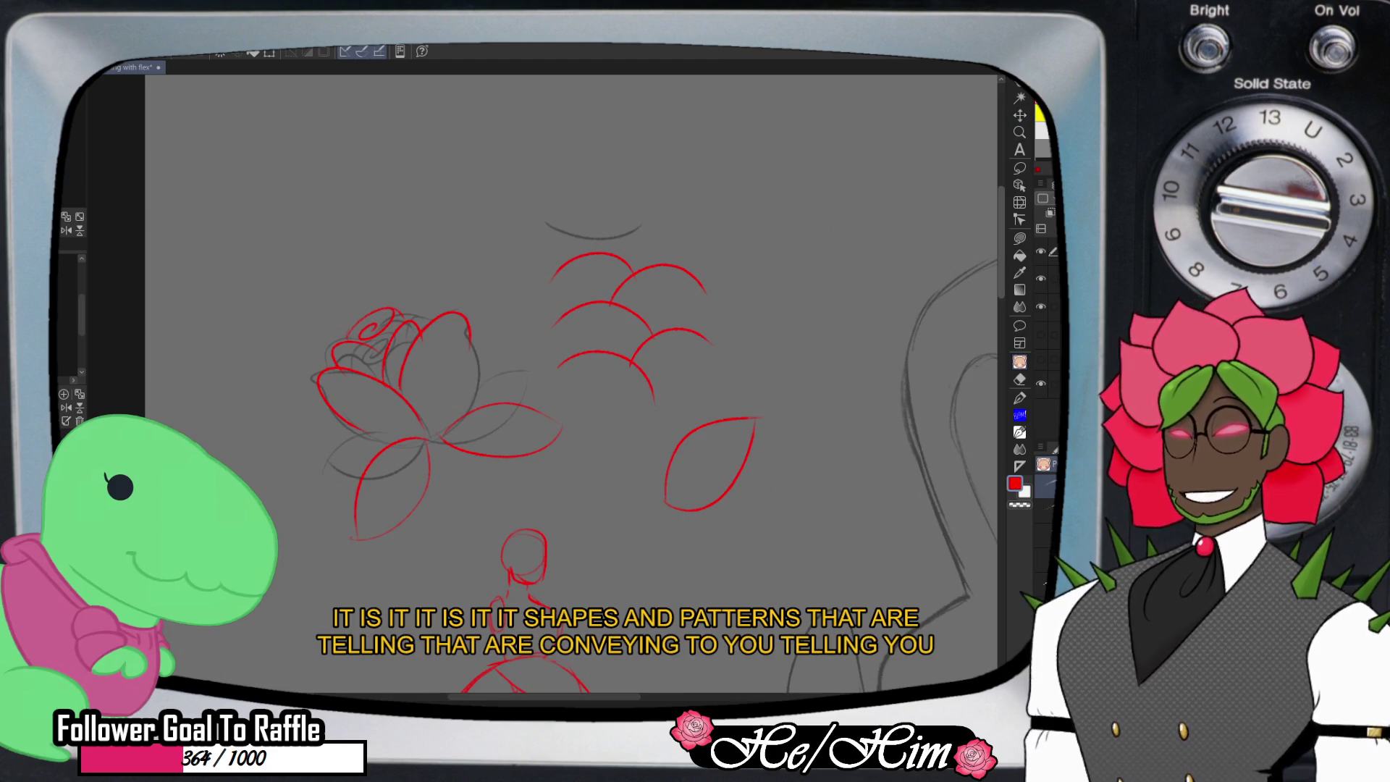
{"action": "scroll", "coordinate": [877, 205], "scroll_direction": "down", "scroll_amount": 5}
{"action": "scroll", "coordinate": [737, 400], "scroll_direction": "down", "scroll_amount": 8}
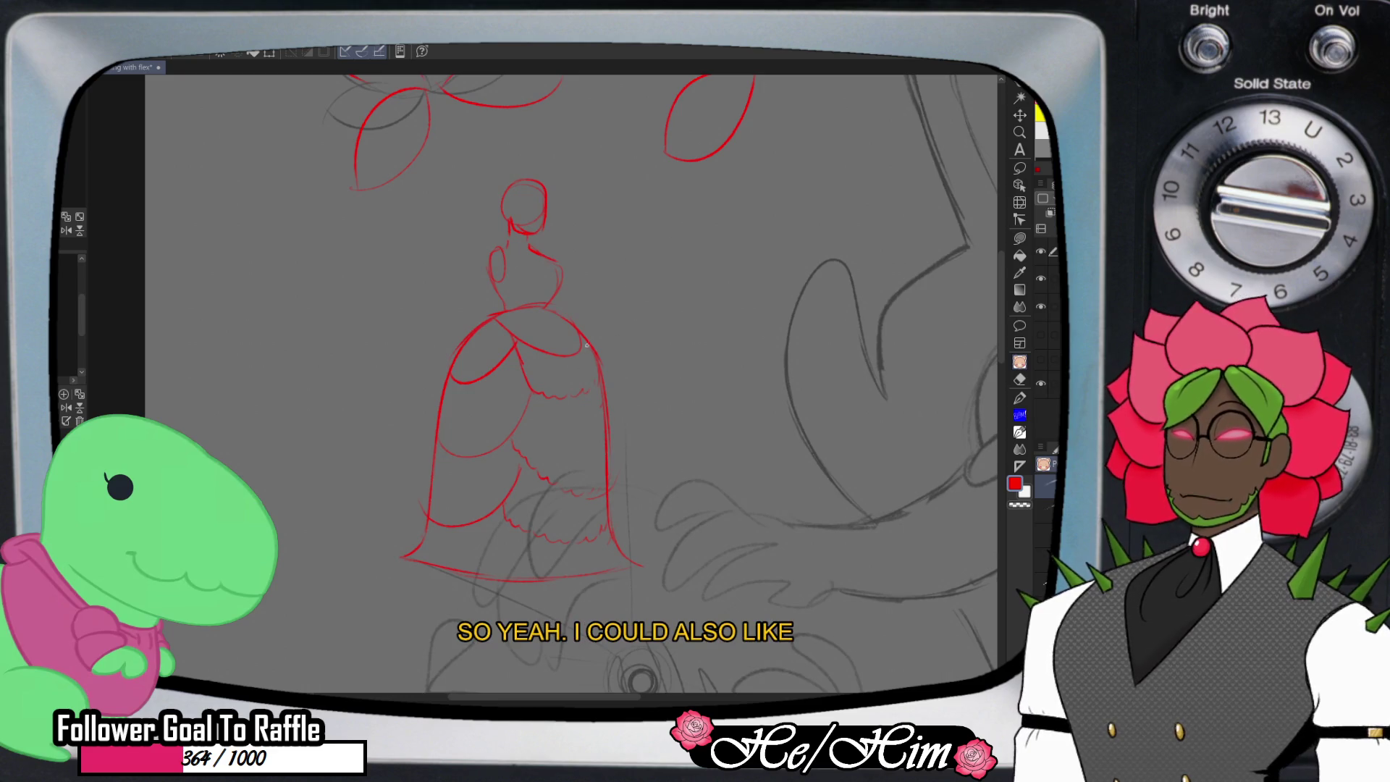
{"action": "scroll", "coordinate": [572, 316], "scroll_direction": "right", "scroll_amount": 4}
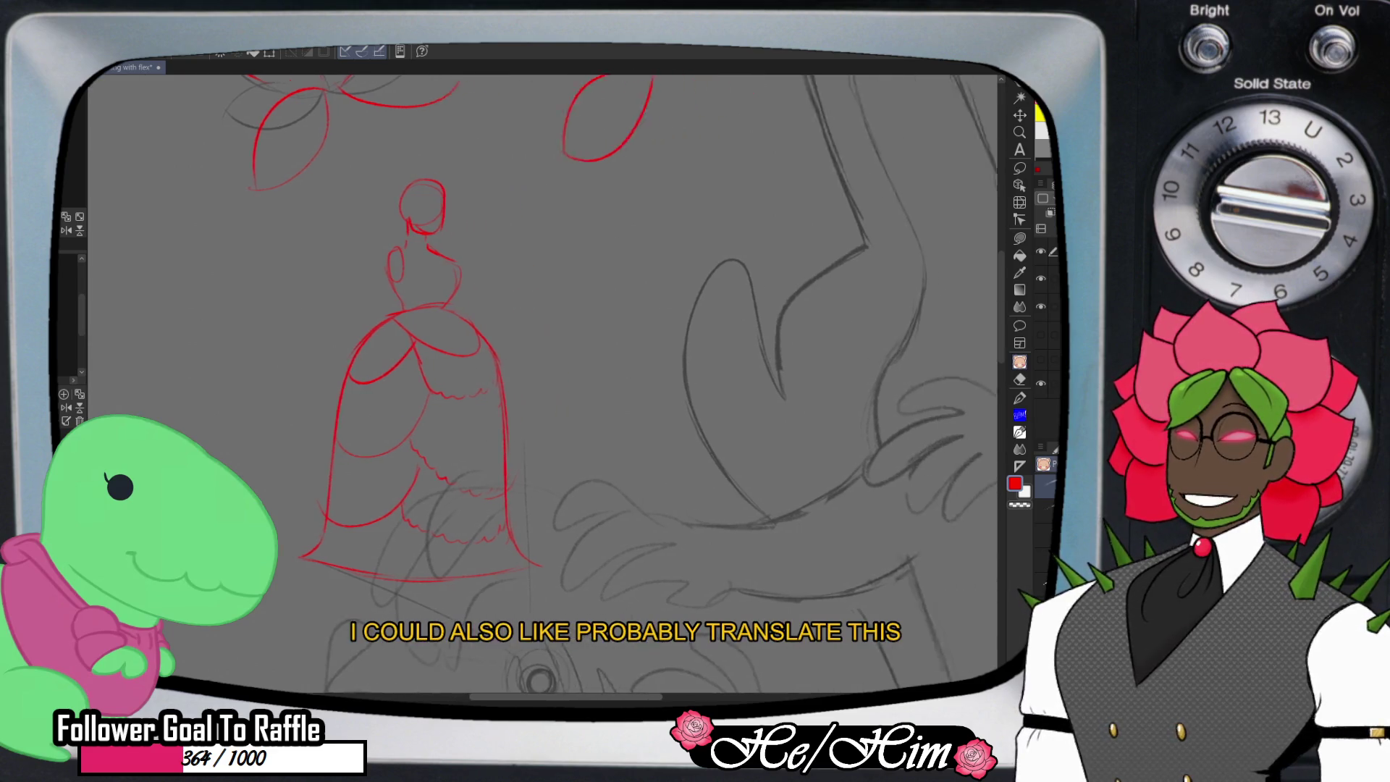
- Sketch and then erase a trial bustle curve beside the first gown
{"action": "mouse_move", "coordinate": [609, 247]}
{"action": "left_mouse_down"}
{"action": "mouse_move", "coordinate": [497, 248]}
{"action": "mouse_move", "coordinate": [515, 263]}
{"action": "mouse_move", "coordinate": [548, 246]}
{"action": "mouse_move", "coordinate": [462, 291]}
{"action": "left_mouse_up"}
{"action": "key", "text": "e"}
{"action": "key", "text": "p"}
{"action": "mouse_move", "coordinate": [548, 258]}
{"action": "left_mouse_down"}
{"action": "mouse_move", "coordinate": [491, 319]}
{"action": "mouse_move", "coordinate": [487, 380]}
{"action": "left_mouse_up"}
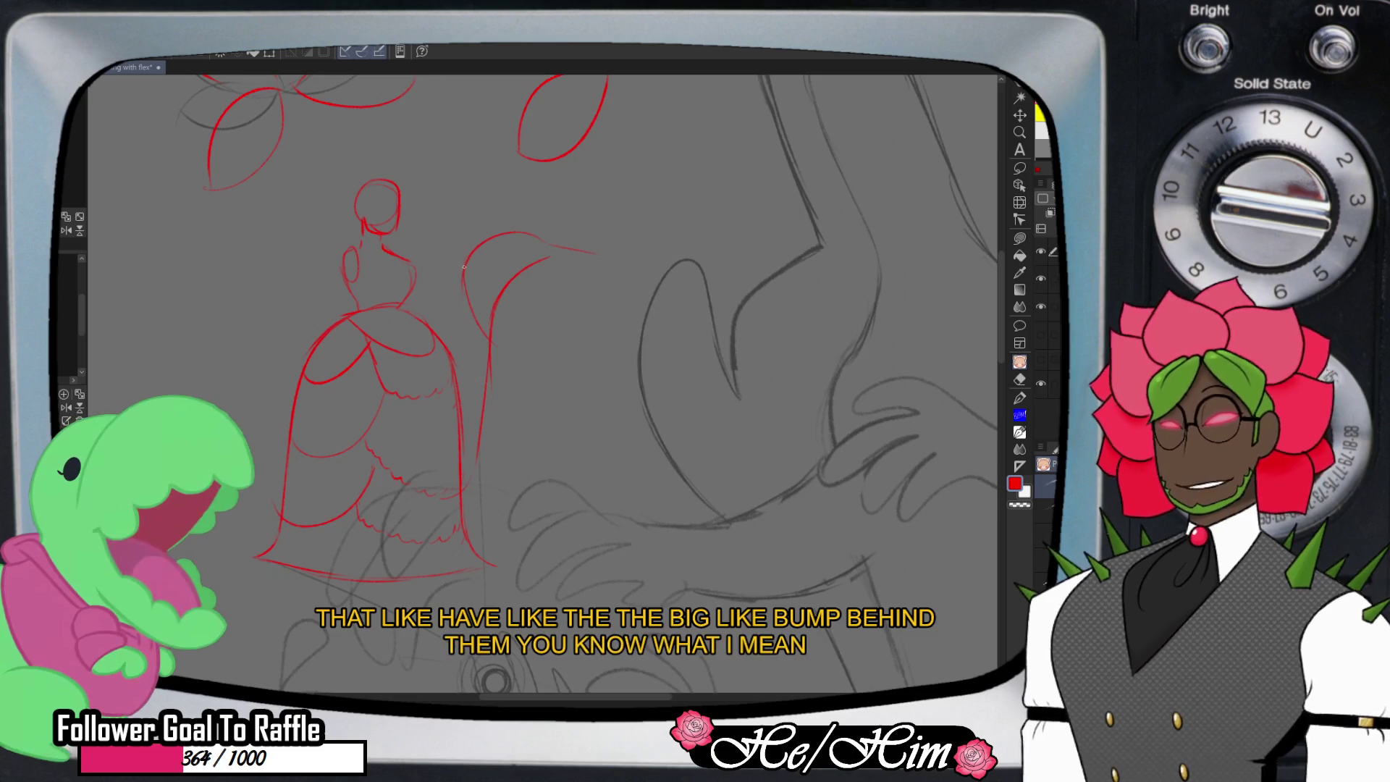
{"action": "key", "text": "e"}
{"action": "mouse_move", "coordinate": [478, 233]}
{"action": "left_mouse_down"}
{"action": "mouse_move", "coordinate": [487, 412]}
{"action": "mouse_move", "coordinate": [500, 263]}
{"action": "mouse_move", "coordinate": [611, 254]}
{"action": "left_mouse_up"}
{"action": "key", "text": "p"}
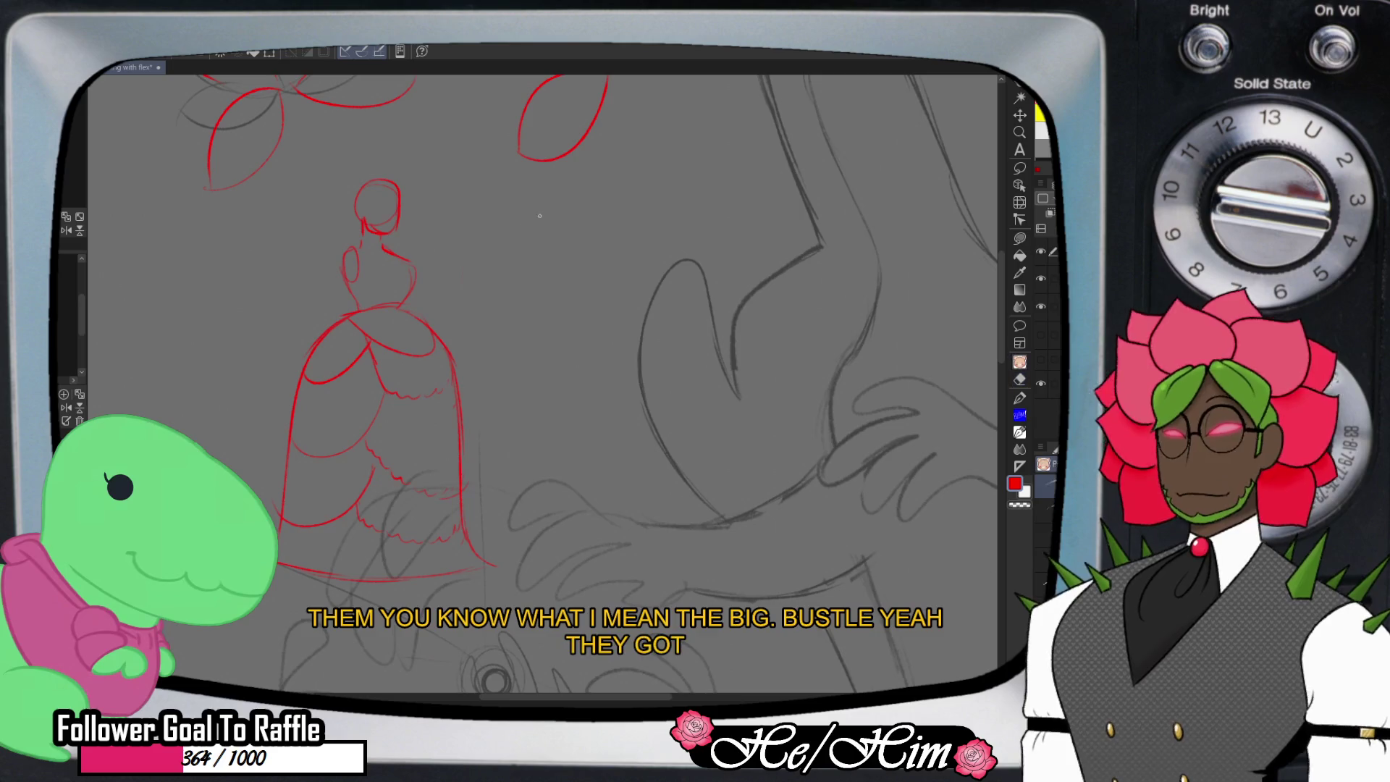
- Draw the second figure's head, neck and torso, and a gown with diagonal draped folds
{"action": "left_click_drag", "start_coordinate": [564, 181], "coordinate": [579, 190]}
{"action": "left_click_drag", "start_coordinate": [567, 243], "coordinate": [585, 250]}
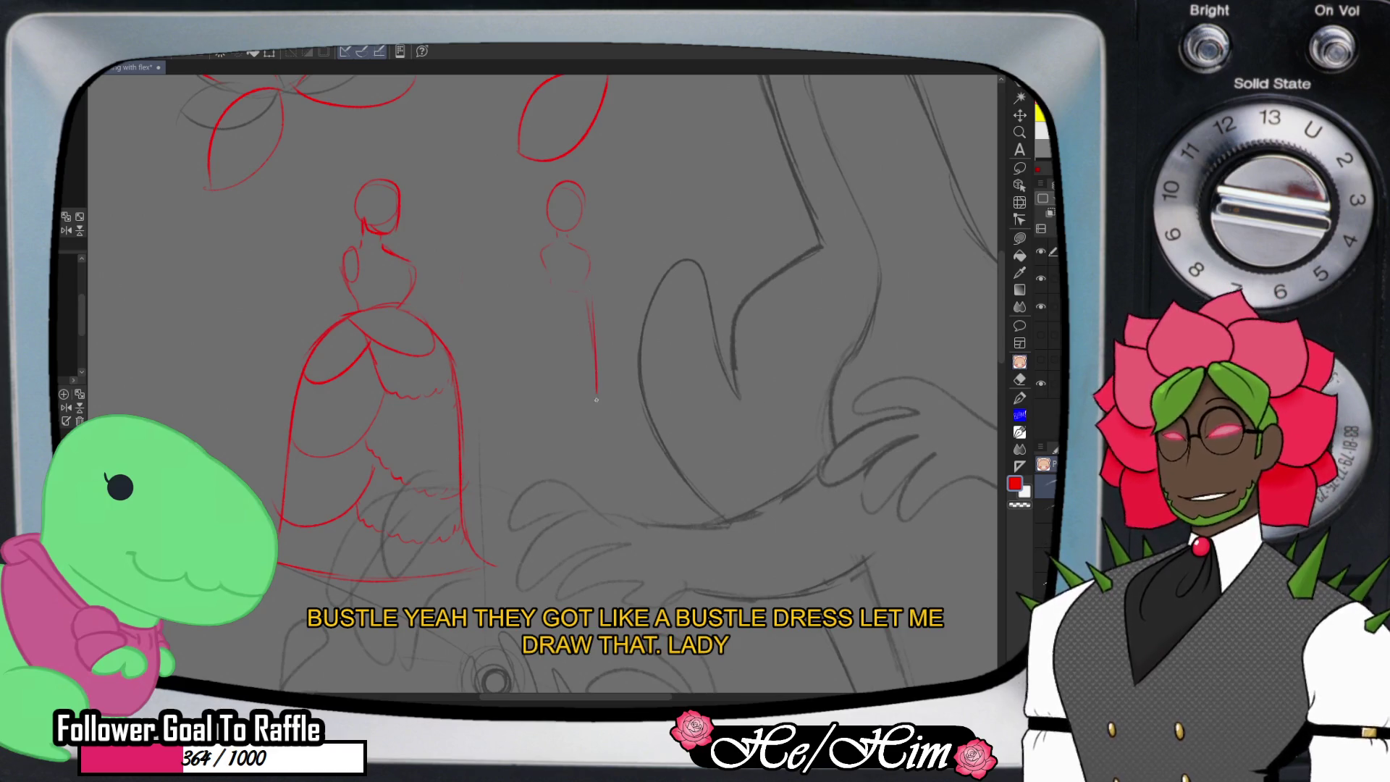
{"action": "left_click_drag", "start_coordinate": [597, 399], "coordinate": [591, 470]}
{"action": "left_click_drag", "start_coordinate": [508, 306], "coordinate": [543, 295]}
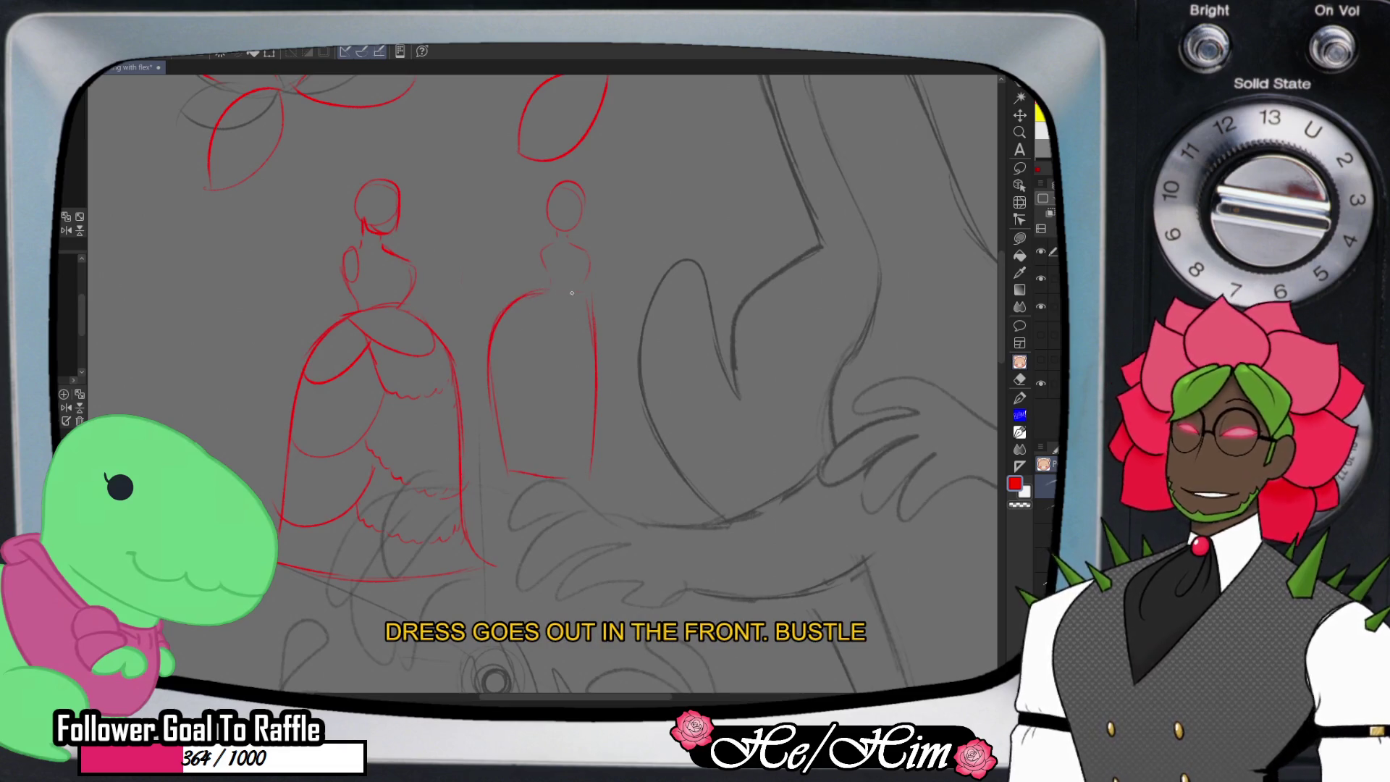
{"action": "left_click_drag", "start_coordinate": [551, 294], "coordinate": [499, 375]}
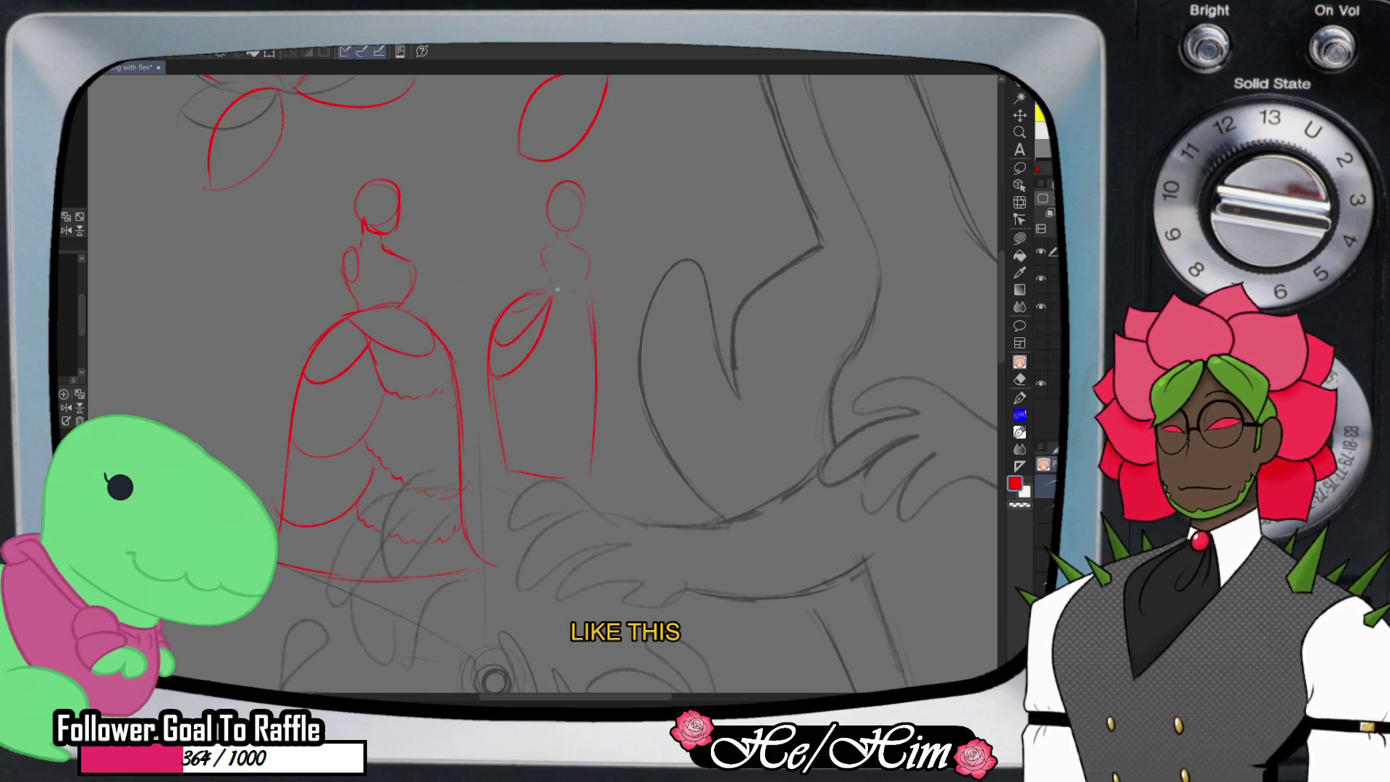
{"action": "mouse_move", "coordinate": [551, 293]}
{"action": "left_mouse_down"}
{"action": "mouse_move", "coordinate": [576, 333]}
{"action": "mouse_move", "coordinate": [578, 387]}
{"action": "left_mouse_up"}
{"action": "left_click_drag", "start_coordinate": [571, 298], "coordinate": [579, 327]}
{"action": "left_click_drag", "start_coordinate": [562, 407], "coordinate": [579, 422]}
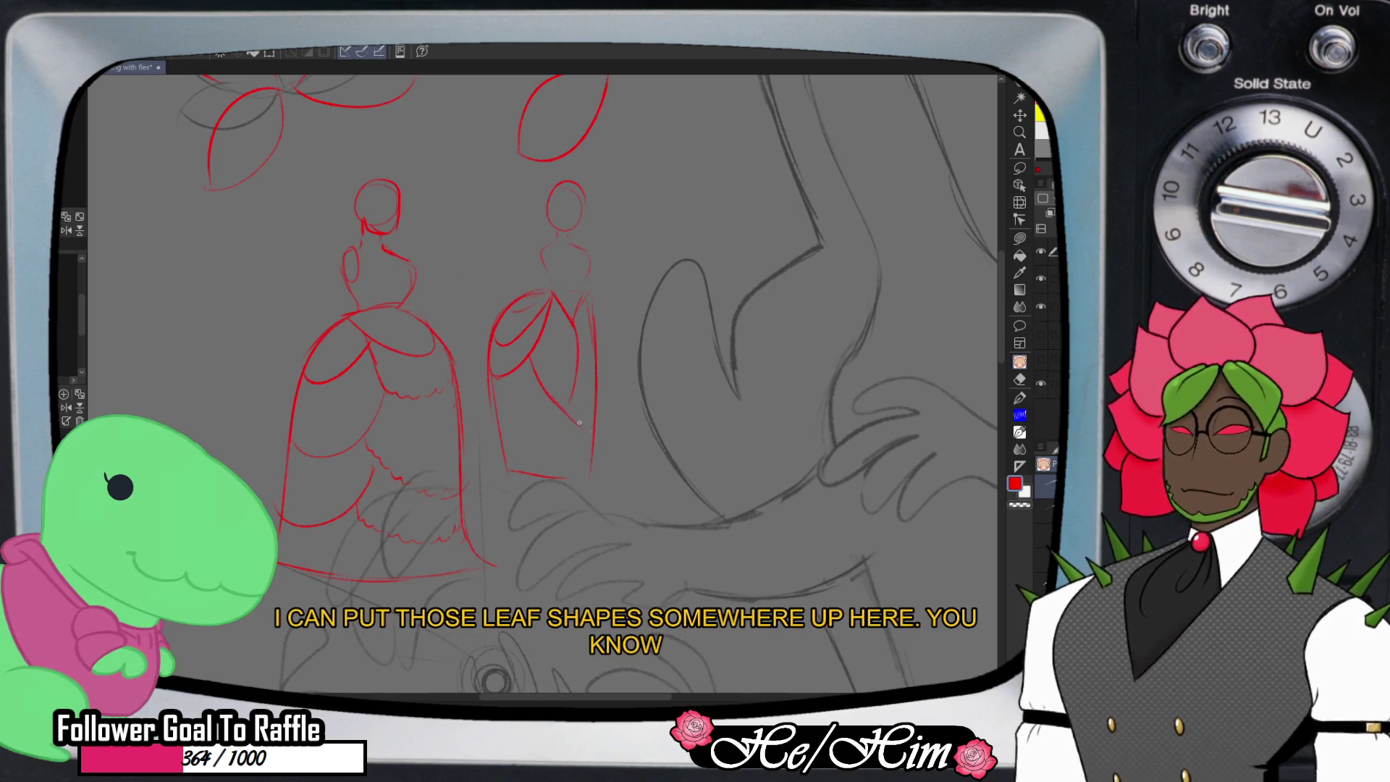
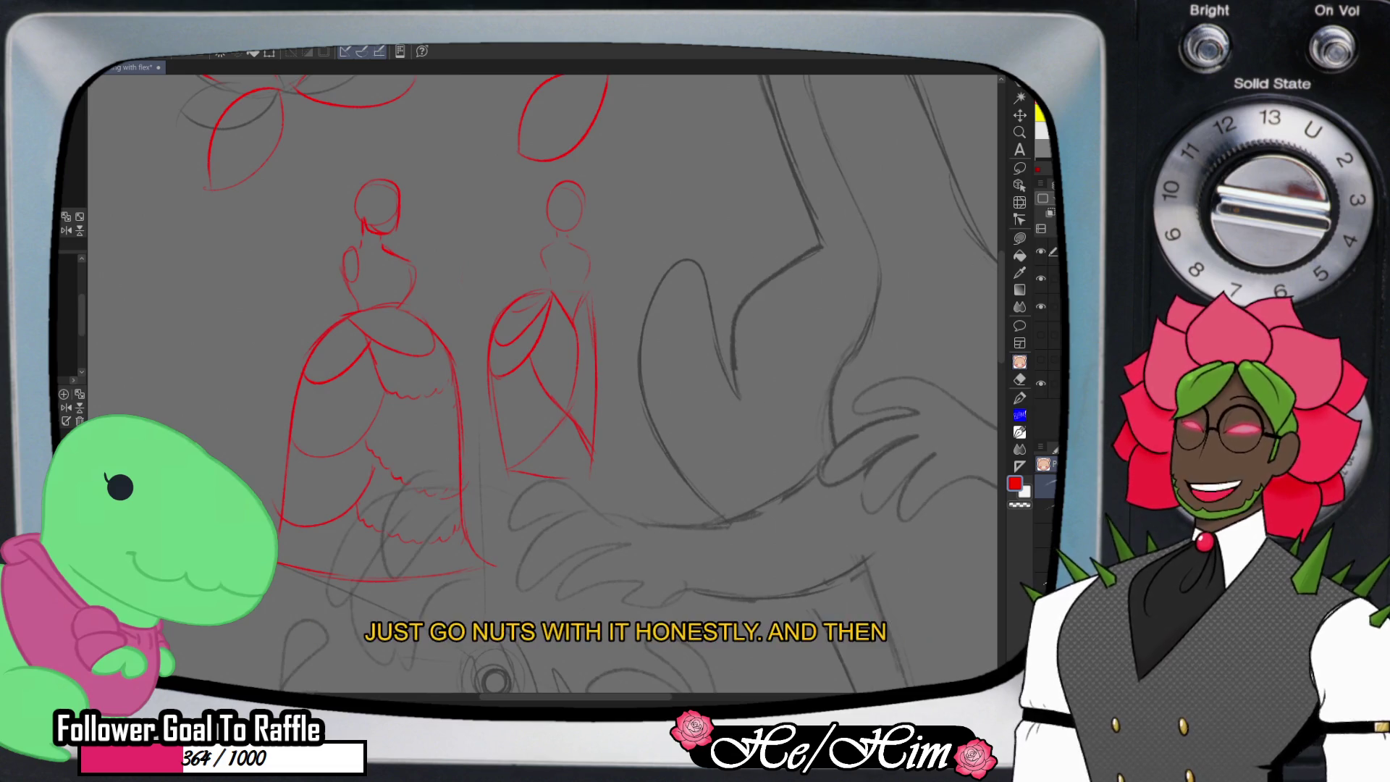
- Sketch a small third red dress figure to the left of the two dress sketches
{"action": "scroll", "coordinate": [745, 251], "scroll_direction": "up", "scroll_amount": 5}
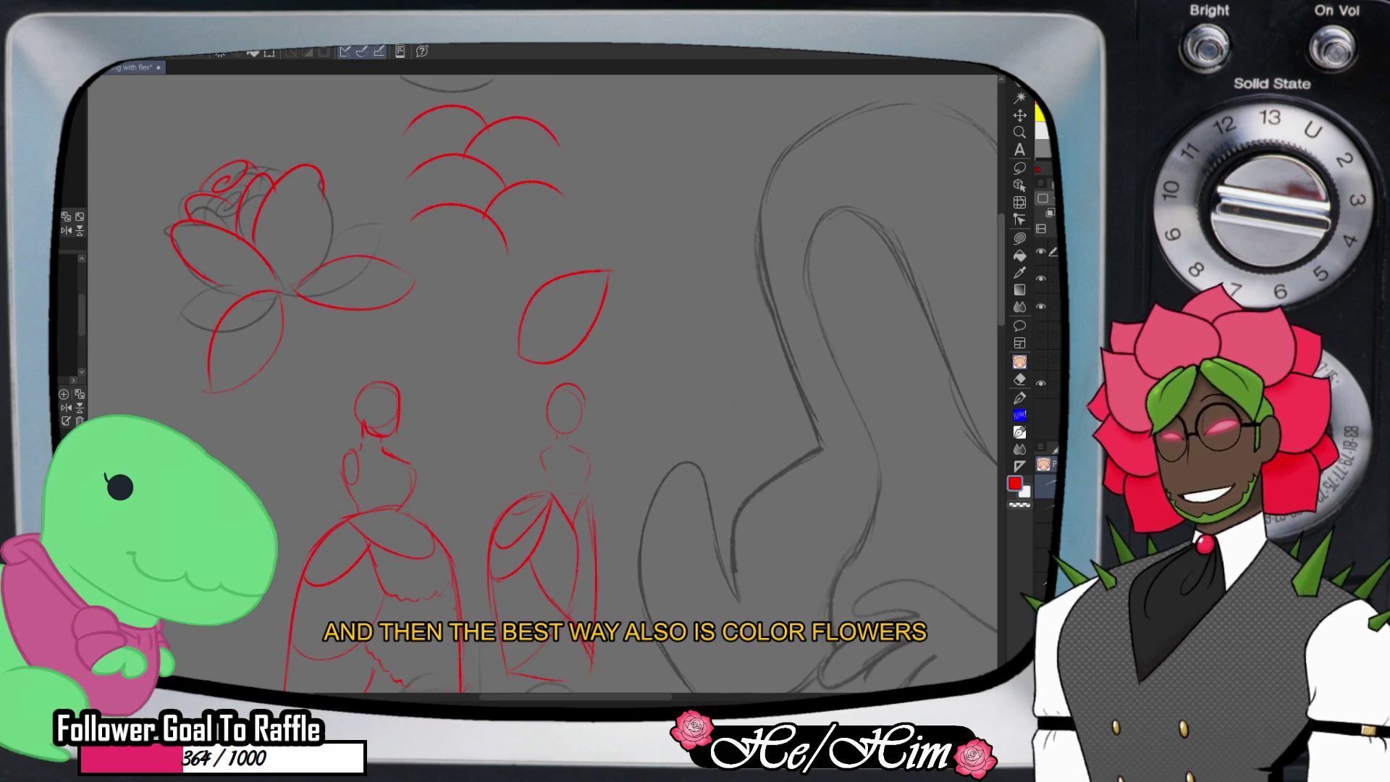
{"action": "scroll", "coordinate": [579, 384], "scroll_direction": "up", "scroll_amount": 2}
{"action": "scroll", "coordinate": [579, 384], "scroll_direction": "down", "scroll_amount": 4}
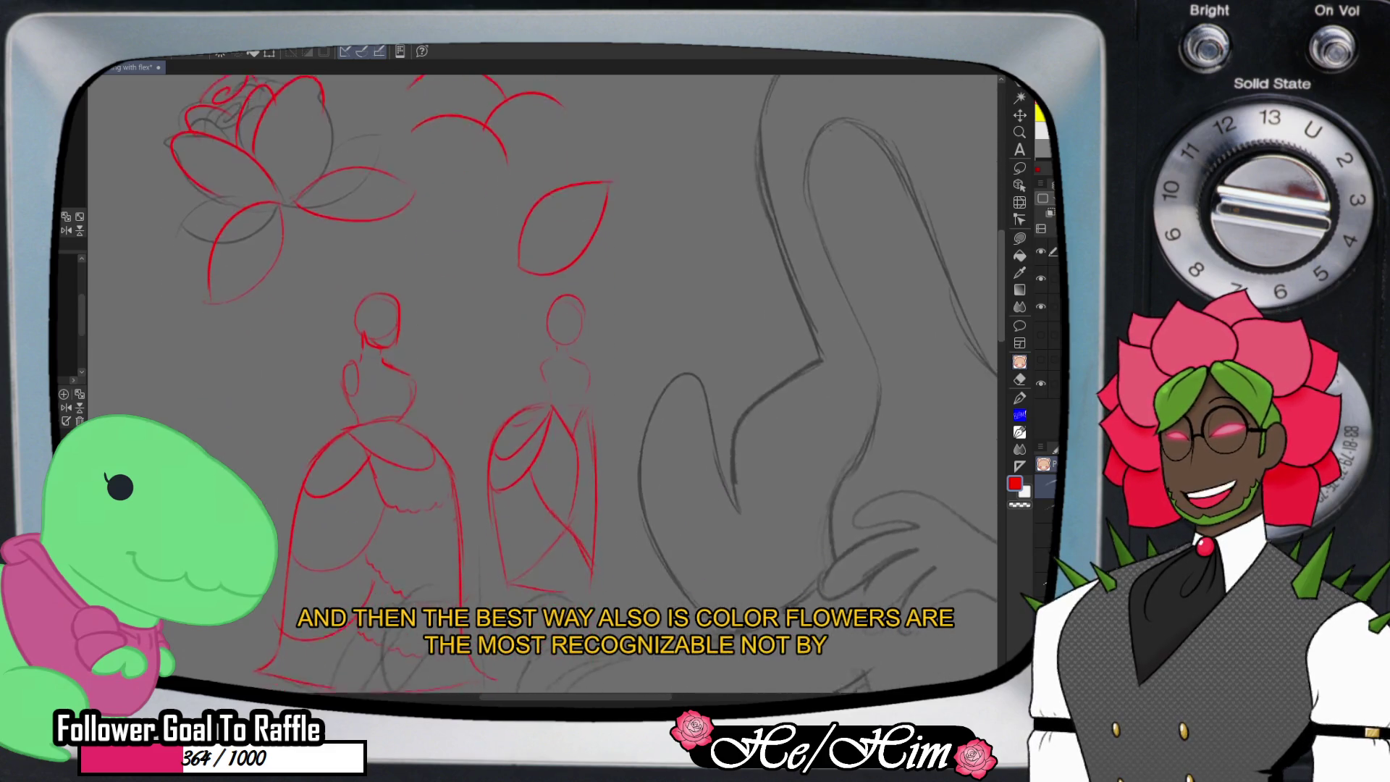
{"action": "scroll", "coordinate": [725, 319], "scroll_direction": "down", "scroll_amount": 1}
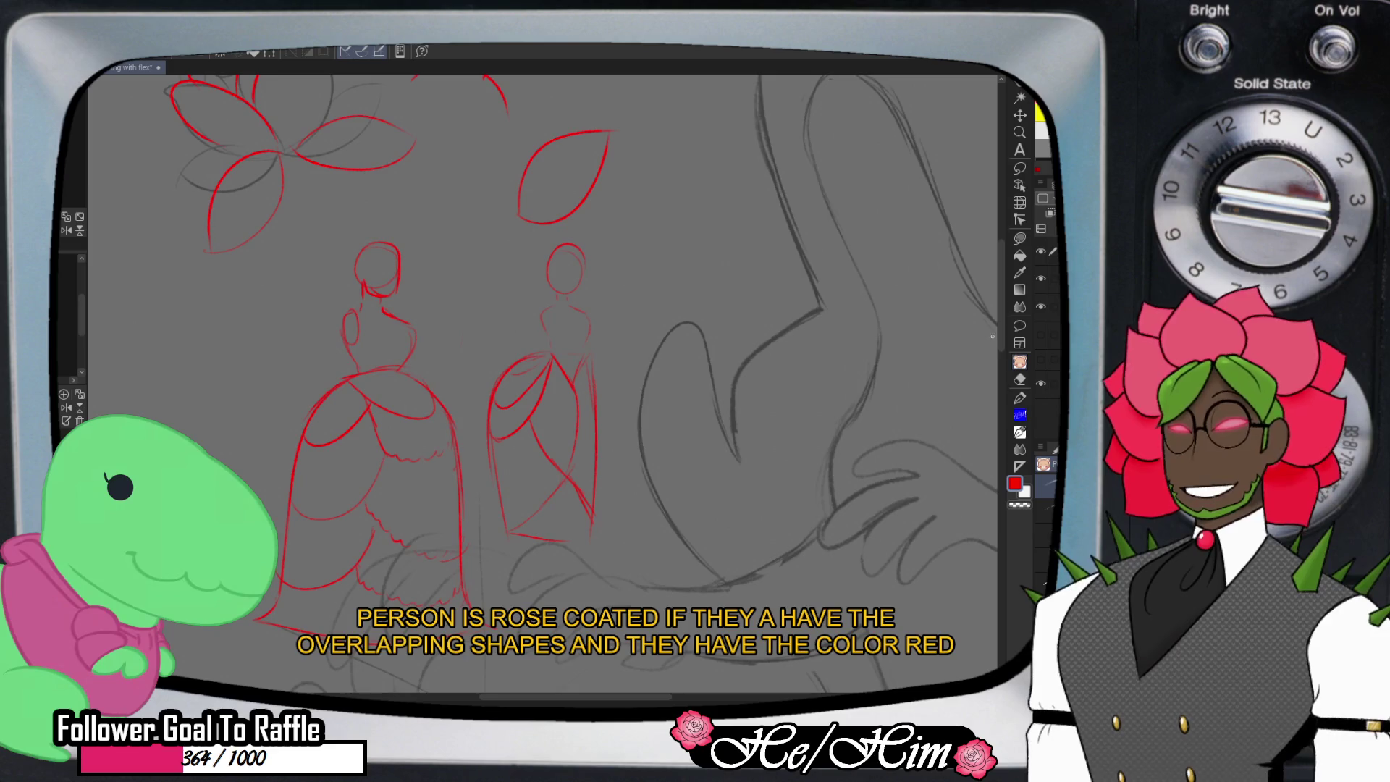
{"action": "scroll", "coordinate": [993, 335], "scroll_direction": "up", "scroll_amount": 5}
{"action": "scroll", "coordinate": [543, 384], "scroll_direction": "up", "scroll_amount": 4}
{"action": "key", "text": "/"}
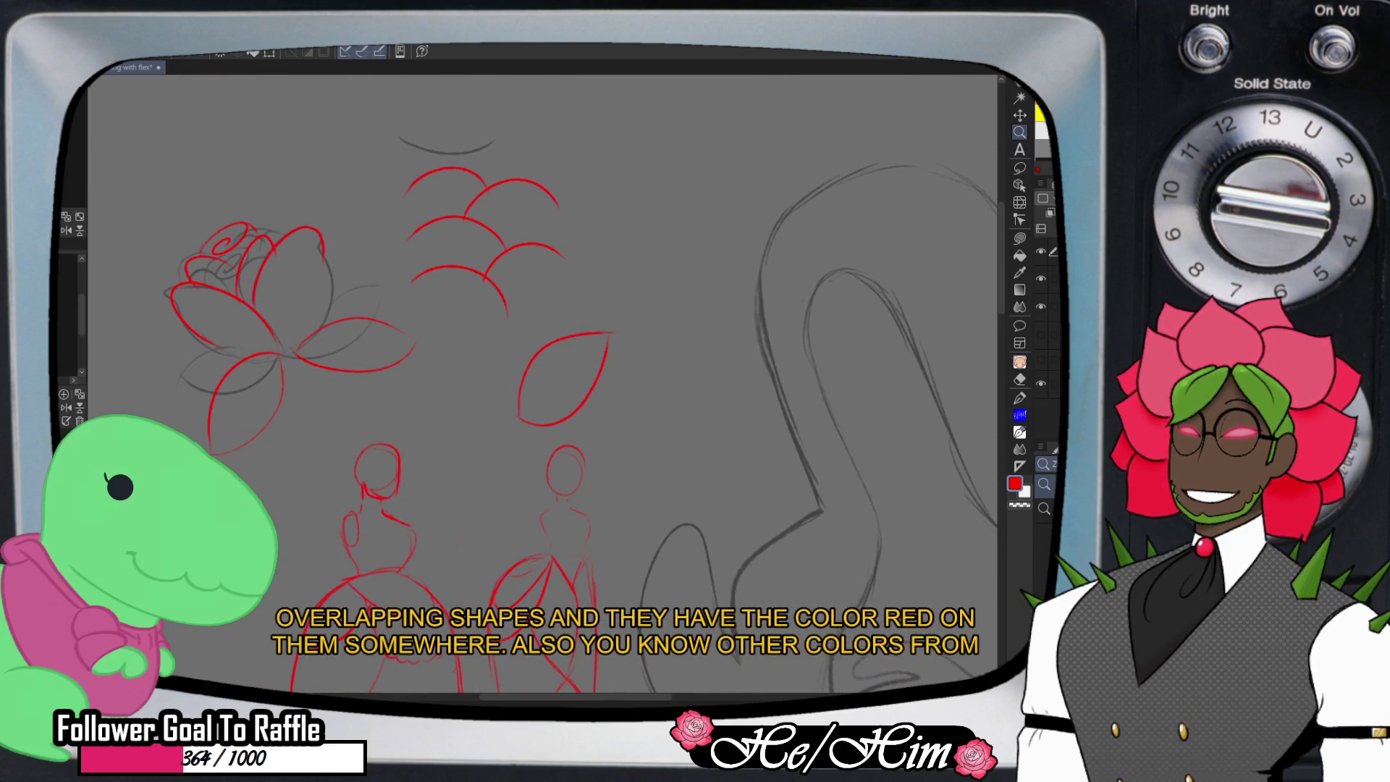
{"action": "scroll", "coordinate": [659, 459], "scroll_direction": "down", "scroll_amount": 2}
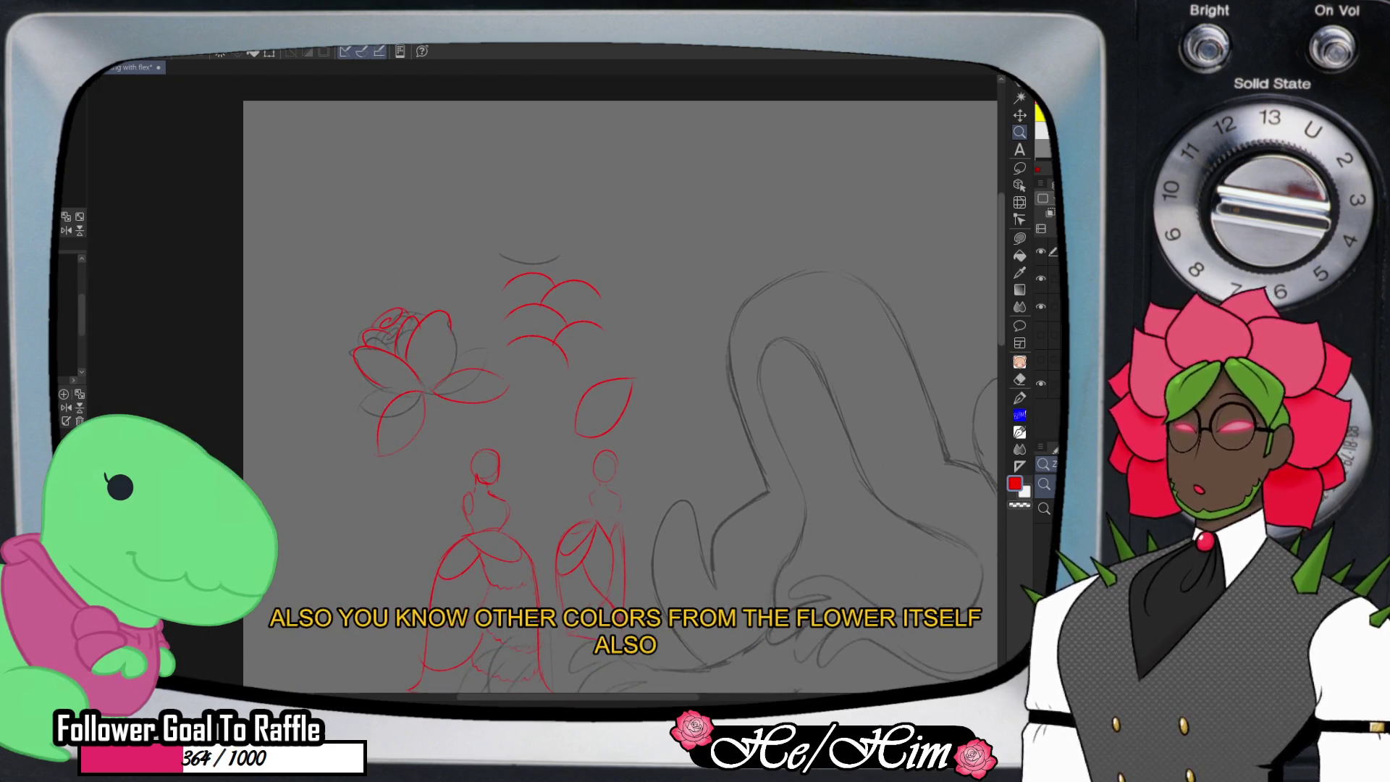
{"action": "scroll", "coordinate": [560, 673], "scroll_direction": "down", "scroll_amount": 4}
{"action": "scroll", "coordinate": [560, 673], "scroll_direction": "down", "scroll_amount": 1}
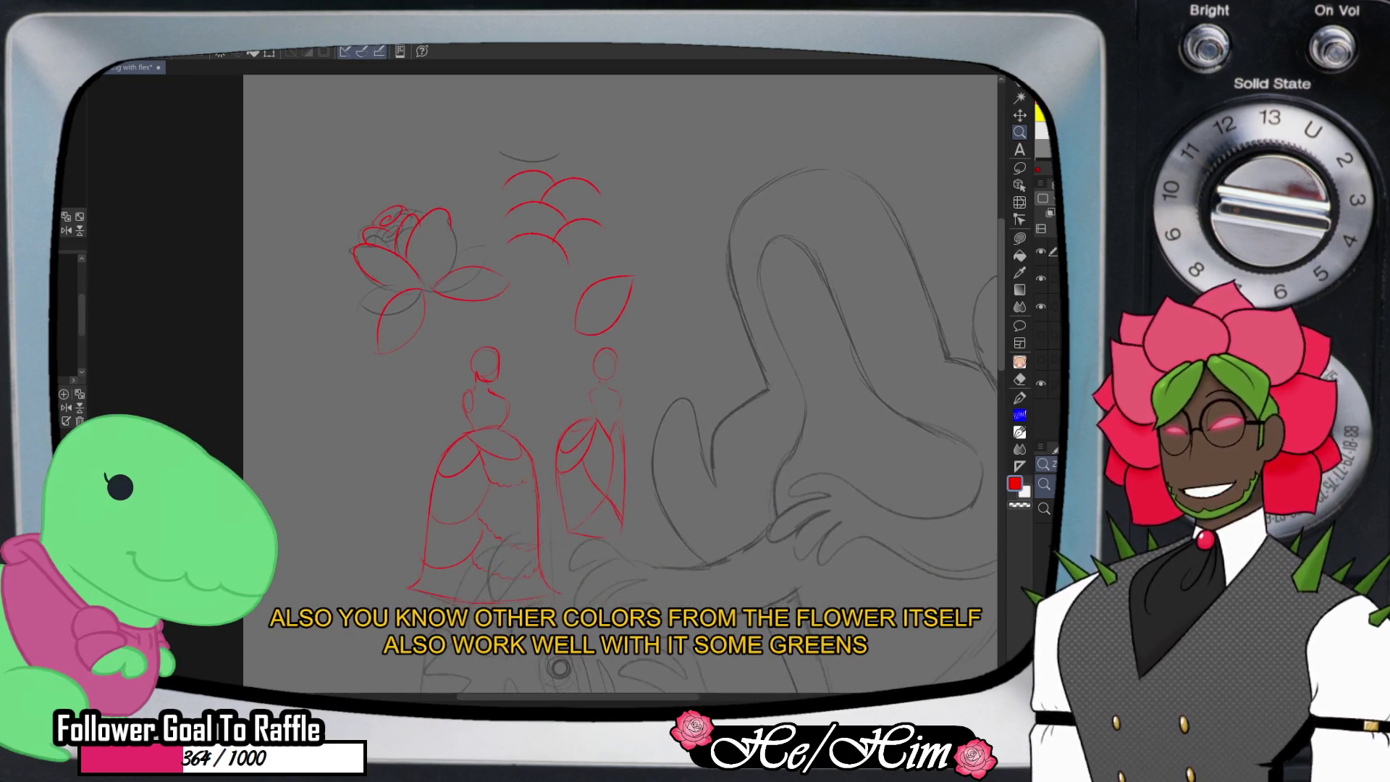
{"action": "key", "text": "m"}
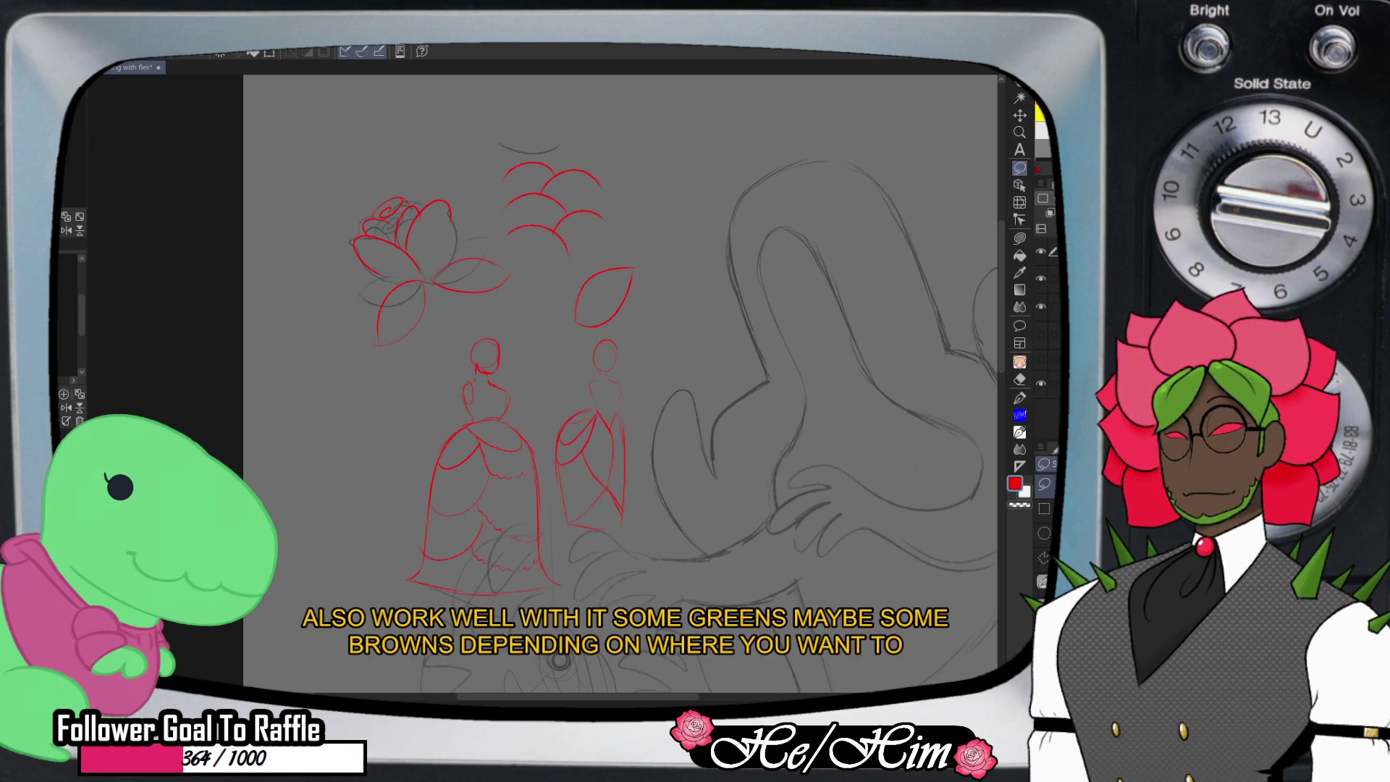
{"action": "key", "text": "b"}
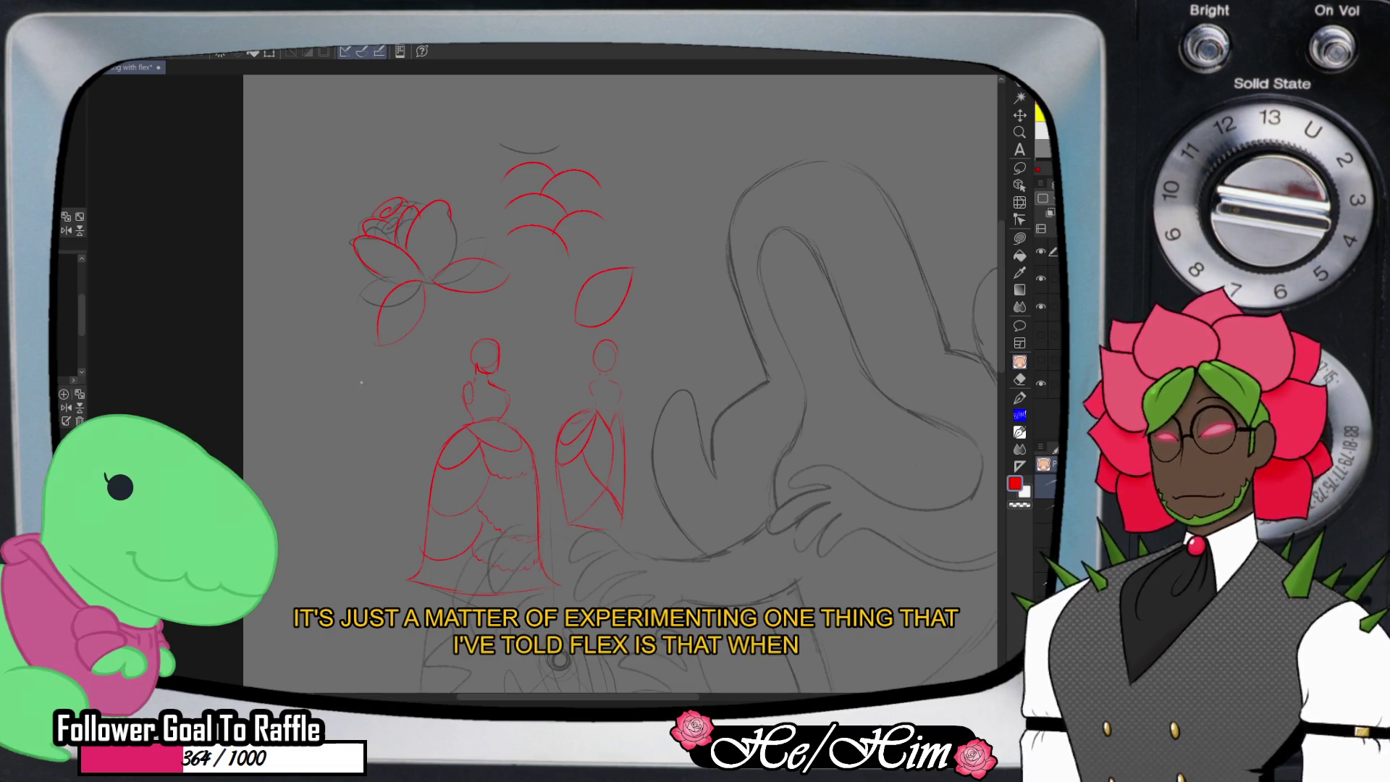
{"action": "mouse_move", "coordinate": [361, 381]}
{"action": "left_mouse_down"}
{"action": "mouse_move", "coordinate": [363, 410]}
{"action": "mouse_move", "coordinate": [388, 427]}
{"action": "mouse_move", "coordinate": [357, 451]}
{"action": "mouse_move", "coordinate": [394, 539]}
{"action": "left_mouse_up"}
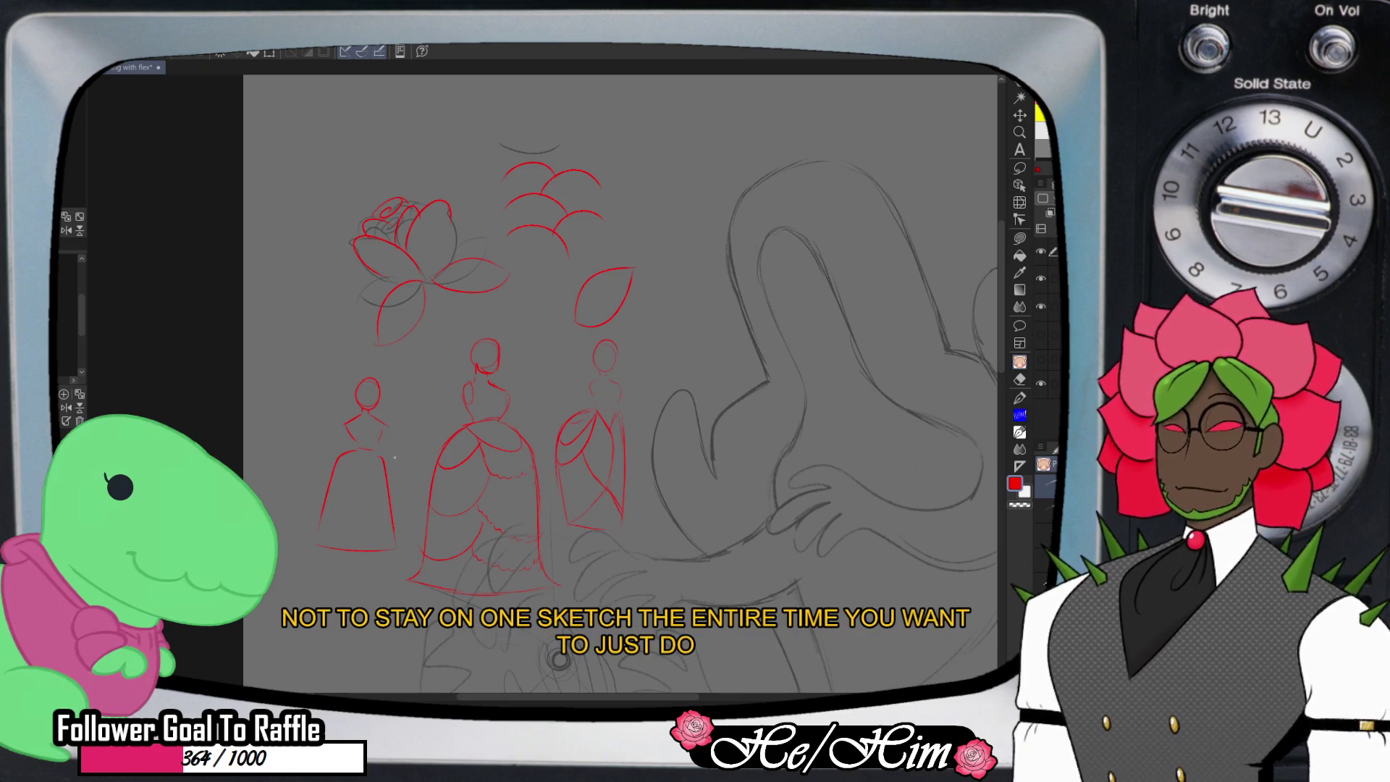
- Erase stray lines at the top of the new dress, then lasso around the red flower and dress sketches
{"action": "key", "text": "e"}
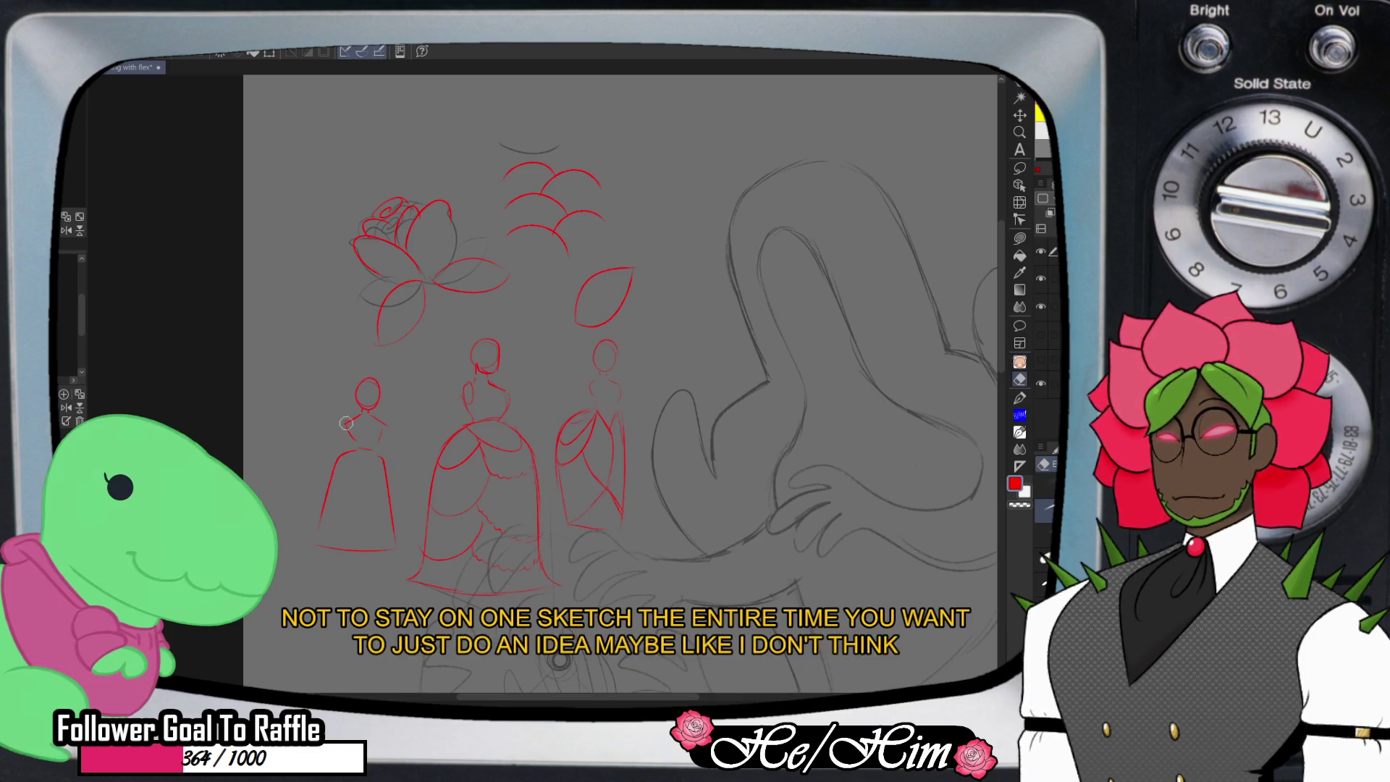
{"action": "left_click_drag", "start_coordinate": [389, 484], "coordinate": [371, 443]}
{"action": "key", "text": "p"}
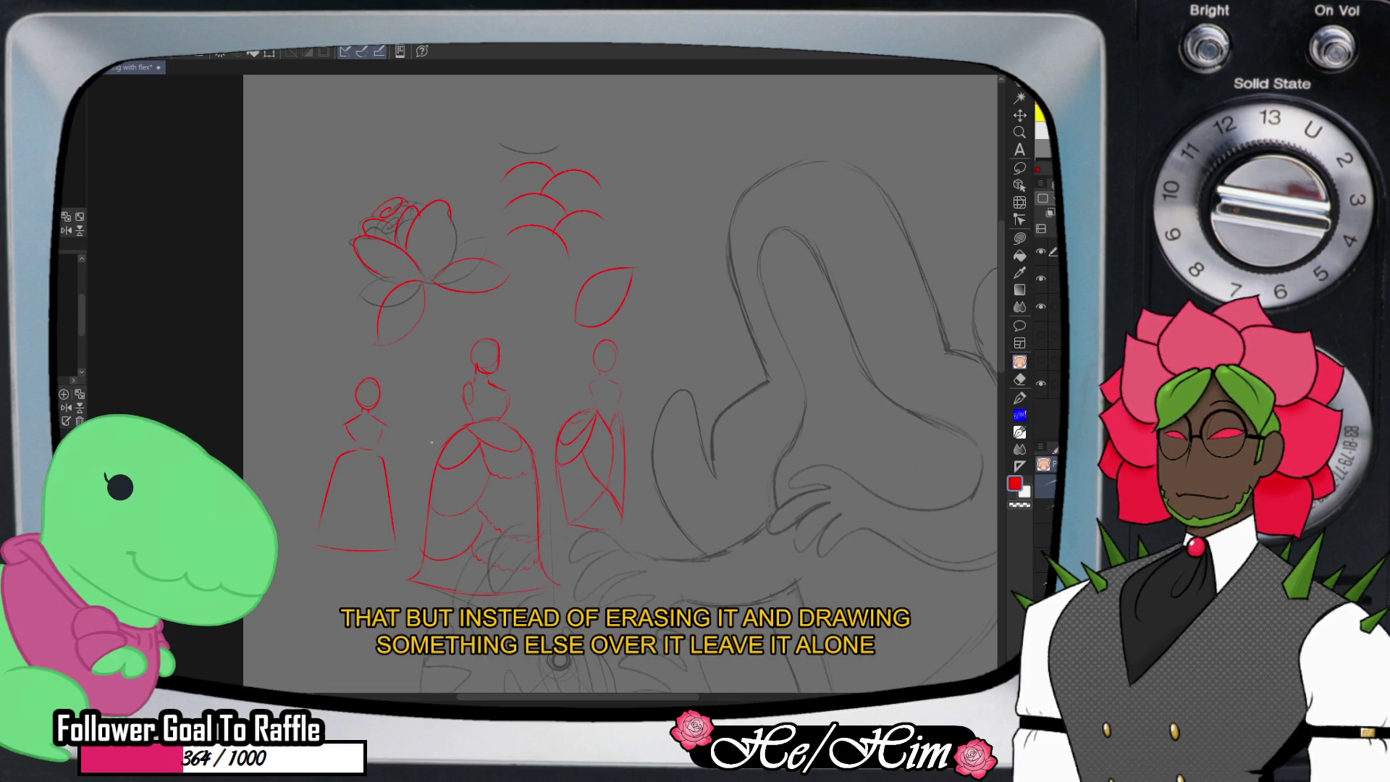
{"action": "key", "text": "e"}
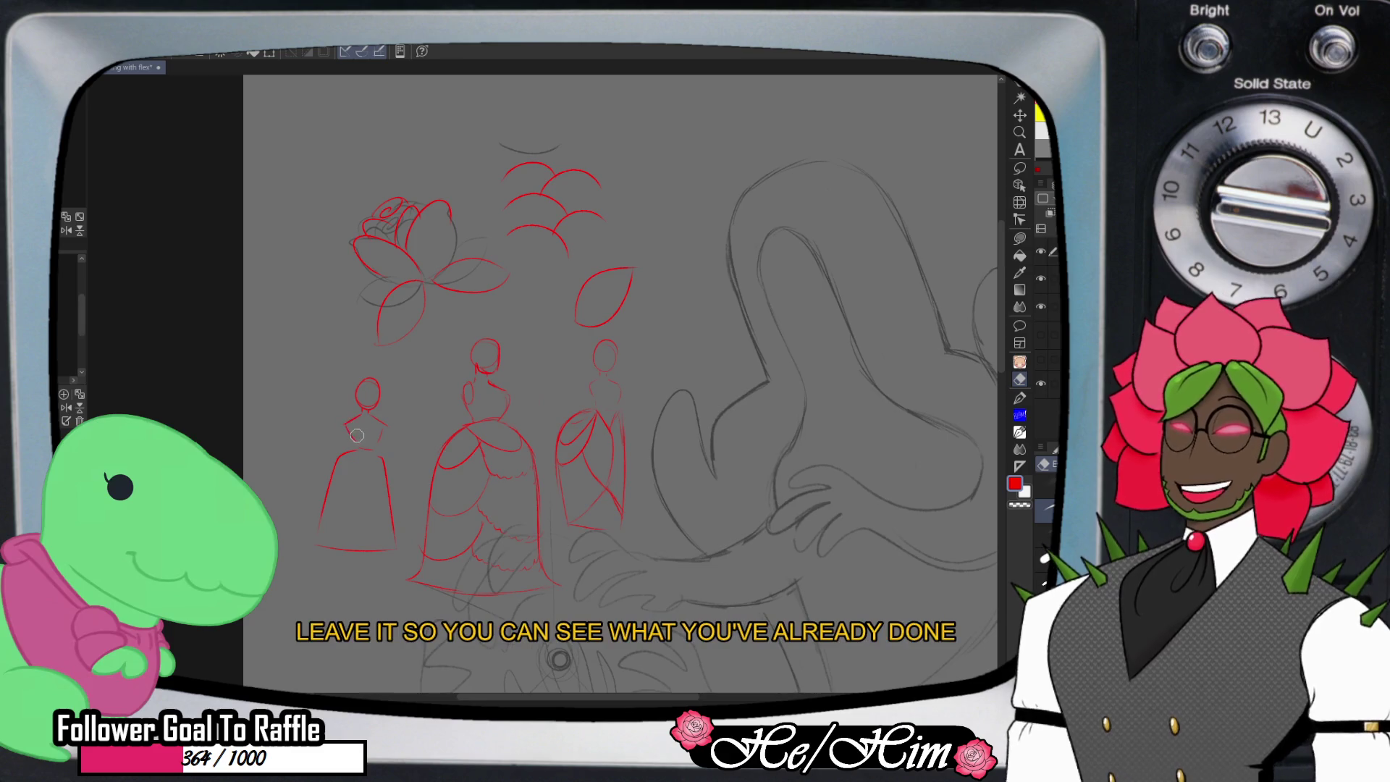
{"action": "key", "text": "p"}
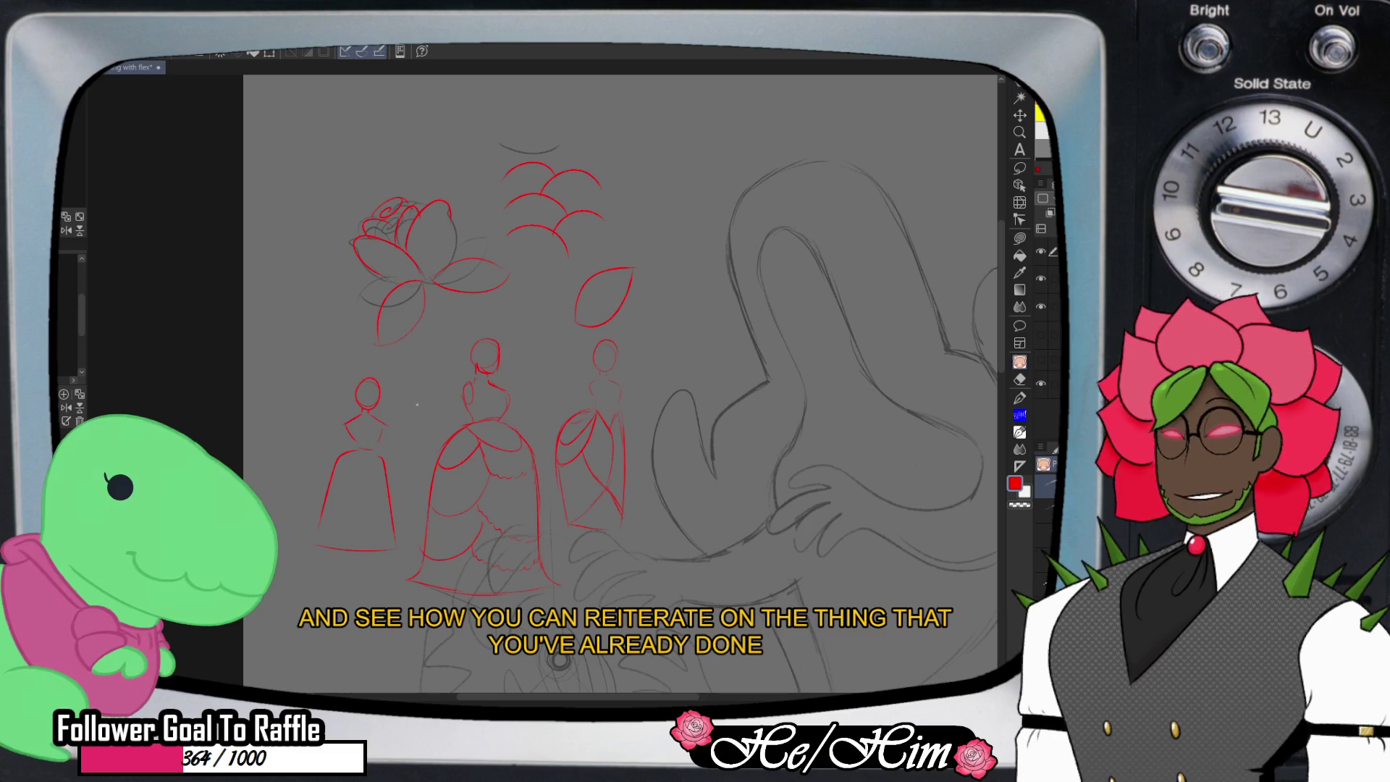
{"action": "key", "text": "m"}
{"action": "mouse_move", "coordinate": [673, 217]}
{"action": "left_mouse_down"}
{"action": "mouse_move", "coordinate": [720, 586]}
{"action": "mouse_move", "coordinate": [471, 124]}
{"action": "mouse_move", "coordinate": [594, 118]}
{"action": "left_mouse_up"}
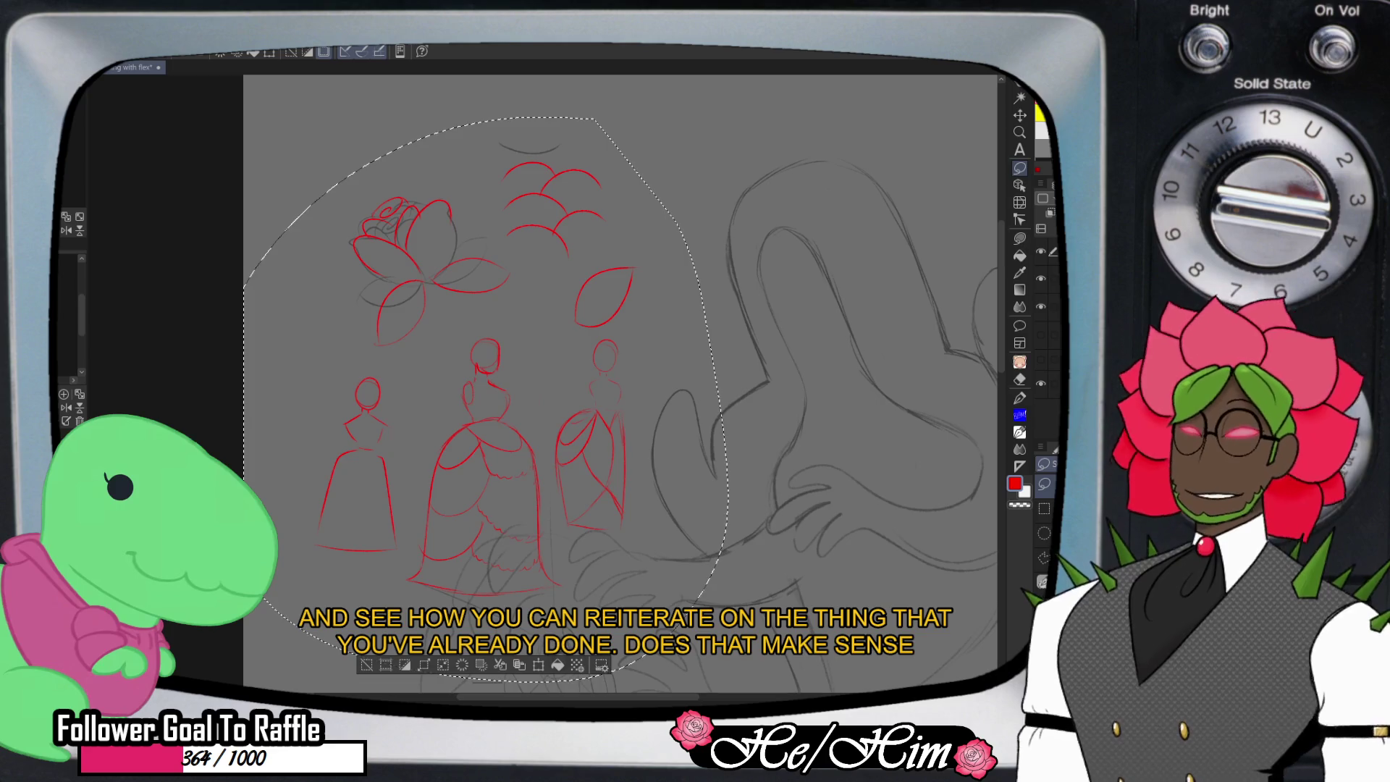
- Delete the lasso-selected red flower and dress sketches, deselect, and zoom out to the monster drawing
{"action": "key", "text": "Delete"}
{"action": "key", "text": "ctrl+d"}
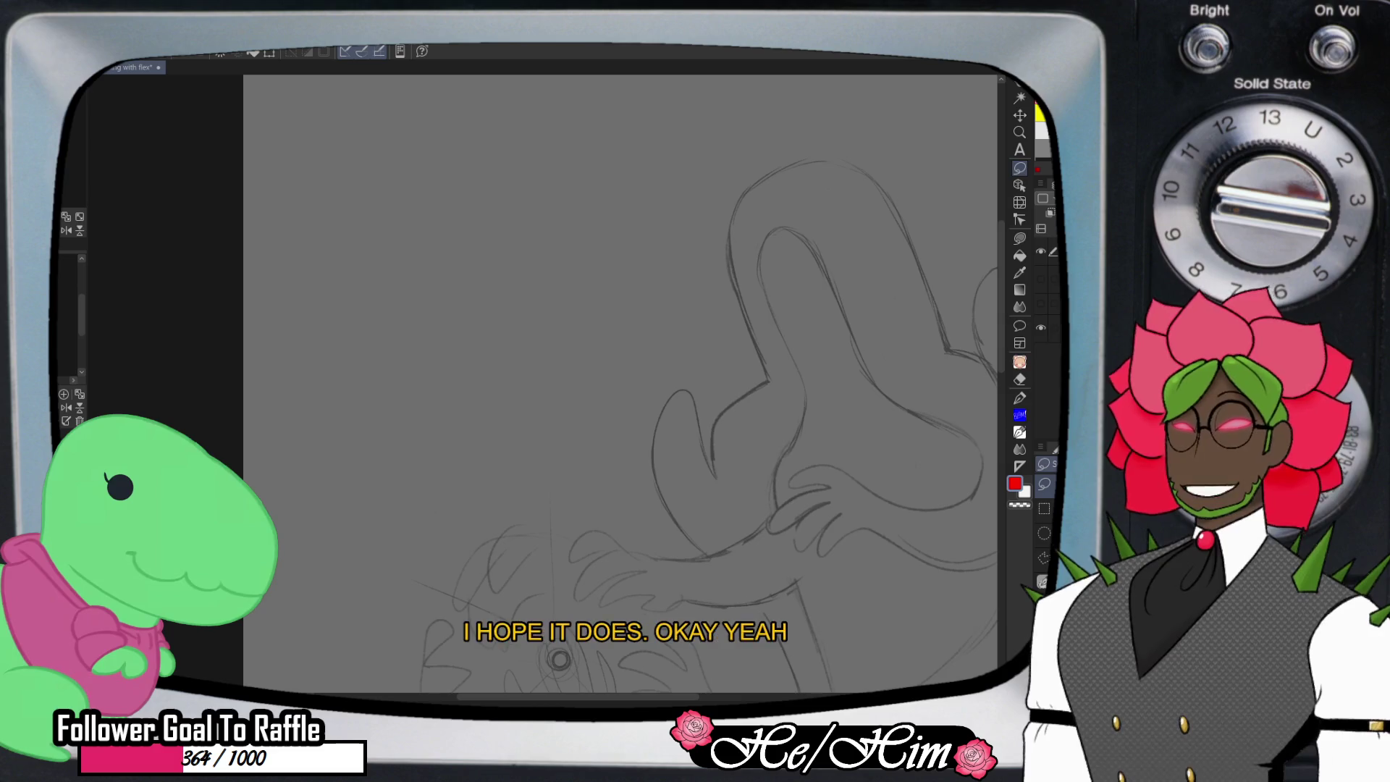
{"action": "key", "text": "/"}
{"action": "scroll", "coordinate": [782, 405], "scroll_direction": "down", "scroll_amount": 3}
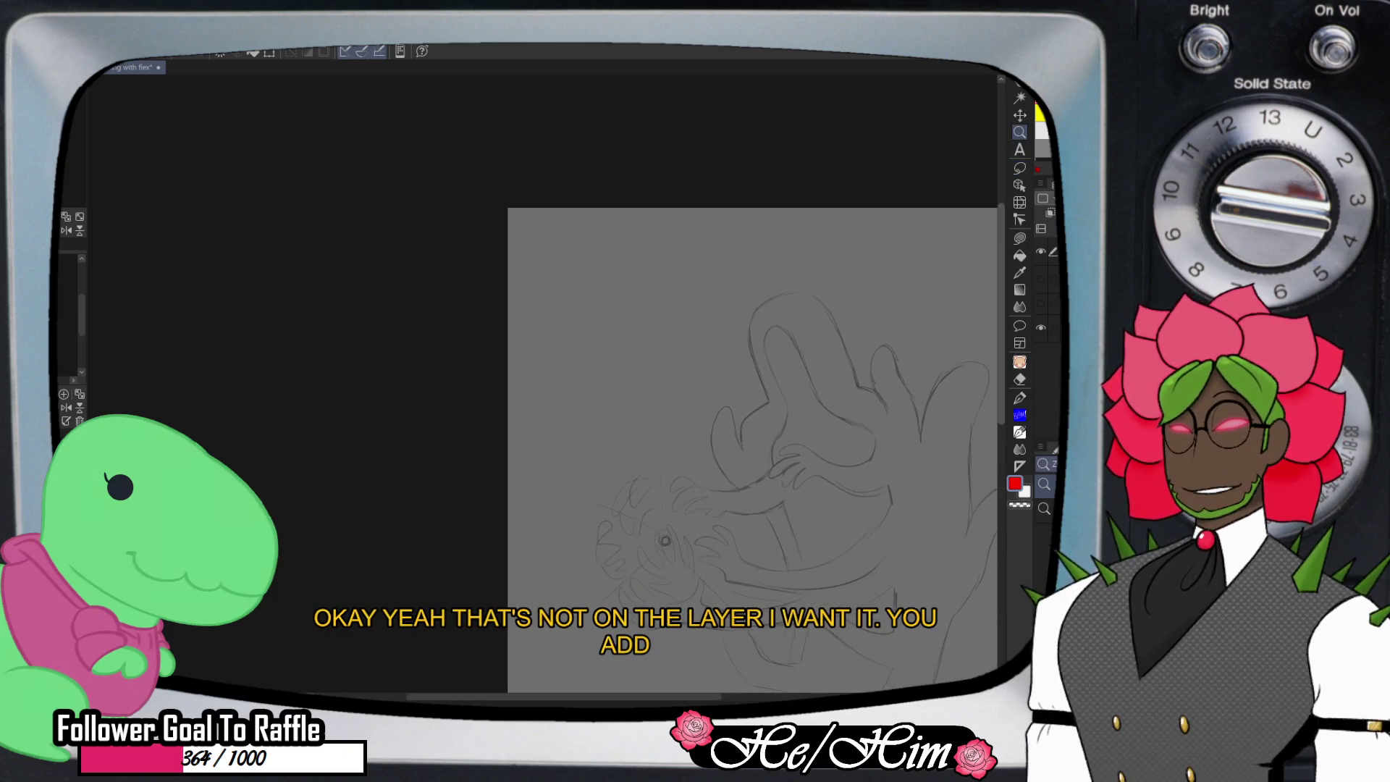
{"action": "scroll", "coordinate": [753, 449], "scroll_direction": "down", "scroll_amount": 3}
{"action": "scroll", "coordinate": [753, 406], "scroll_direction": "right", "scroll_amount": 5}
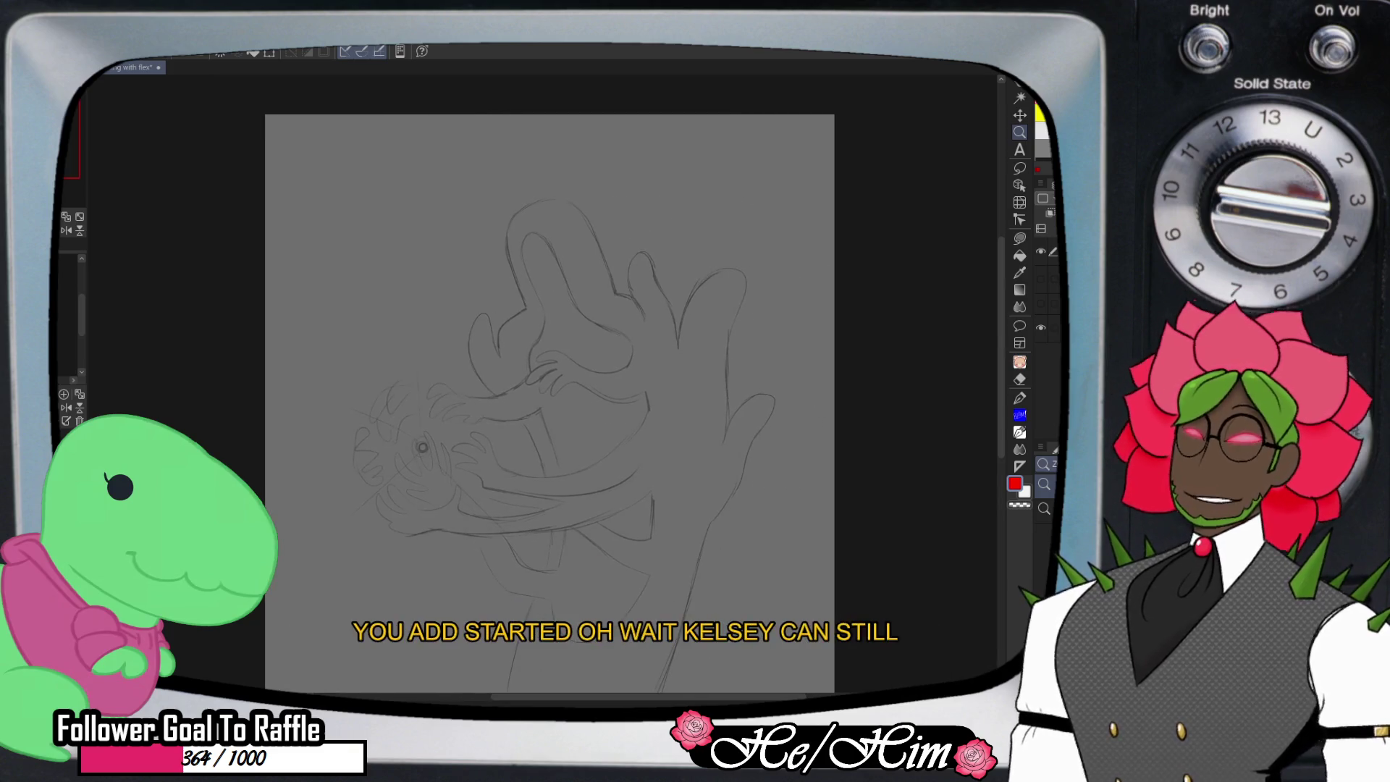
{"action": "scroll", "coordinate": [586, 269], "scroll_direction": "up", "scroll_amount": 1}
{"action": "key", "text": "e"}
{"action": "key", "text": "p"}
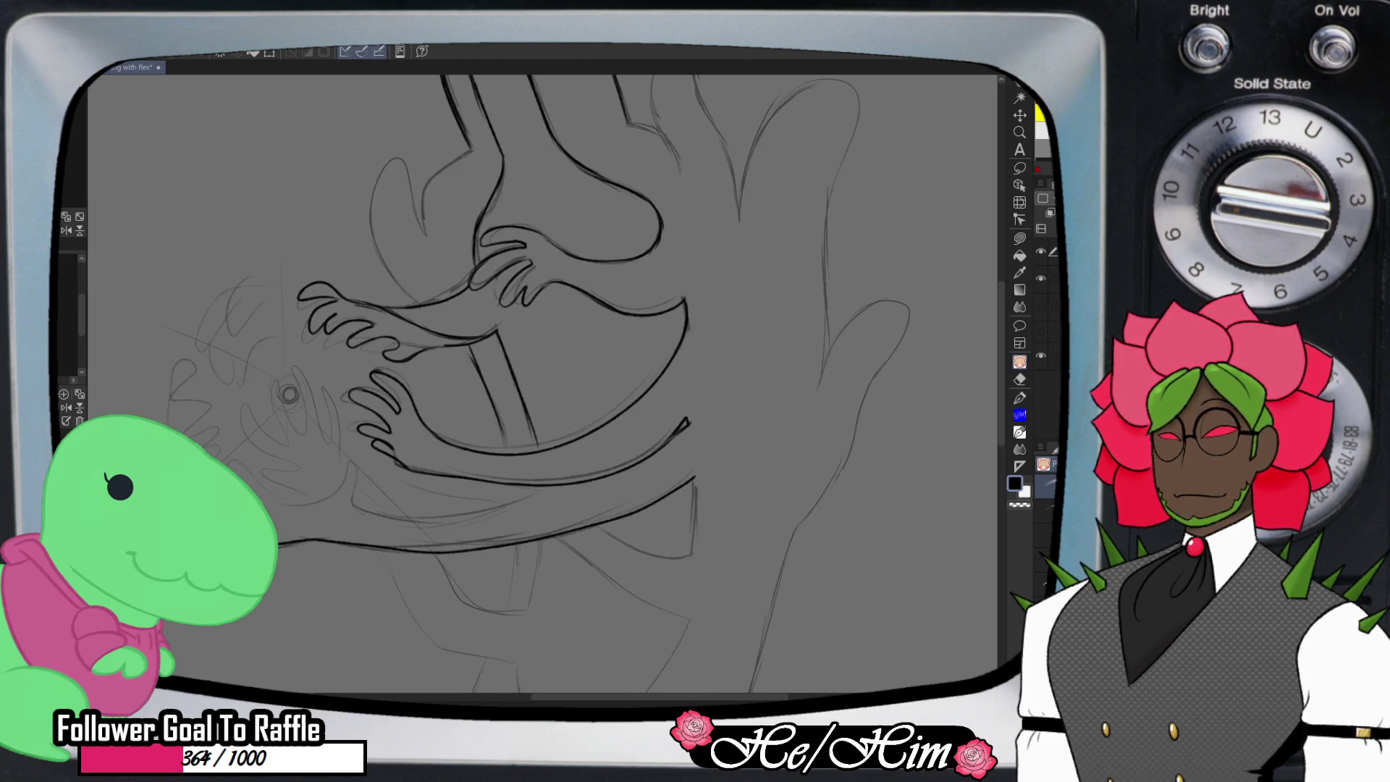
- Ink the lowest arm outline and the trunk lines beneath it, trimming overshoots with the eraser
{"action": "mouse_move", "coordinate": [232, 462]}
{"action": "left_mouse_down"}
{"action": "mouse_move", "coordinate": [274, 496]}
{"action": "mouse_move", "coordinate": [318, 503]}
{"action": "mouse_move", "coordinate": [351, 480]}
{"action": "mouse_move", "coordinate": [309, 505]}
{"action": "mouse_move", "coordinate": [302, 483]}
{"action": "mouse_move", "coordinate": [413, 516]}
{"action": "mouse_move", "coordinate": [502, 510]}
{"action": "mouse_move", "coordinate": [554, 485]}
{"action": "left_mouse_up"}
{"action": "key", "text": "e"}
{"action": "key", "text": "p"}
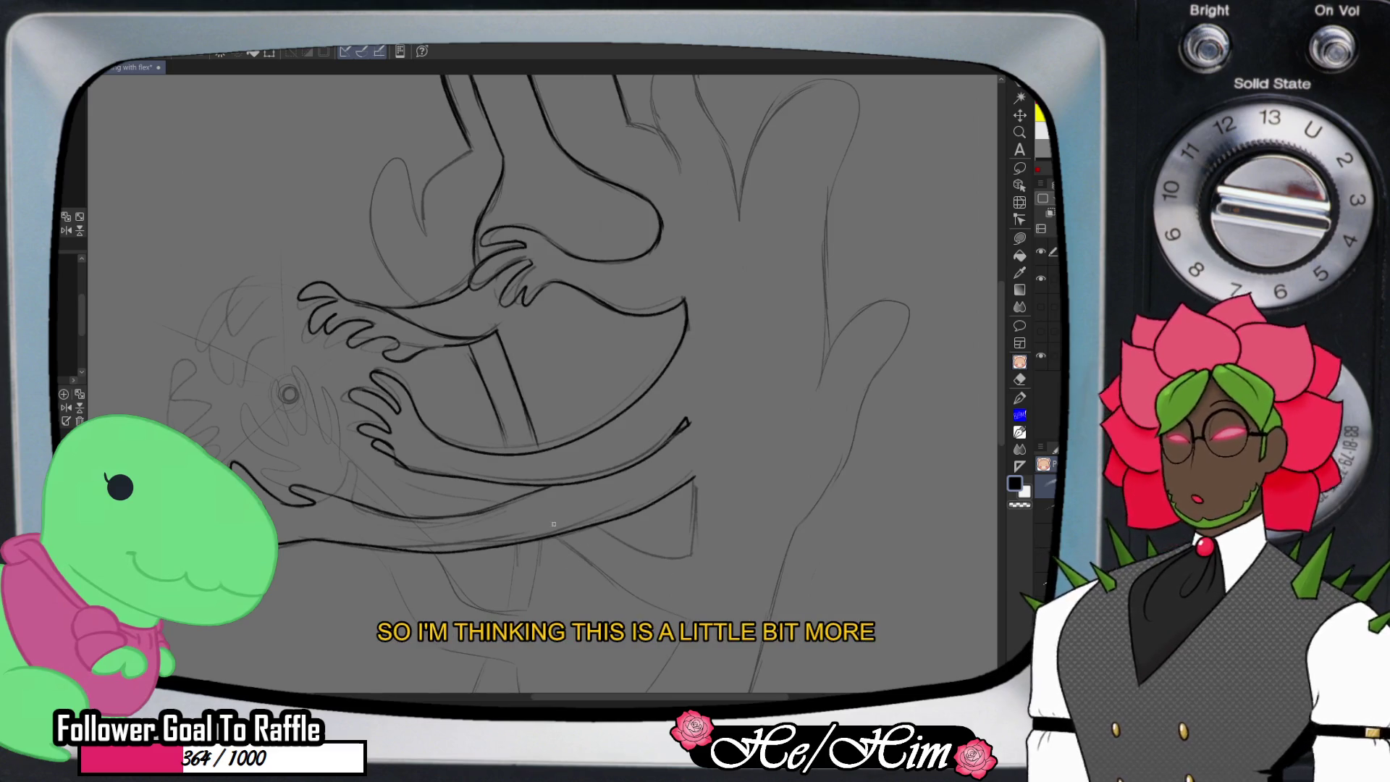
{"action": "key", "text": "e"}
{"action": "key", "text": "p"}
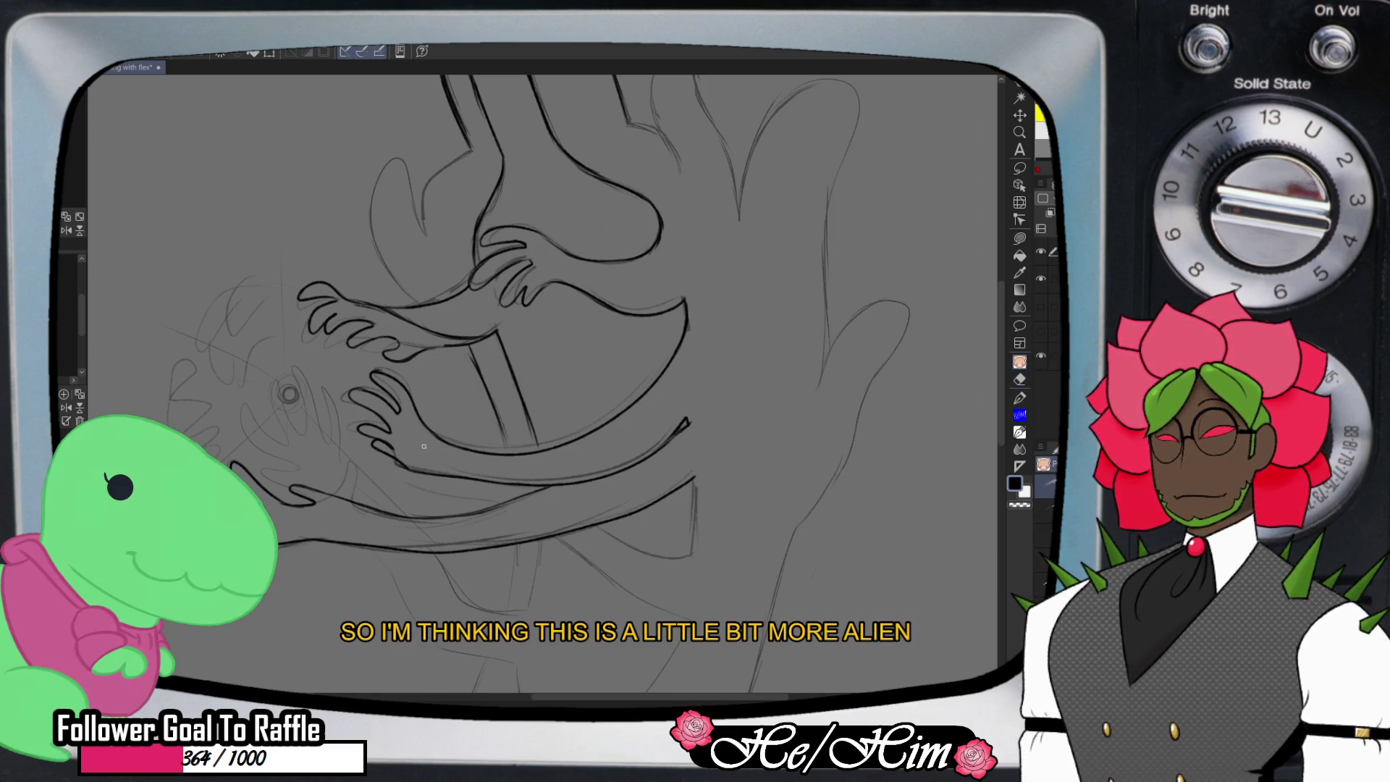
{"action": "scroll", "coordinate": [697, 368], "scroll_direction": "down", "scroll_amount": 3}
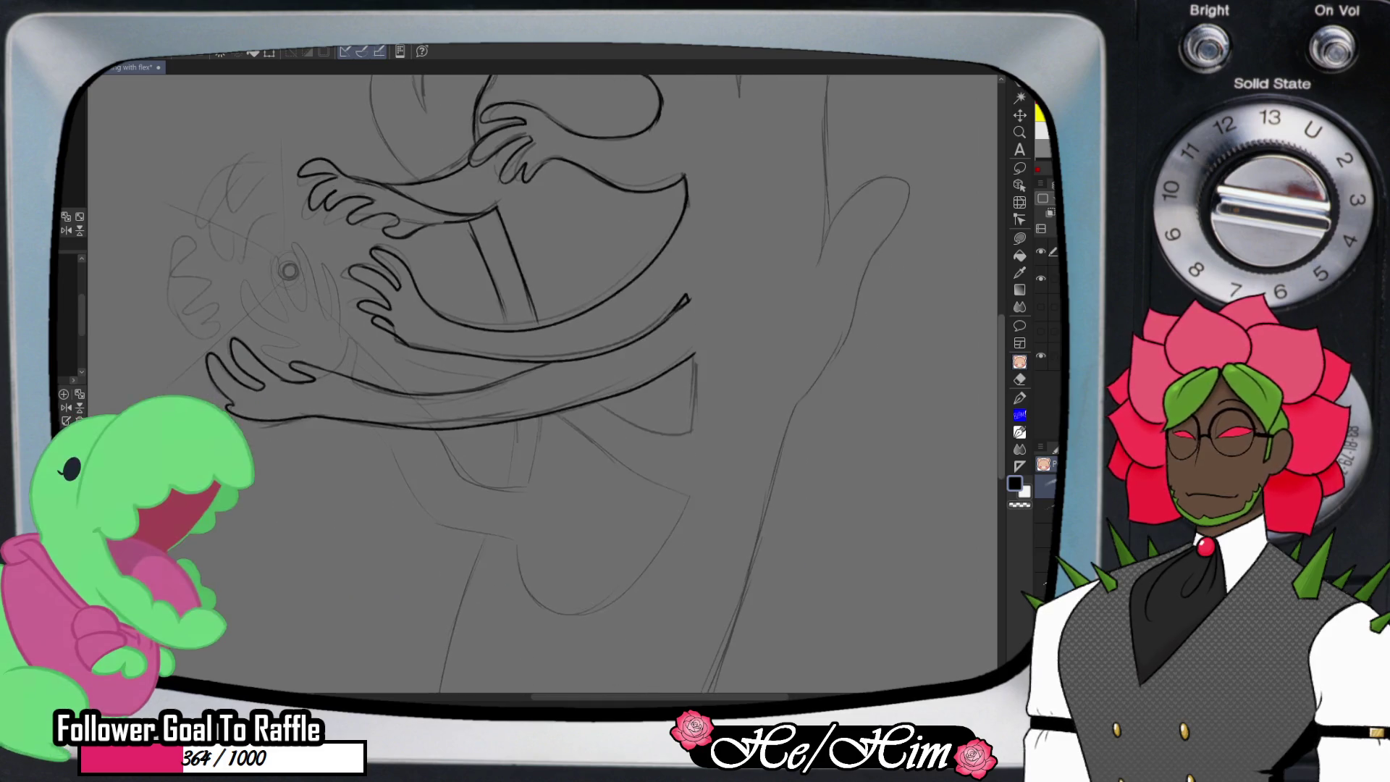
{"action": "mouse_move", "coordinate": [693, 346]}
{"action": "left_mouse_down"}
{"action": "mouse_move", "coordinate": [695, 410]}
{"action": "mouse_move", "coordinate": [652, 428]}
{"action": "mouse_move", "coordinate": [597, 396]}
{"action": "left_mouse_up"}
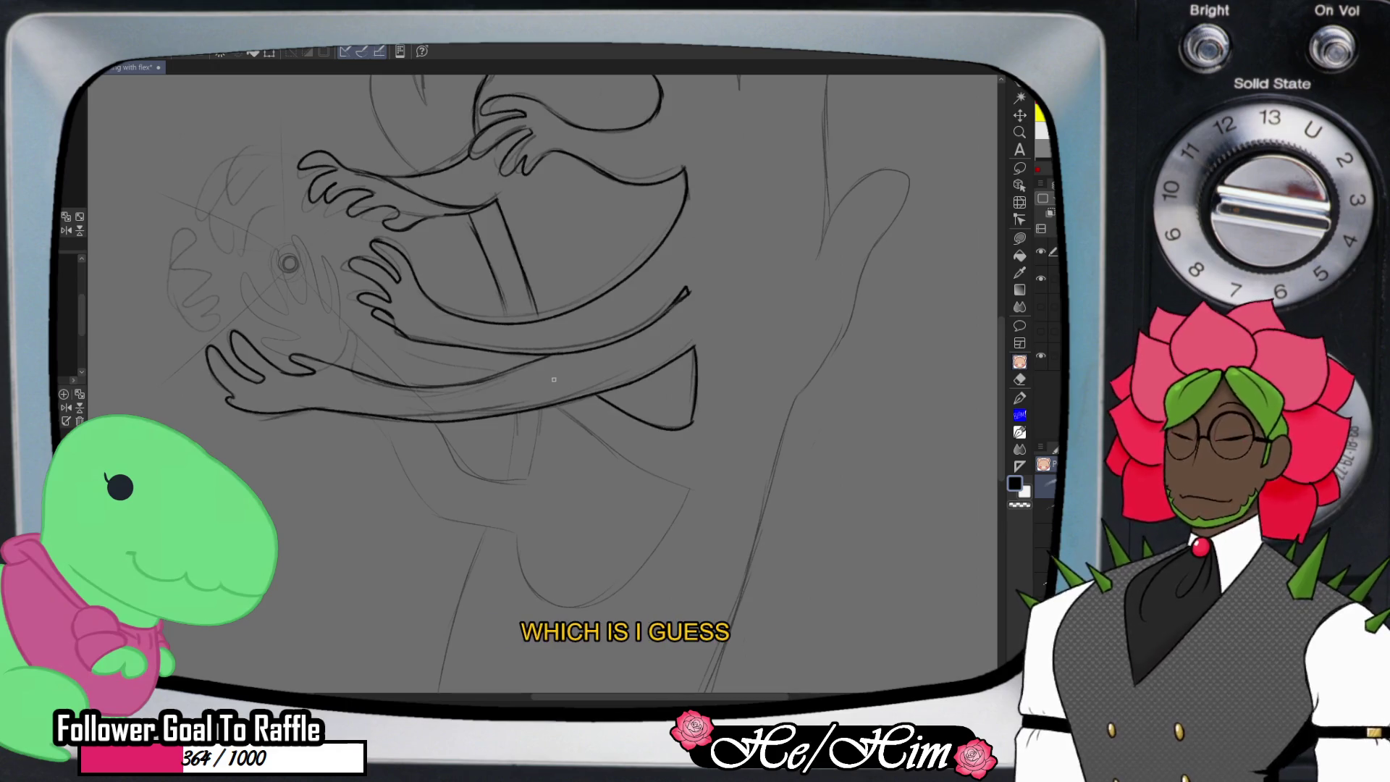
{"action": "left_click_drag", "start_coordinate": [521, 366], "coordinate": [412, 364]}
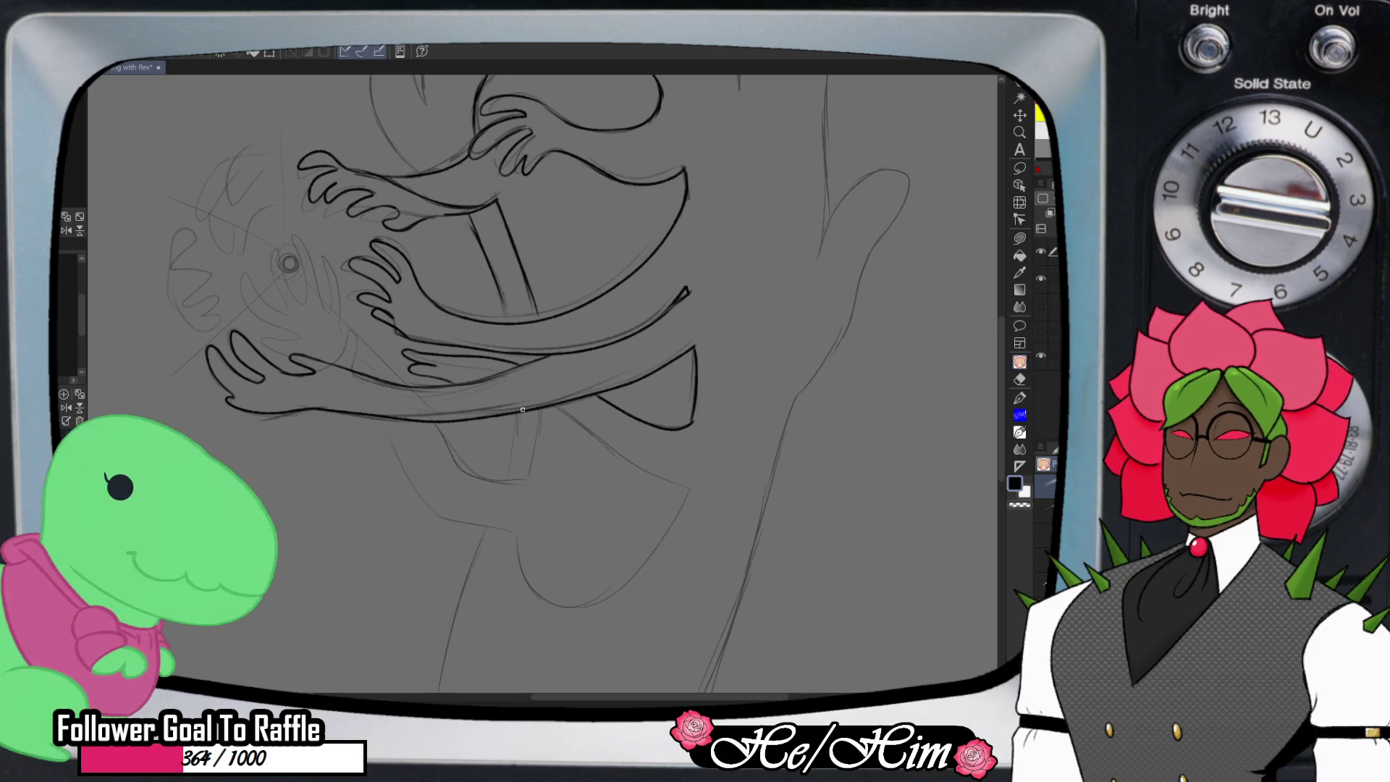
{"action": "mouse_move", "coordinate": [532, 408]}
{"action": "left_mouse_down"}
{"action": "mouse_move", "coordinate": [675, 527]}
{"action": "mouse_move", "coordinate": [623, 590]}
{"action": "mouse_move", "coordinate": [516, 527]}
{"action": "left_mouse_up"}
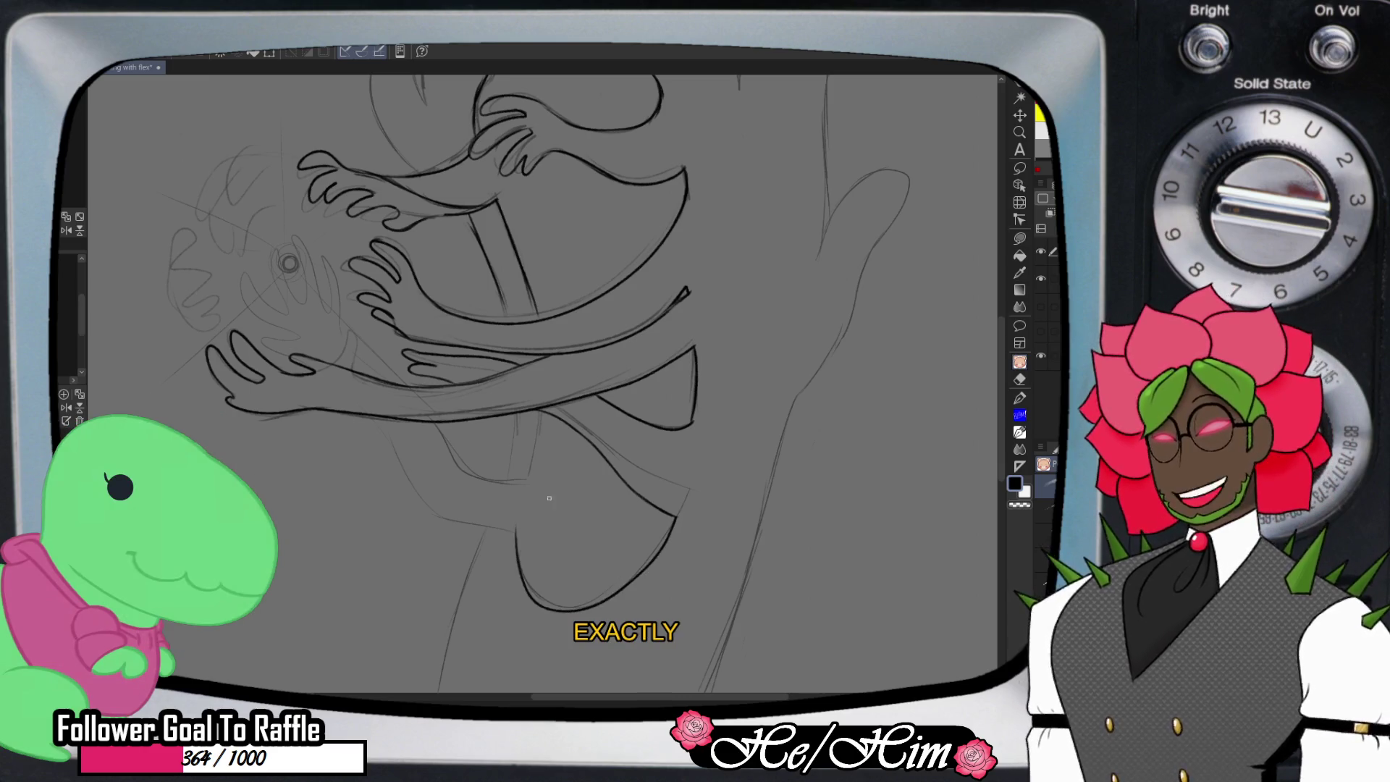
- Ink a line up the body toward the arms and add fingers to the lower hand
{"action": "key", "text": "e"}
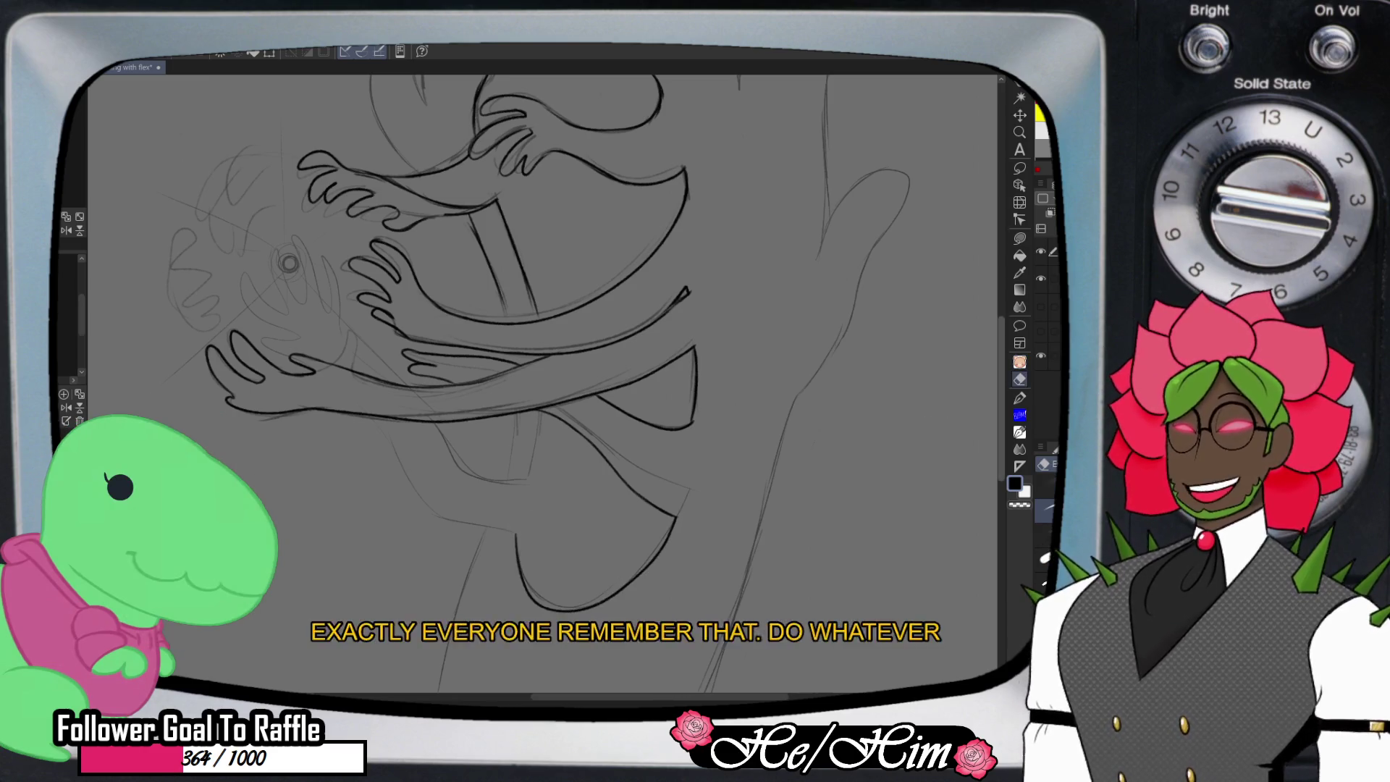
{"action": "scroll", "coordinate": [466, 505], "scroll_direction": "up", "scroll_amount": 2}
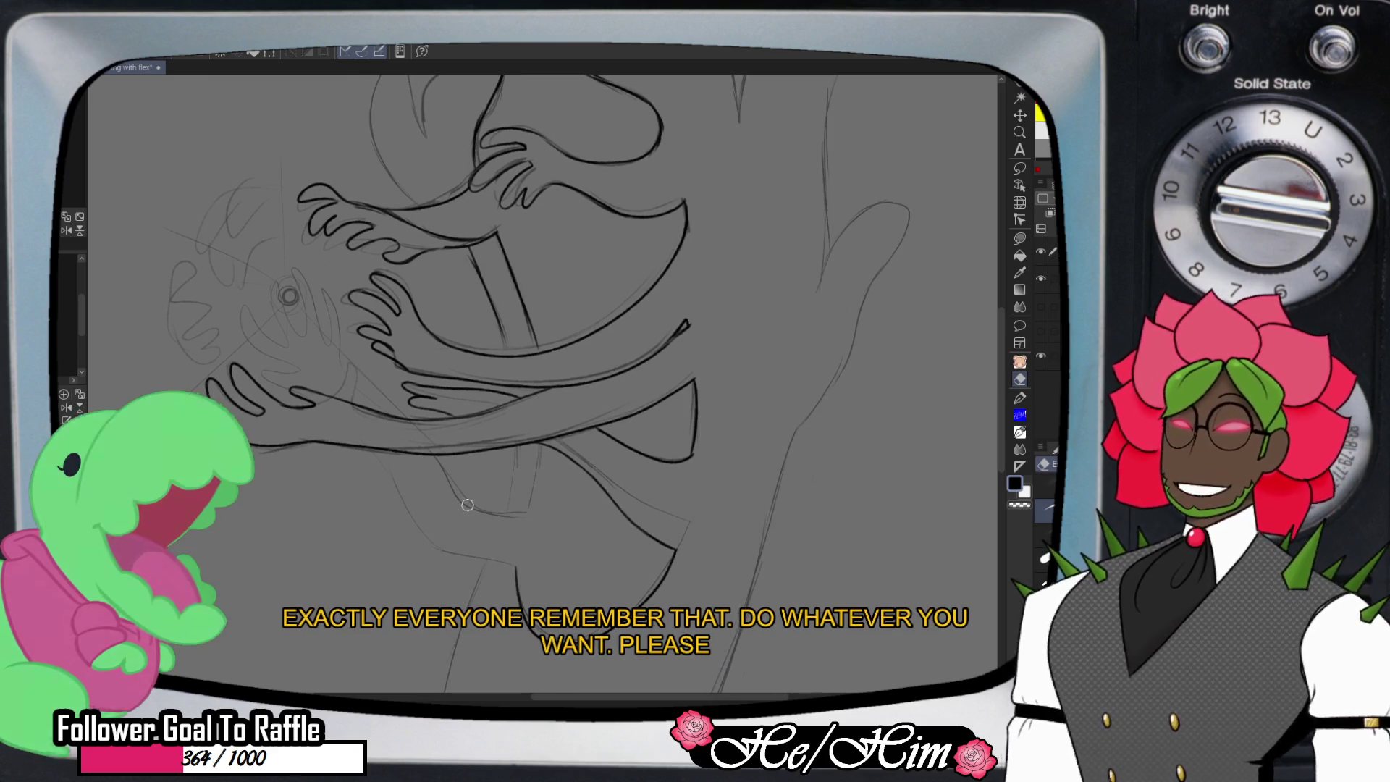
{"action": "key", "text": "p"}
{"action": "left_click_drag", "start_coordinate": [463, 552], "coordinate": [383, 458]}
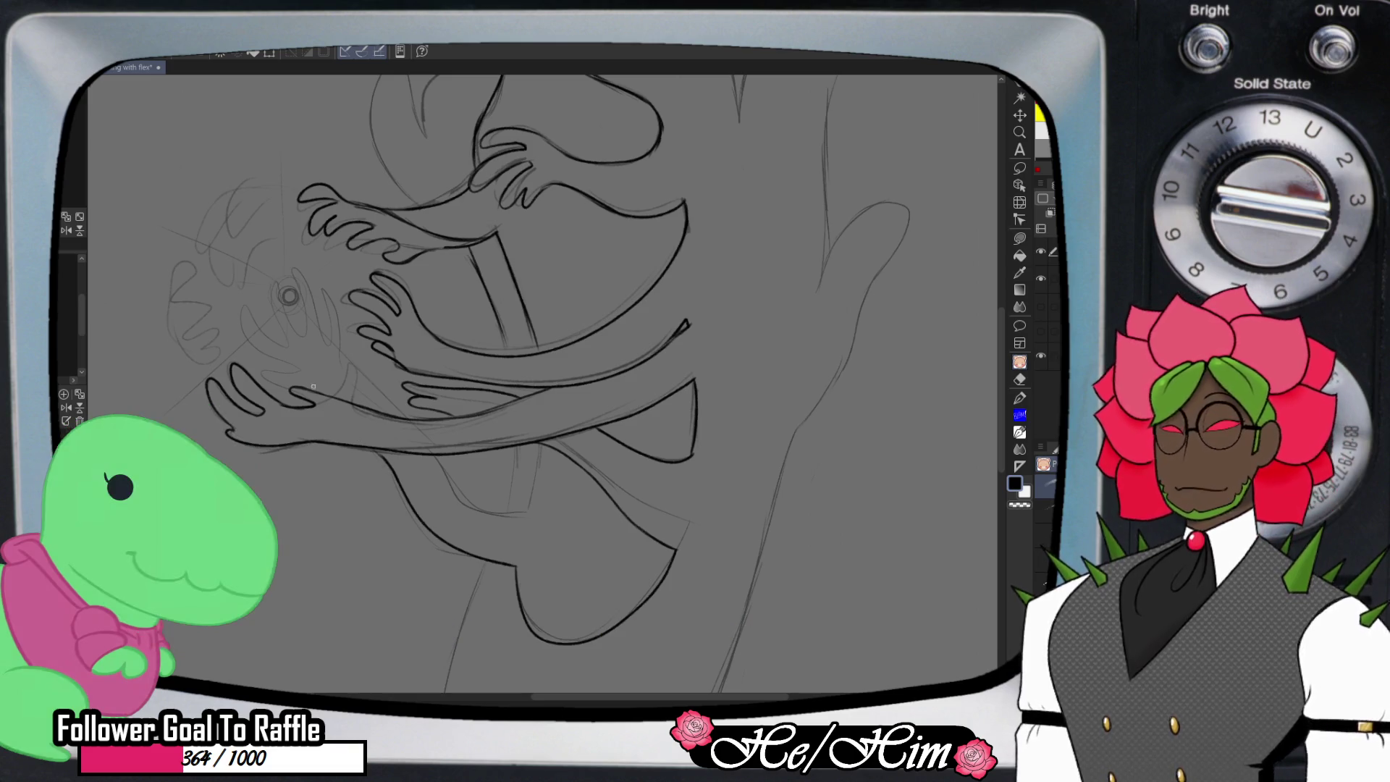
{"action": "left_click_drag", "start_coordinate": [277, 361], "coordinate": [293, 369]}
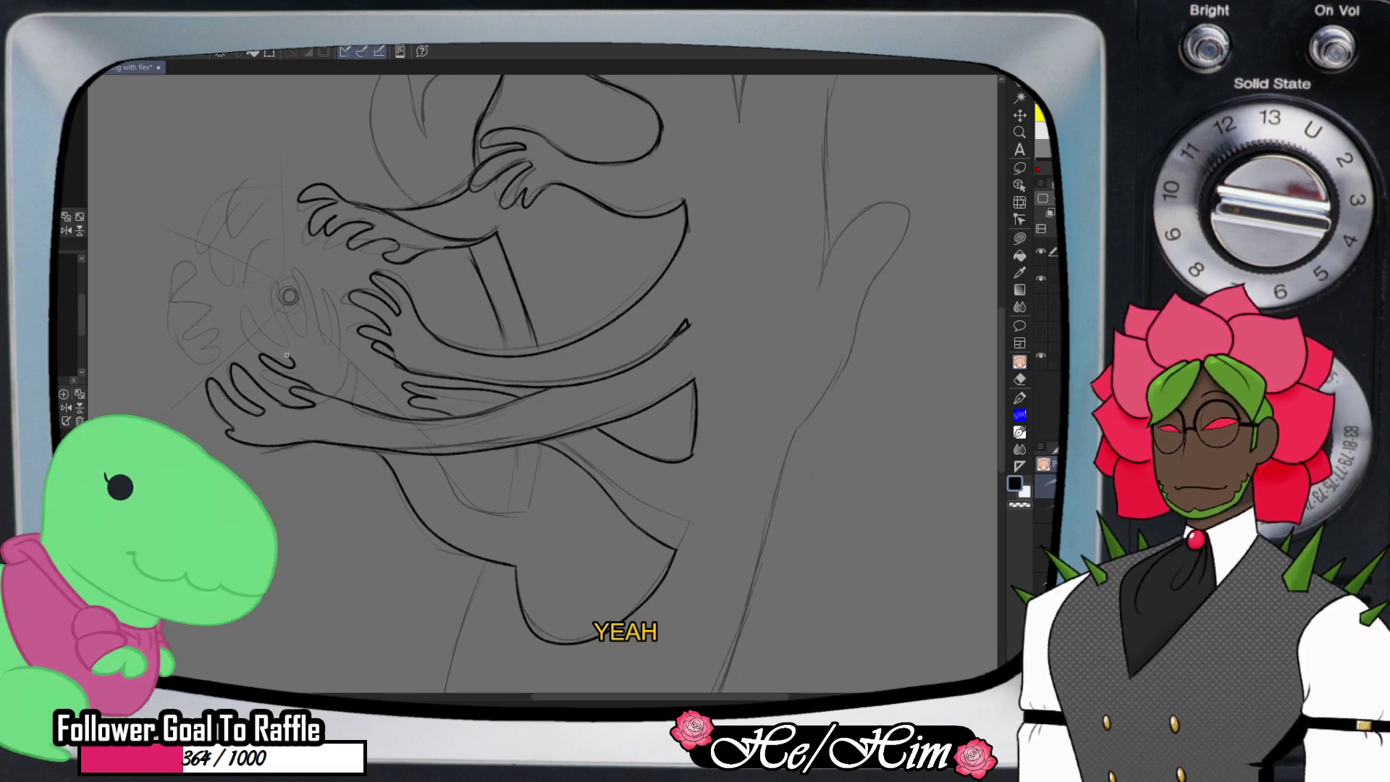
{"action": "left_click_drag", "start_coordinate": [261, 301], "coordinate": [295, 343]}
{"action": "left_click_drag", "start_coordinate": [309, 295], "coordinate": [350, 391]}
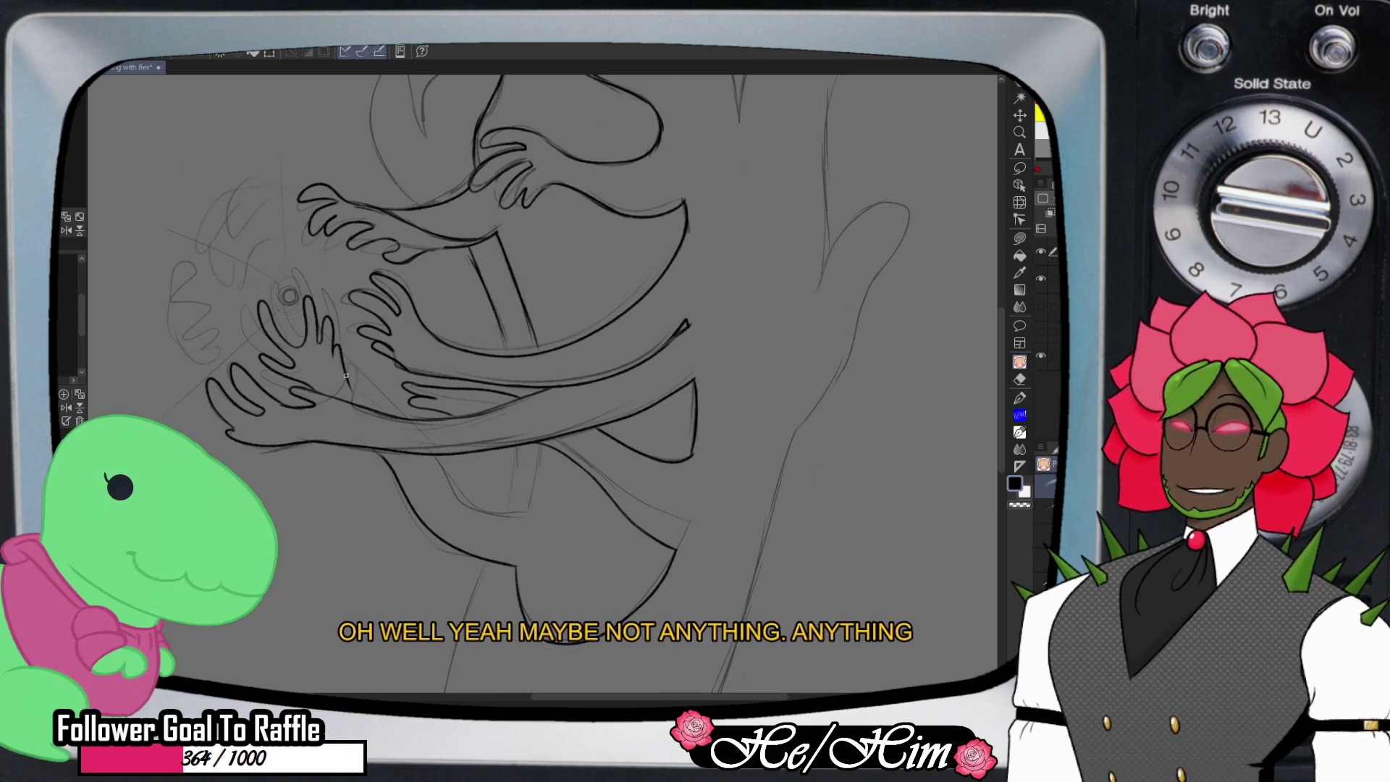
{"action": "key", "text": "e"}
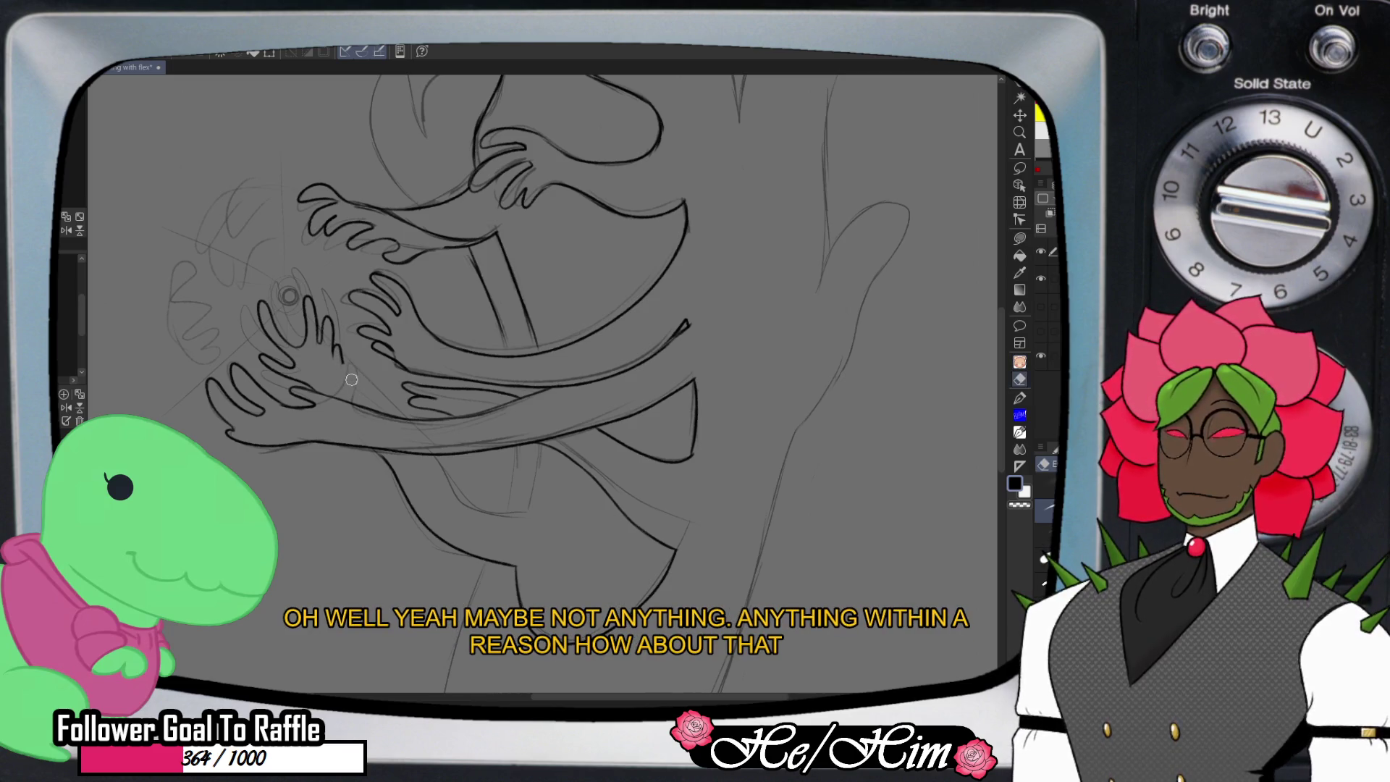
{"action": "key", "text": "p"}
{"action": "left_click_drag", "start_coordinate": [340, 358], "coordinate": [361, 394]}
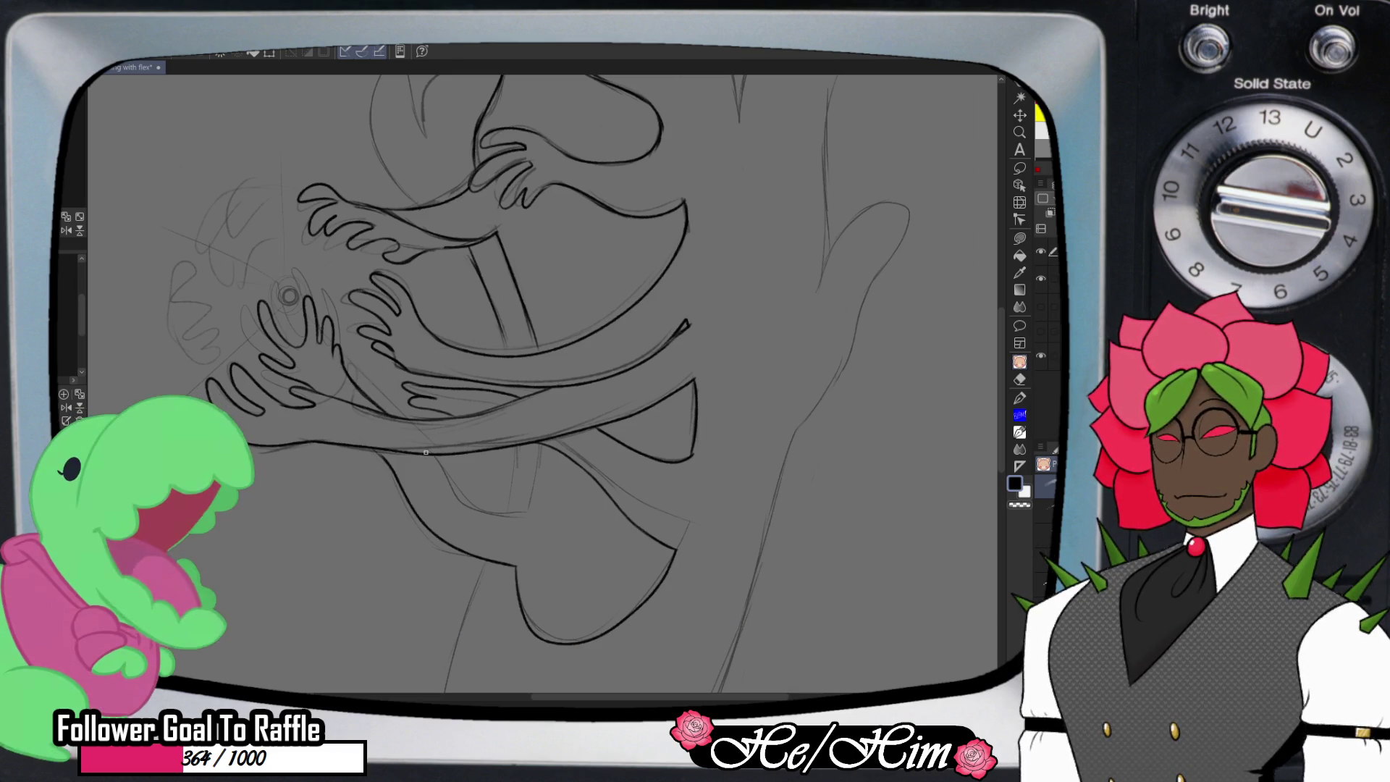
- Trace the strap line down the monster's lower body in dark ink
{"action": "left_click_drag", "start_coordinate": [450, 487], "coordinate": [542, 486]}
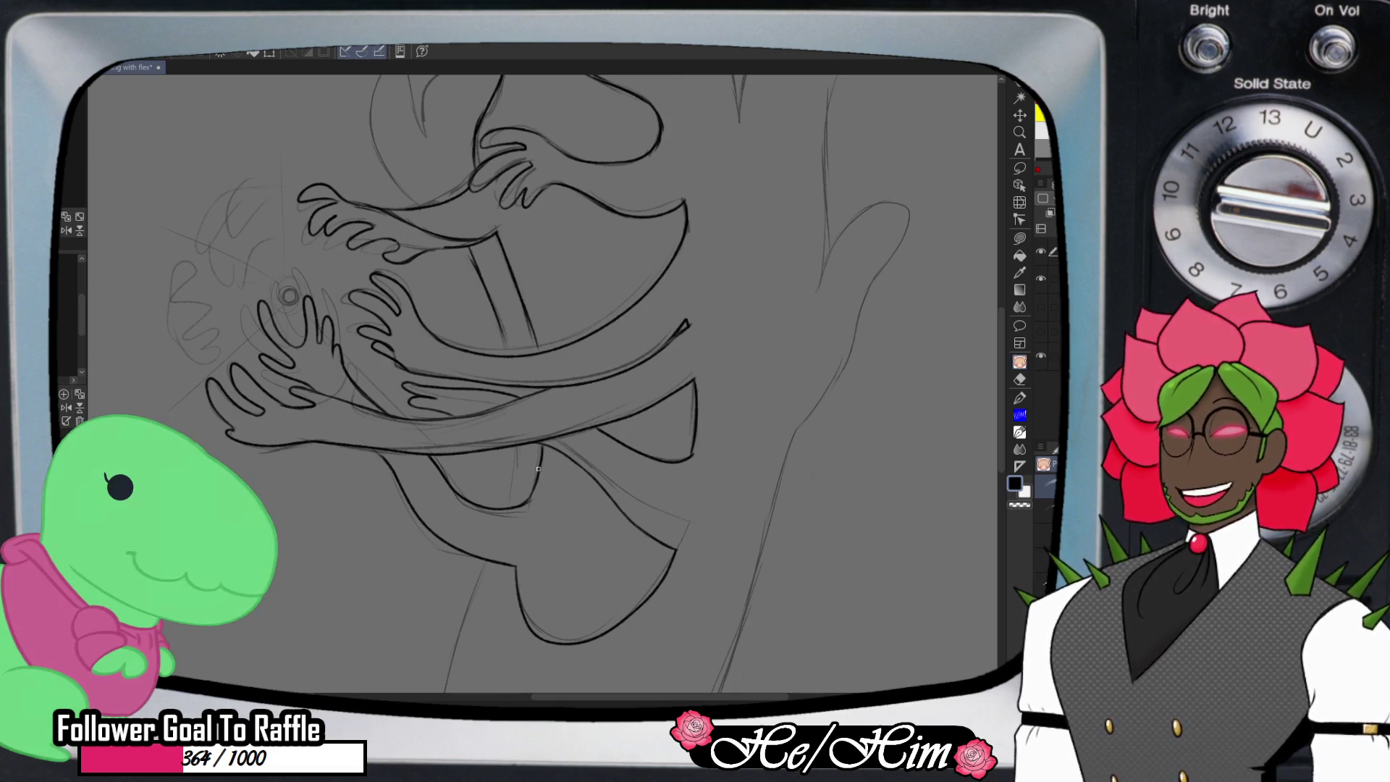
{"action": "left_click_drag", "start_coordinate": [493, 308], "coordinate": [508, 353]}
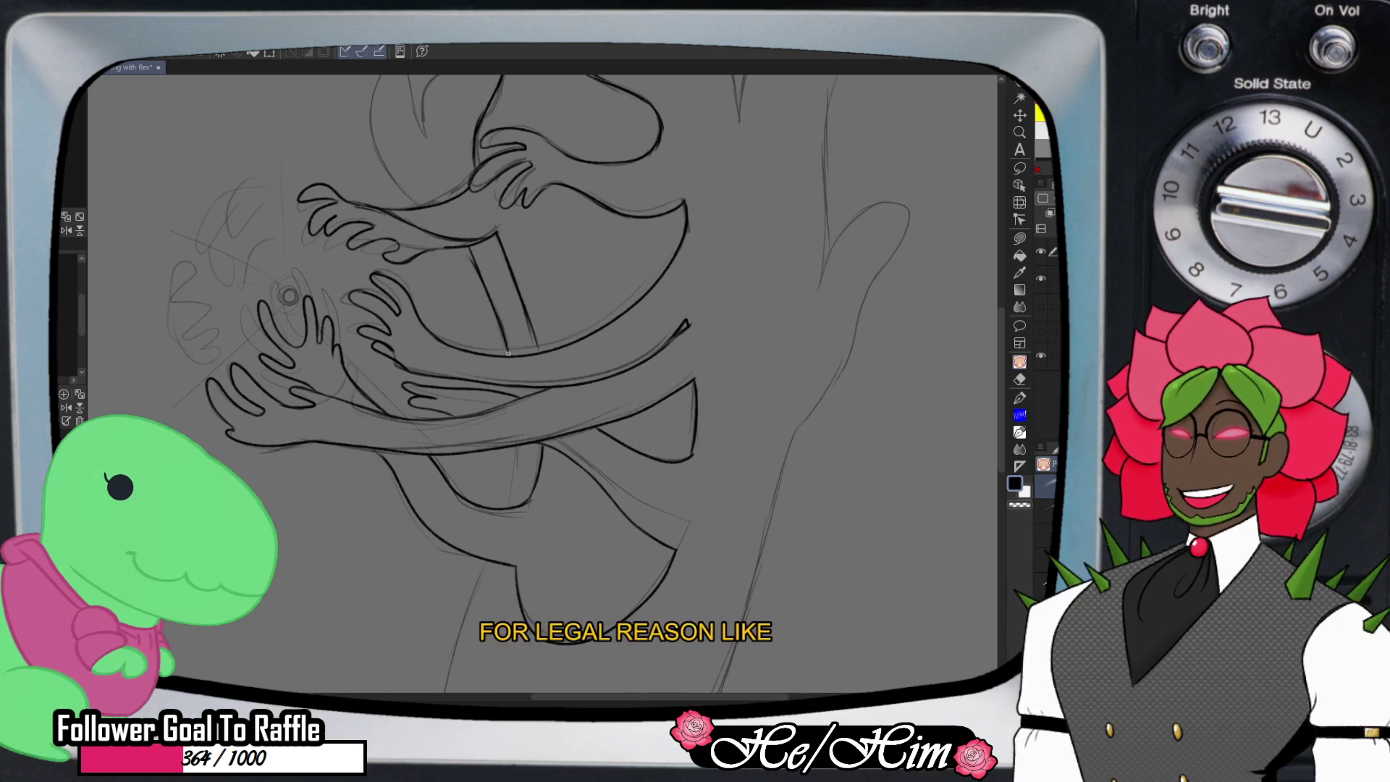
{"action": "left_click_drag", "start_coordinate": [518, 439], "coordinate": [510, 500]}
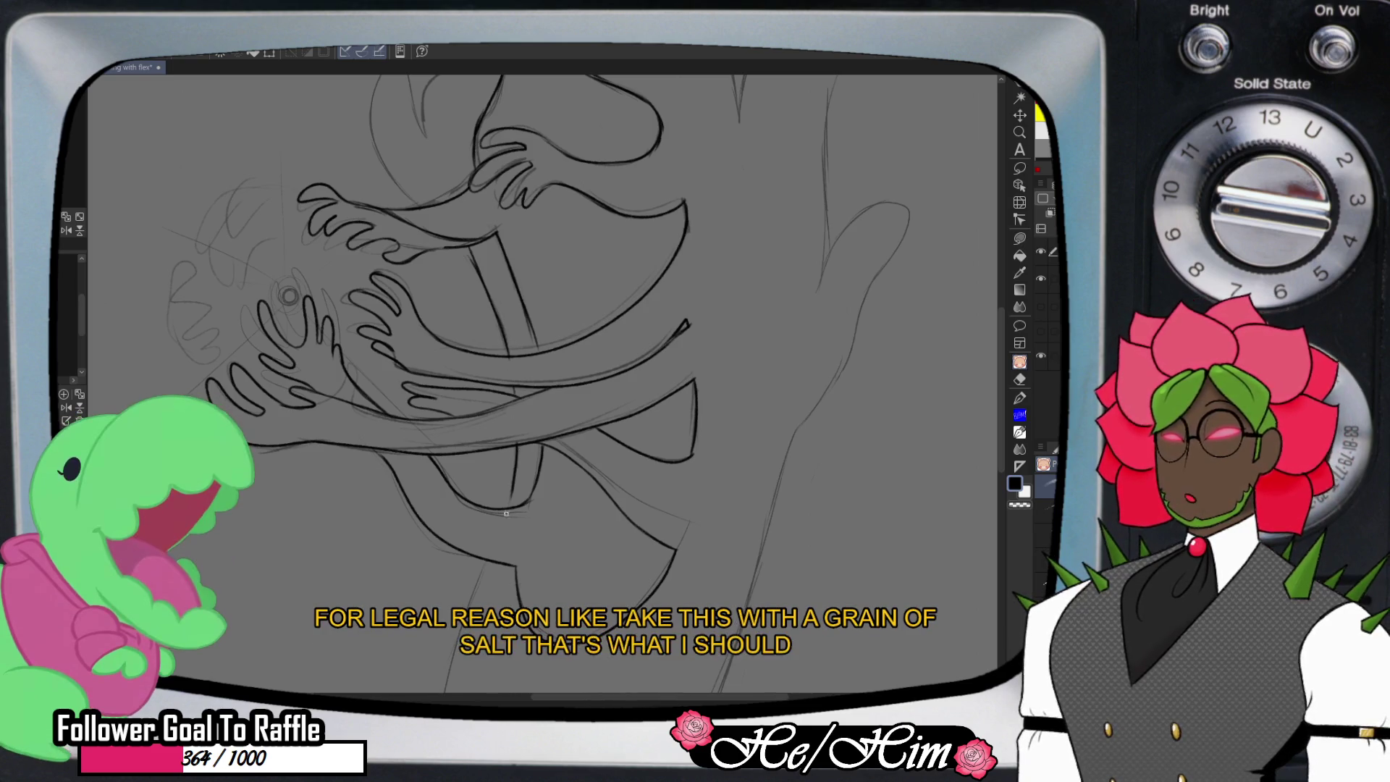
{"action": "left_click_drag", "start_coordinate": [485, 579], "coordinate": [450, 691]}
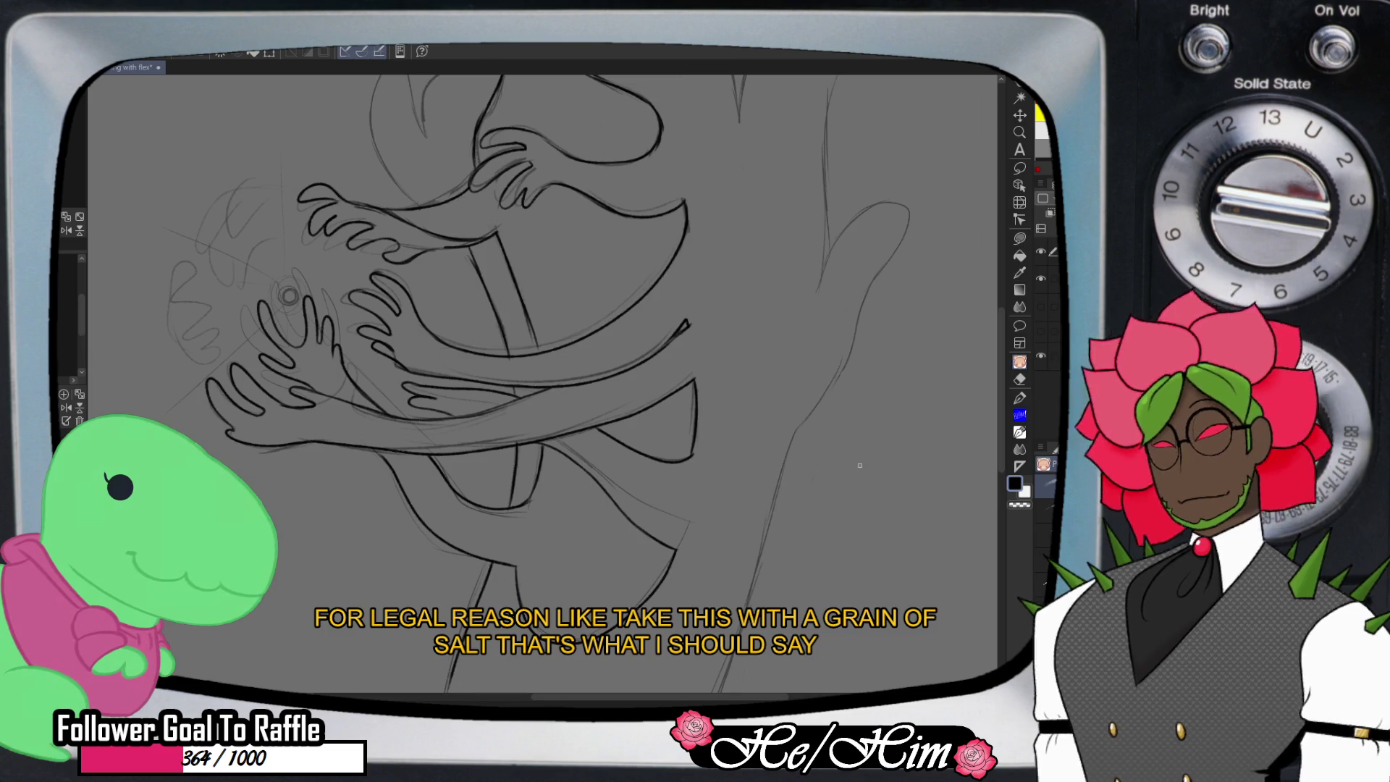
{"action": "scroll", "coordinate": [543, 384], "scroll_direction": "up", "scroll_amount": 5}
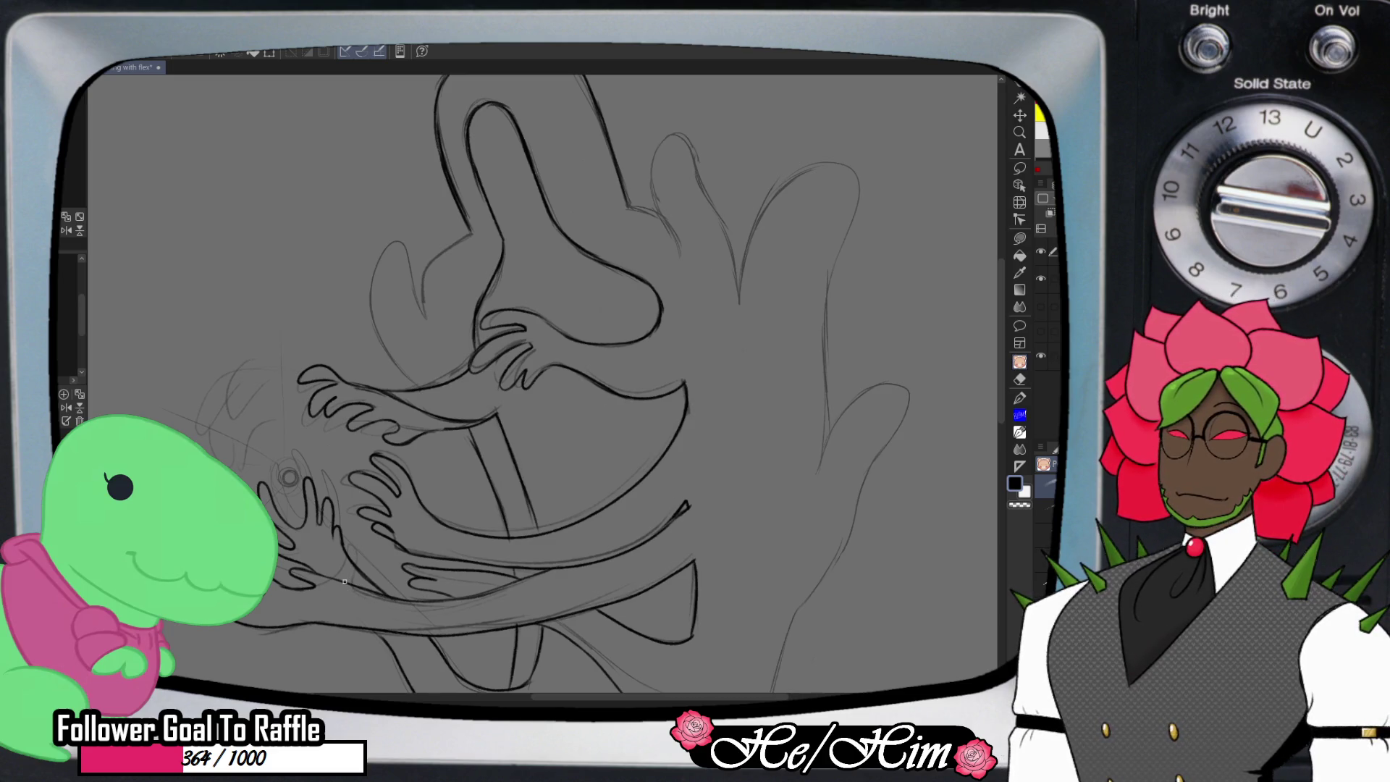
- Ink the lower arm contour and the head's left outline, erasing and redoing the hair lines
{"action": "left_click_drag", "start_coordinate": [357, 592], "coordinate": [533, 621]}
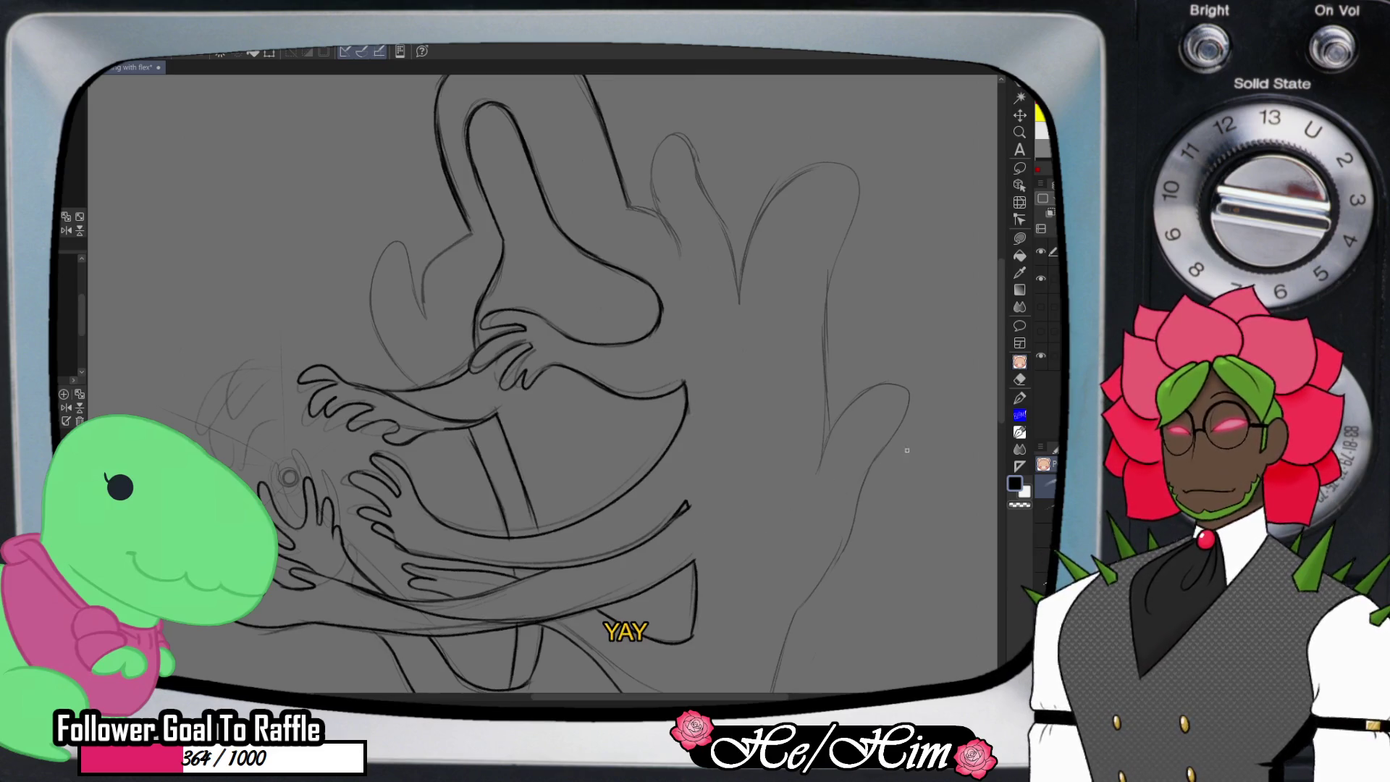
{"action": "scroll", "coordinate": [507, 384], "scroll_direction": "down", "scroll_amount": 2}
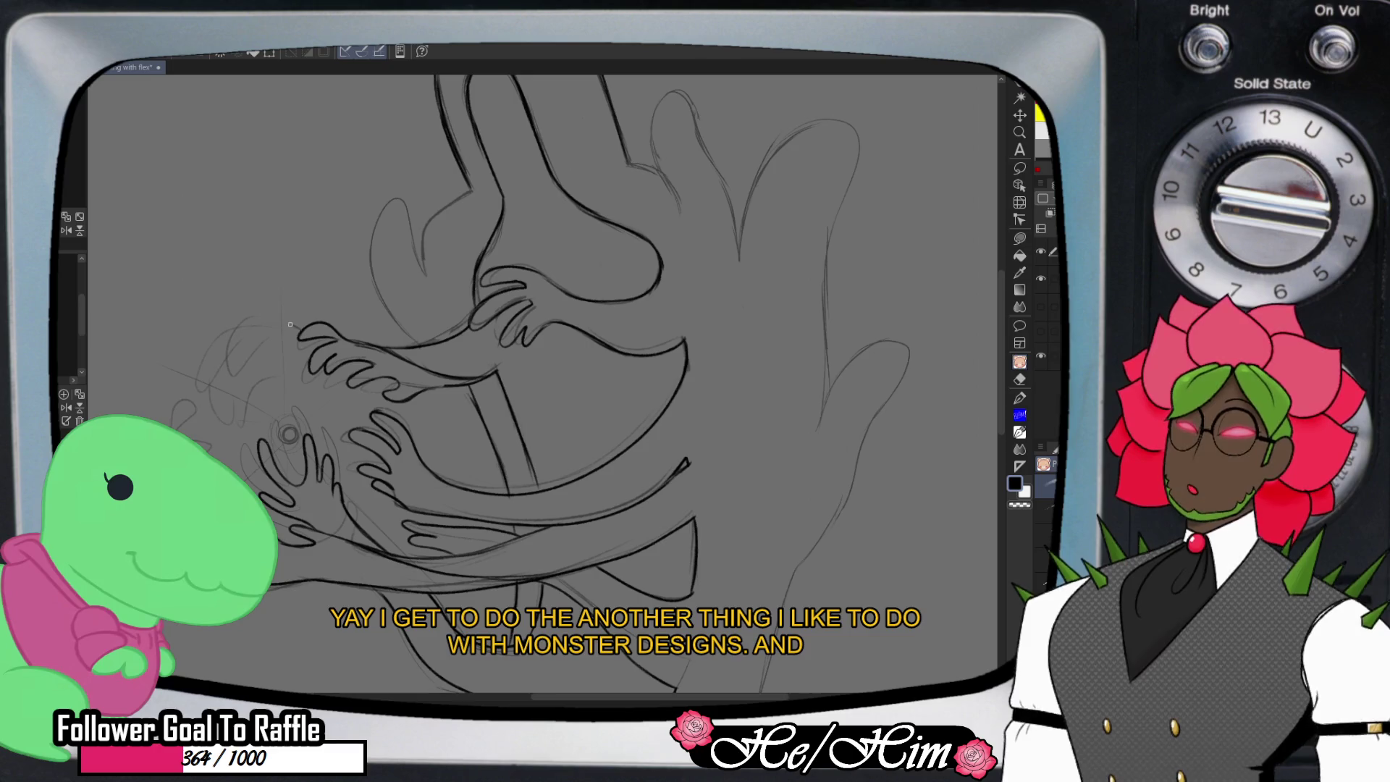
{"action": "mouse_move", "coordinate": [231, 326]}
{"action": "left_mouse_down"}
{"action": "mouse_move", "coordinate": [205, 352]}
{"action": "mouse_move", "coordinate": [224, 408]}
{"action": "mouse_move", "coordinate": [249, 362]}
{"action": "mouse_move", "coordinate": [301, 350]}
{"action": "left_mouse_up"}
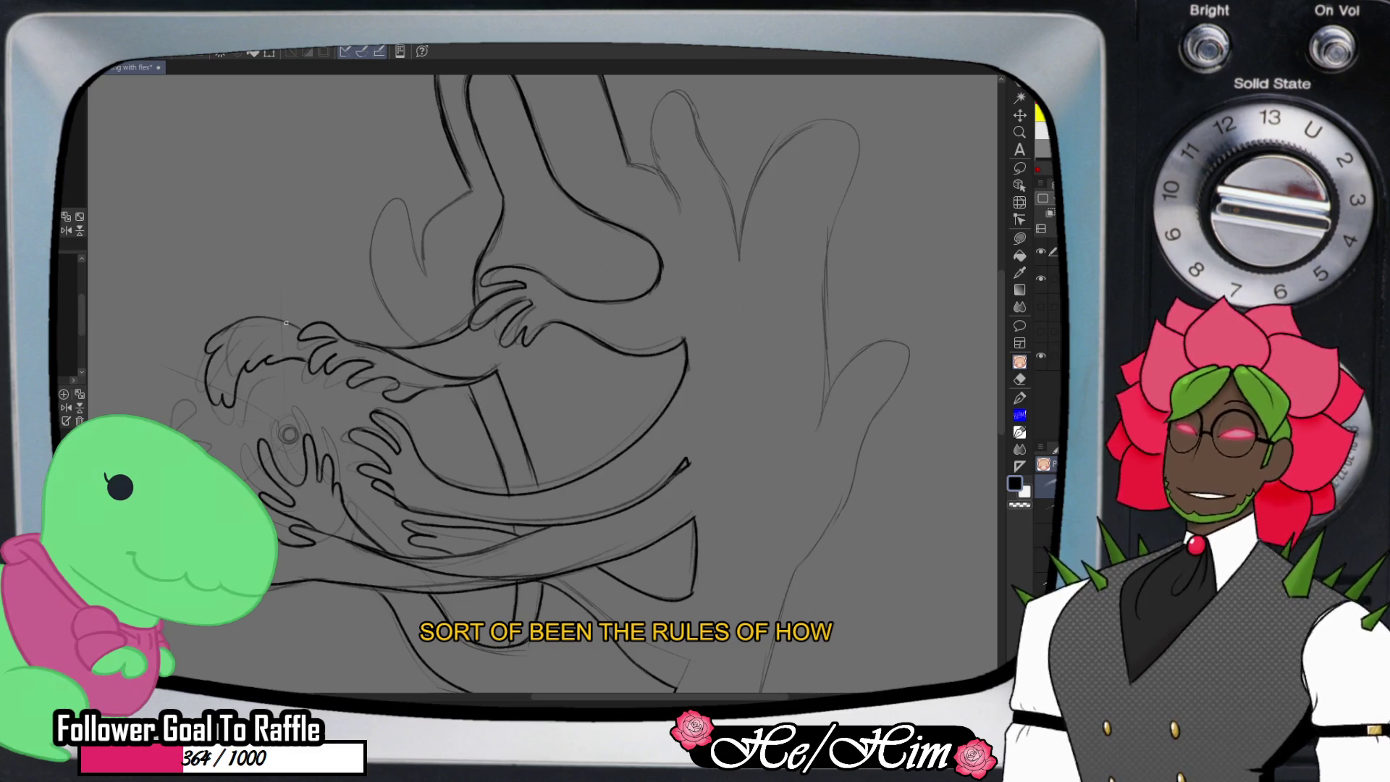
{"action": "key", "text": "e"}
{"action": "mouse_move", "coordinate": [291, 351]}
{"action": "left_mouse_down"}
{"action": "mouse_move", "coordinate": [261, 359]}
{"action": "mouse_move", "coordinate": [307, 361]}
{"action": "left_mouse_up"}
{"action": "key", "text": "p"}
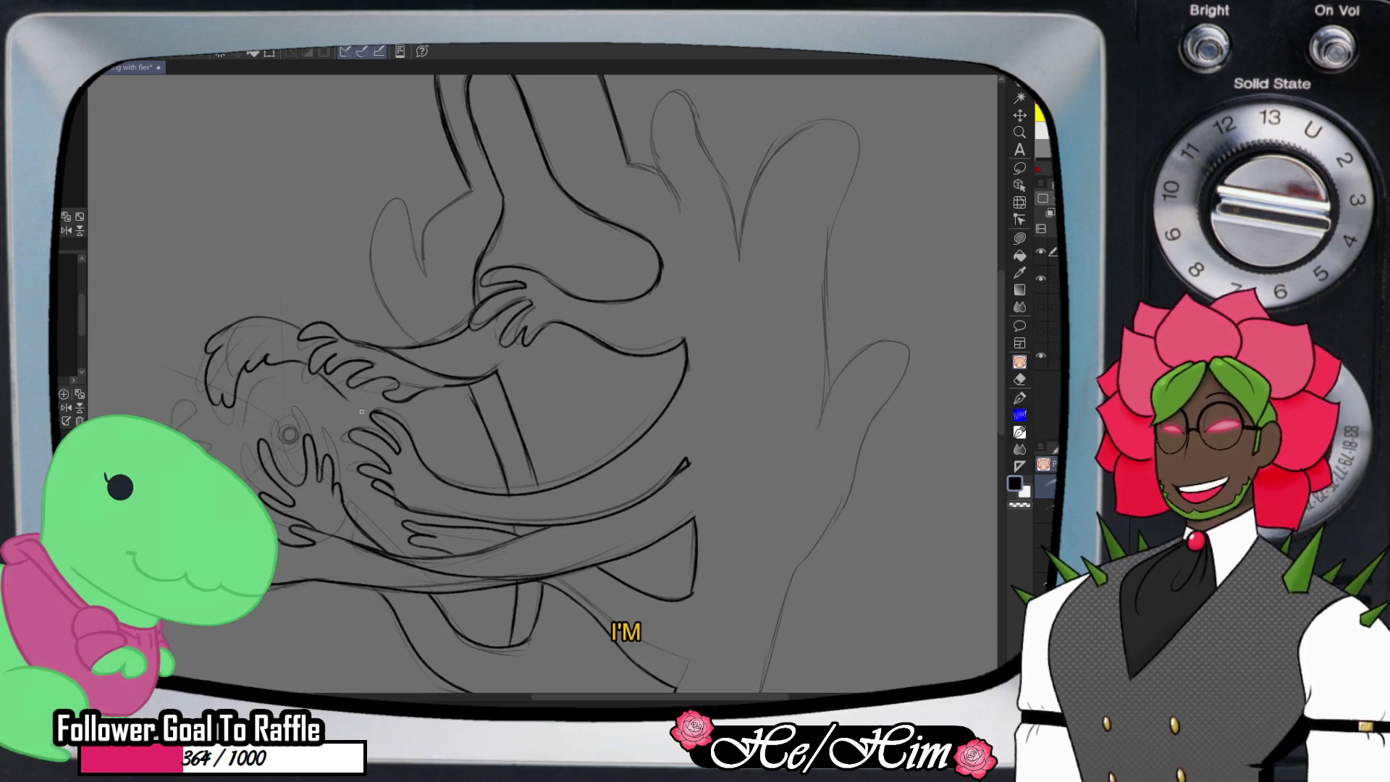
- Add short strokes along the arms, ink the head's edge, and redo the strands as one curved stroke
{"action": "left_click_drag", "start_coordinate": [413, 435], "coordinate": [479, 464]}
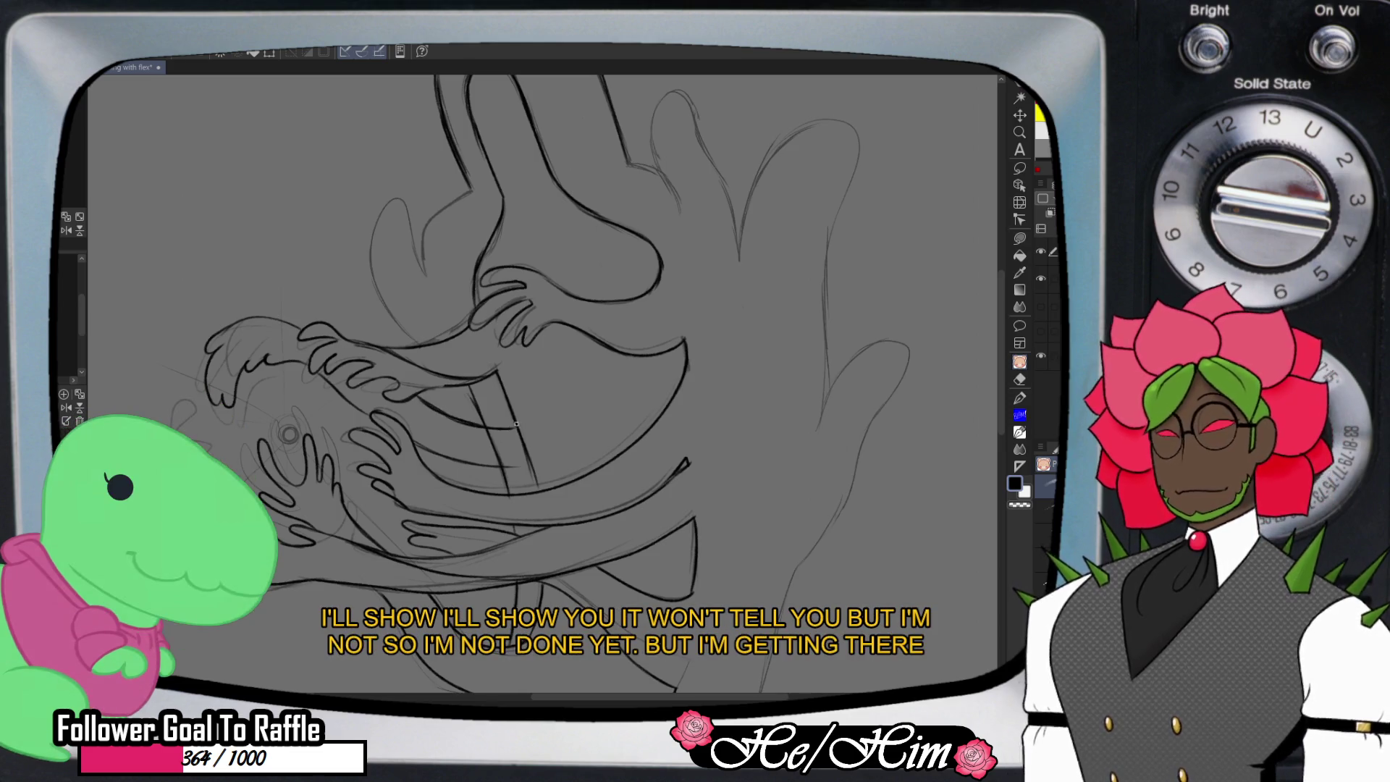
{"action": "key", "text": "e"}
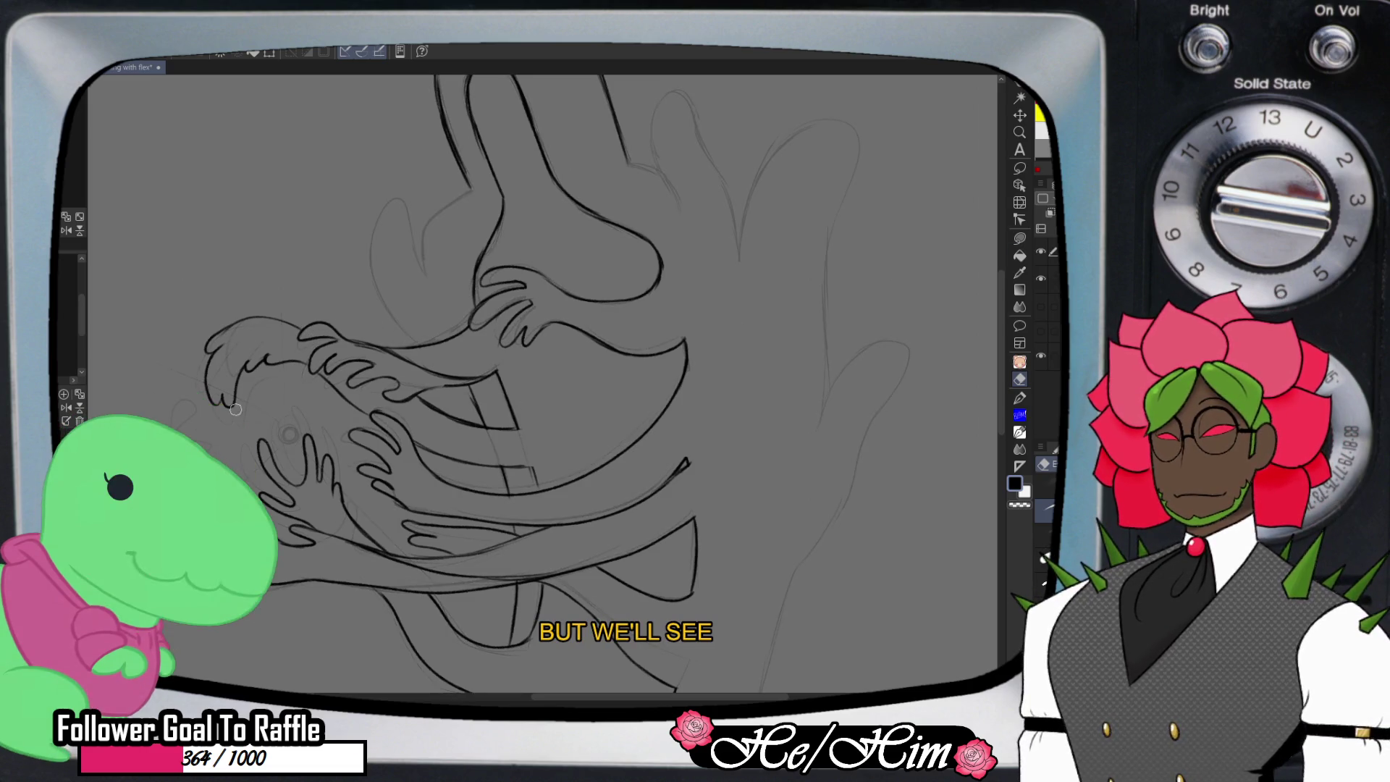
{"action": "key", "text": "p"}
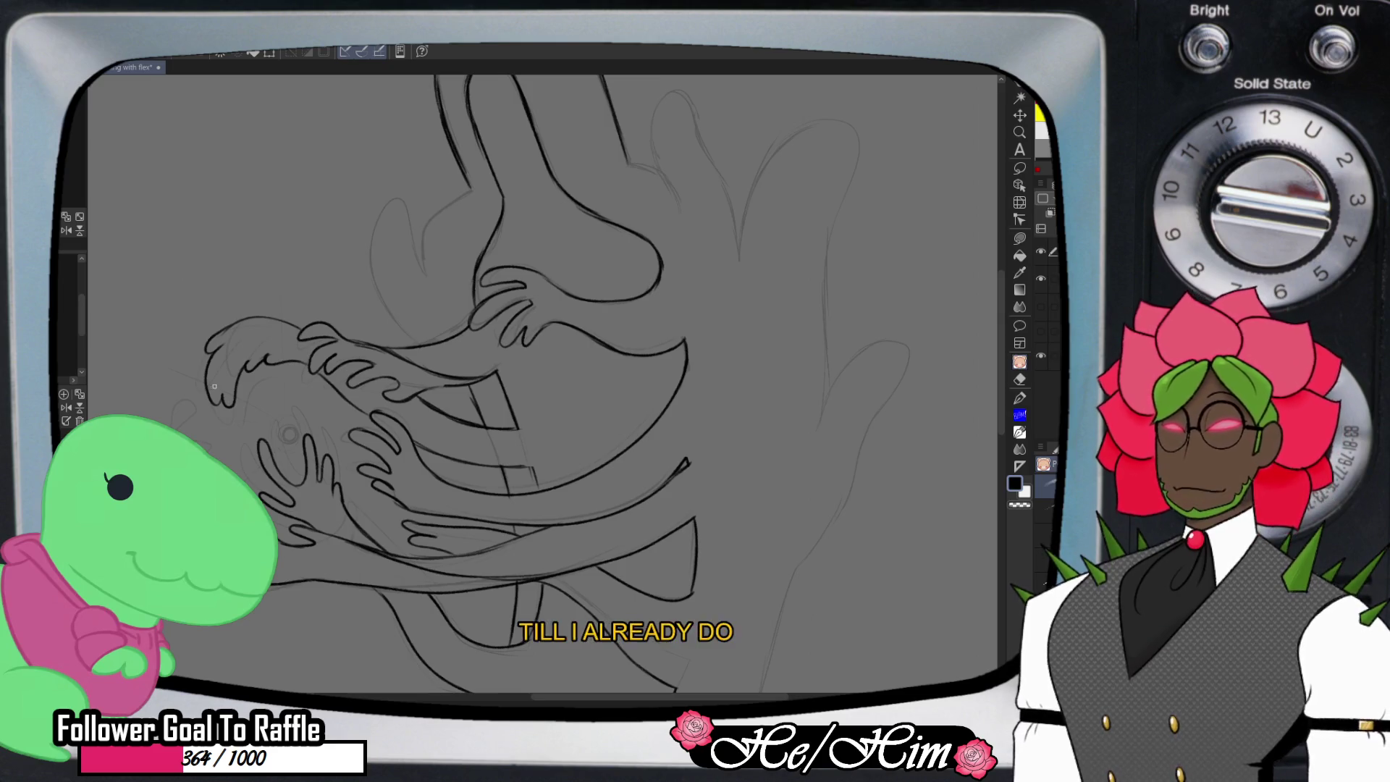
{"action": "mouse_move", "coordinate": [177, 425]}
{"action": "left_mouse_down"}
{"action": "mouse_move", "coordinate": [205, 415]}
{"action": "mouse_move", "coordinate": [179, 429]}
{"action": "mouse_move", "coordinate": [218, 455]}
{"action": "left_mouse_up"}
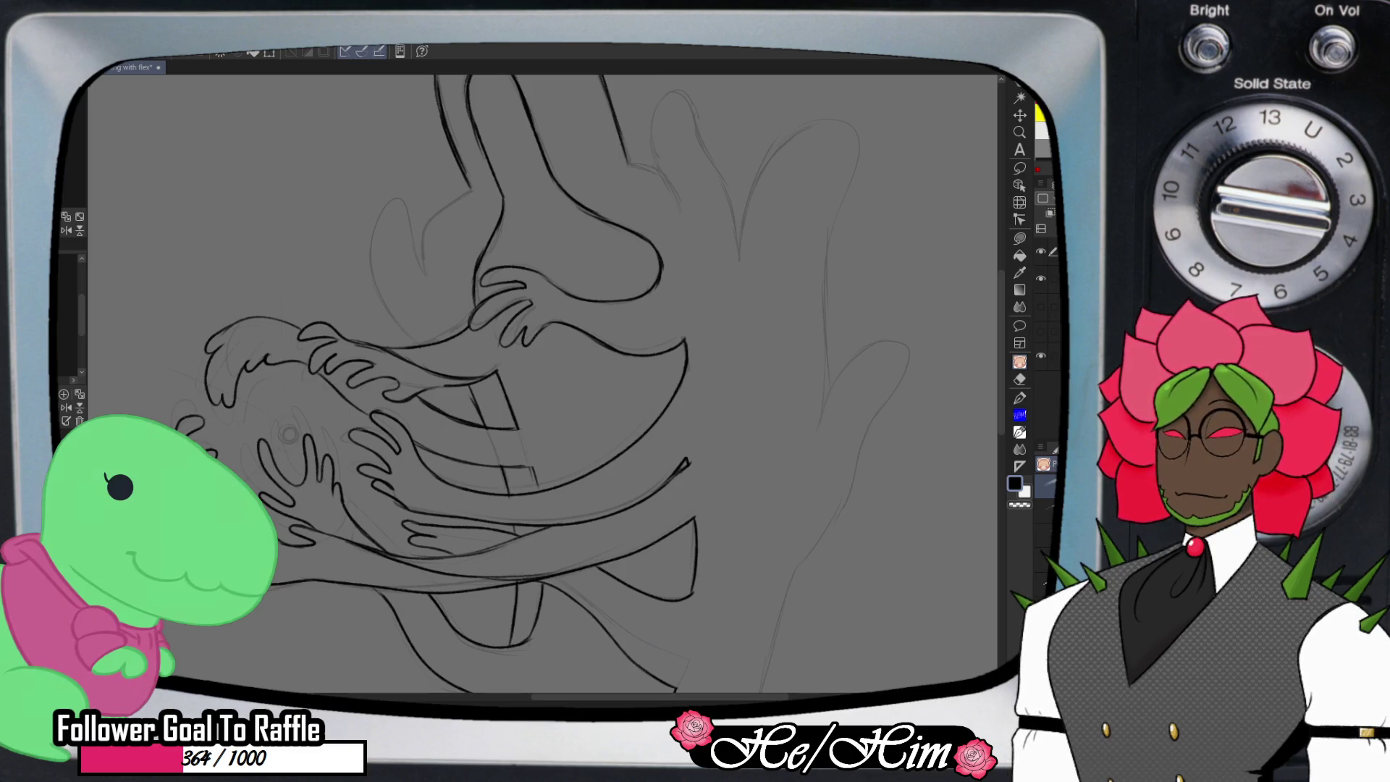
{"action": "mouse_move", "coordinate": [200, 444]}
{"action": "left_mouse_down"}
{"action": "mouse_move", "coordinate": [239, 423]}
{"action": "mouse_move", "coordinate": [214, 414]}
{"action": "mouse_move", "coordinate": [268, 426]}
{"action": "left_mouse_up"}
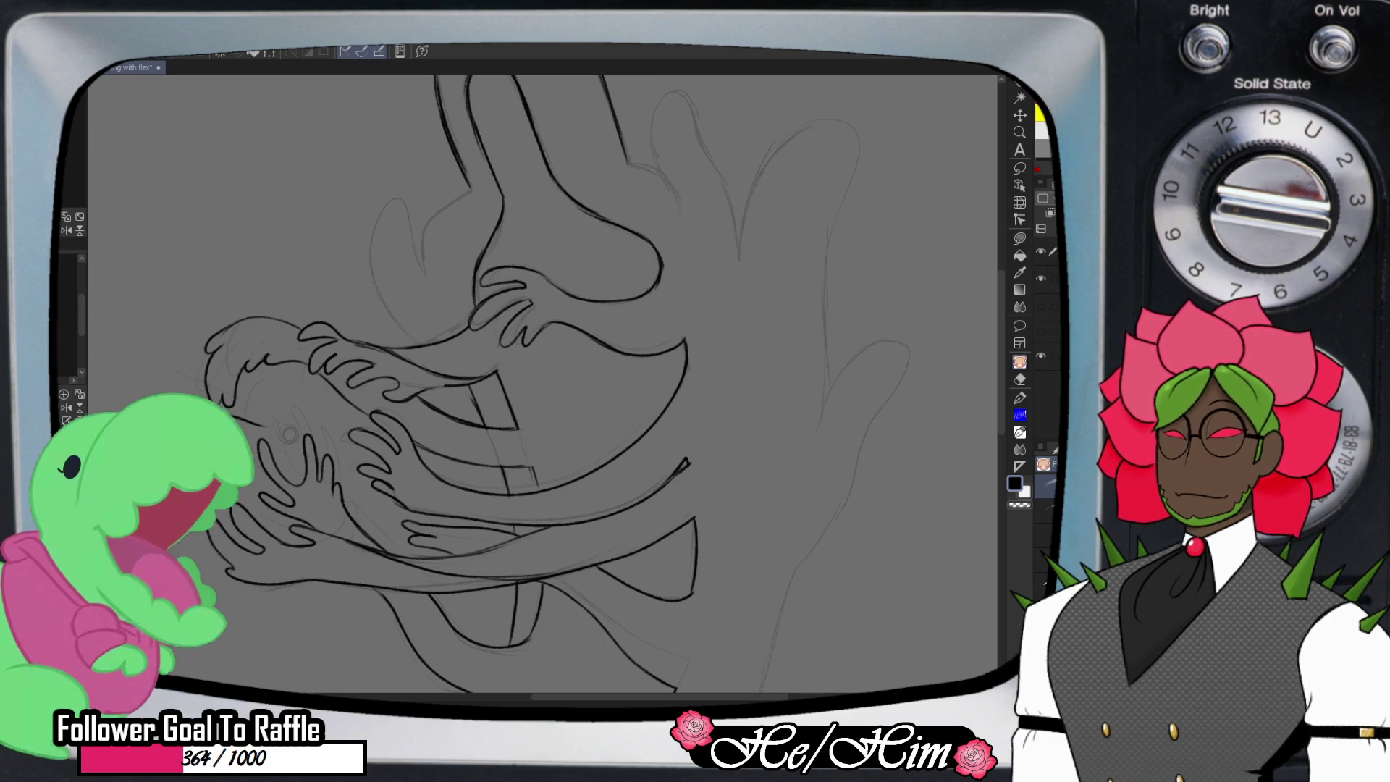
{"action": "key", "text": "e"}
{"action": "key", "text": "ctrl+z"}
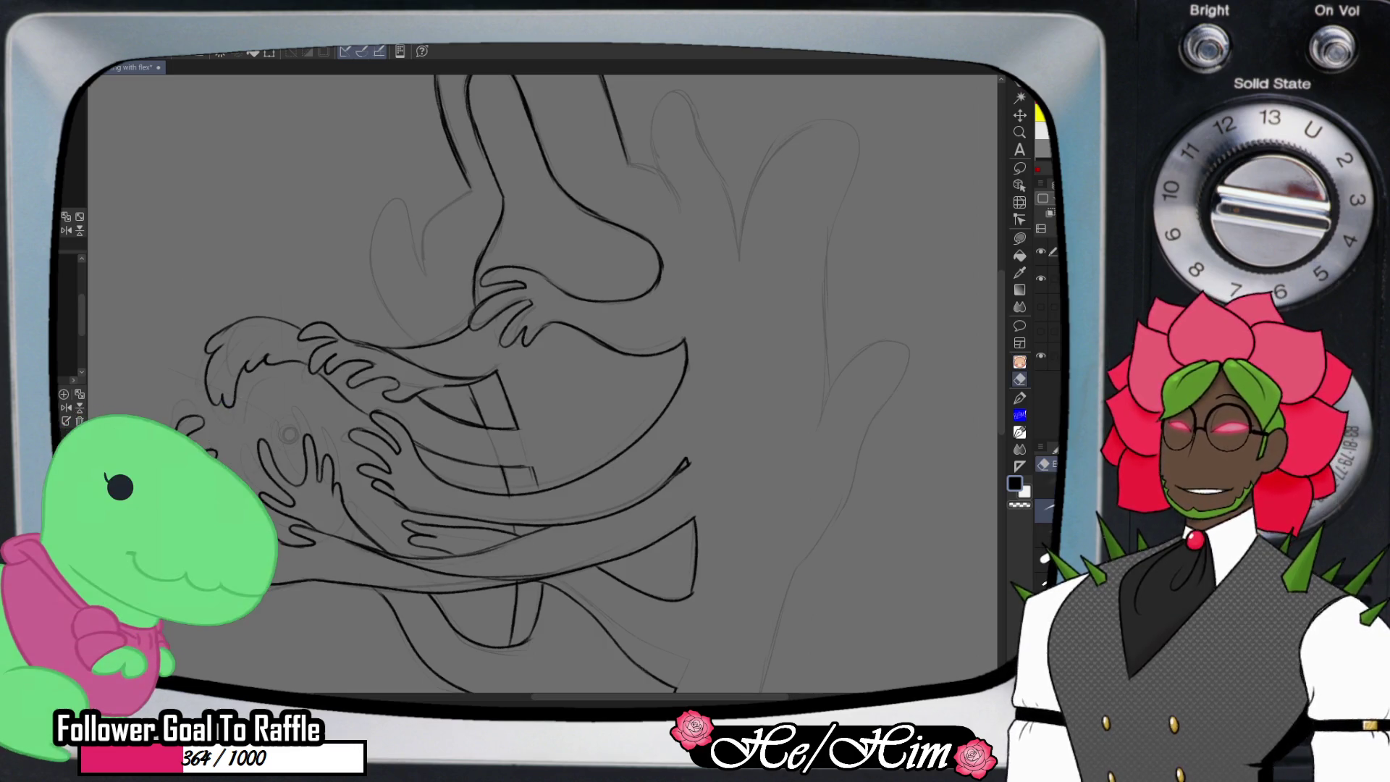
{"action": "key", "text": "p"}
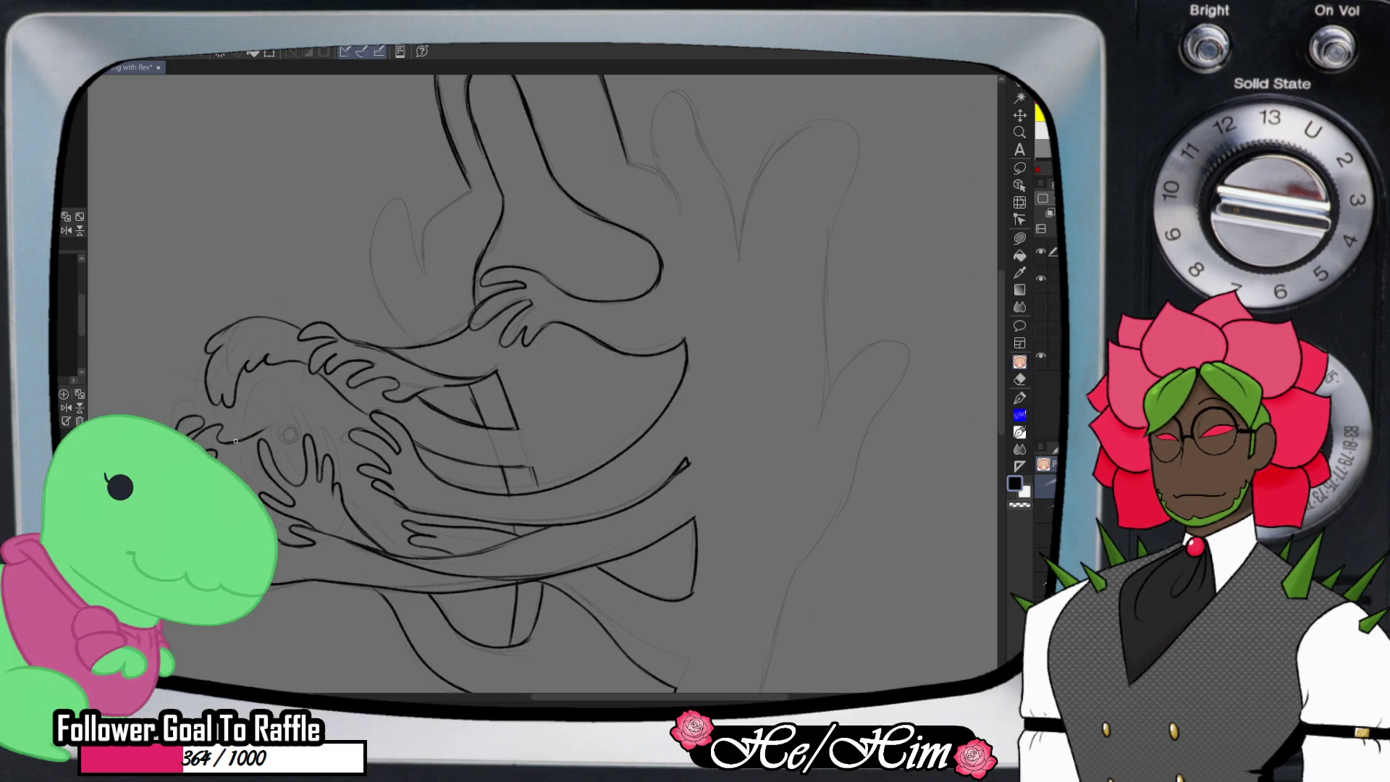
{"action": "left_click_drag", "start_coordinate": [246, 439], "coordinate": [335, 404]}
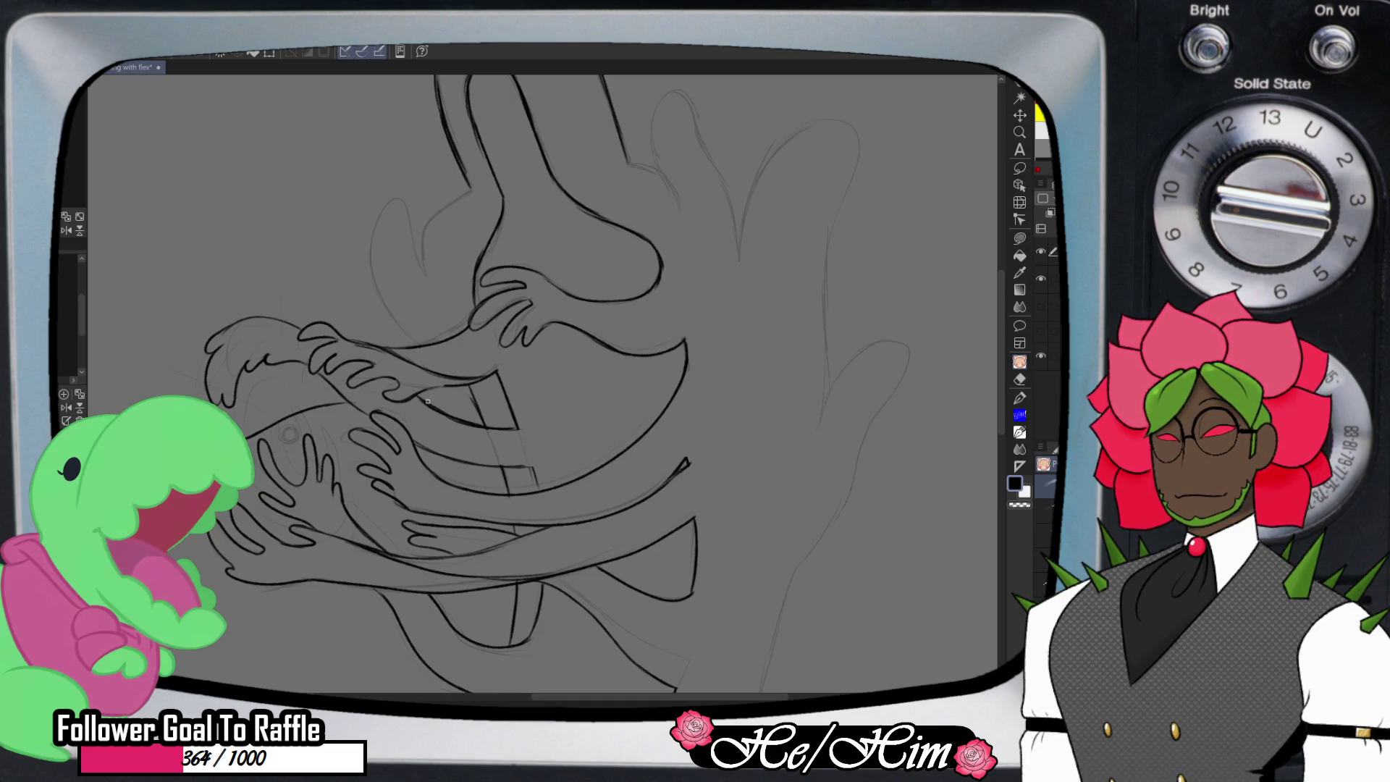
- Ink blocky tooth outlines in the mouth, trimming with the eraser and redrawing an undone stroke
{"action": "left_click_drag", "start_coordinate": [464, 404], "coordinate": [504, 391]}
{"action": "key", "text": "e"}
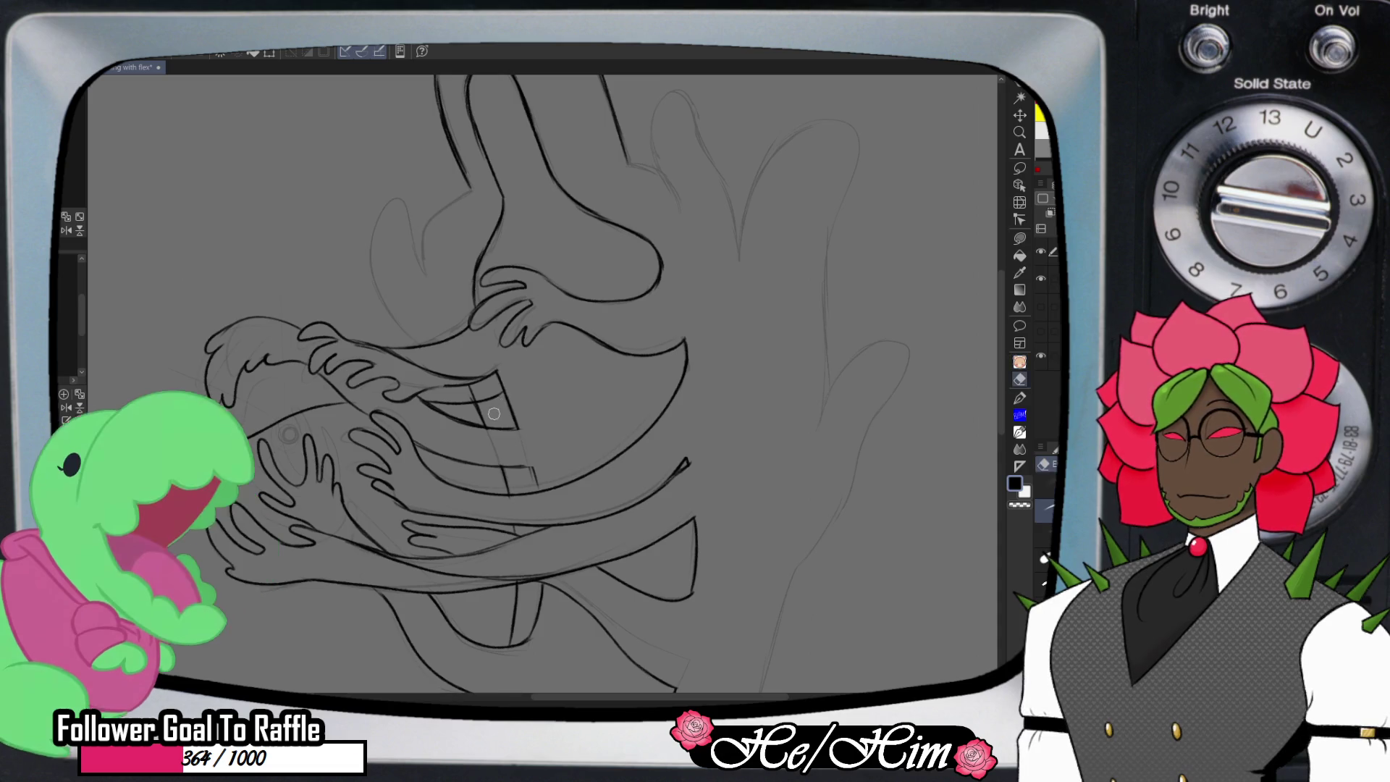
{"action": "mouse_move", "coordinate": [486, 414]}
{"action": "left_mouse_down"}
{"action": "mouse_move", "coordinate": [515, 433]}
{"action": "mouse_move", "coordinate": [508, 399]}
{"action": "left_mouse_up"}
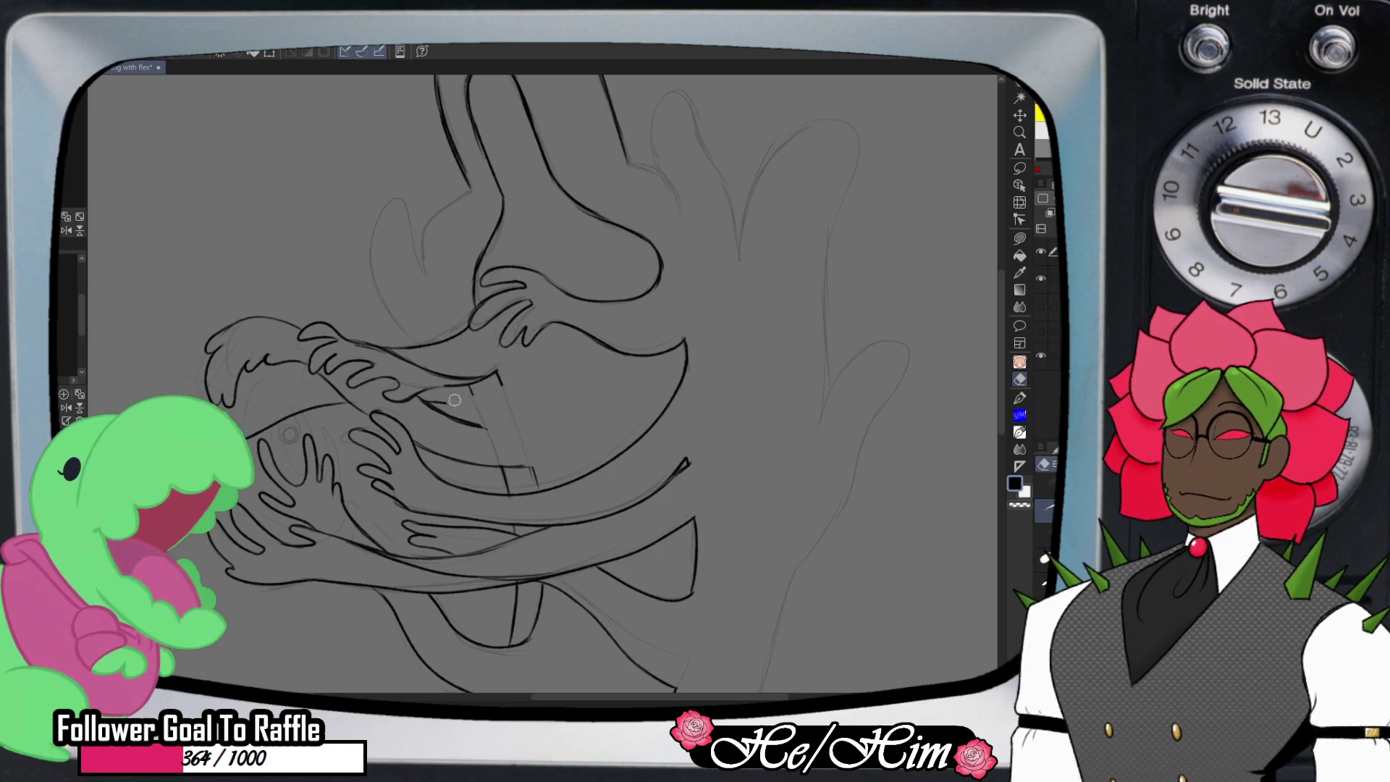
{"action": "key", "text": "p"}
{"action": "mouse_move", "coordinate": [430, 402]}
{"action": "left_mouse_down"}
{"action": "mouse_move", "coordinate": [495, 390]}
{"action": "mouse_move", "coordinate": [426, 407]}
{"action": "mouse_move", "coordinate": [517, 425]}
{"action": "mouse_move", "coordinate": [473, 425]}
{"action": "left_mouse_up"}
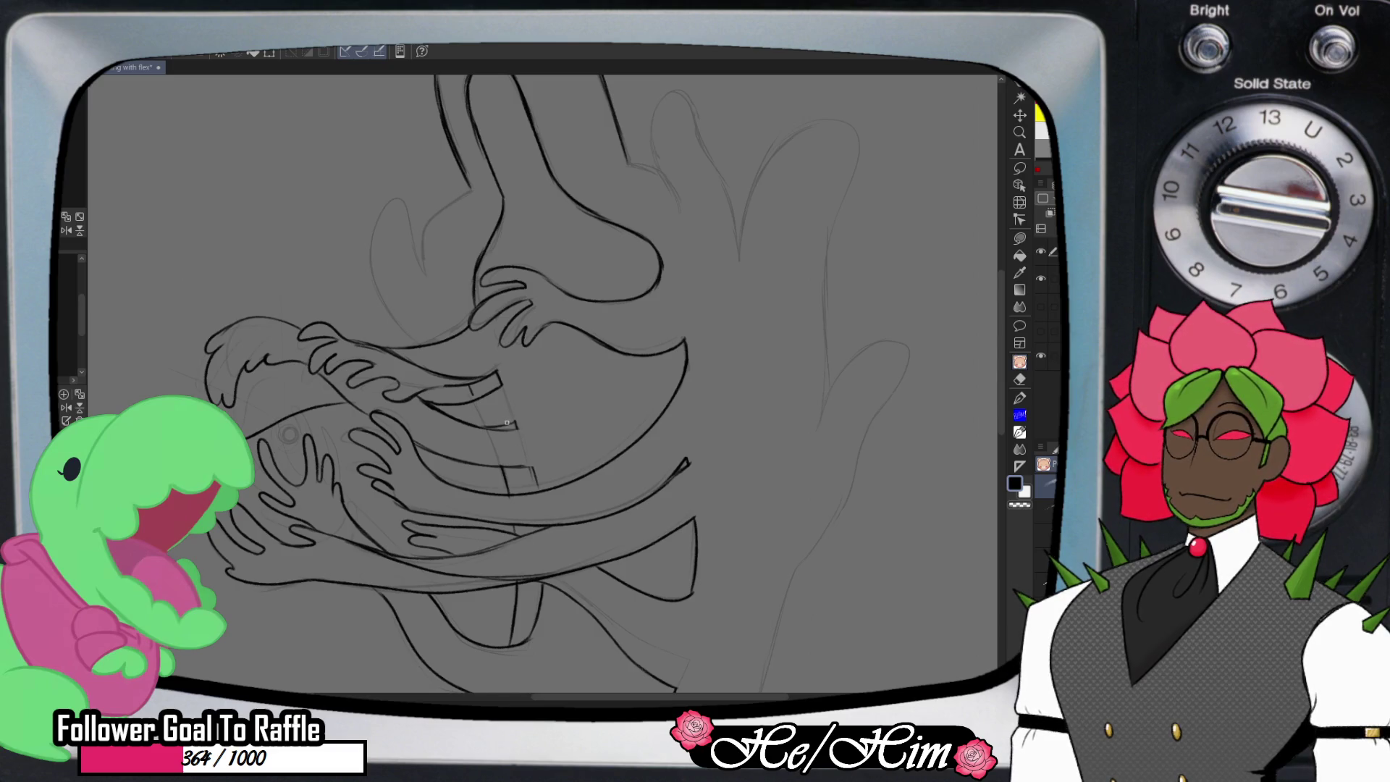
{"action": "key", "text": "ctrl+z"}
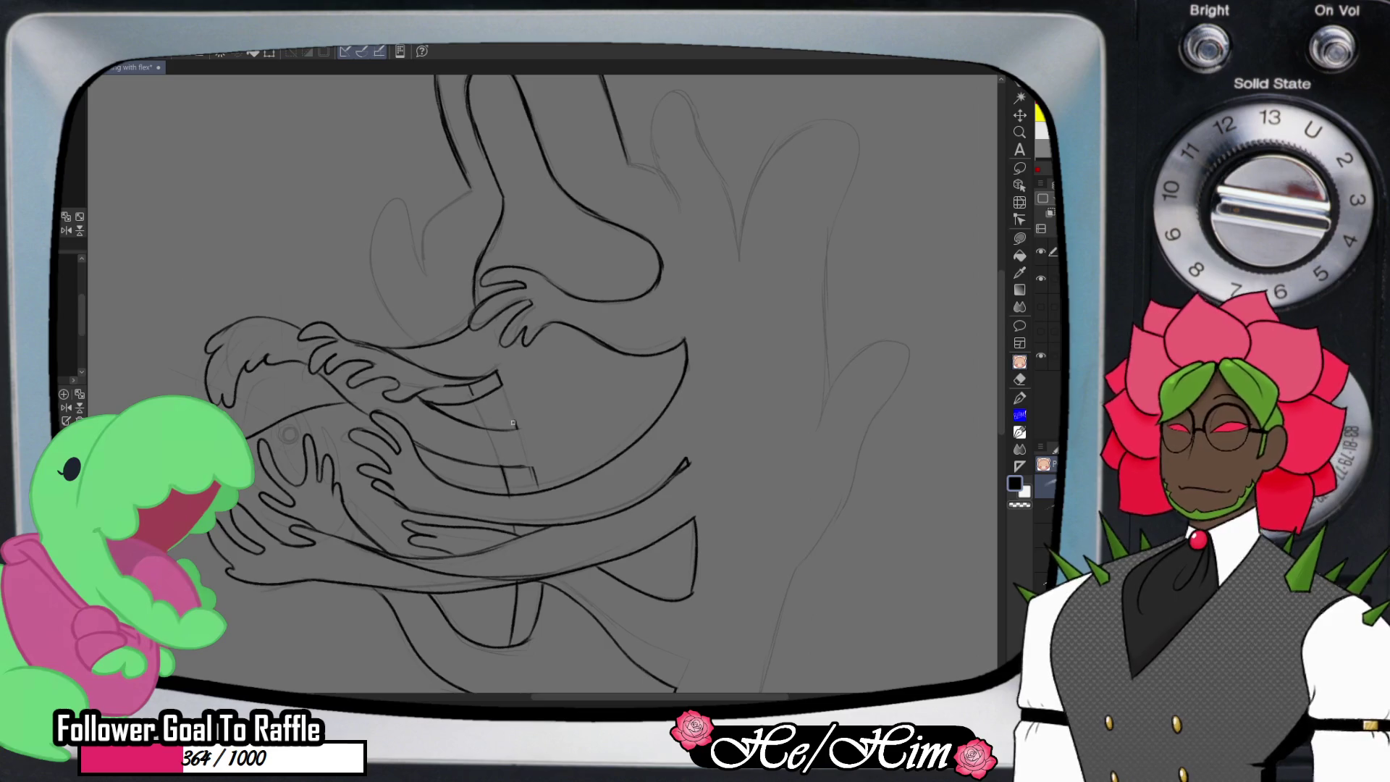
{"action": "left_click_drag", "start_coordinate": [513, 422], "coordinate": [492, 426]}
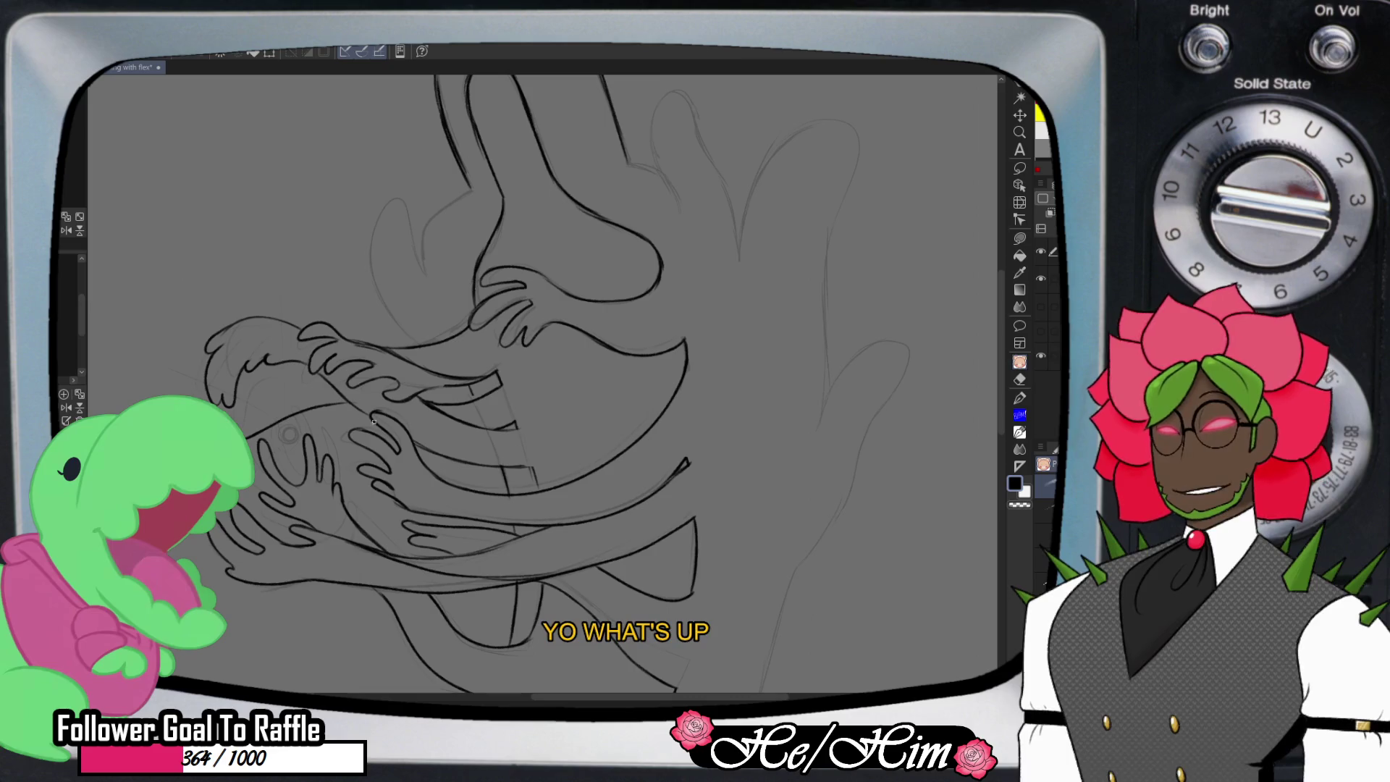
{"action": "left_click_drag", "start_coordinate": [531, 468], "coordinate": [535, 479]}
{"action": "left_click_drag", "start_coordinate": [469, 384], "coordinate": [475, 401]}
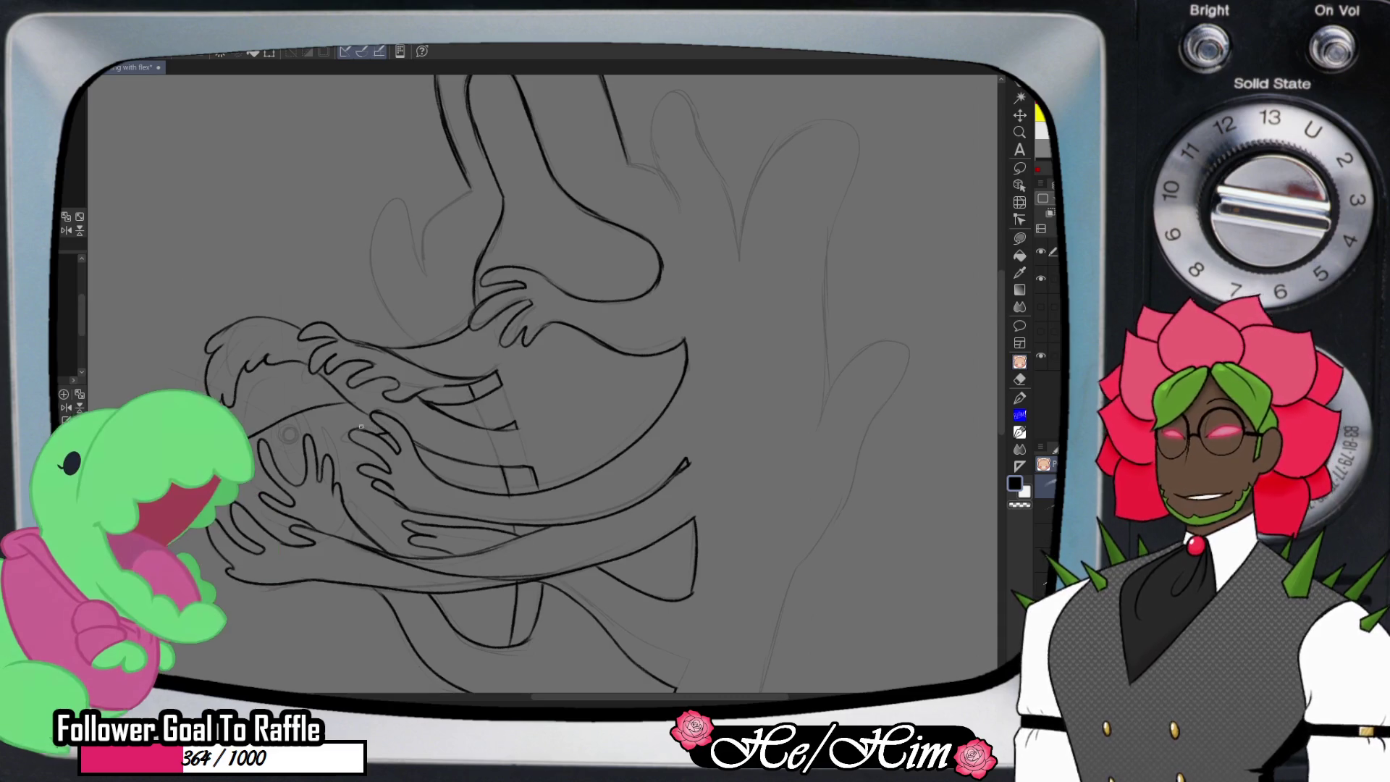
{"action": "left_click_drag", "start_coordinate": [347, 434], "coordinate": [315, 450]}
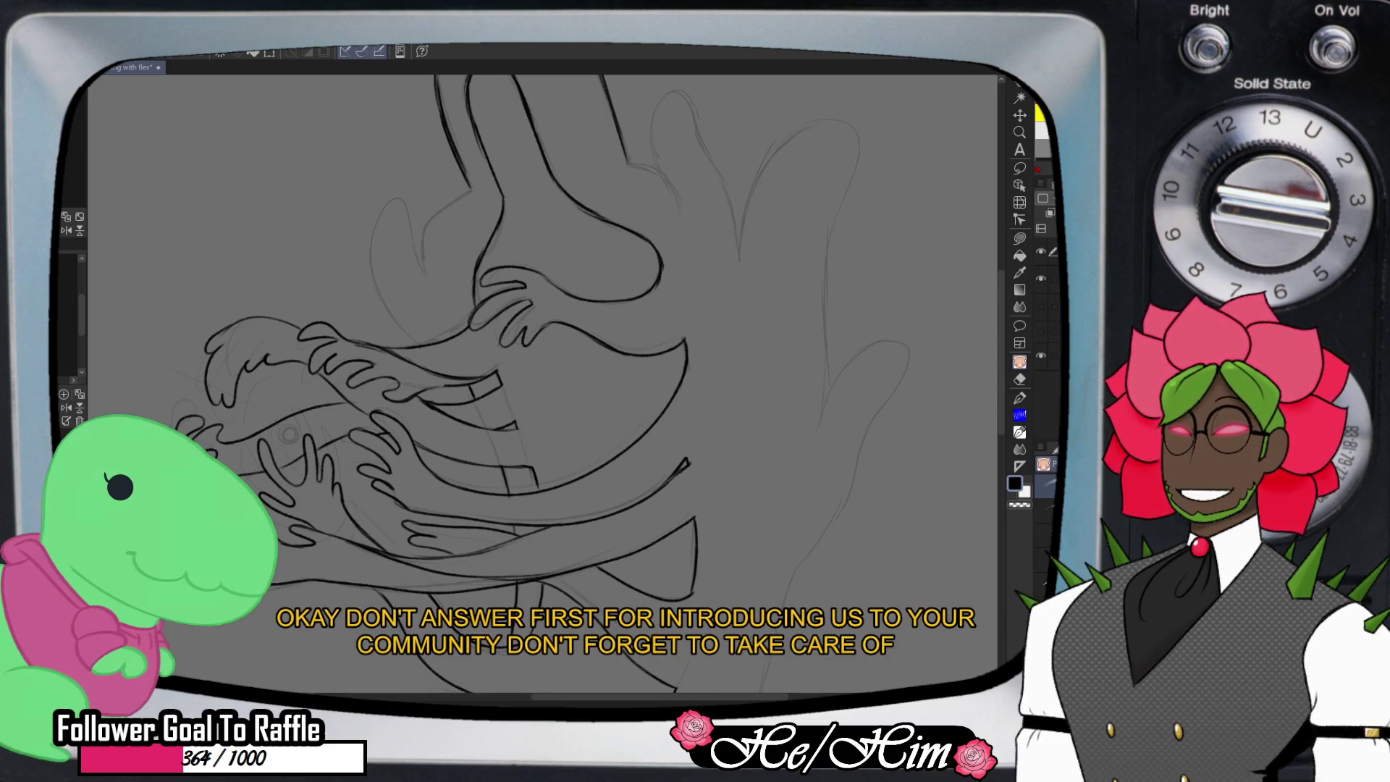
- Ink a new rounded curve on the lower body, trimming the joined stroke with the eraser
{"action": "scroll", "coordinate": [570, 452], "scroll_direction": "down", "scroll_amount": 3}
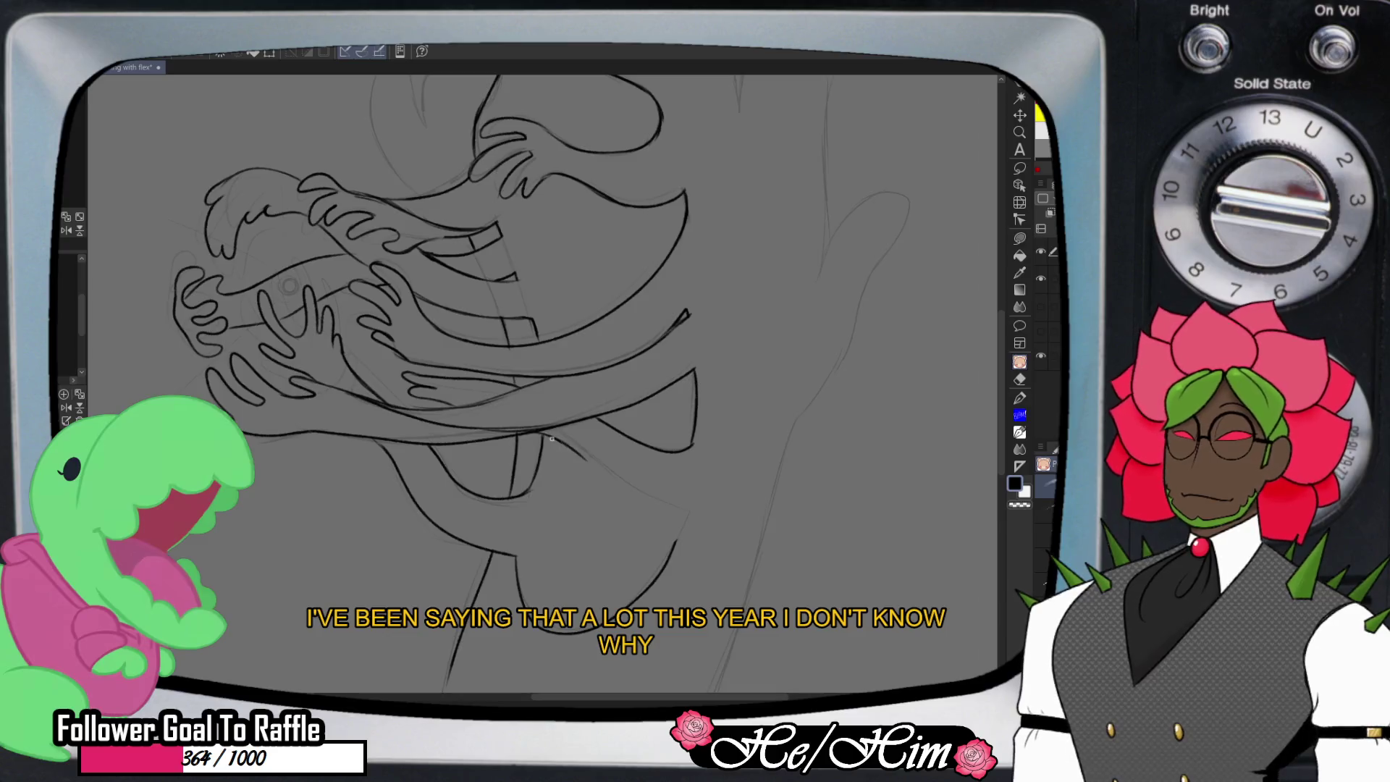
{"action": "left_click_drag", "start_coordinate": [570, 452], "coordinate": [695, 516]}
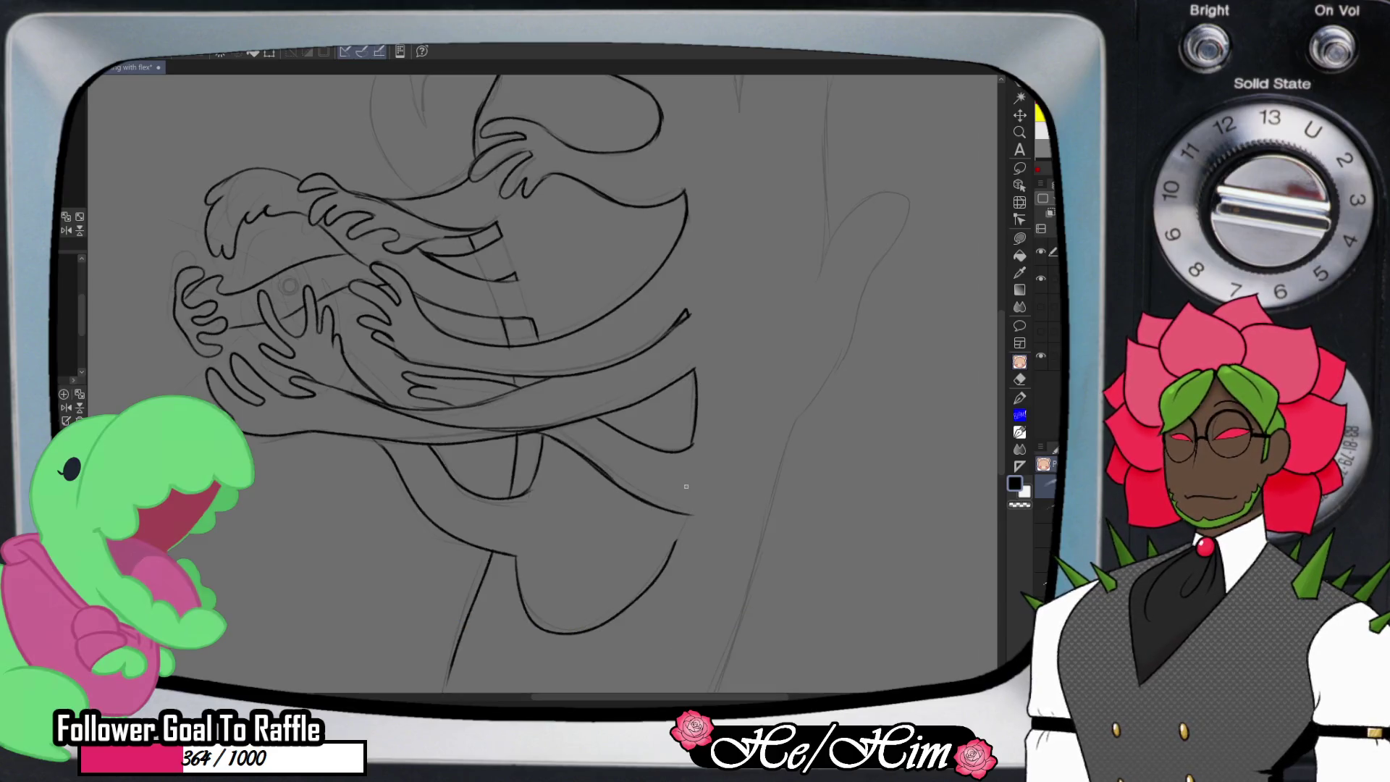
{"action": "left_click_drag", "start_coordinate": [688, 511], "coordinate": [675, 543]}
{"action": "key", "text": "e"}
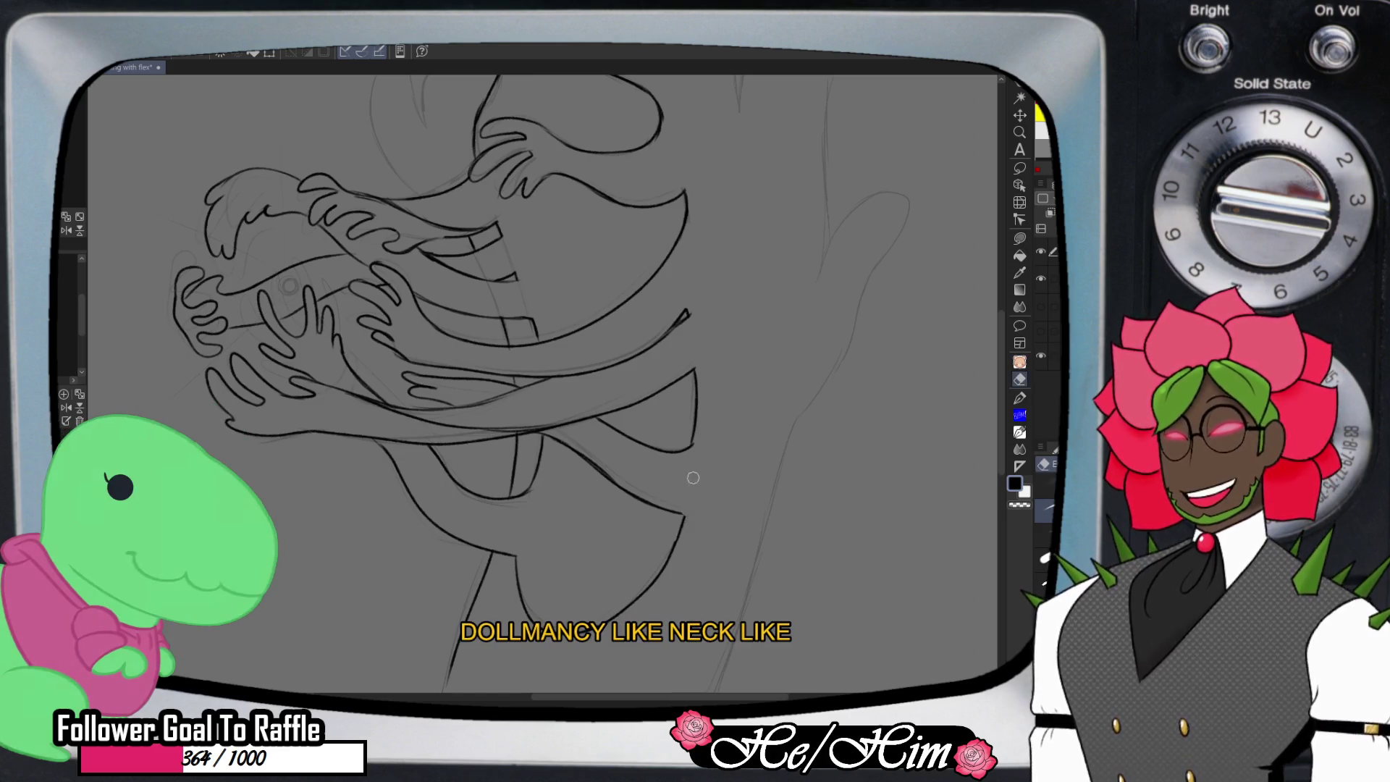
{"action": "mouse_move", "coordinate": [686, 550]}
{"action": "left_mouse_down"}
{"action": "mouse_move", "coordinate": [672, 550]}
{"action": "mouse_move", "coordinate": [686, 519]}
{"action": "left_mouse_up"}
{"action": "key", "text": "p"}
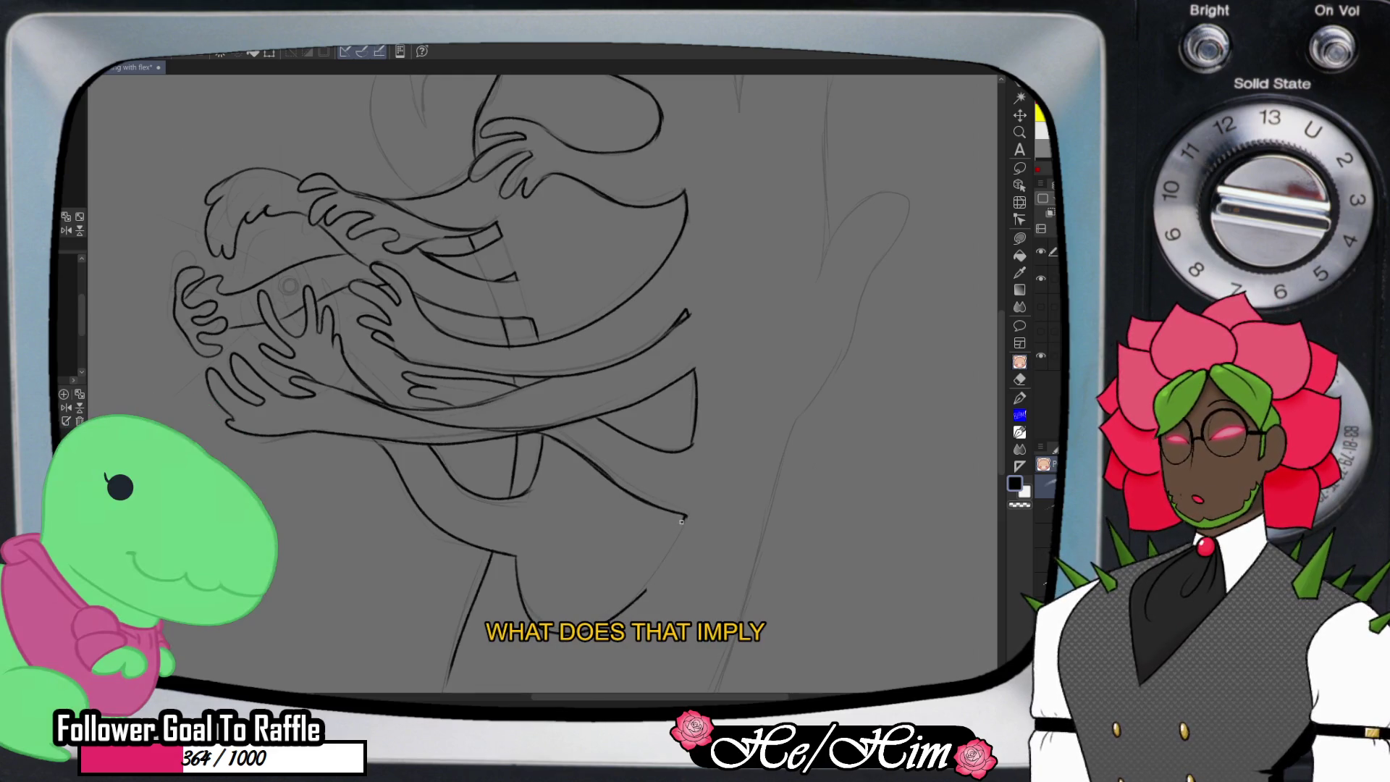
{"action": "left_click_drag", "start_coordinate": [676, 520], "coordinate": [577, 499]}
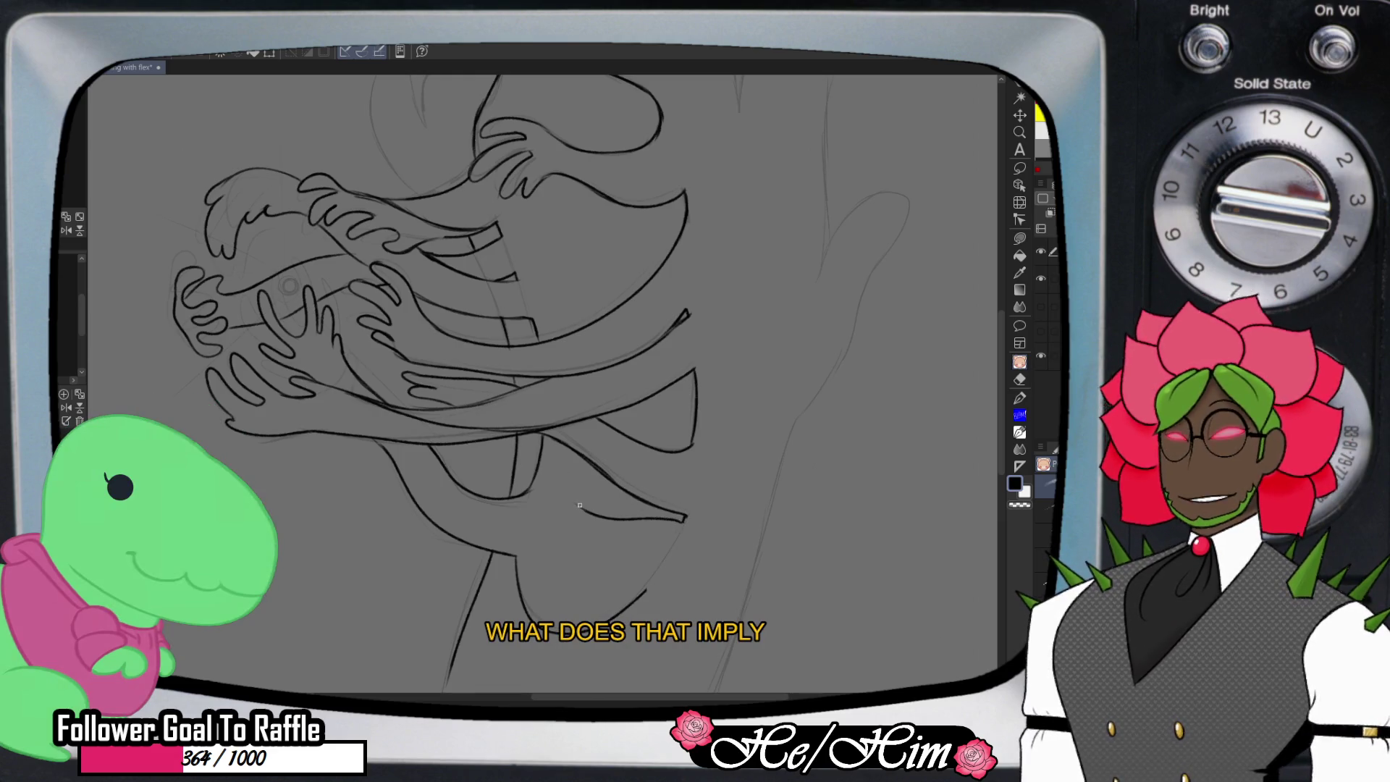
{"action": "mouse_move", "coordinate": [592, 514]}
{"action": "left_mouse_down"}
{"action": "mouse_move", "coordinate": [572, 500]}
{"action": "mouse_move", "coordinate": [592, 523]}
{"action": "mouse_move", "coordinate": [567, 532]}
{"action": "mouse_move", "coordinate": [647, 577]}
{"action": "left_mouse_up"}
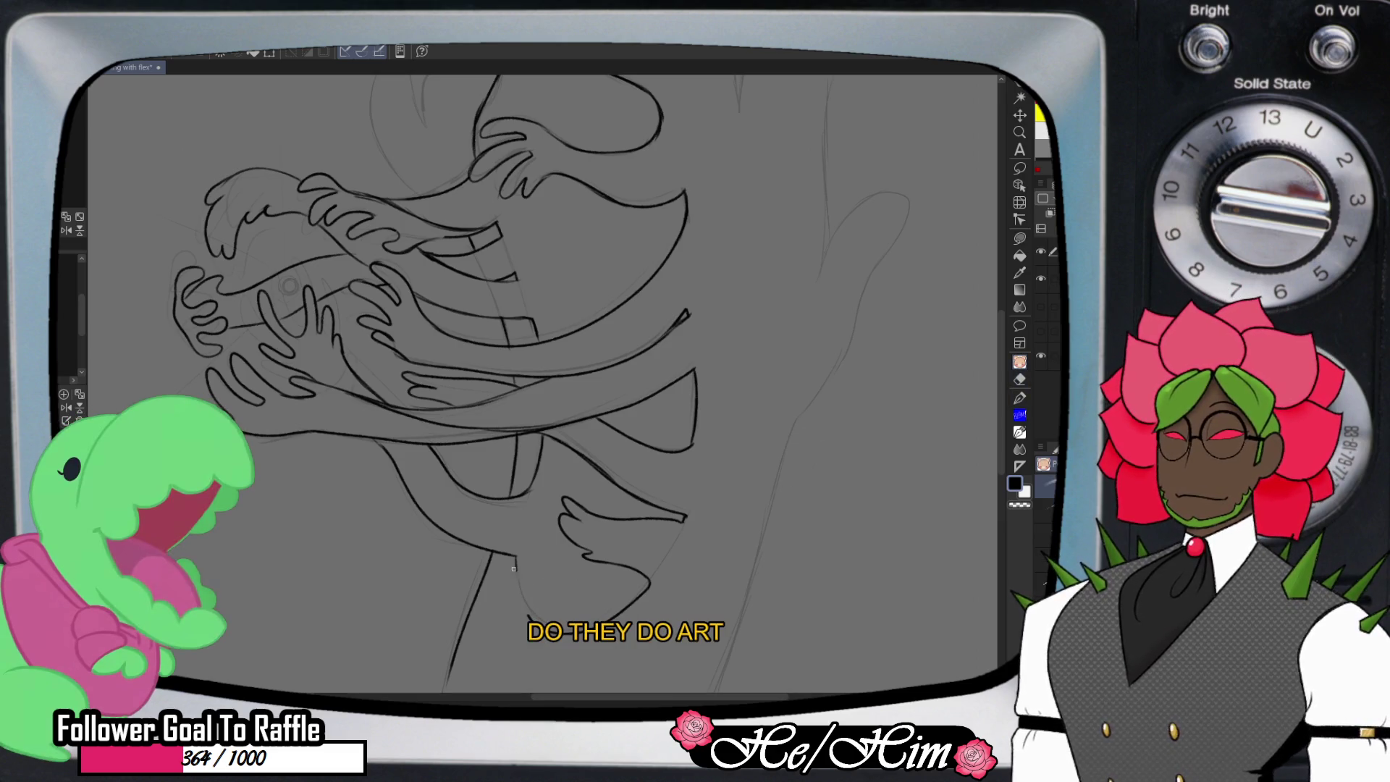
- Replace the curving arm stroke with a cleaner line running down from the hook end
{"action": "mouse_move", "coordinate": [515, 562]}
{"action": "left_mouse_down"}
{"action": "mouse_move", "coordinate": [501, 584]}
{"action": "mouse_move", "coordinate": [531, 623]}
{"action": "left_mouse_up"}
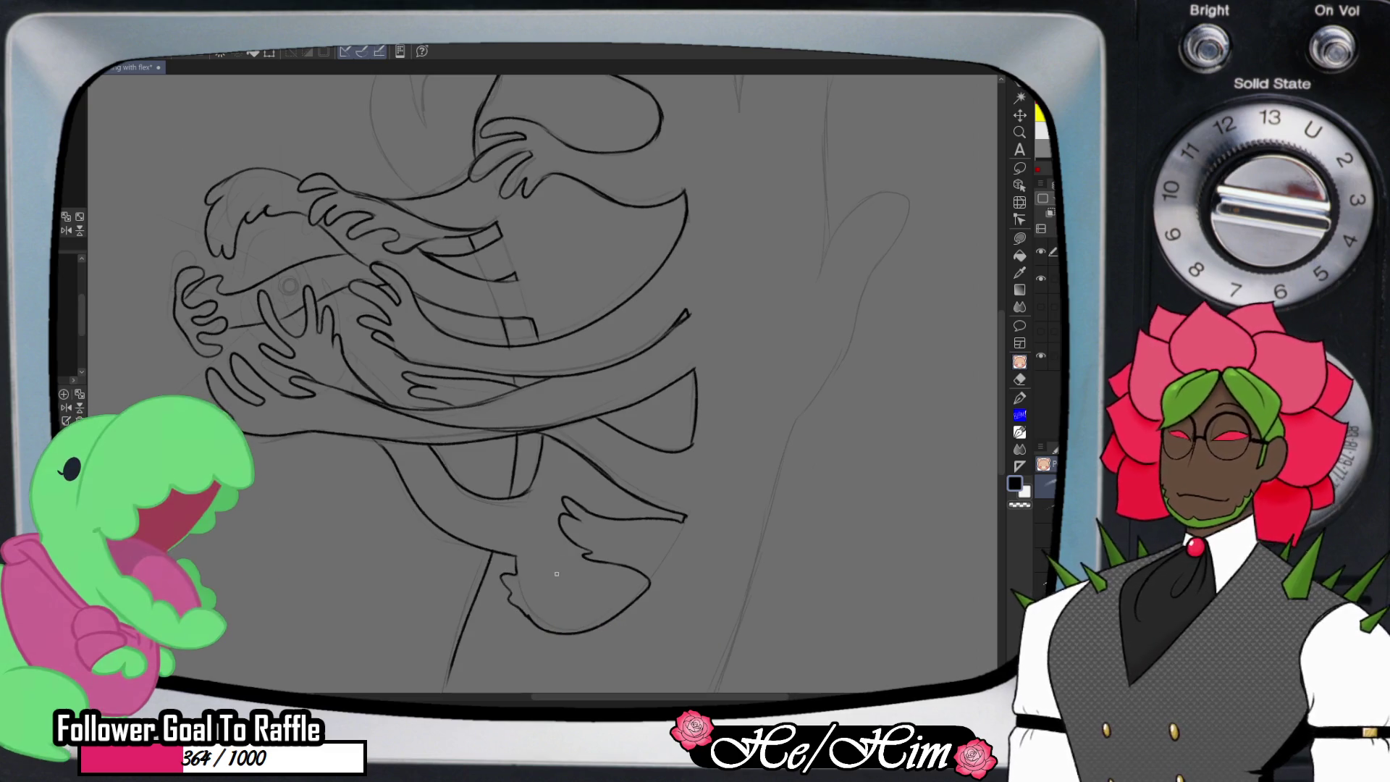
{"action": "key", "text": "ctrl+z"}
{"action": "mouse_move", "coordinate": [514, 570]}
{"action": "left_mouse_down"}
{"action": "mouse_move", "coordinate": [501, 575]}
{"action": "mouse_move", "coordinate": [536, 624]}
{"action": "left_mouse_up"}
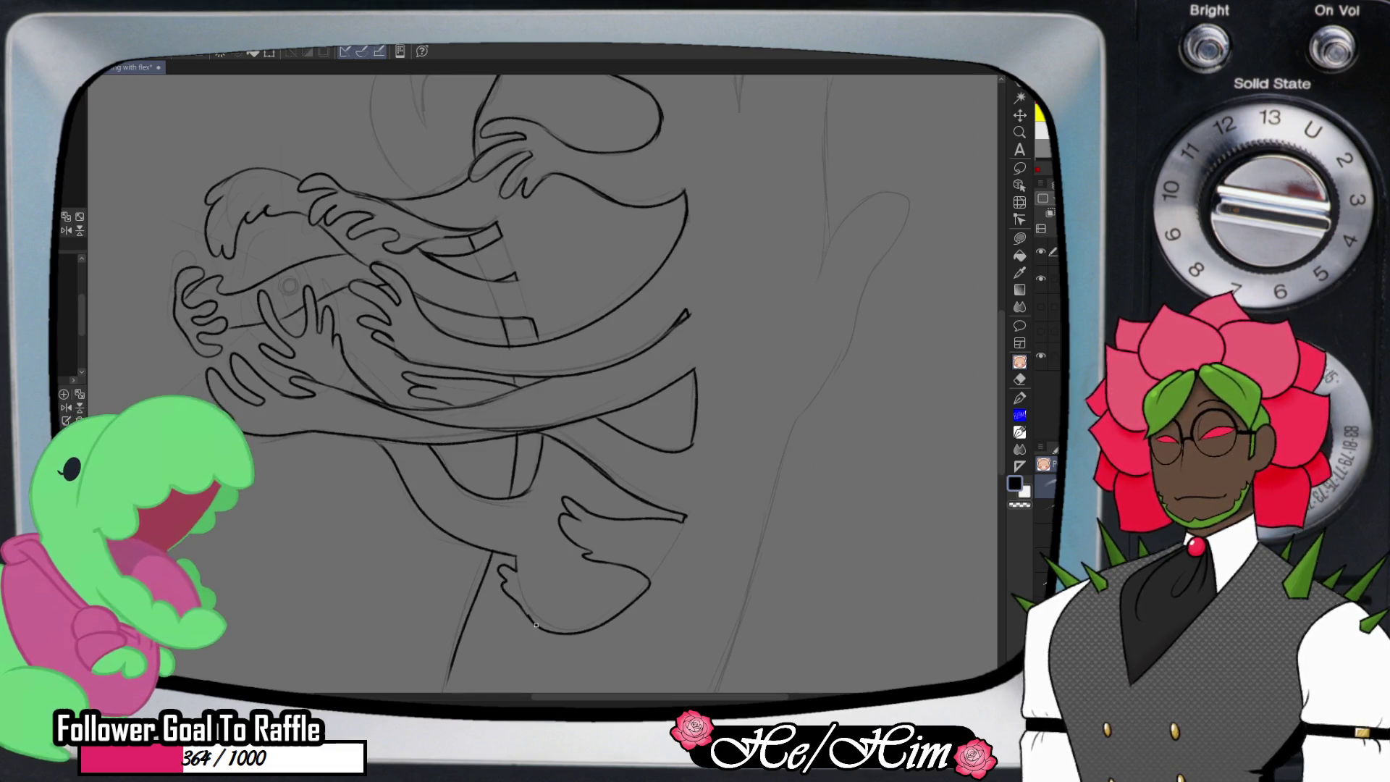
- Add one short ink stroke among the tangled arms near the far-left clawed hand
{"action": "scroll", "coordinate": [984, 402], "scroll_direction": "up", "scroll_amount": 5}
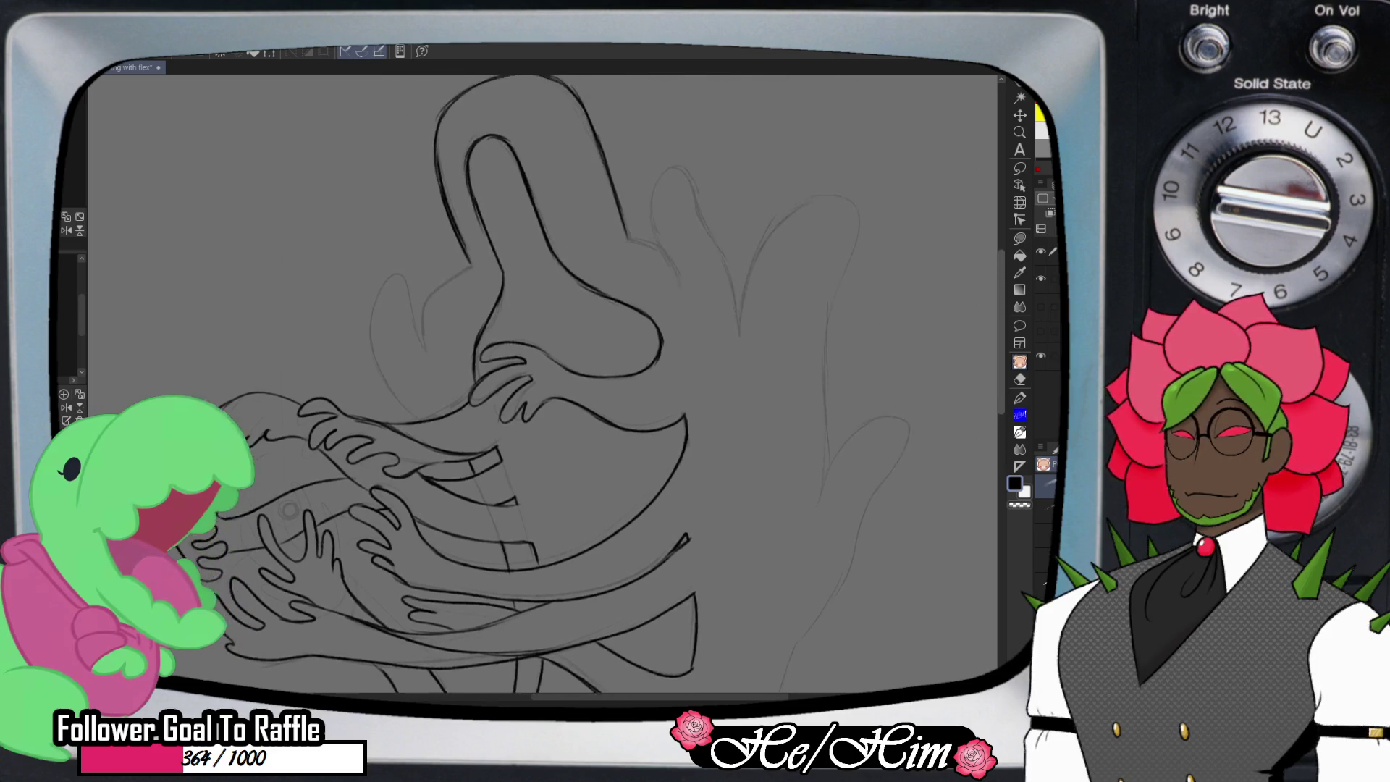
{"action": "scroll", "coordinate": [543, 383], "scroll_direction": "down", "scroll_amount": 3}
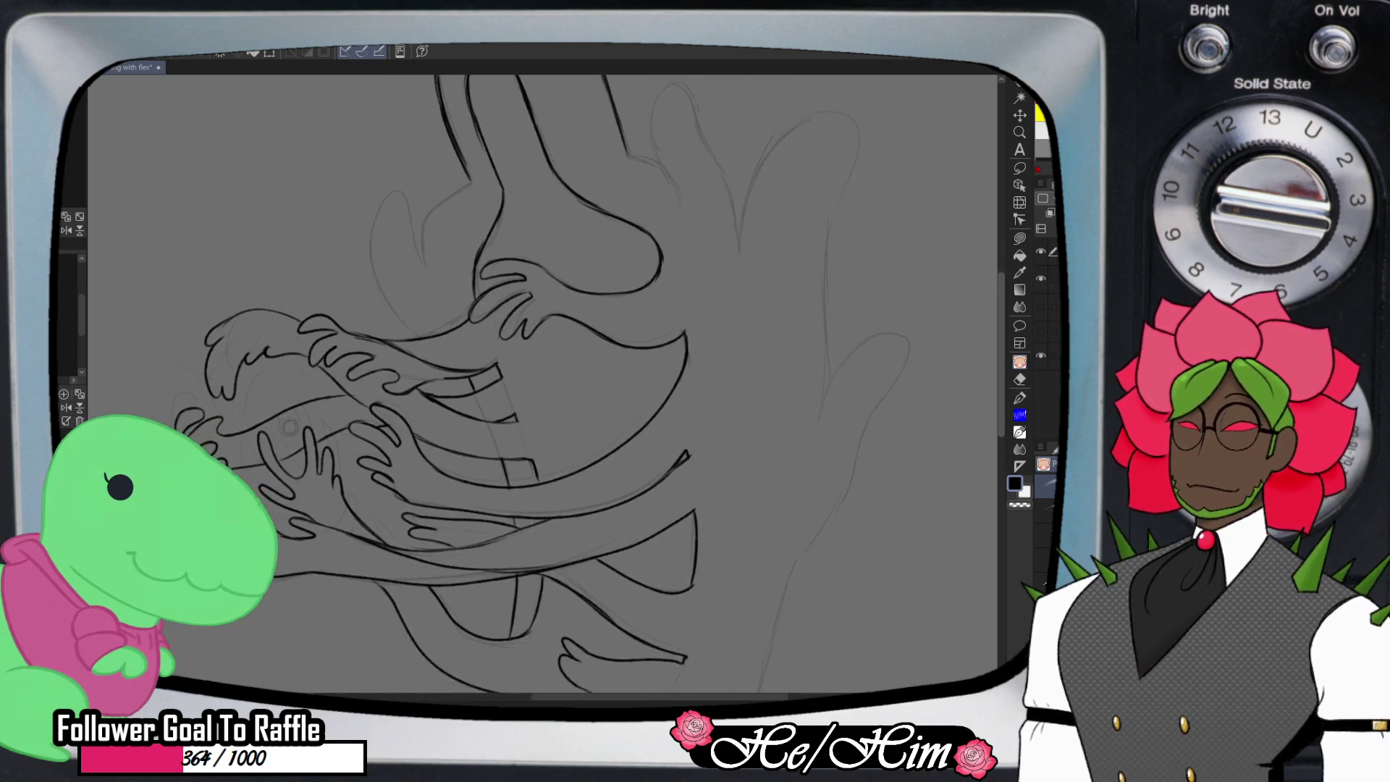
{"action": "scroll", "coordinate": [463, 384], "scroll_direction": "down", "scroll_amount": 1}
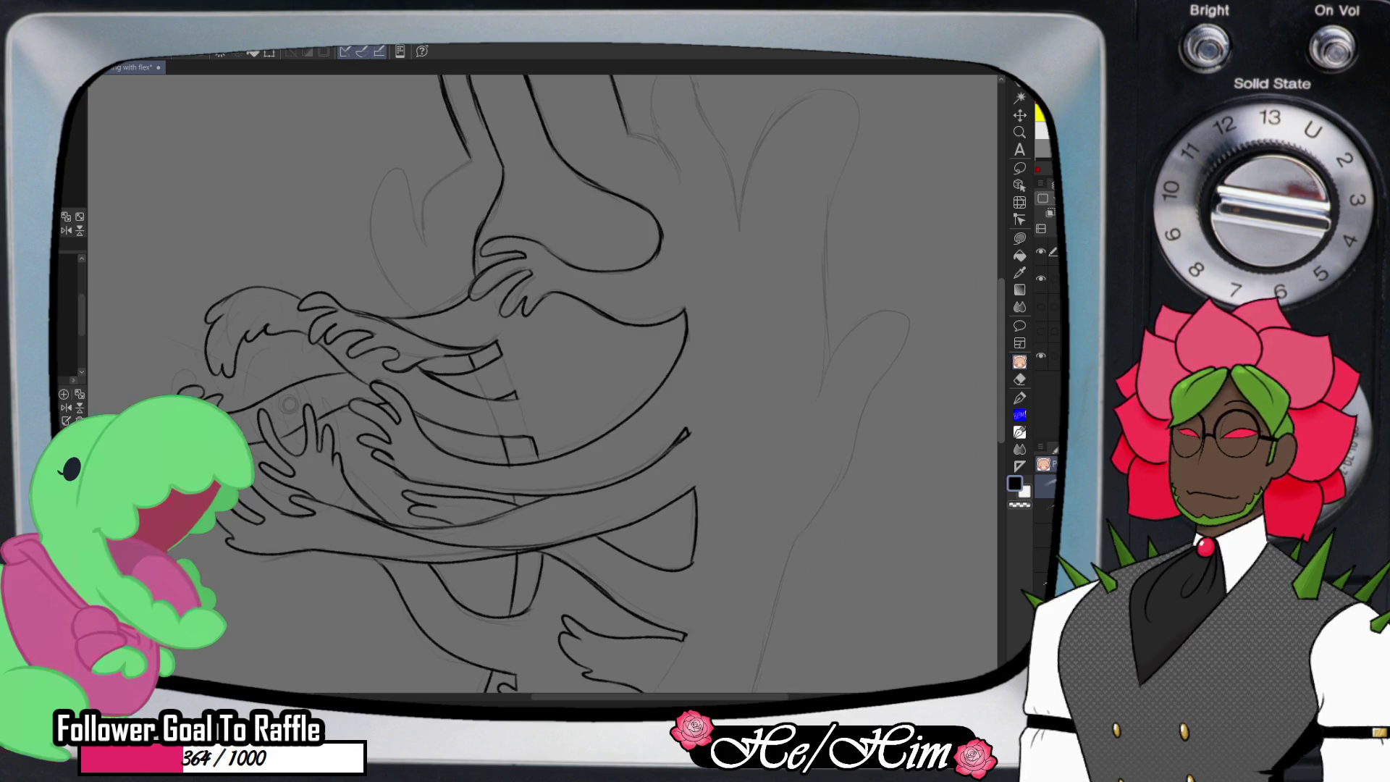
{"action": "scroll", "coordinate": [824, 440], "scroll_direction": "down", "scroll_amount": 1}
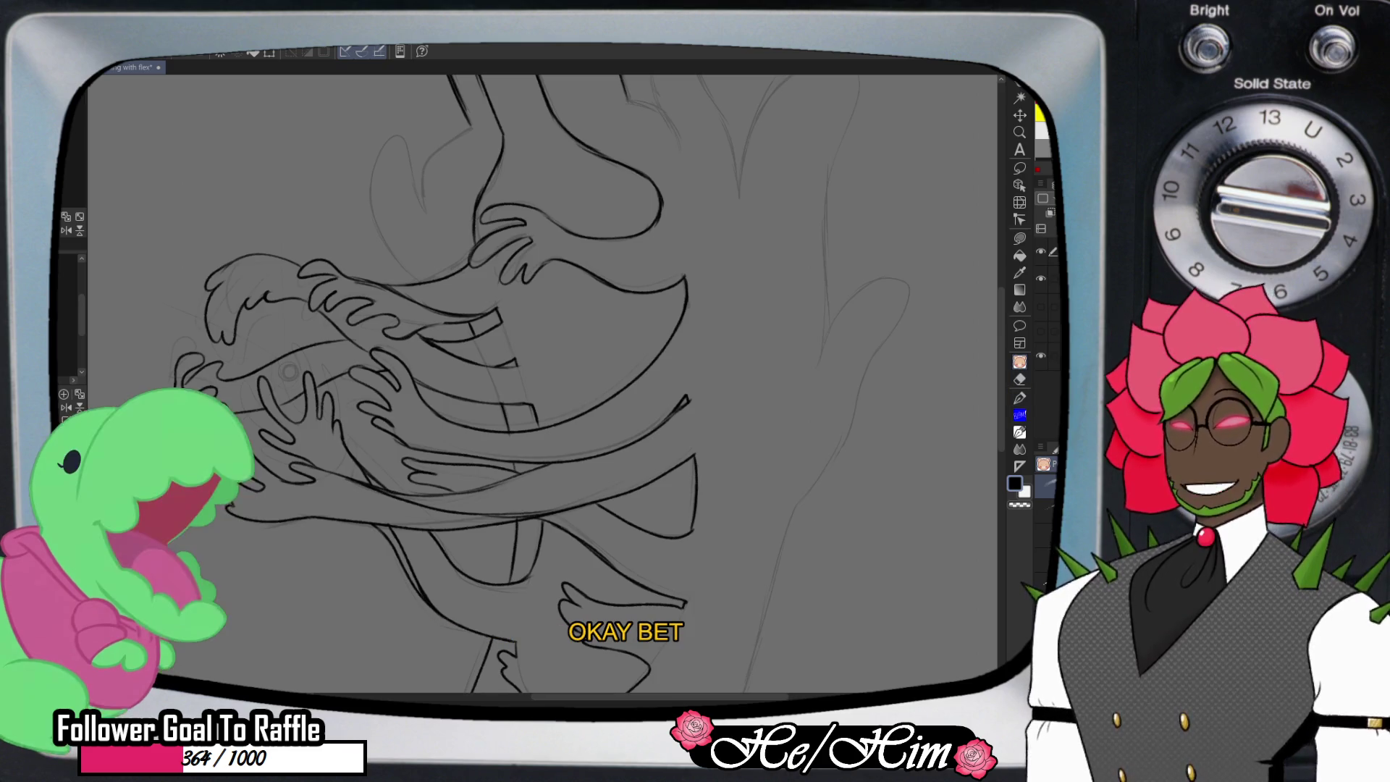
{"action": "scroll", "coordinate": [844, 499], "scroll_direction": "up", "scroll_amount": 3}
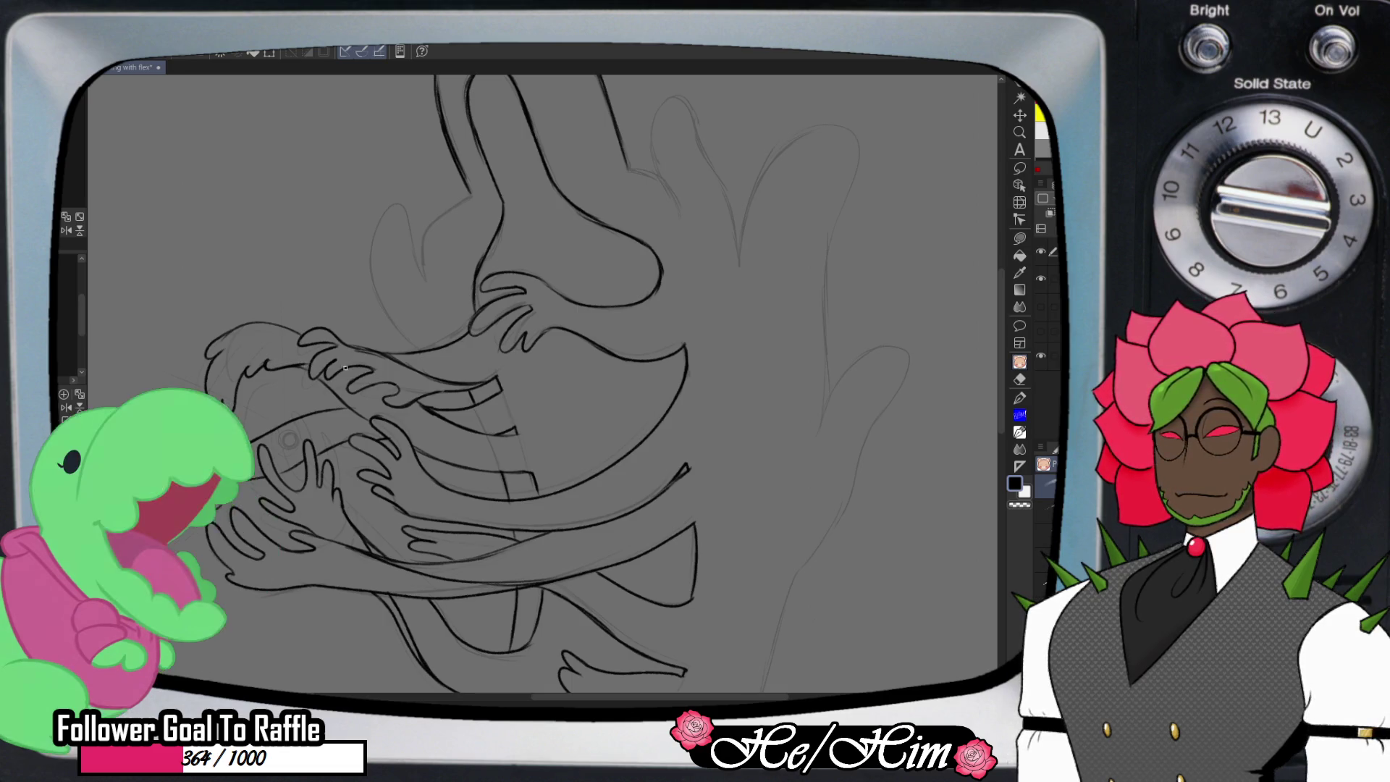
{"action": "left_click_drag", "start_coordinate": [378, 384], "coordinate": [471, 432]}
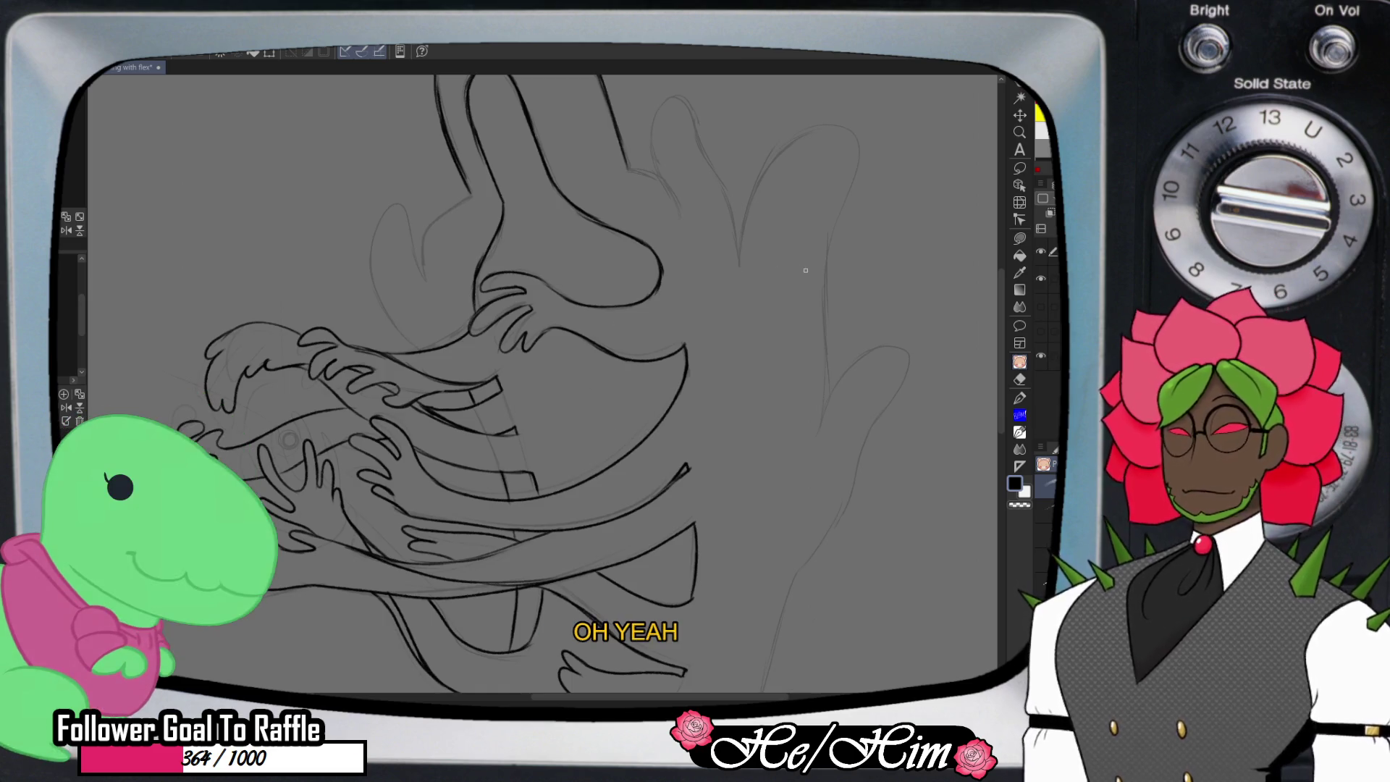
{"action": "scroll", "coordinate": [967, 336], "scroll_direction": "down", "scroll_amount": 2}
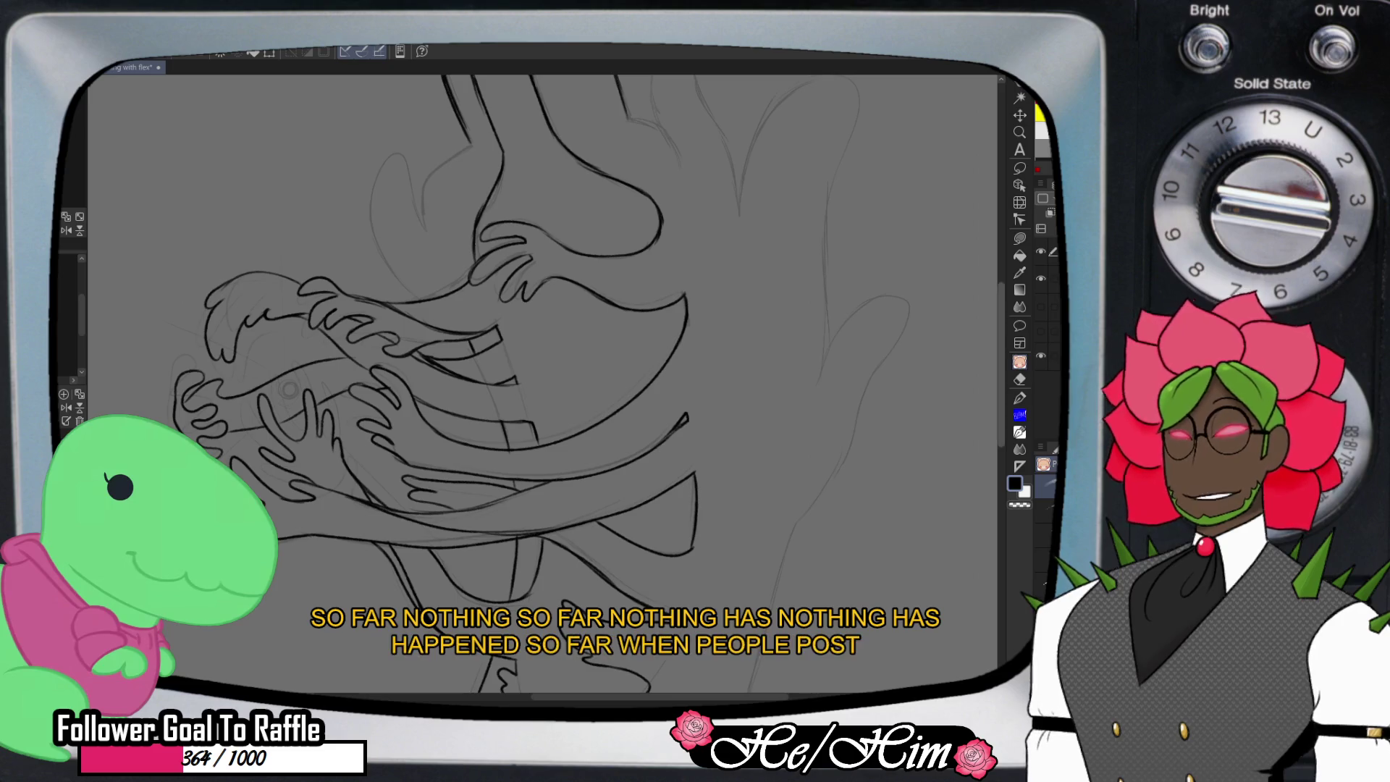
{"action": "scroll", "coordinate": [703, 375], "scroll_direction": "down", "scroll_amount": 3}
{"action": "scroll", "coordinate": [543, 384], "scroll_direction": "down", "scroll_amount": 2}
{"action": "scroll", "coordinate": [543, 384], "scroll_direction": "up", "scroll_amount": 8}
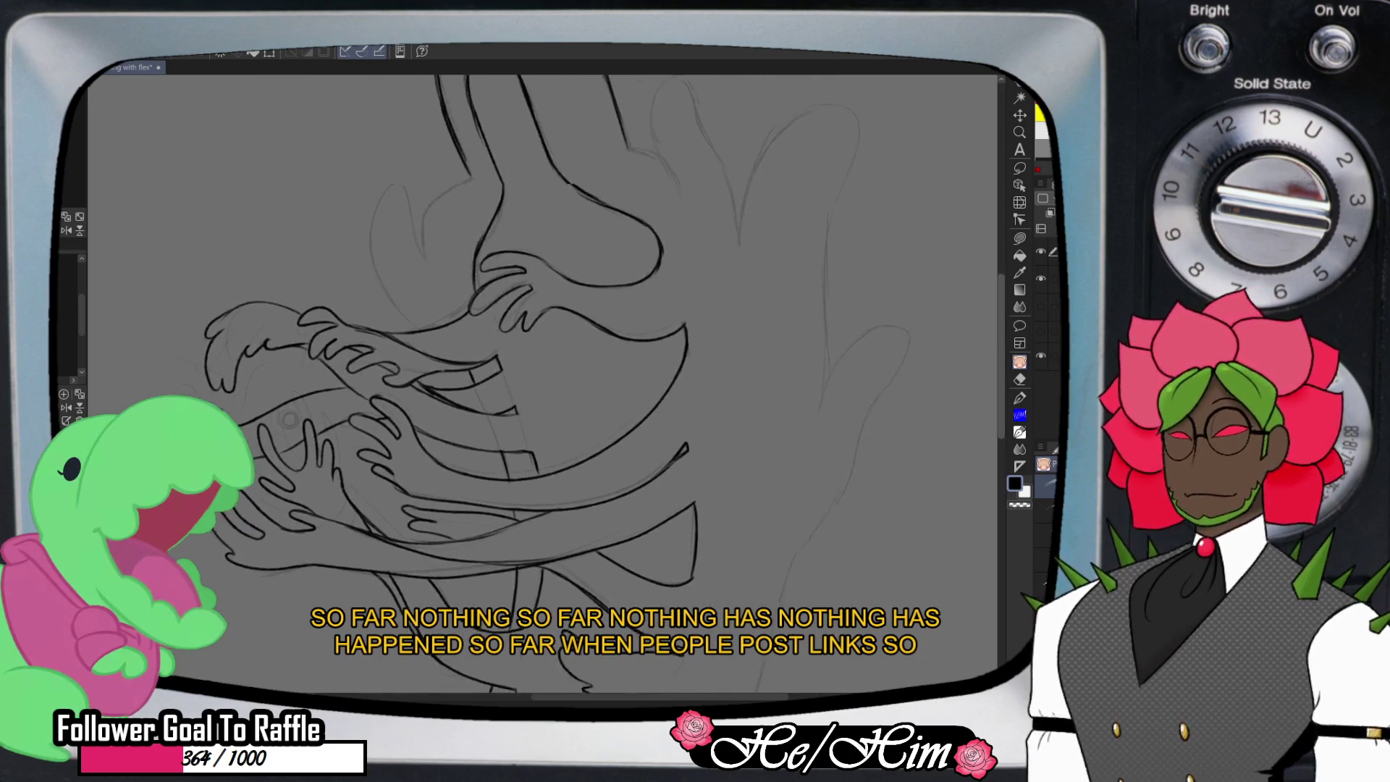
{"action": "scroll", "coordinate": [468, 352], "scroll_direction": "up", "scroll_amount": 6}
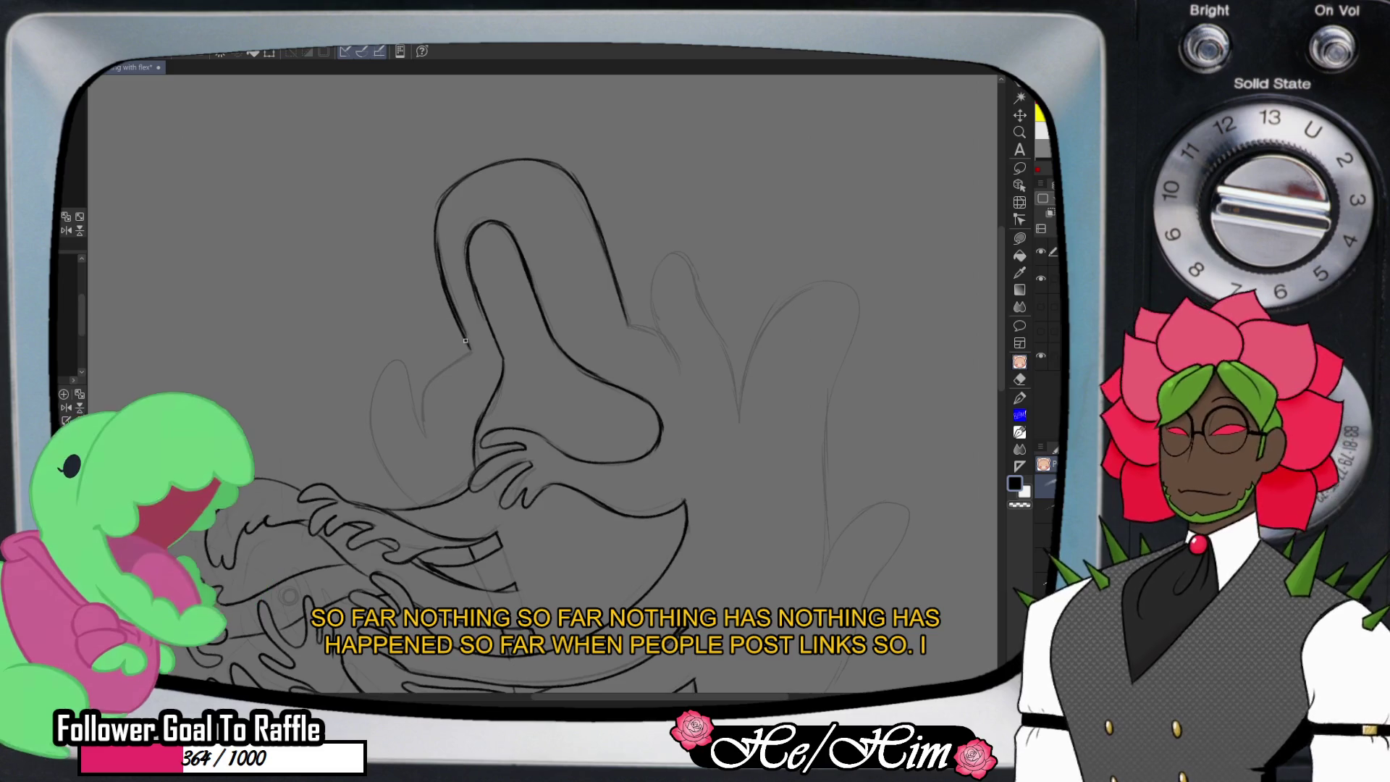
- Ink a left-reaching arm with a splayed hand off the upper body, then zoom out
{"action": "left_click_drag", "start_coordinate": [468, 353], "coordinate": [424, 414]}
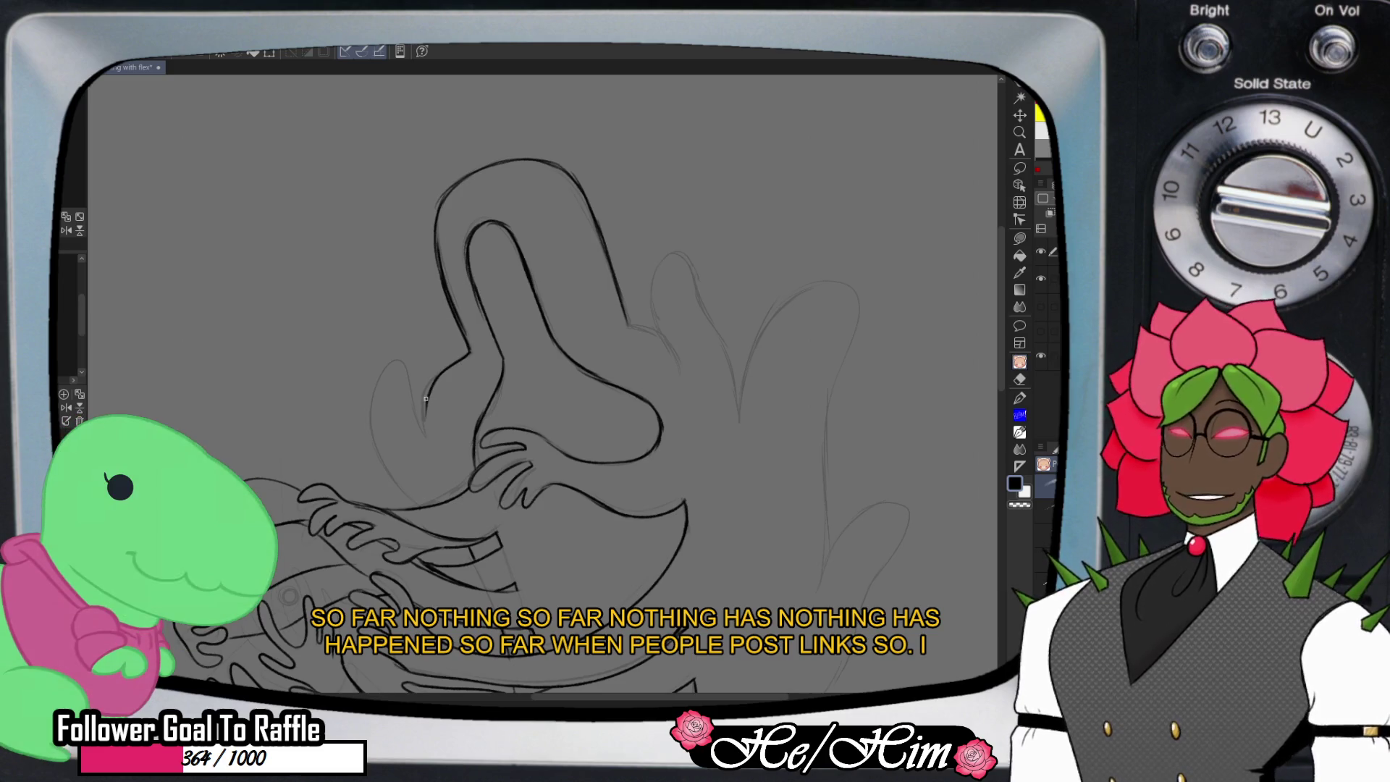
{"action": "mouse_move", "coordinate": [426, 439]}
{"action": "left_mouse_down"}
{"action": "mouse_move", "coordinate": [317, 395]}
{"action": "mouse_move", "coordinate": [266, 427]}
{"action": "mouse_move", "coordinate": [348, 443]}
{"action": "left_mouse_up"}
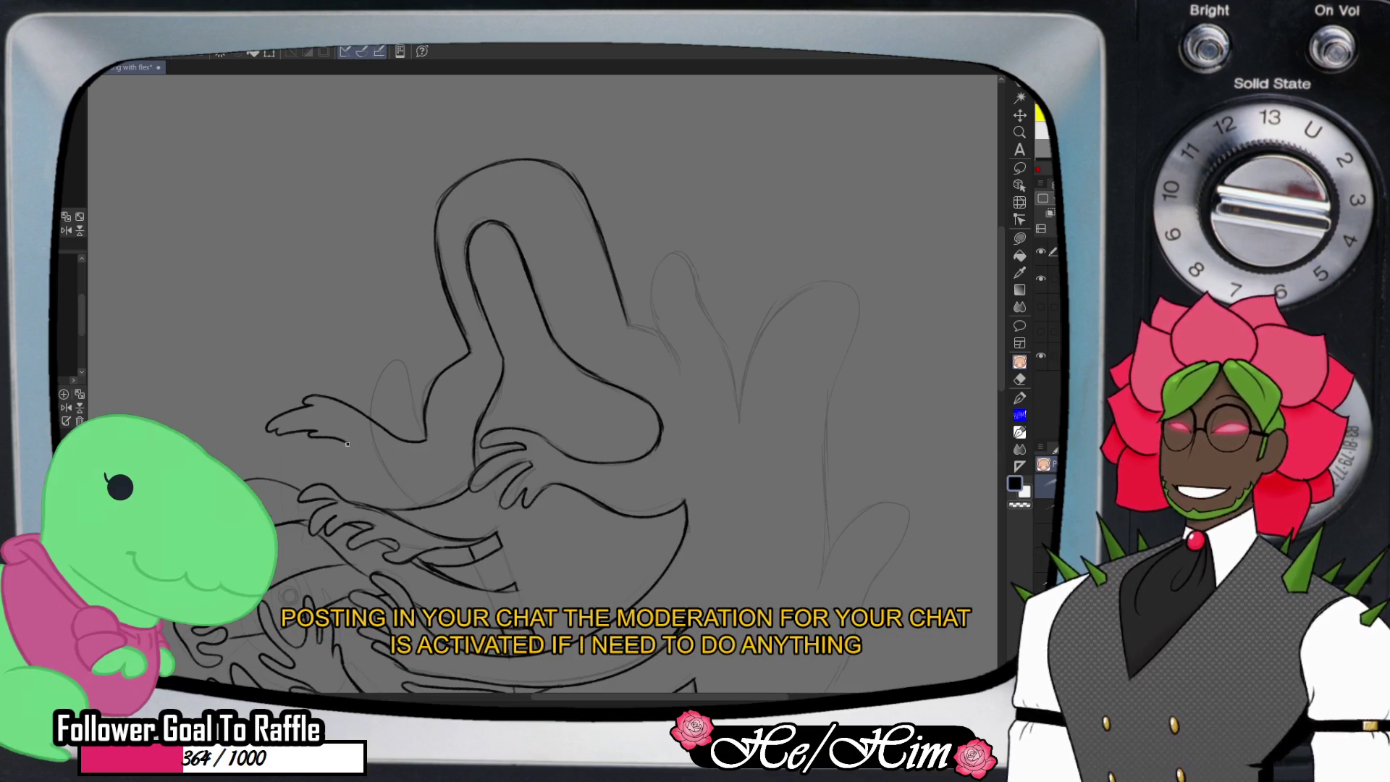
{"action": "mouse_move", "coordinate": [369, 457]}
{"action": "left_mouse_down"}
{"action": "mouse_move", "coordinate": [357, 454]}
{"action": "mouse_move", "coordinate": [423, 493]}
{"action": "left_mouse_up"}
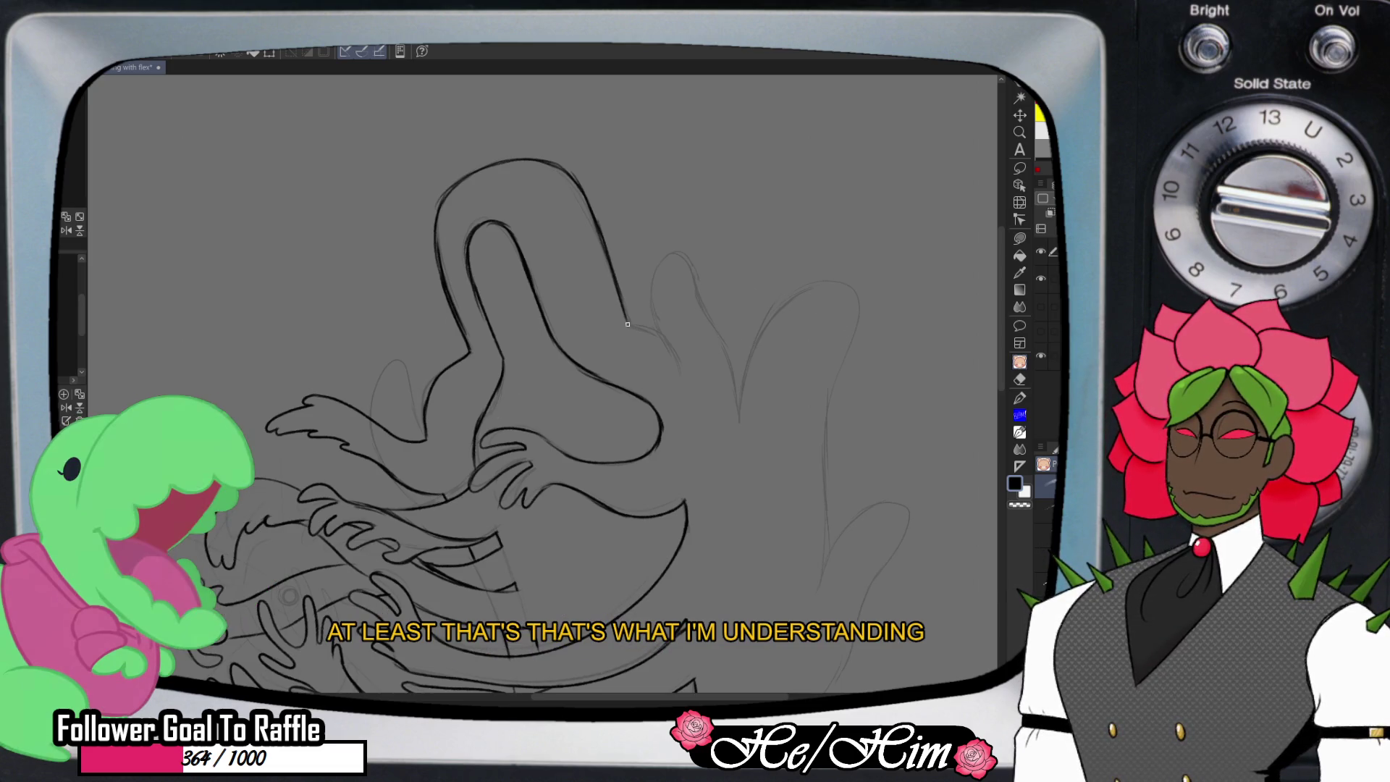
{"action": "left_click", "coordinate": [1019, 131]}
{"action": "left_click", "coordinate": [804, 392], "text": "alt"}
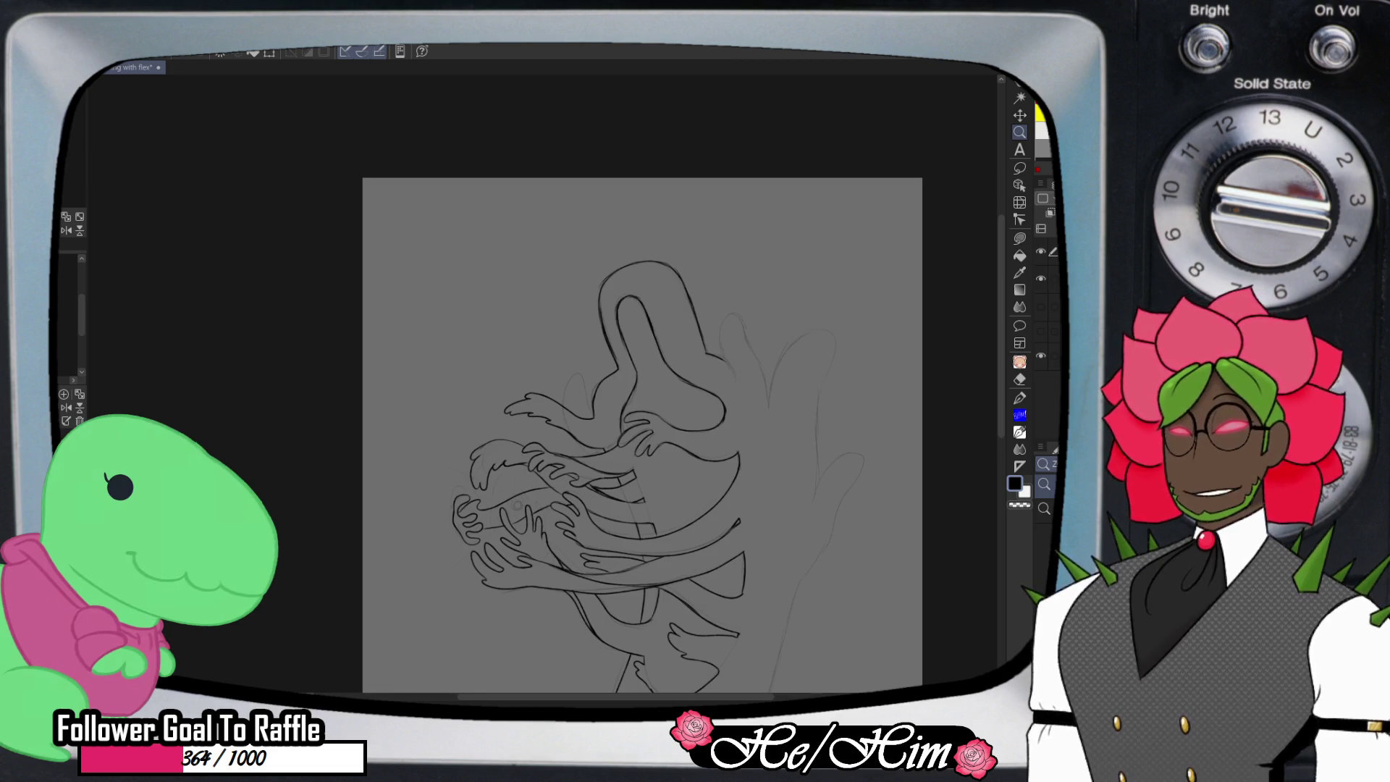
- Erase the stray sketch line under the new arm and redraw its underside line
{"action": "scroll", "coordinate": [627, 445], "scroll_direction": "up", "scroll_amount": 5}
{"action": "key", "text": "e"}
{"action": "mouse_move", "coordinate": [486, 398]}
{"action": "left_mouse_down"}
{"action": "mouse_move", "coordinate": [417, 384]}
{"action": "mouse_move", "coordinate": [517, 442]}
{"action": "mouse_move", "coordinate": [552, 439]}
{"action": "left_mouse_up"}
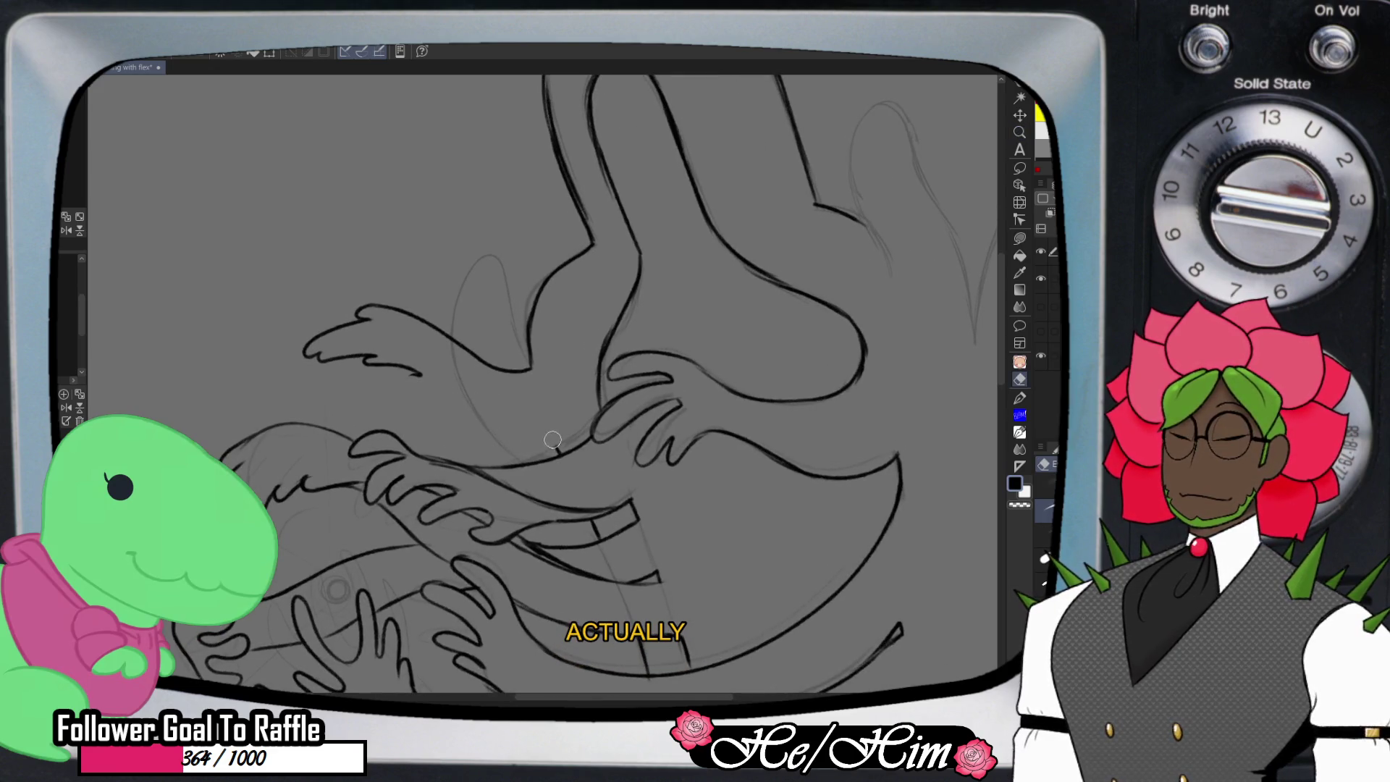
{"action": "key", "text": "p"}
{"action": "left_click_drag", "start_coordinate": [524, 371], "coordinate": [599, 354]}
{"action": "key", "text": "ctrl+z"}
{"action": "mouse_move", "coordinate": [414, 374]}
{"action": "left_mouse_down"}
{"action": "mouse_move", "coordinate": [540, 430]}
{"action": "mouse_move", "coordinate": [598, 392]}
{"action": "left_mouse_up"}
{"action": "key", "text": "ctrl+z"}
{"action": "left_click_drag", "start_coordinate": [509, 430], "coordinate": [601, 402]}
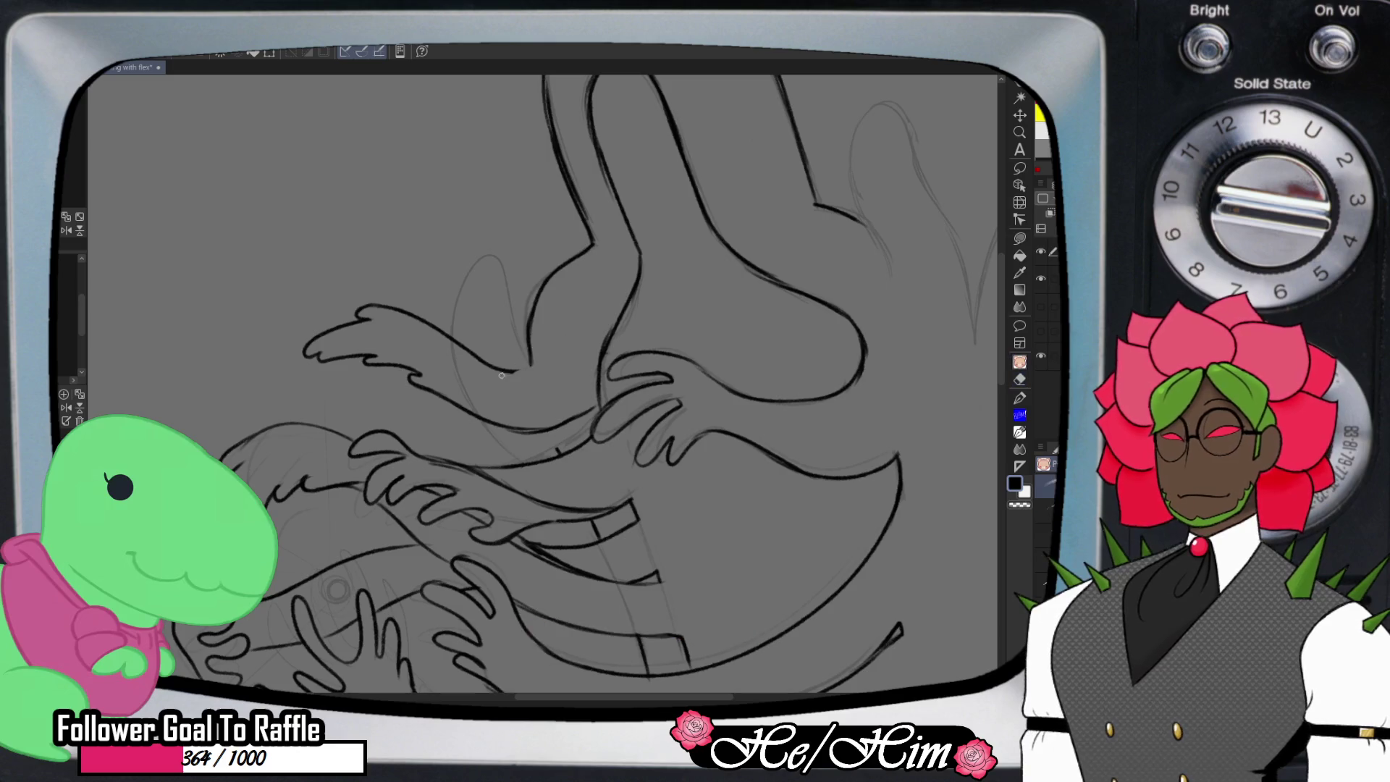
- Ink a line from under the arm up-right, erase extra strokes at the joint, and close the under-arm line
{"action": "left_click_drag", "start_coordinate": [501, 375], "coordinate": [598, 338]}
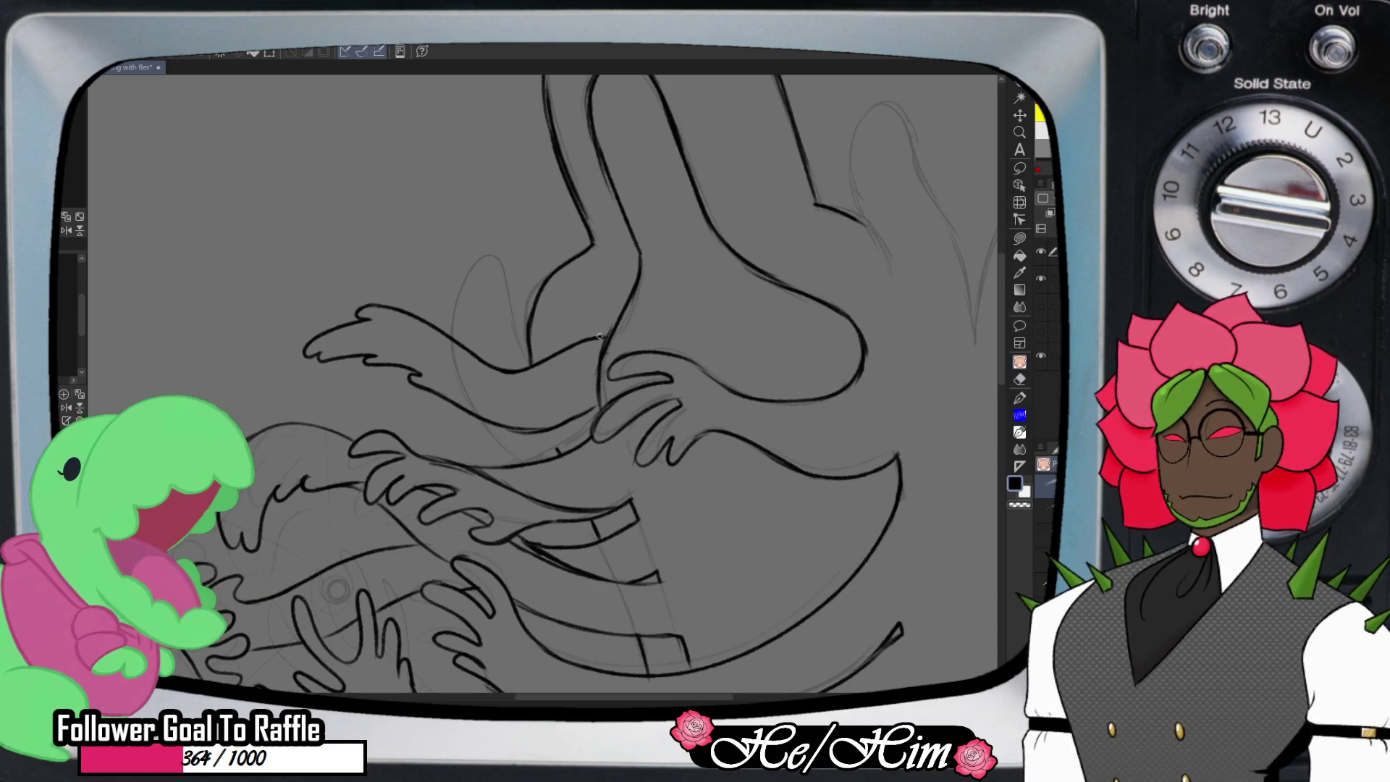
{"action": "key", "text": "e"}
{"action": "mouse_move", "coordinate": [592, 398]}
{"action": "left_mouse_down"}
{"action": "mouse_move", "coordinate": [500, 418]}
{"action": "mouse_move", "coordinate": [538, 432]}
{"action": "left_mouse_up"}
{"action": "key", "text": "p"}
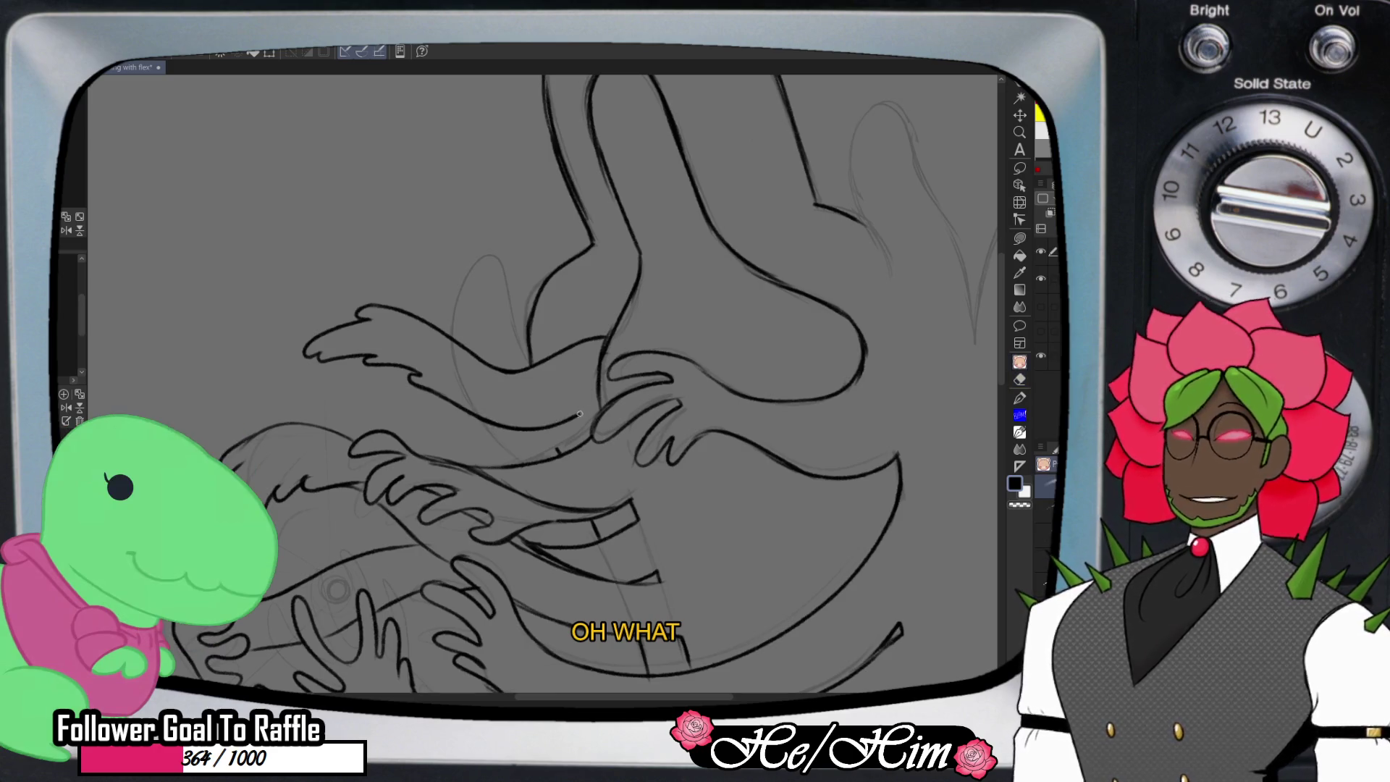
{"action": "key", "text": "e"}
{"action": "left_click_drag", "start_coordinate": [607, 338], "coordinate": [597, 390]}
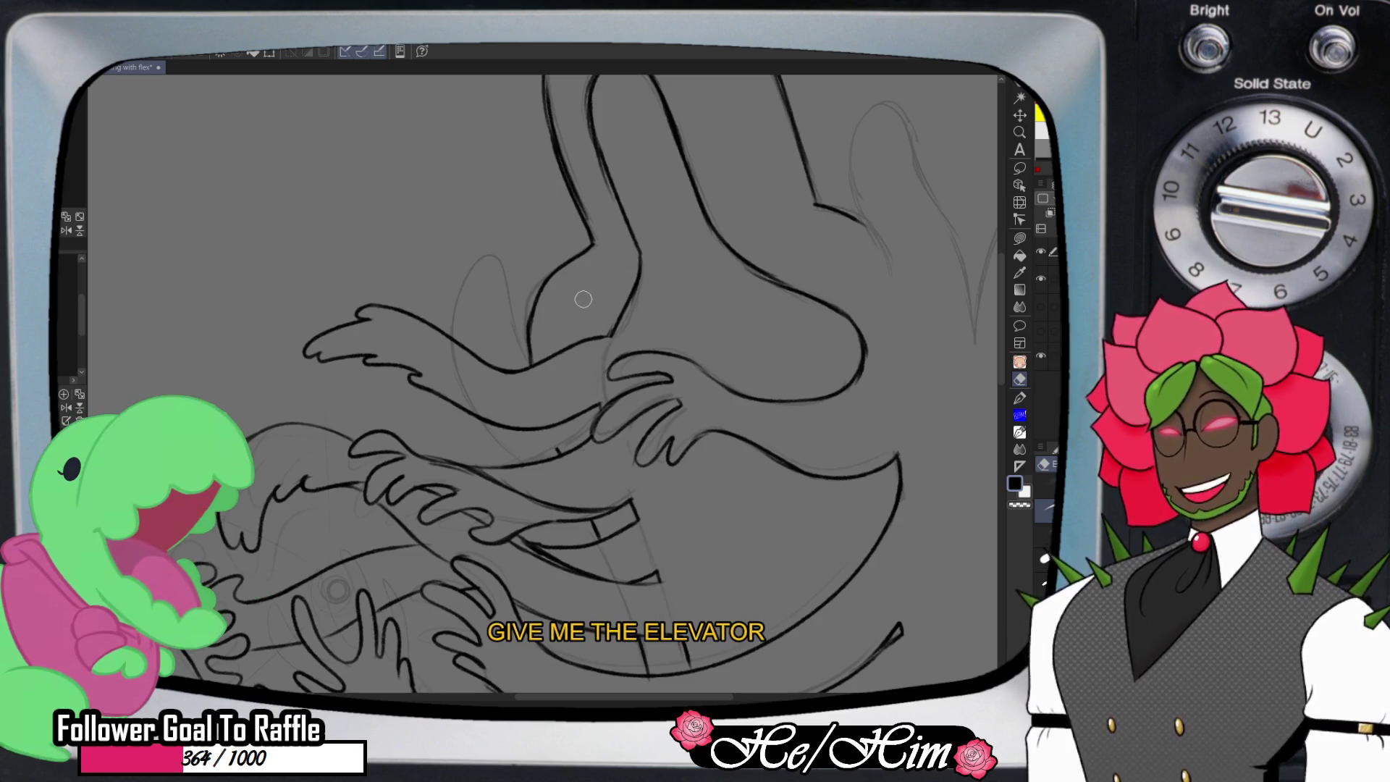
{"action": "key", "text": "p"}
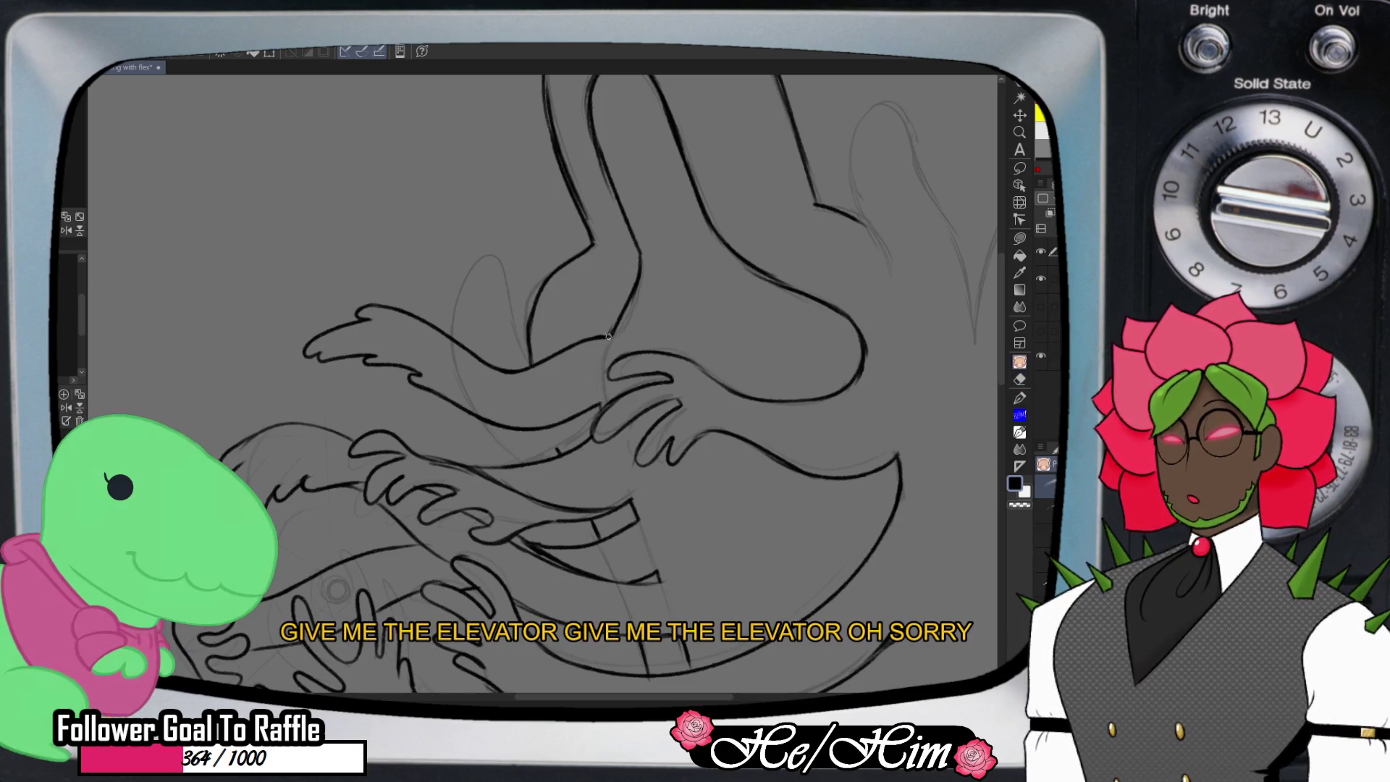
{"action": "left_click_drag", "start_coordinate": [548, 428], "coordinate": [559, 448]}
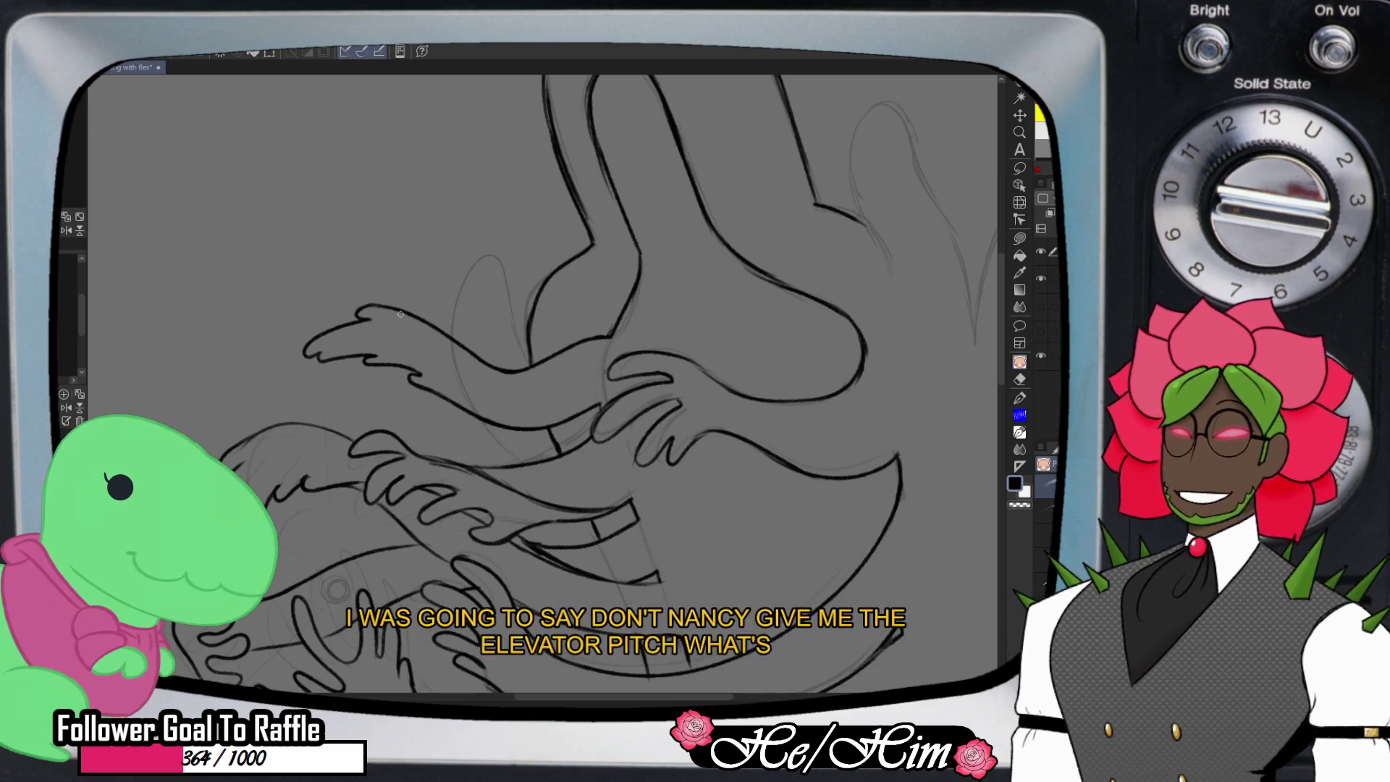
- Add faint lines down across the body and zoom out to the whole page
{"action": "mouse_move", "coordinate": [394, 309]}
{"action": "left_mouse_down"}
{"action": "mouse_move", "coordinate": [442, 342]}
{"action": "mouse_move", "coordinate": [501, 421]}
{"action": "left_mouse_up"}
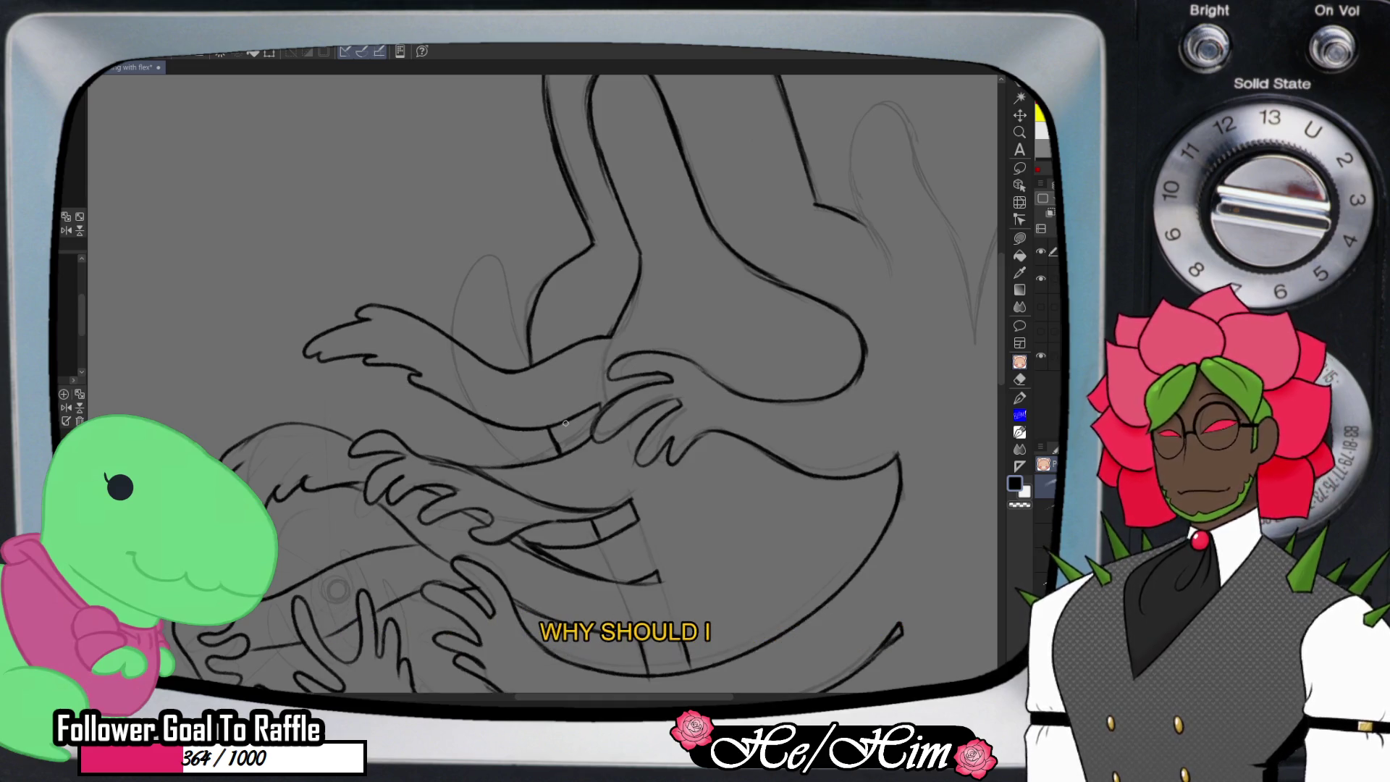
{"action": "left_click_drag", "start_coordinate": [422, 319], "coordinate": [528, 429]}
{"action": "key", "text": "slash"}
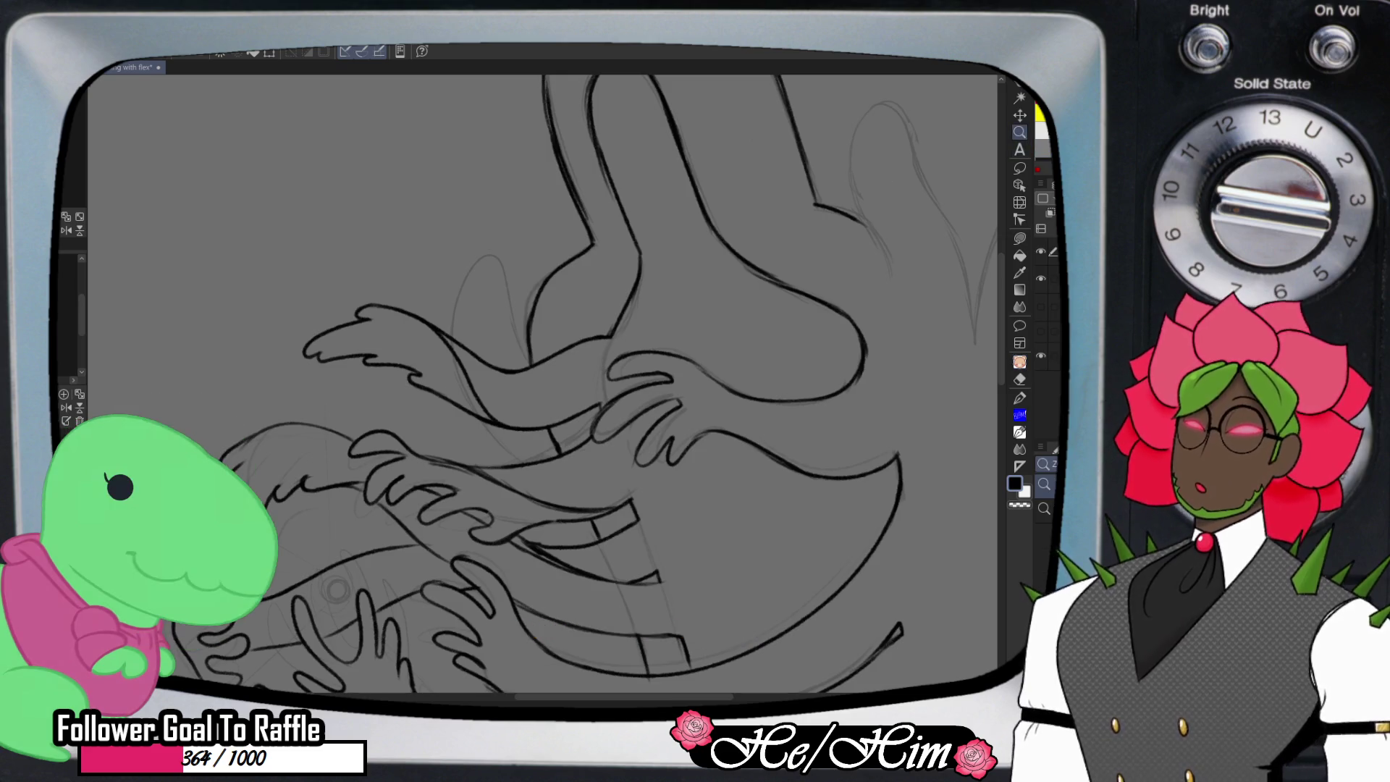
{"action": "left_click", "coordinate": [842, 200], "text": "alt"}
{"action": "key", "text": "ctrl+minus"}
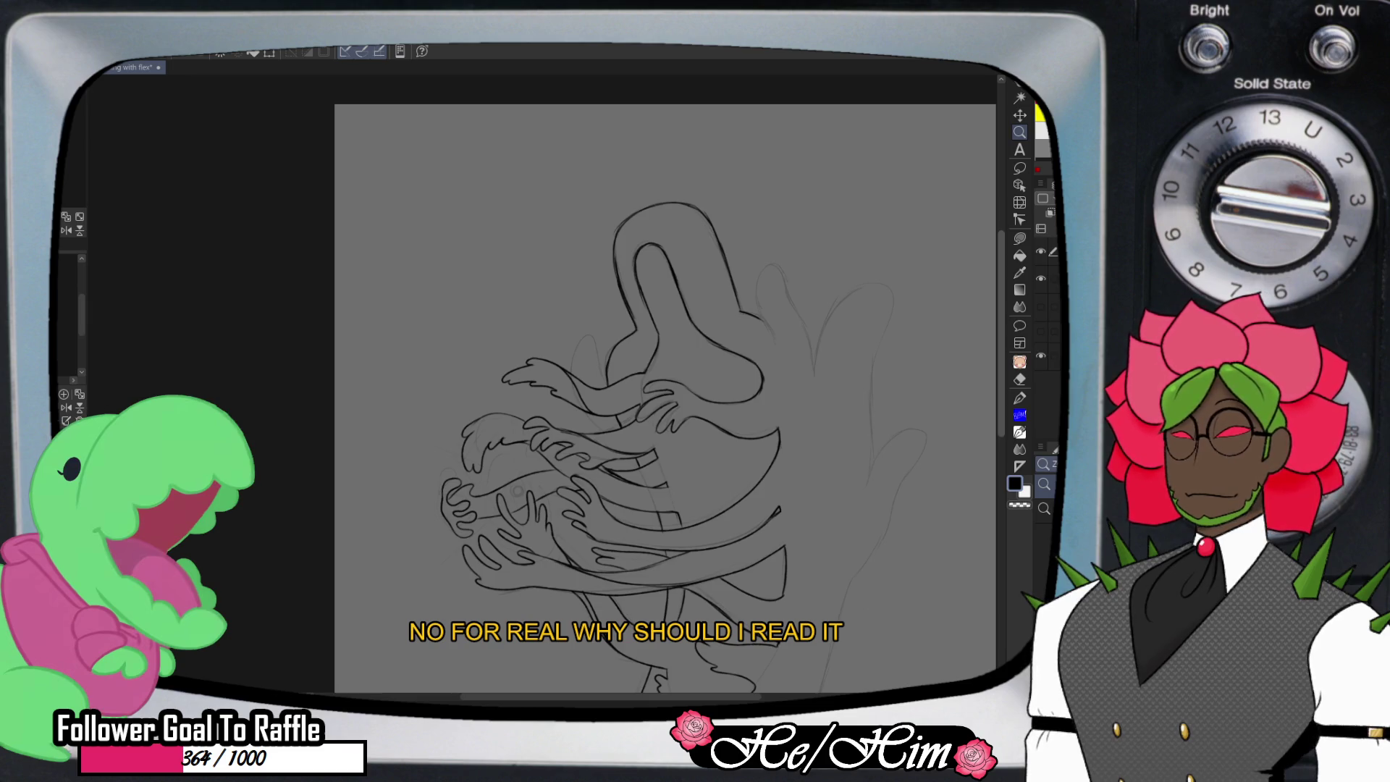
- Ink a short line at the neck's top right, then undo it
{"action": "scroll", "coordinate": [666, 398], "scroll_direction": "down", "scroll_amount": 3}
{"action": "scroll", "coordinate": [614, 383], "scroll_direction": "down", "scroll_amount": 1}
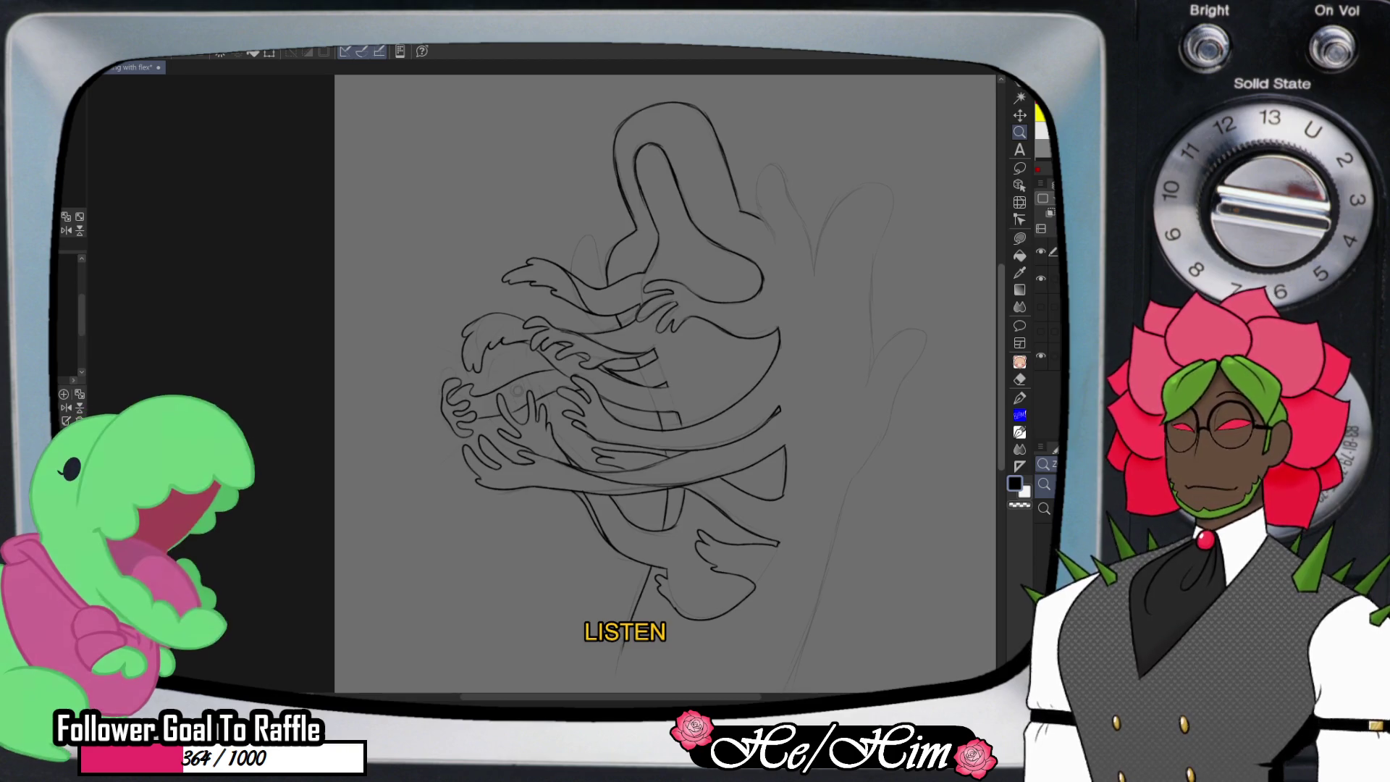
{"action": "scroll", "coordinate": [614, 391], "scroll_direction": "up", "scroll_amount": 2}
{"action": "scroll", "coordinate": [614, 391], "scroll_direction": "up", "scroll_amount": 2}
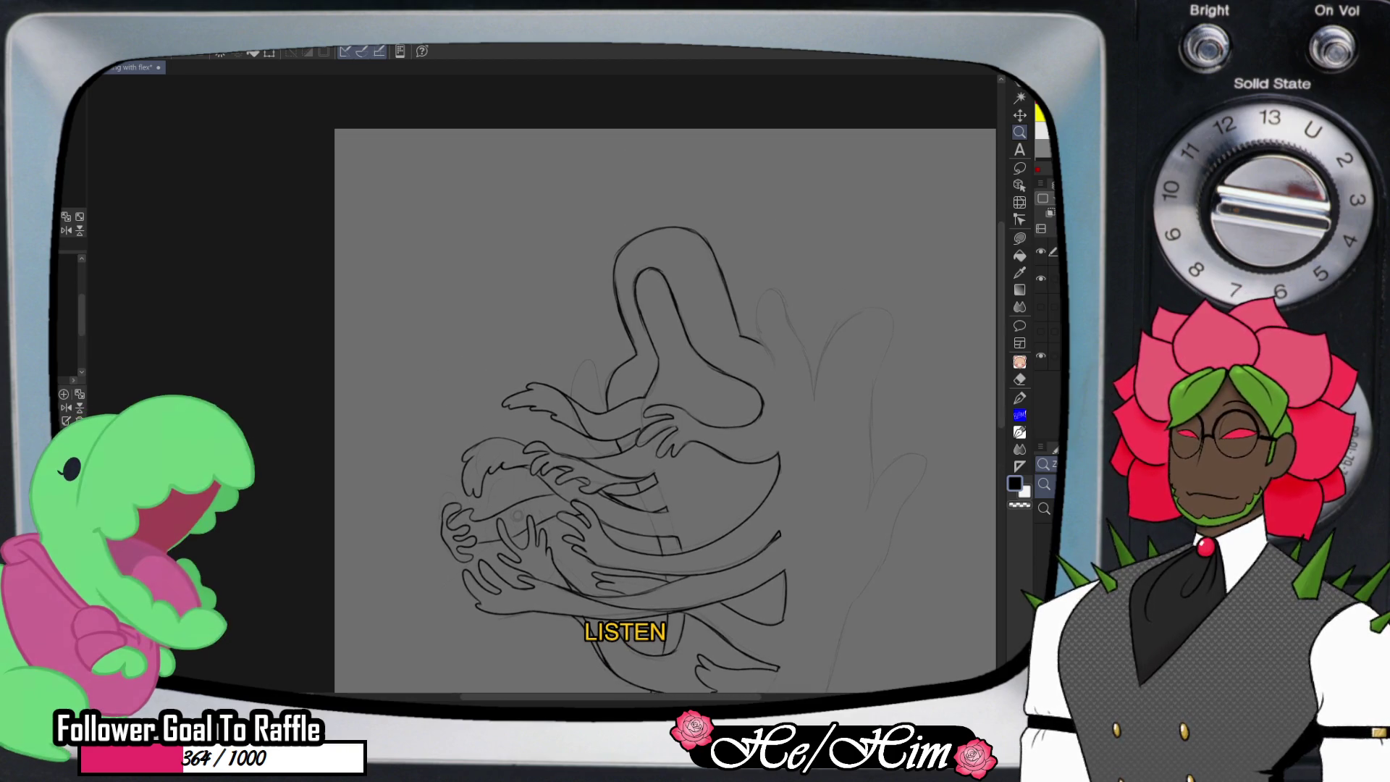
{"action": "scroll", "coordinate": [664, 384], "scroll_direction": "down", "scroll_amount": 5}
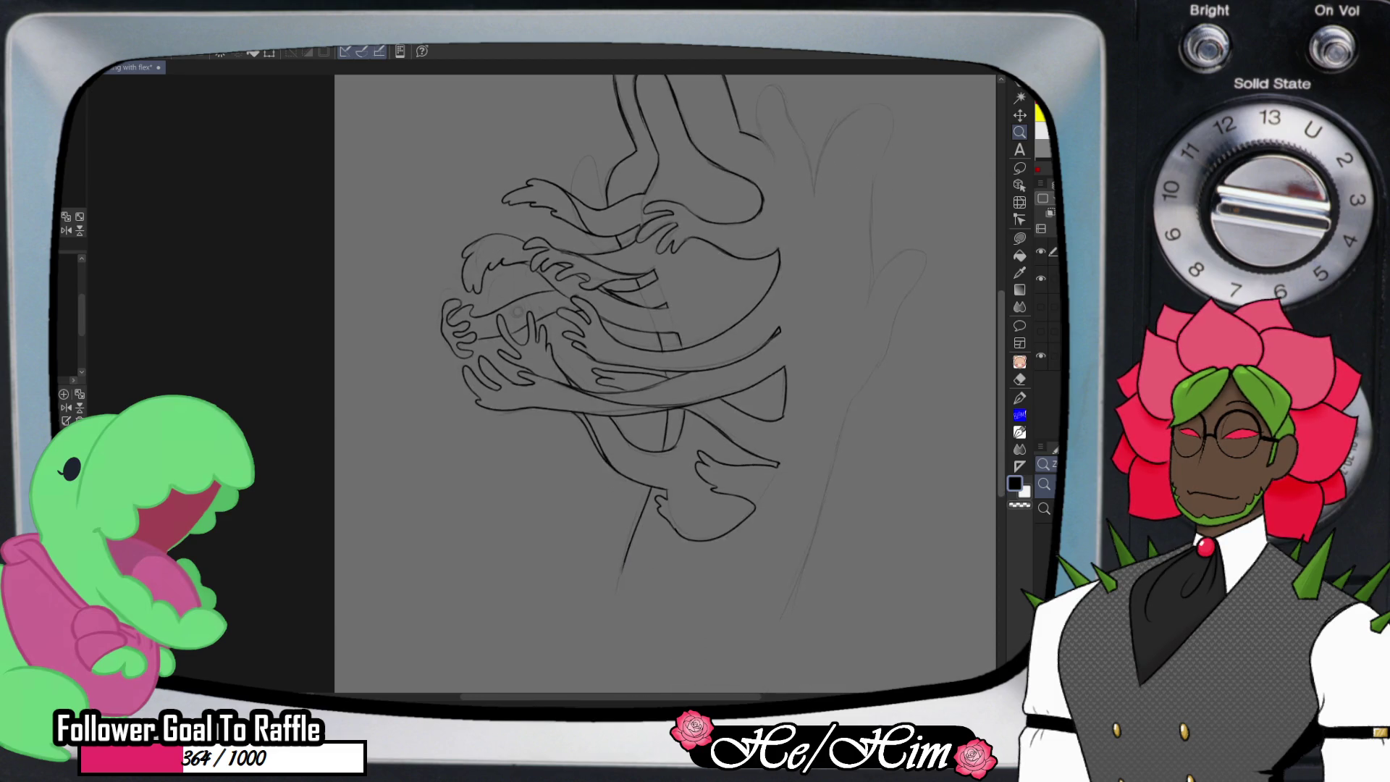
{"action": "key", "text": "e"}
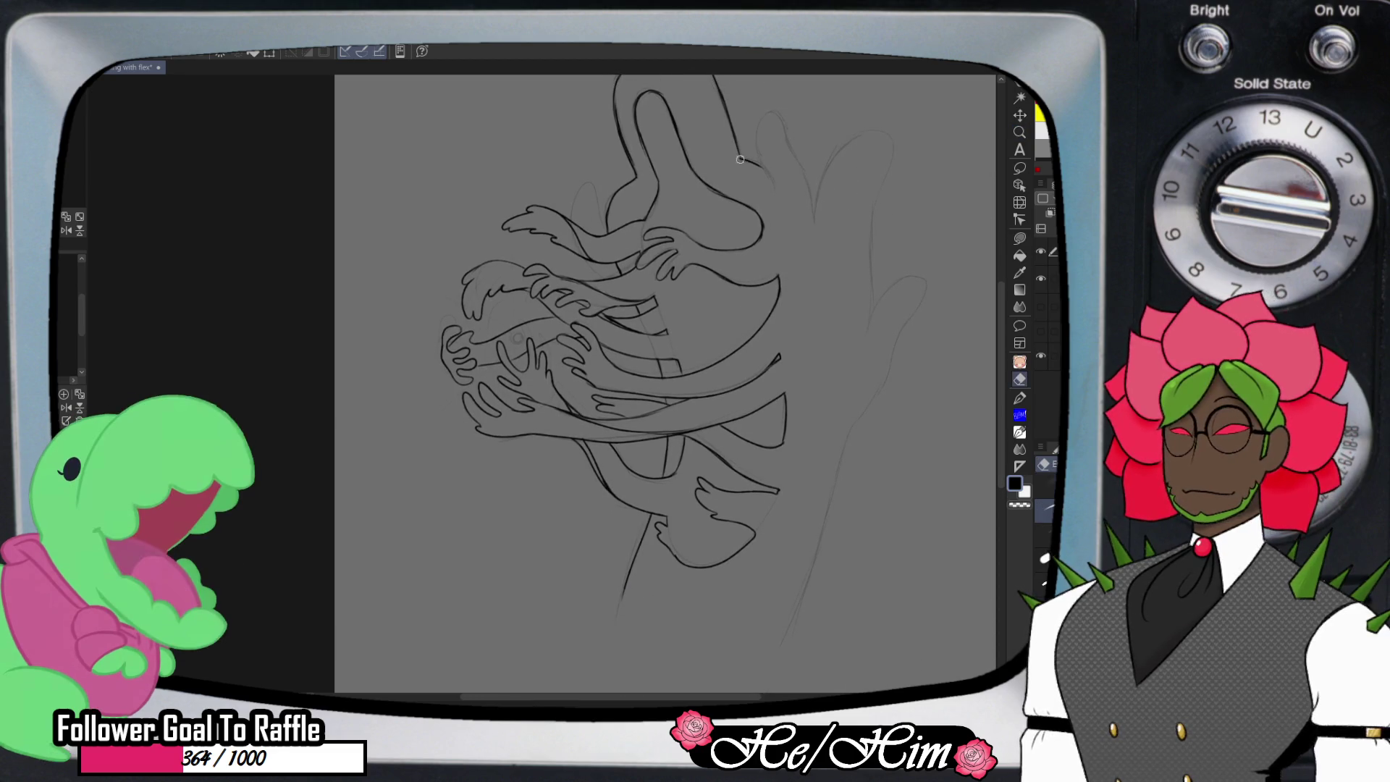
{"action": "key", "text": "p"}
{"action": "left_click_drag", "start_coordinate": [739, 158], "coordinate": [787, 187]}
{"action": "key", "text": "ctrl+z"}
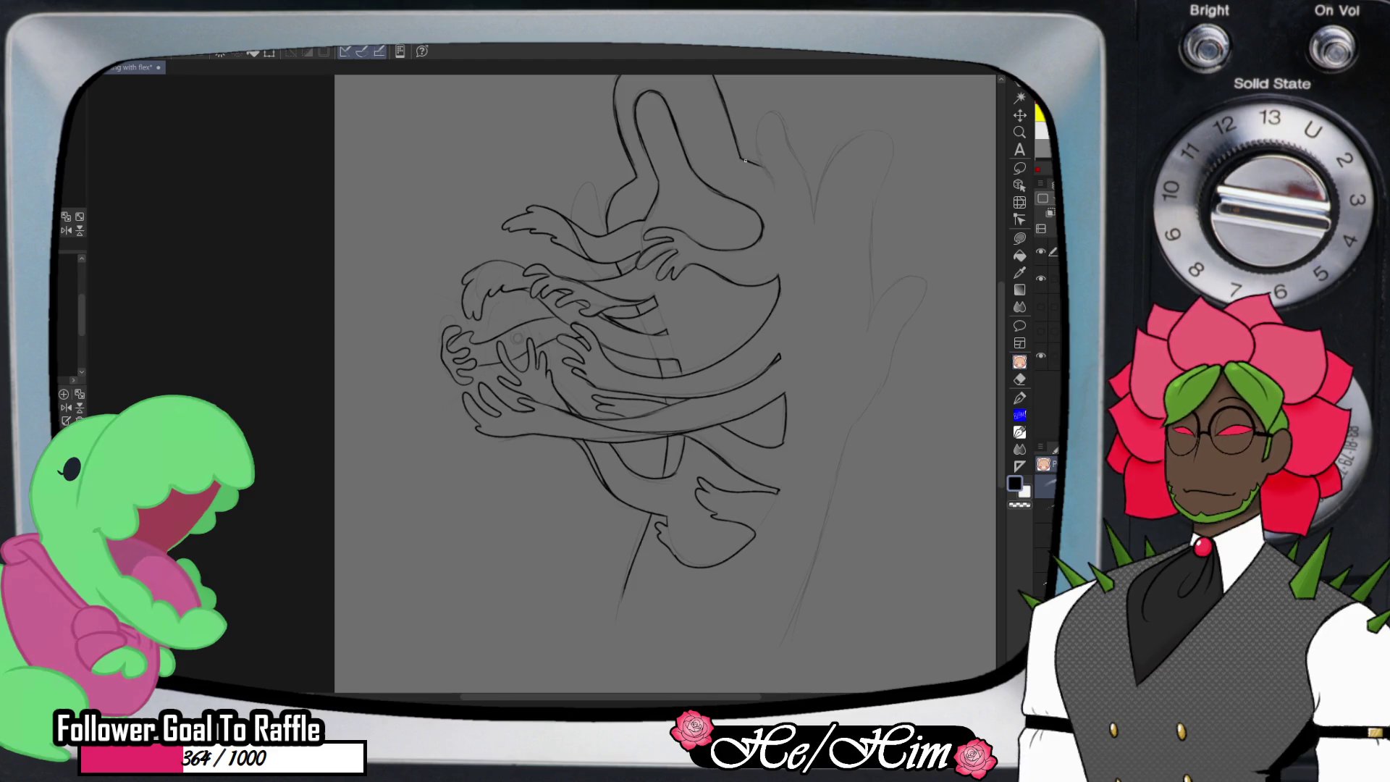
- Trace the right trunk edge in several dark pen strokes from the neck down past the arms
{"action": "mouse_move", "coordinate": [740, 158]}
{"action": "left_mouse_down"}
{"action": "mouse_move", "coordinate": [772, 173]}
{"action": "mouse_move", "coordinate": [825, 296]}
{"action": "mouse_move", "coordinate": [833, 355]}
{"action": "left_mouse_up"}
{"action": "left_click_drag", "start_coordinate": [825, 288], "coordinate": [829, 431]}
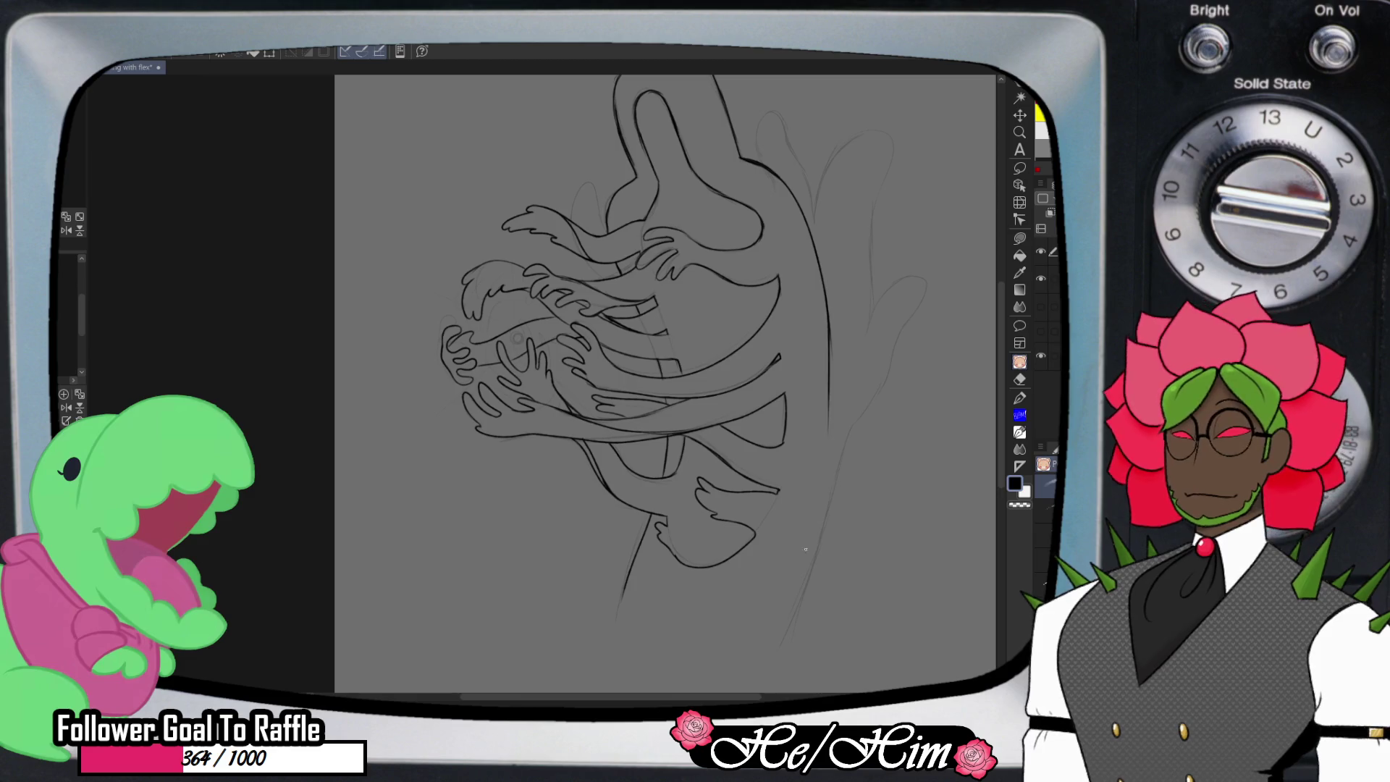
{"action": "left_click_drag", "start_coordinate": [830, 335], "coordinate": [824, 467]}
{"action": "left_click_drag", "start_coordinate": [828, 406], "coordinate": [808, 559]}
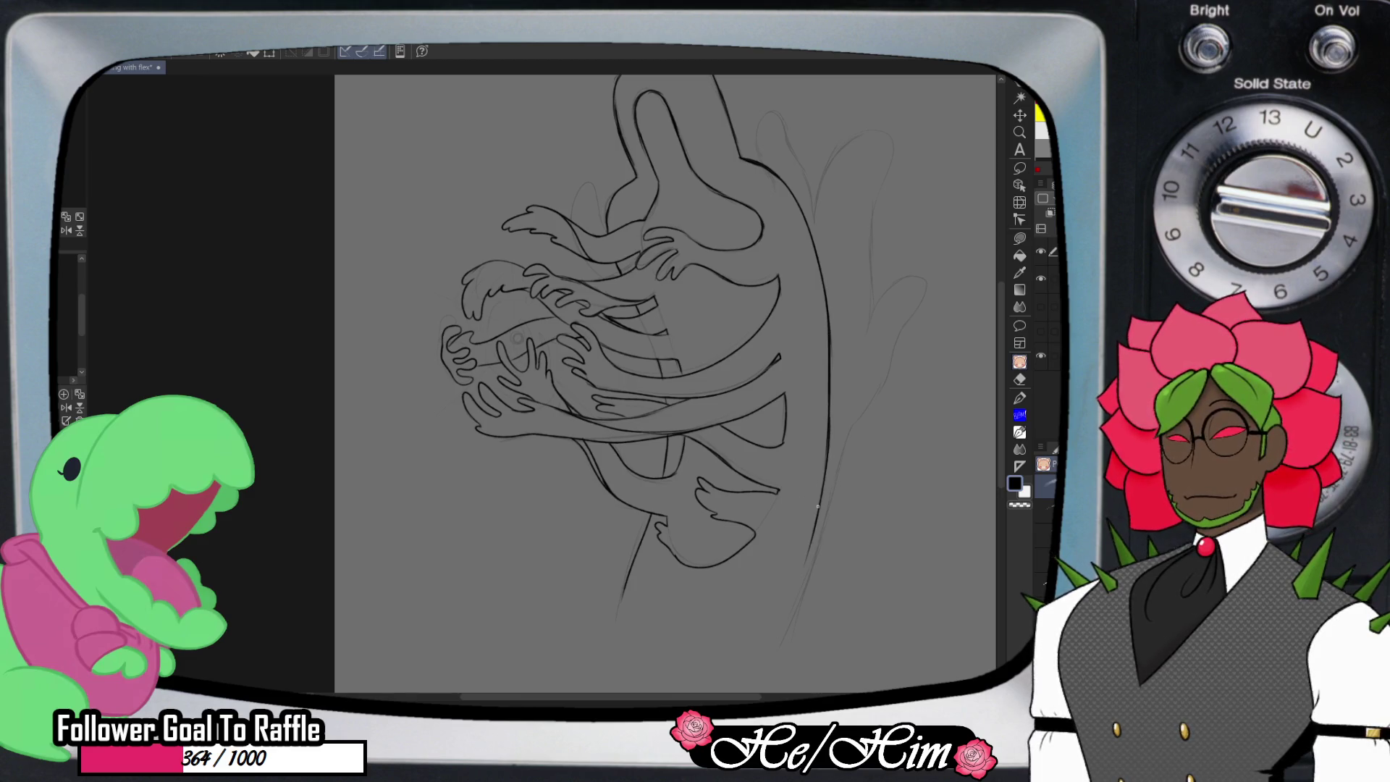
{"action": "left_click_drag", "start_coordinate": [826, 442], "coordinate": [782, 647]}
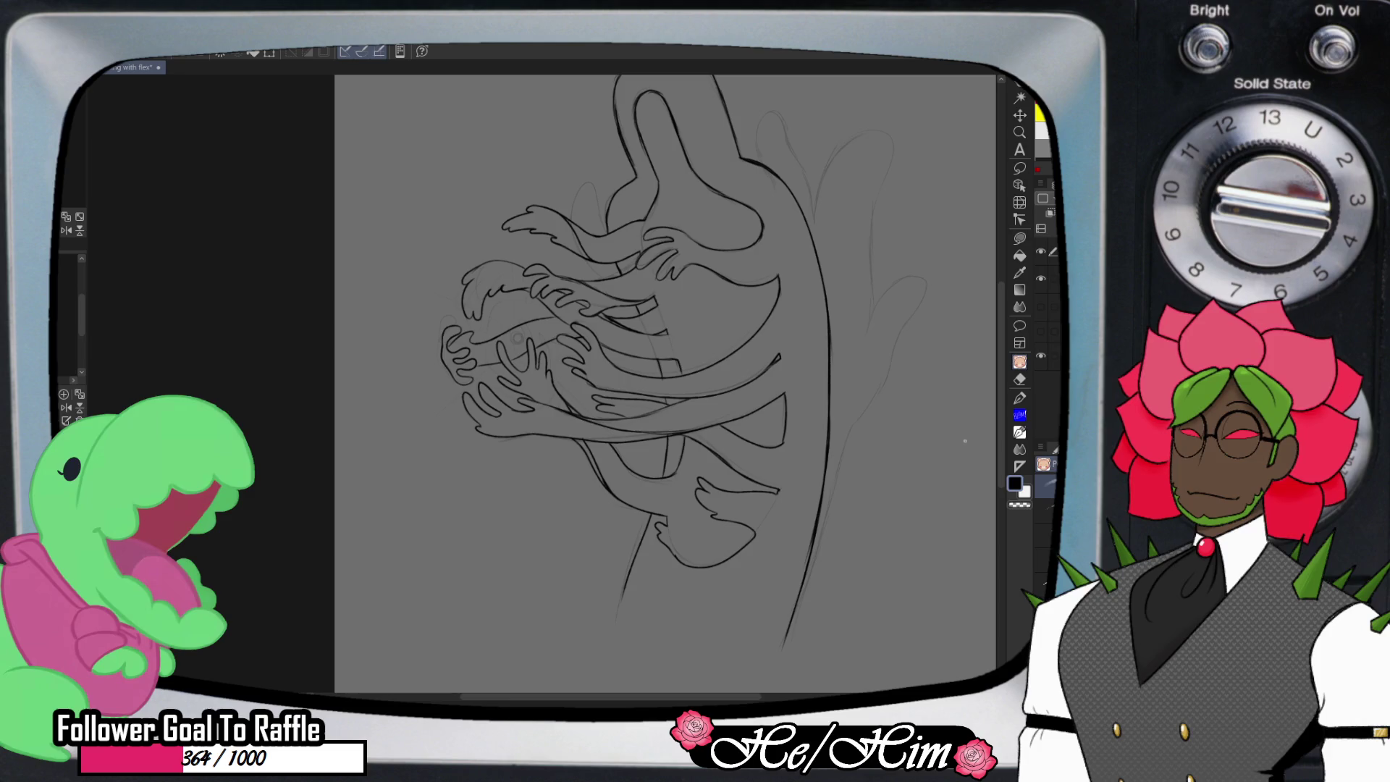
{"action": "scroll", "coordinate": [1001, 398], "scroll_direction": "down", "scroll_amount": 3}
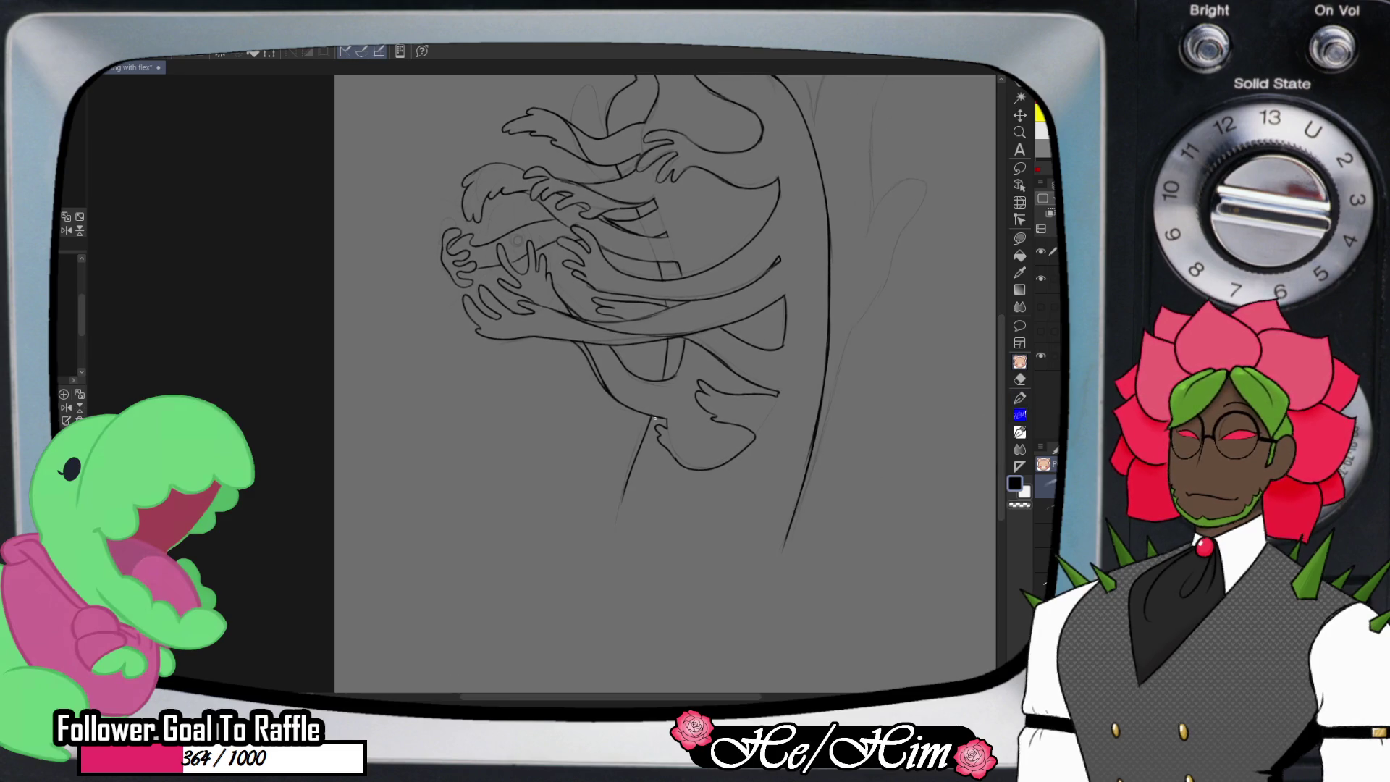
- Ink both lower trunk lines, erasing and redrawing the left one
{"action": "left_click_drag", "start_coordinate": [641, 443], "coordinate": [608, 554]}
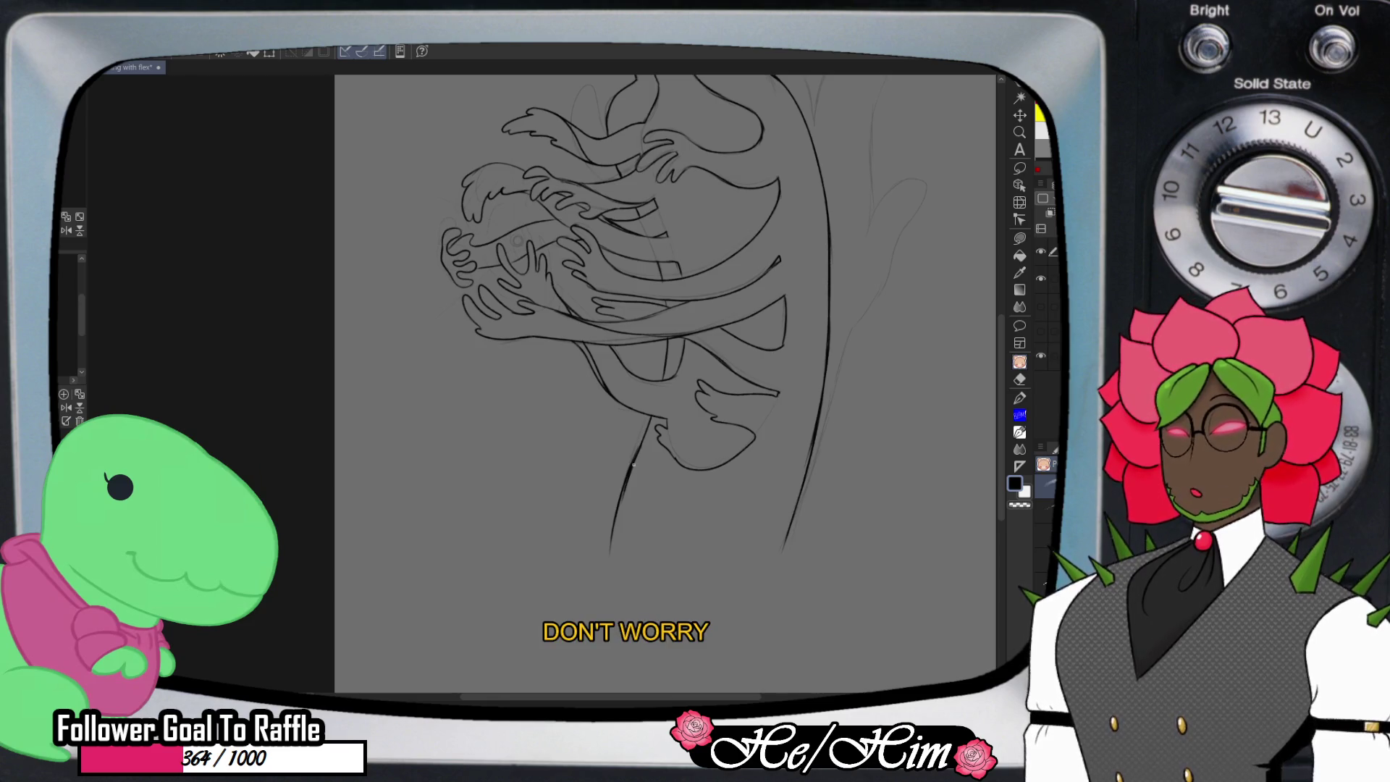
{"action": "key", "text": "e"}
{"action": "mouse_move", "coordinate": [638, 440]}
{"action": "left_mouse_down"}
{"action": "mouse_move", "coordinate": [647, 470]}
{"action": "mouse_move", "coordinate": [627, 478]}
{"action": "mouse_move", "coordinate": [614, 561]}
{"action": "left_mouse_up"}
{"action": "key", "text": "p"}
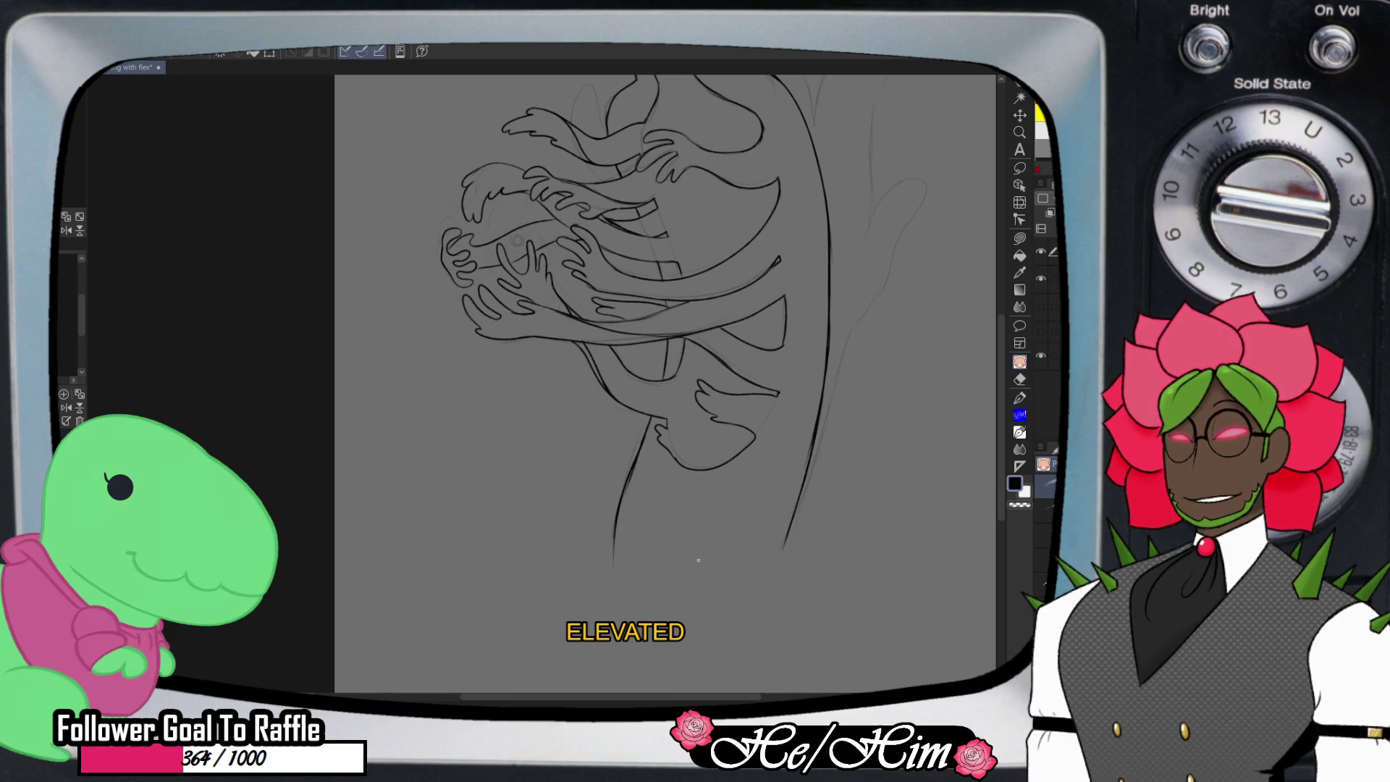
{"action": "left_click_drag", "start_coordinate": [811, 440], "coordinate": [783, 588]}
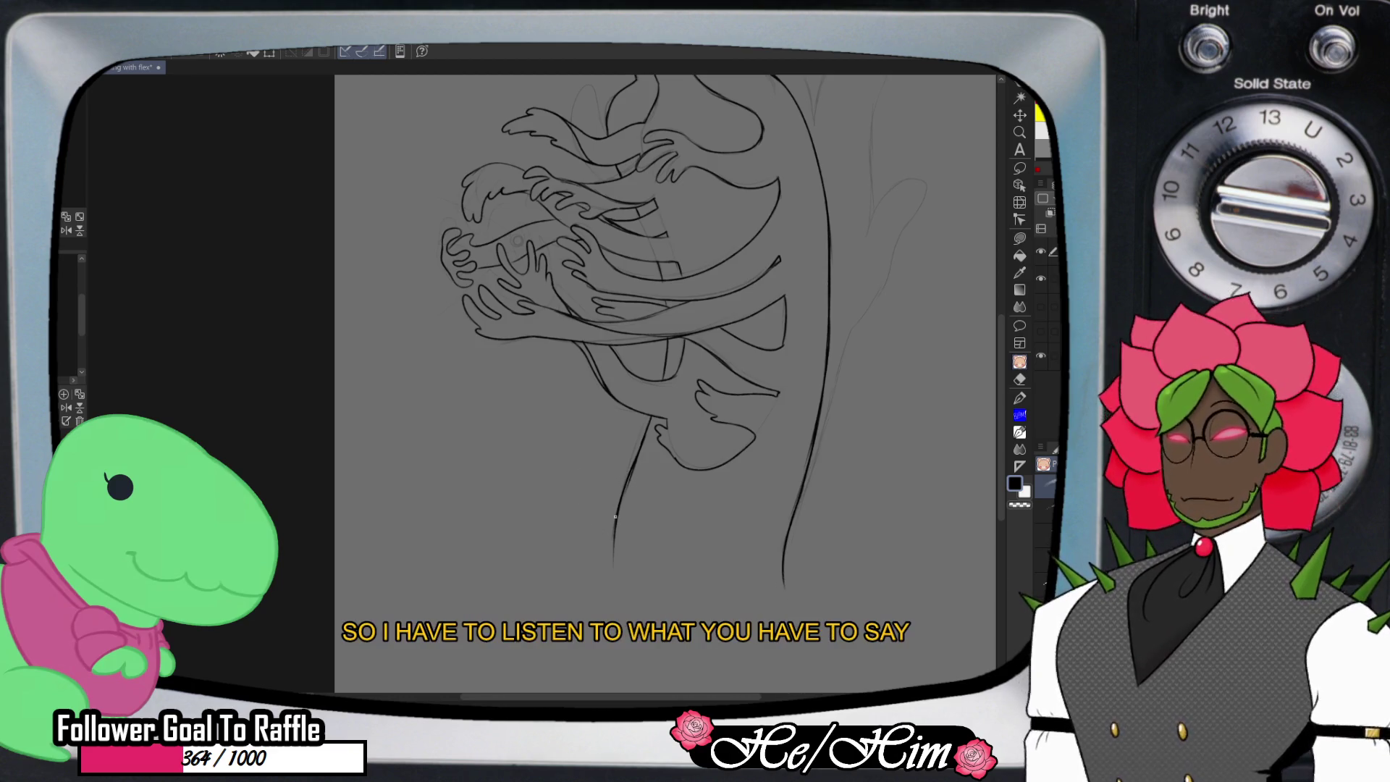
{"action": "left_click_drag", "start_coordinate": [615, 516], "coordinate": [614, 572]}
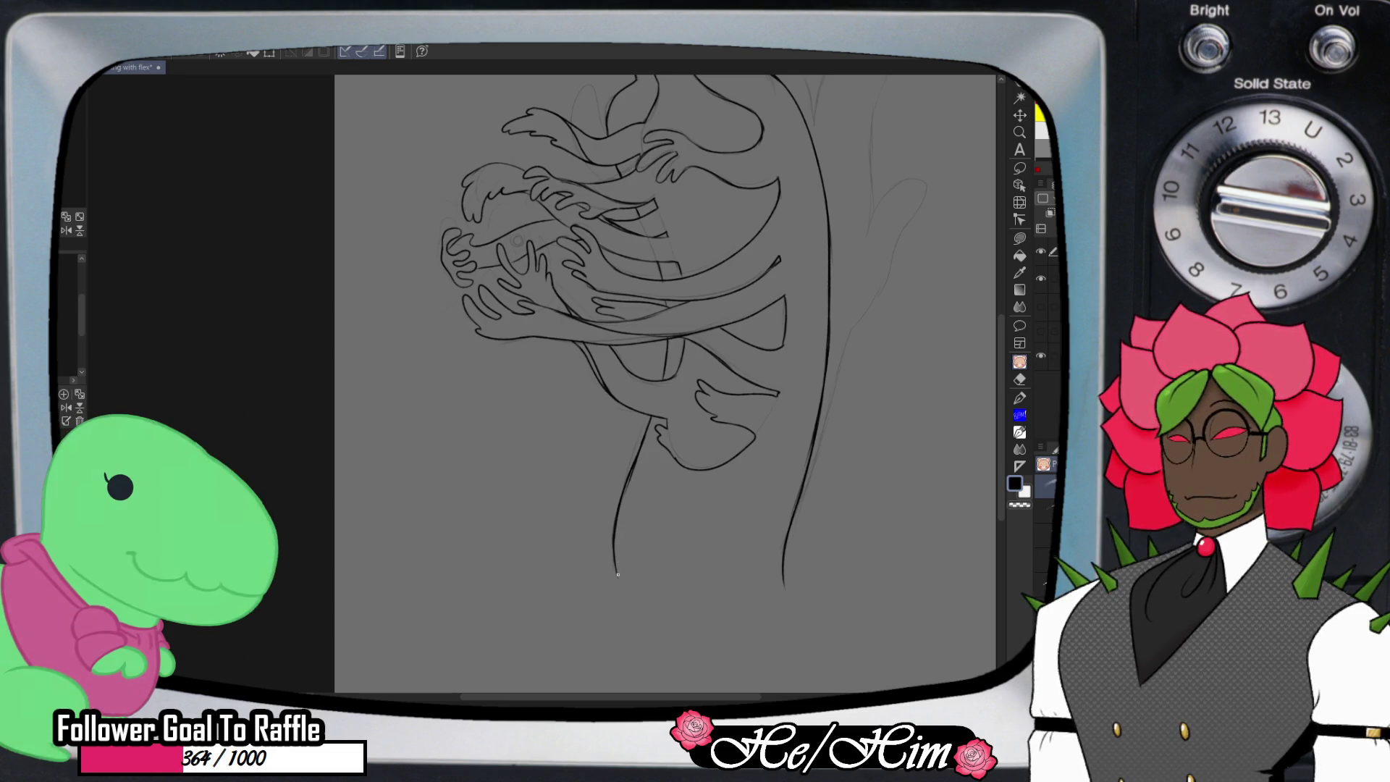
- Draw splayed root strokes across the bottom and at the base's left and right
{"action": "mouse_move", "coordinate": [616, 579]}
{"action": "left_mouse_down"}
{"action": "mouse_move", "coordinate": [563, 590]}
{"action": "mouse_move", "coordinate": [636, 610]}
{"action": "mouse_move", "coordinate": [685, 594]}
{"action": "mouse_move", "coordinate": [798, 616]}
{"action": "mouse_move", "coordinate": [805, 586]}
{"action": "mouse_move", "coordinate": [831, 604]}
{"action": "mouse_move", "coordinate": [807, 604]}
{"action": "left_mouse_up"}
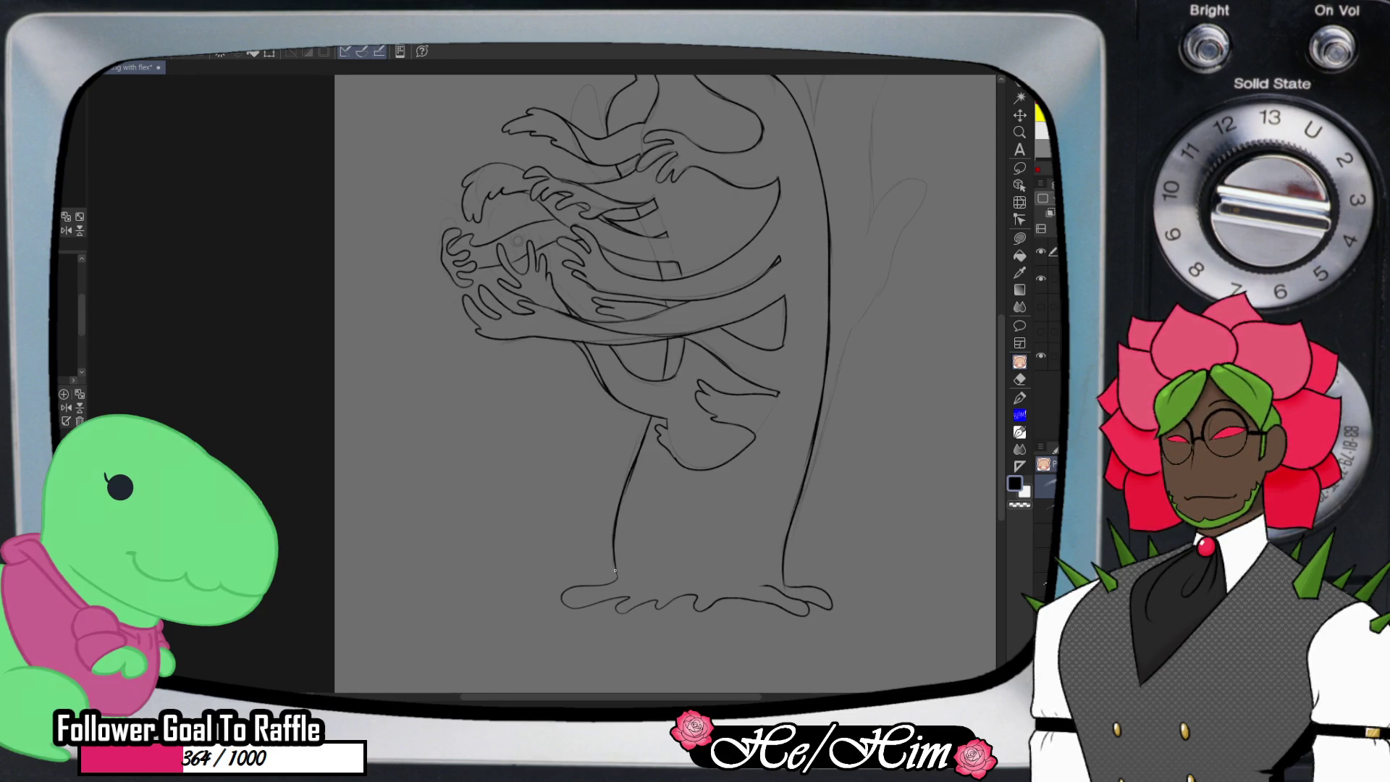
{"action": "left_click_drag", "start_coordinate": [615, 572], "coordinate": [583, 582]}
{"action": "left_click_drag", "start_coordinate": [784, 573], "coordinate": [811, 589]}
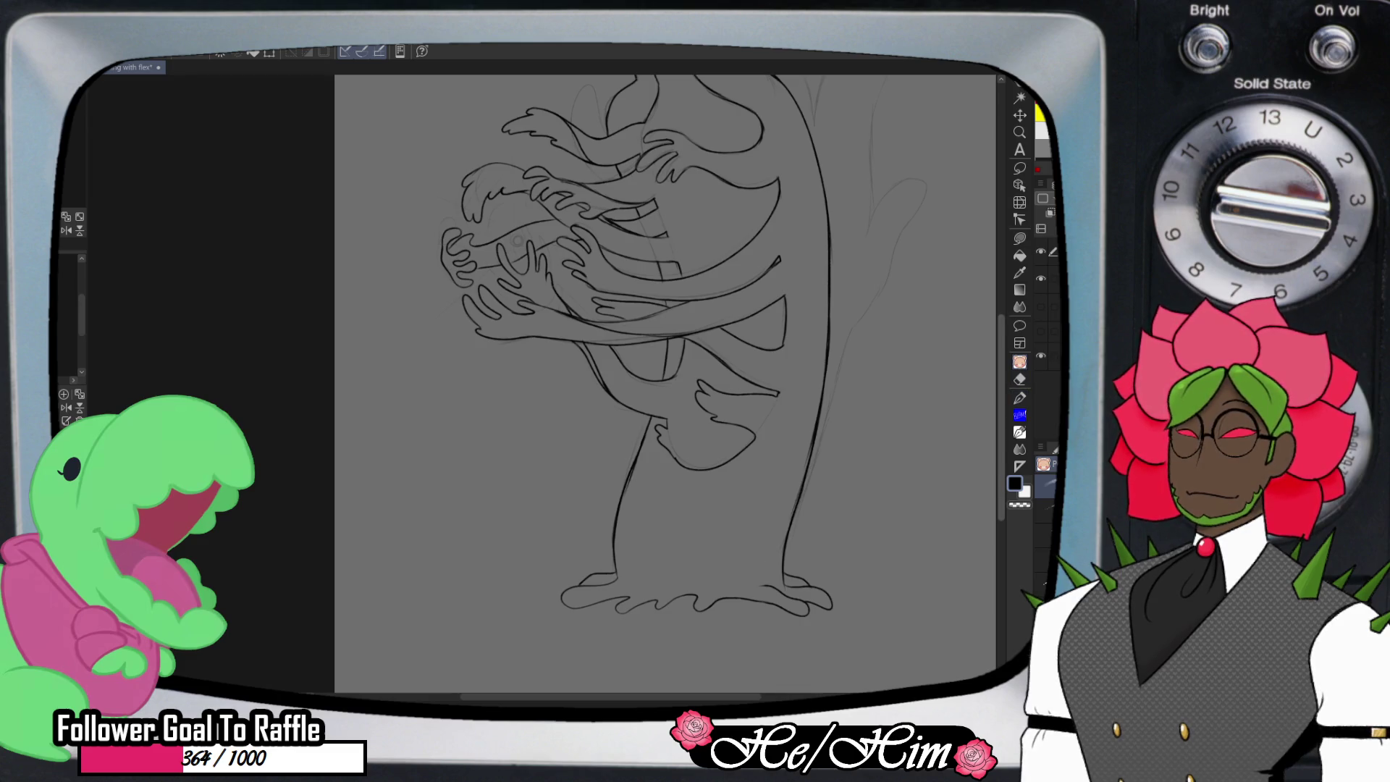
- Erase sections of both lower trunk lines and undo a stray curve by the left foot
{"action": "scroll", "coordinate": [956, 459], "scroll_direction": "down", "scroll_amount": 2}
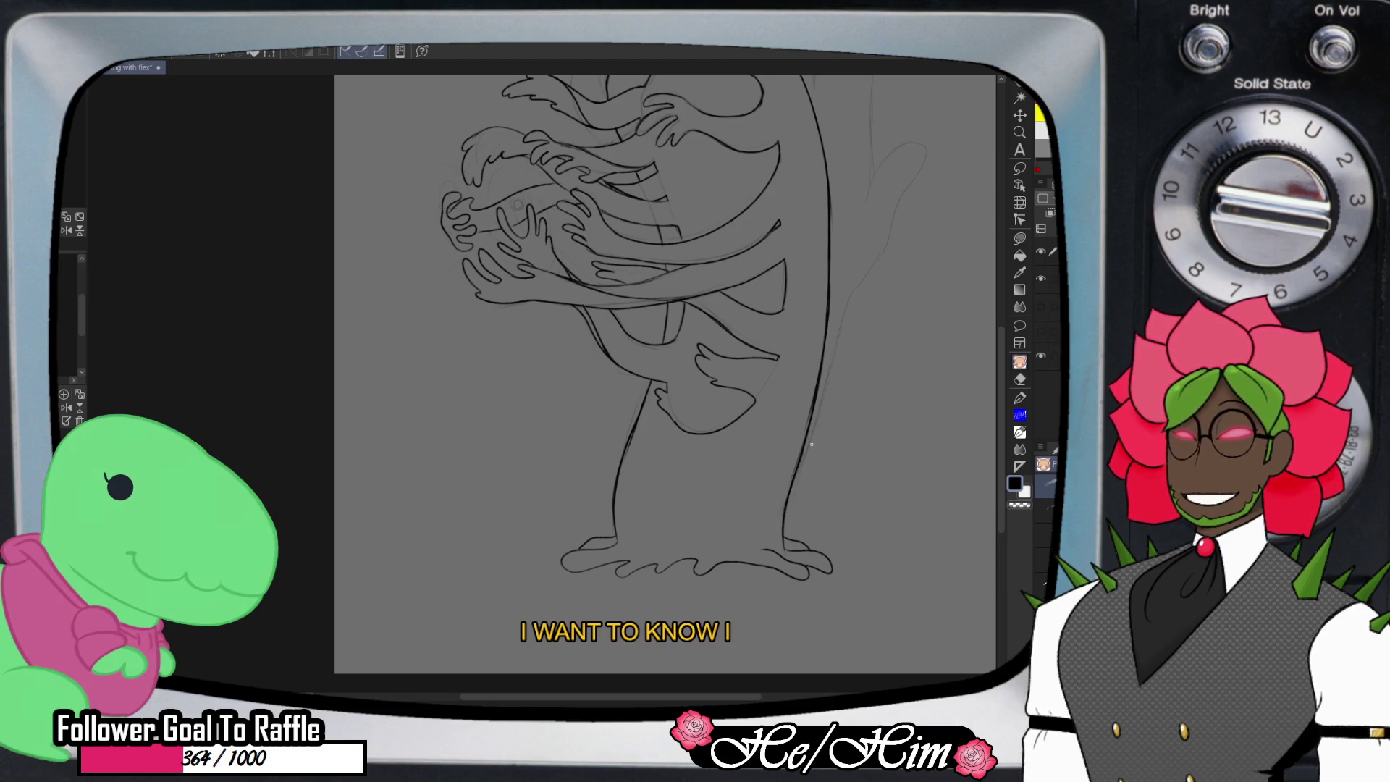
{"action": "key", "text": "e"}
{"action": "left_click_drag", "start_coordinate": [627, 444], "coordinate": [615, 486]}
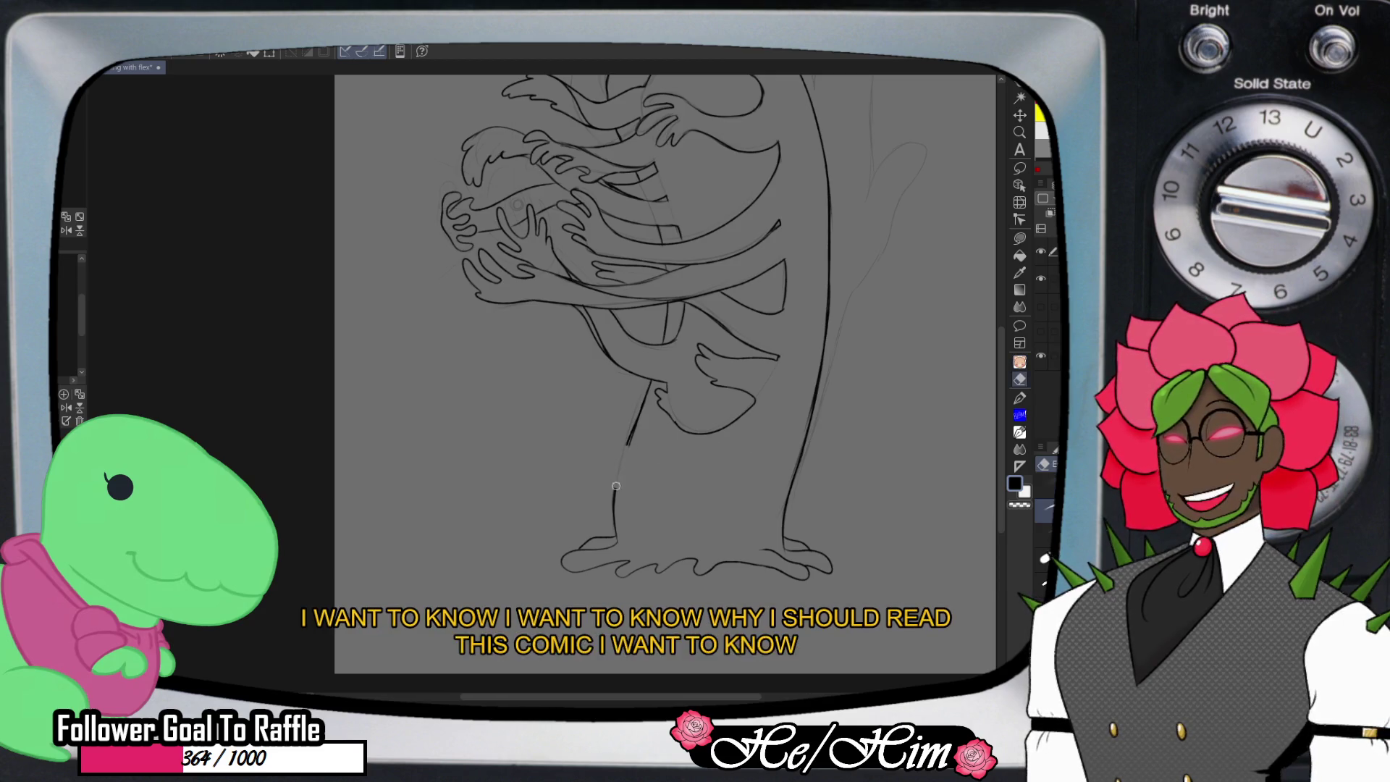
{"action": "left_click_drag", "start_coordinate": [802, 449], "coordinate": [789, 491]}
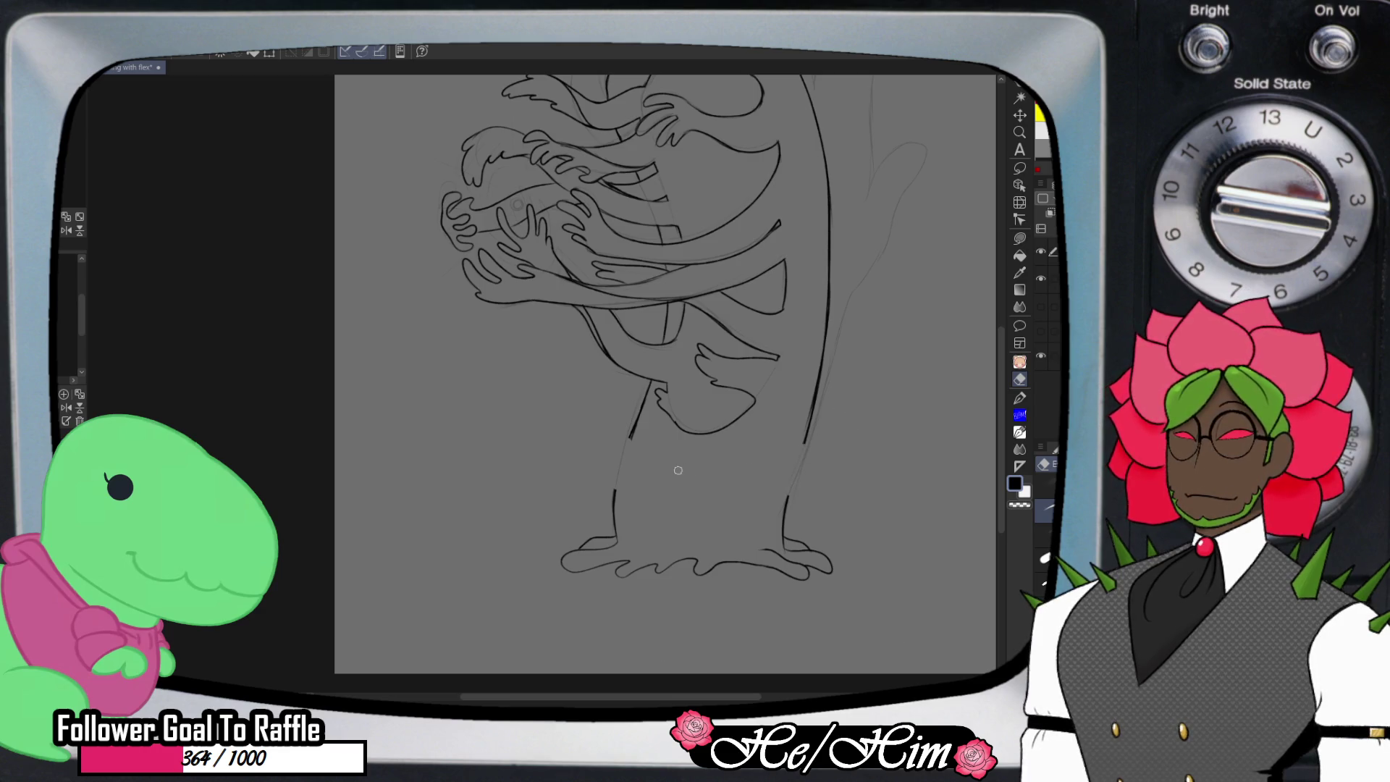
{"action": "key", "text": "p"}
{"action": "mouse_move", "coordinate": [612, 490]}
{"action": "left_mouse_down"}
{"action": "mouse_move", "coordinate": [515, 498]}
{"action": "mouse_move", "coordinate": [524, 553]}
{"action": "left_mouse_up"}
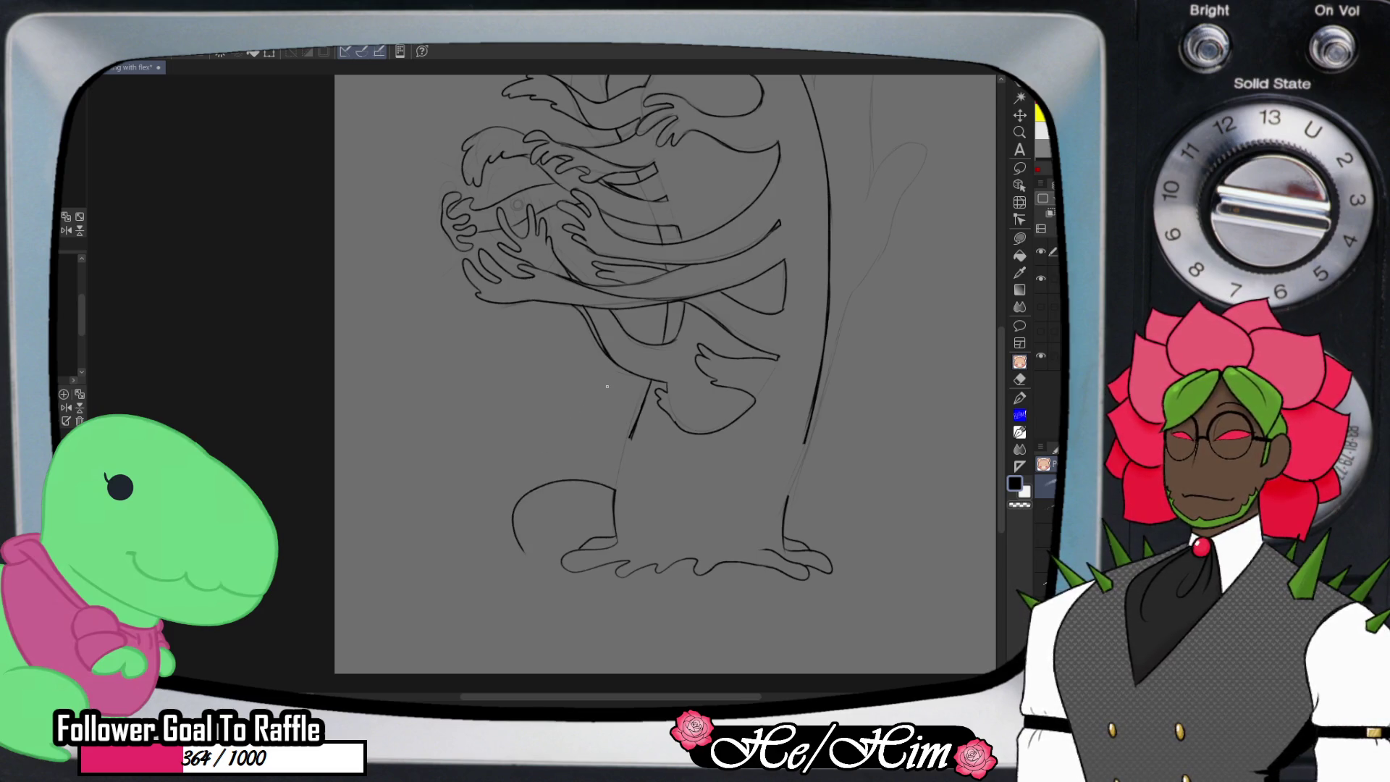
{"action": "key", "text": "ctrl+z"}
- Cut back more of both lower lines, then re-ink the left line with a tendril curving up-left
{"action": "key", "text": "e"}
{"action": "left_click_drag", "start_coordinate": [615, 479], "coordinate": [618, 530]}
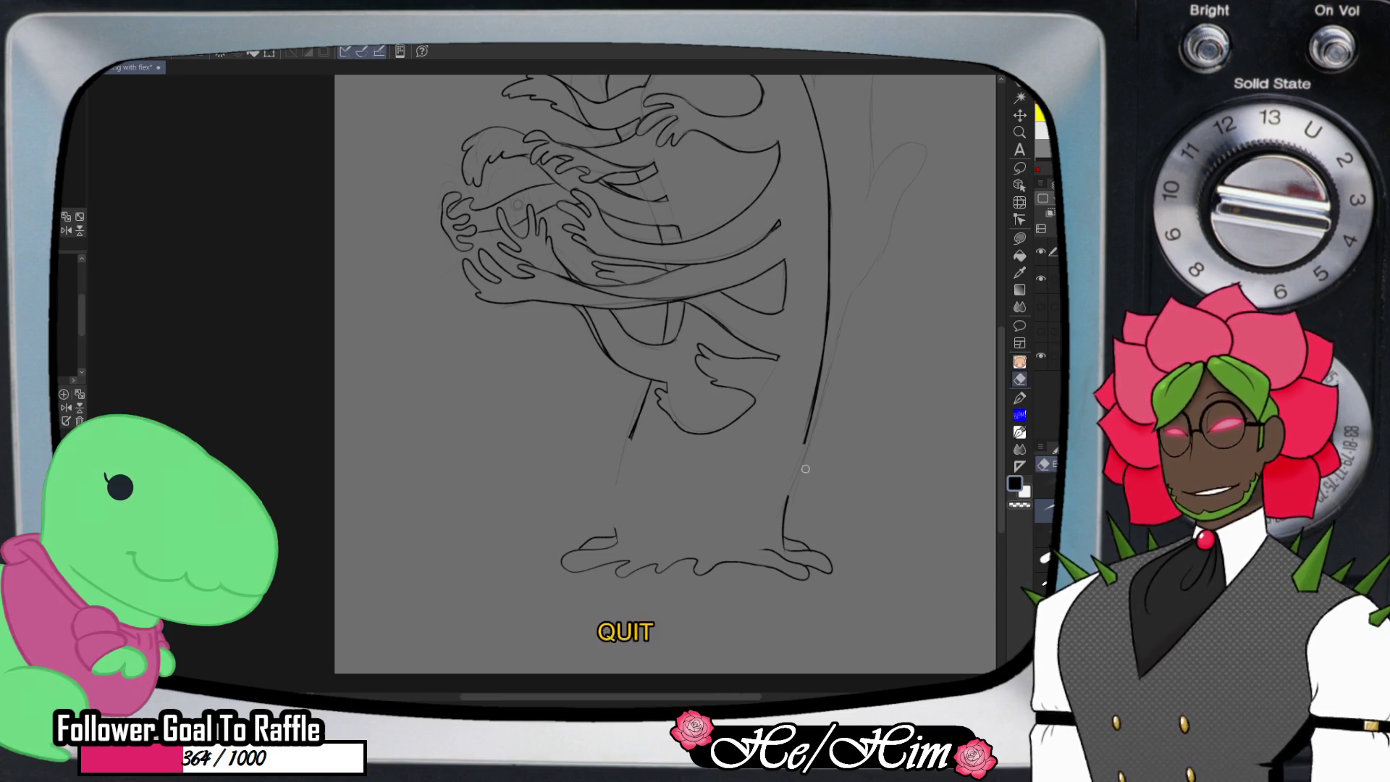
{"action": "left_click_drag", "start_coordinate": [789, 503], "coordinate": [784, 531]}
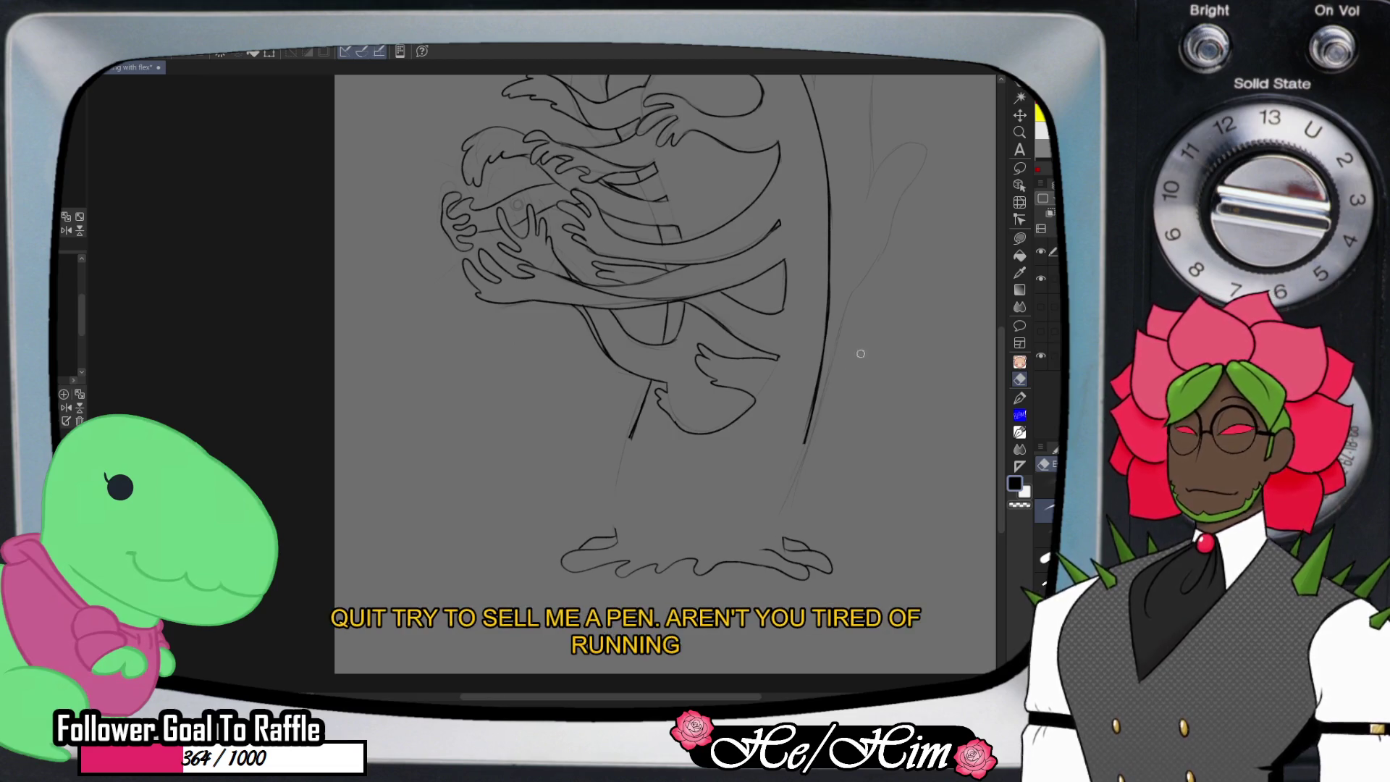
{"action": "key", "text": "p"}
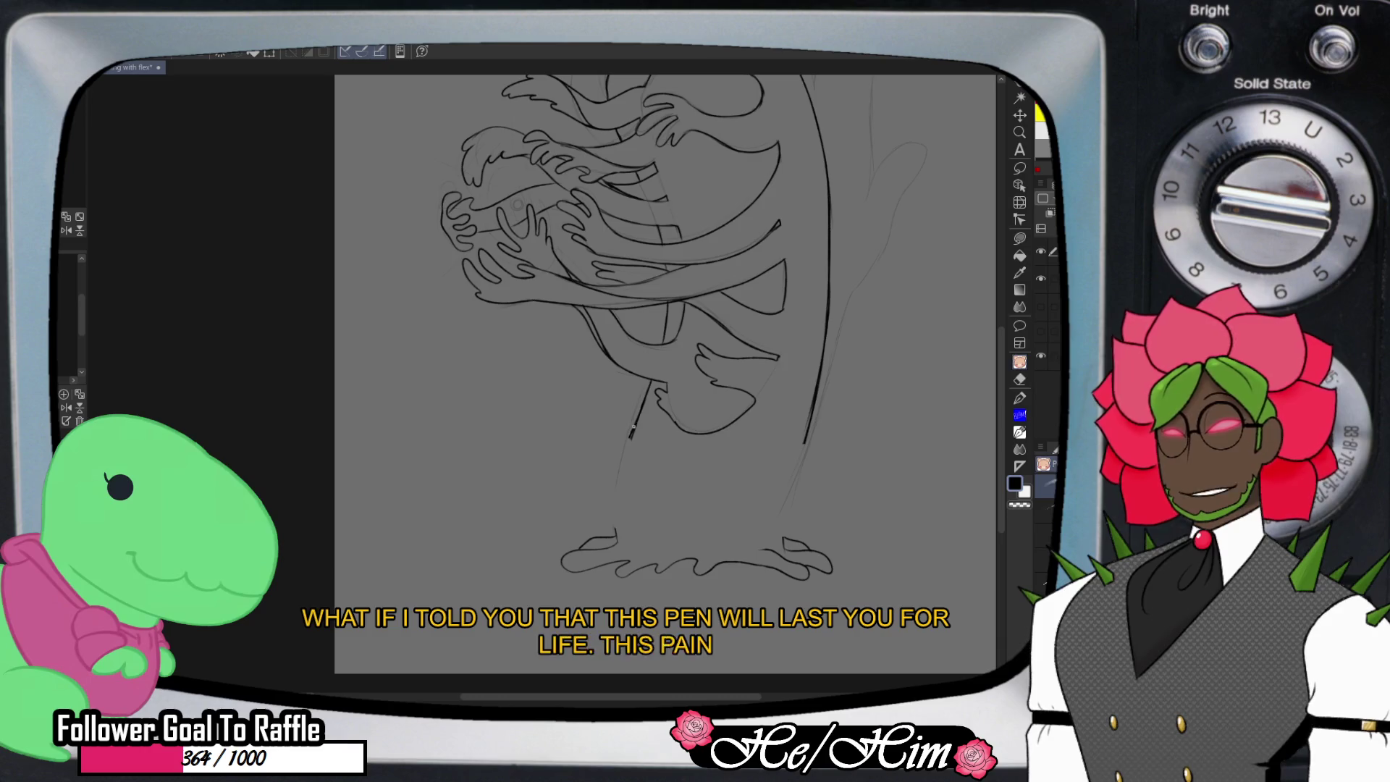
{"action": "key", "text": "e"}
{"action": "key", "text": "p"}
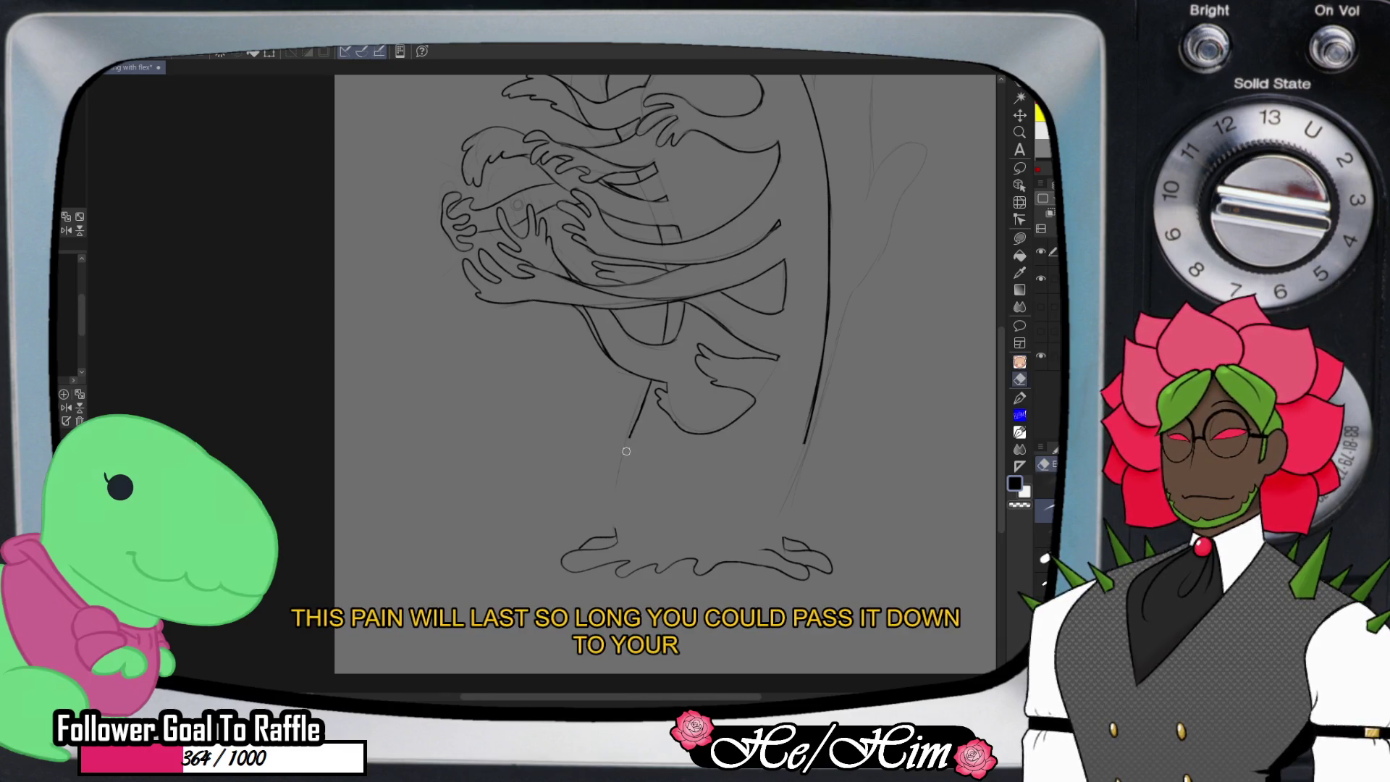
{"action": "left_click_drag", "start_coordinate": [637, 419], "coordinate": [616, 496]}
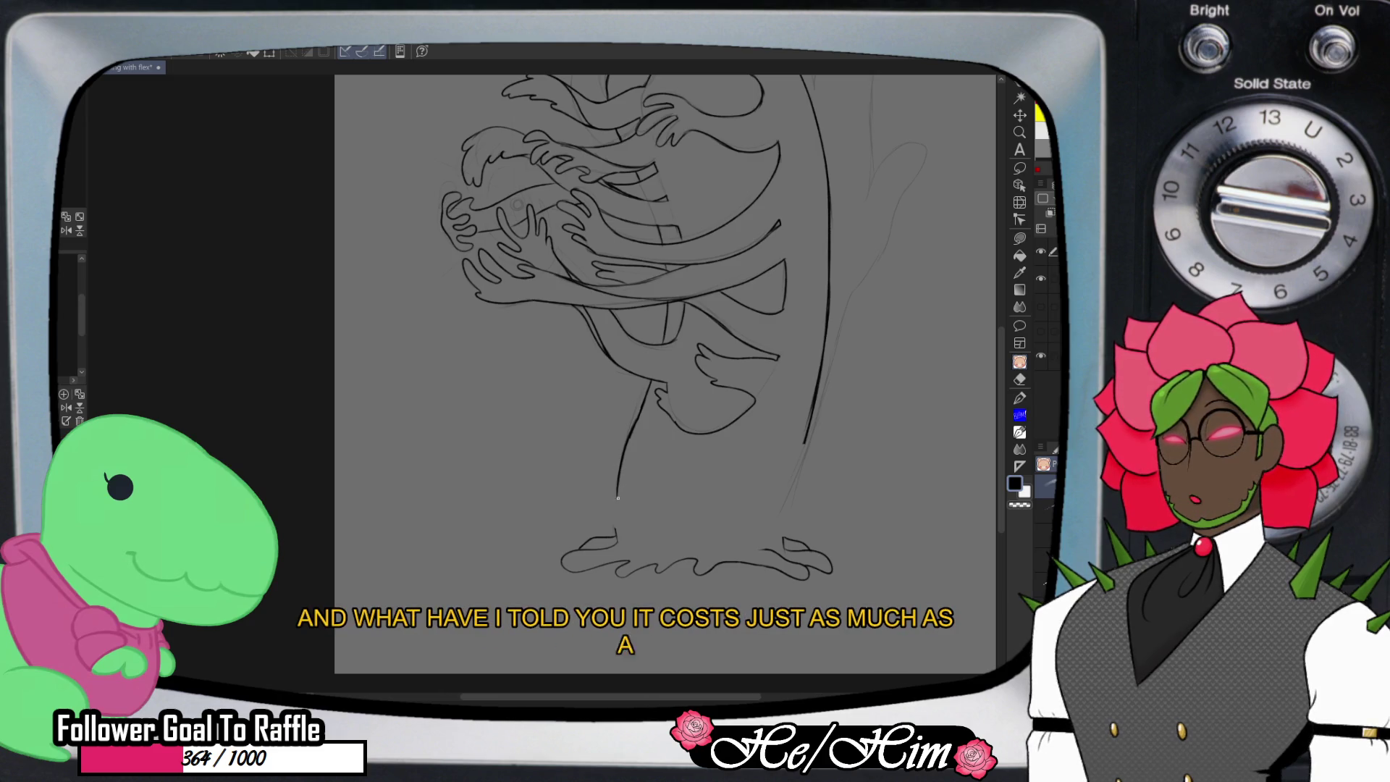
{"action": "mouse_move", "coordinate": [617, 496]}
{"action": "left_mouse_down"}
{"action": "mouse_move", "coordinate": [580, 422]}
{"action": "mouse_move", "coordinate": [594, 523]}
{"action": "left_mouse_up"}
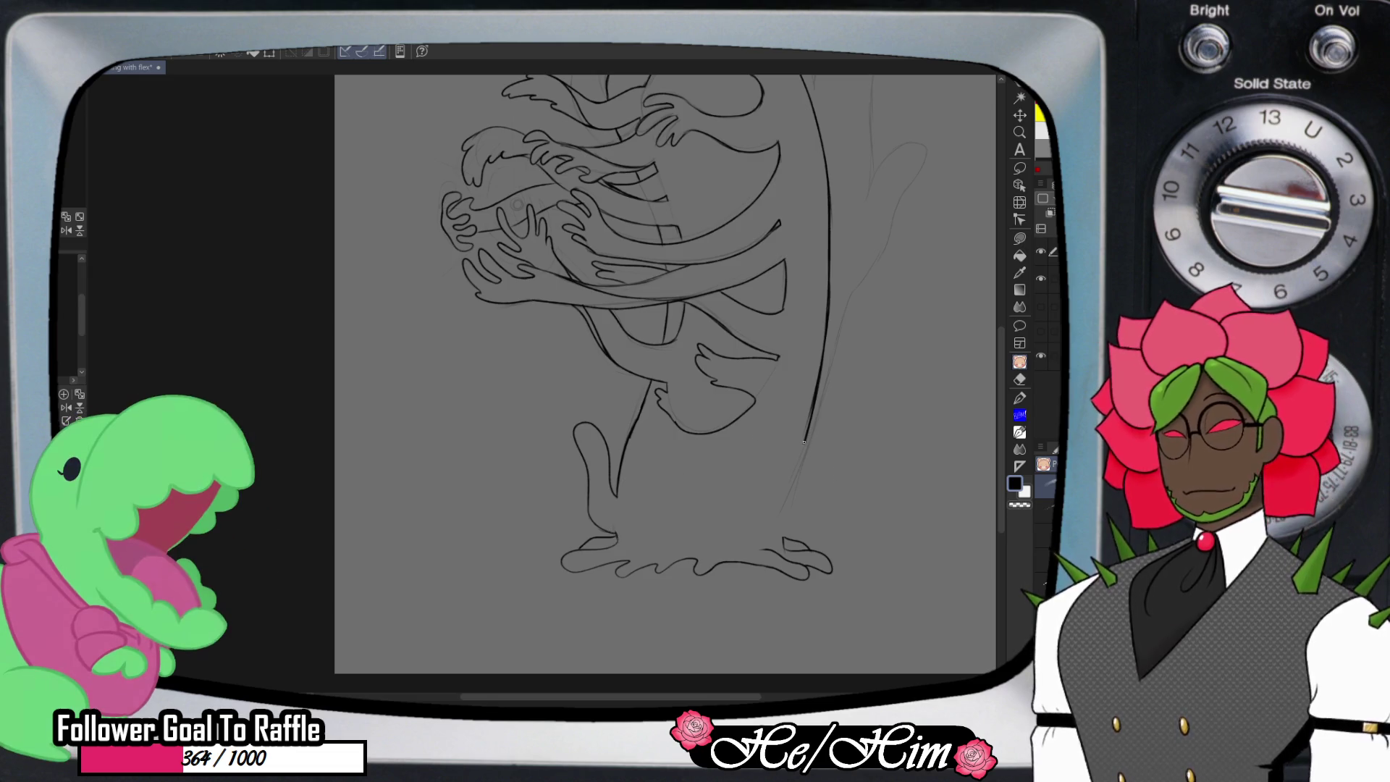
- Draw two tendrils curving up from the right side of the root base
{"action": "mouse_move", "coordinate": [802, 446]}
{"action": "left_mouse_down"}
{"action": "mouse_move", "coordinate": [852, 386]}
{"action": "mouse_move", "coordinate": [873, 384]}
{"action": "mouse_move", "coordinate": [802, 483]}
{"action": "left_mouse_up"}
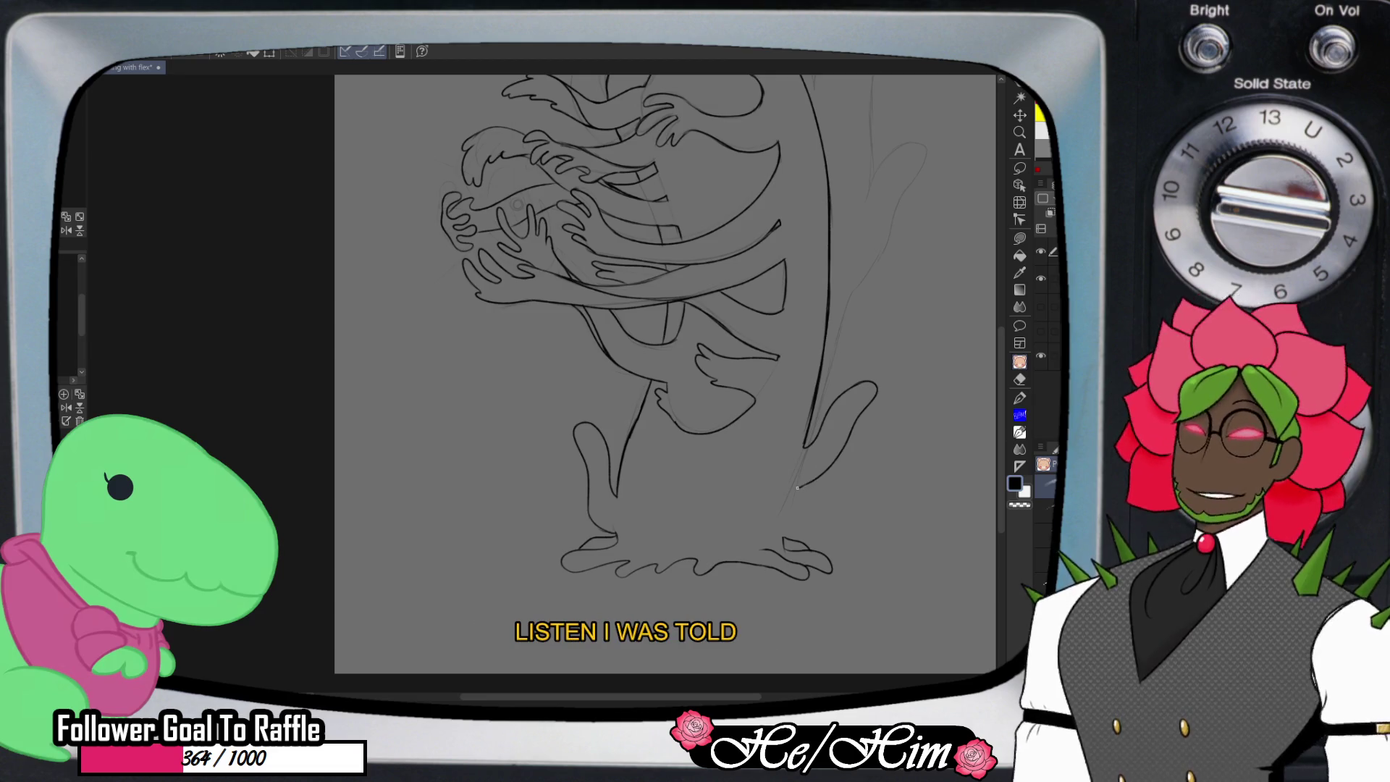
{"action": "mouse_move", "coordinate": [798, 492]}
{"action": "left_mouse_down"}
{"action": "mouse_move", "coordinate": [860, 473]}
{"action": "mouse_move", "coordinate": [871, 498]}
{"action": "mouse_move", "coordinate": [780, 529]}
{"action": "left_mouse_up"}
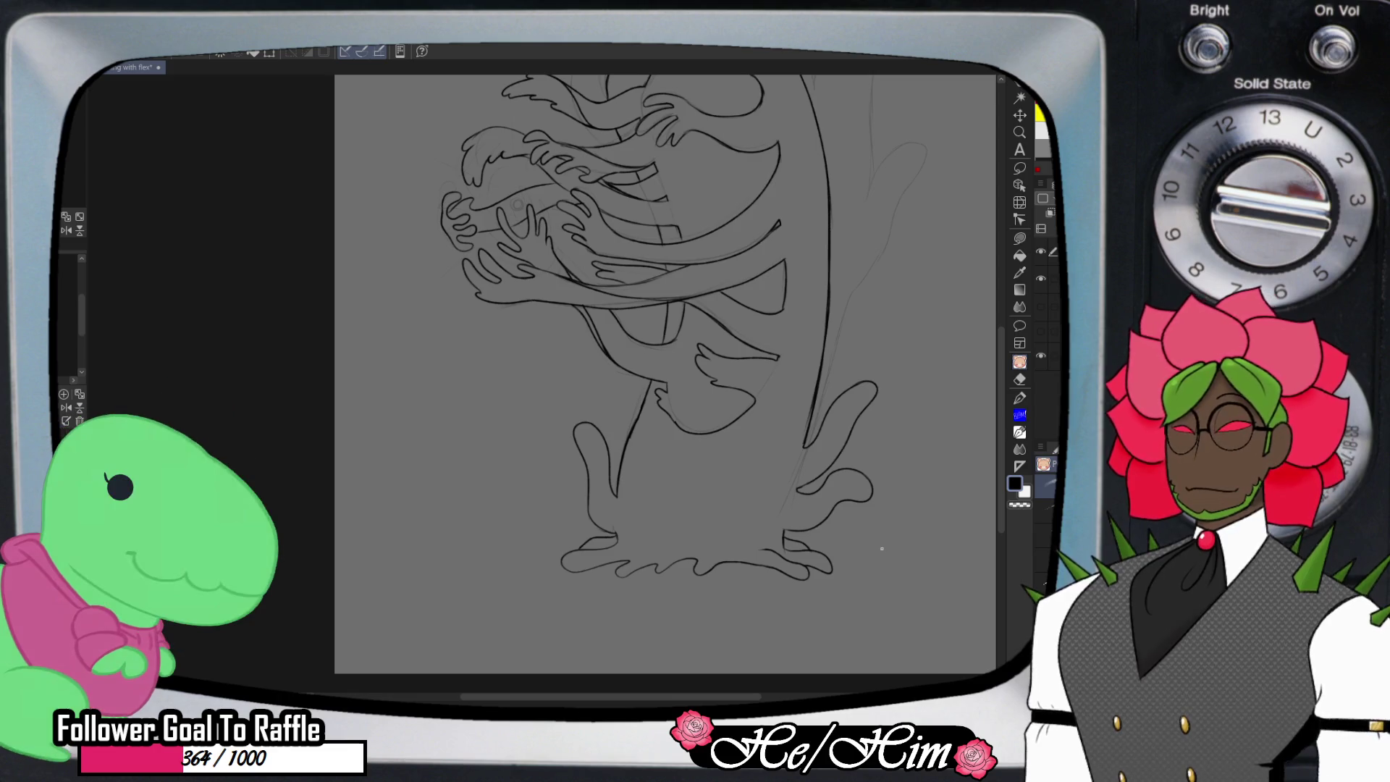
{"action": "key", "text": "e"}
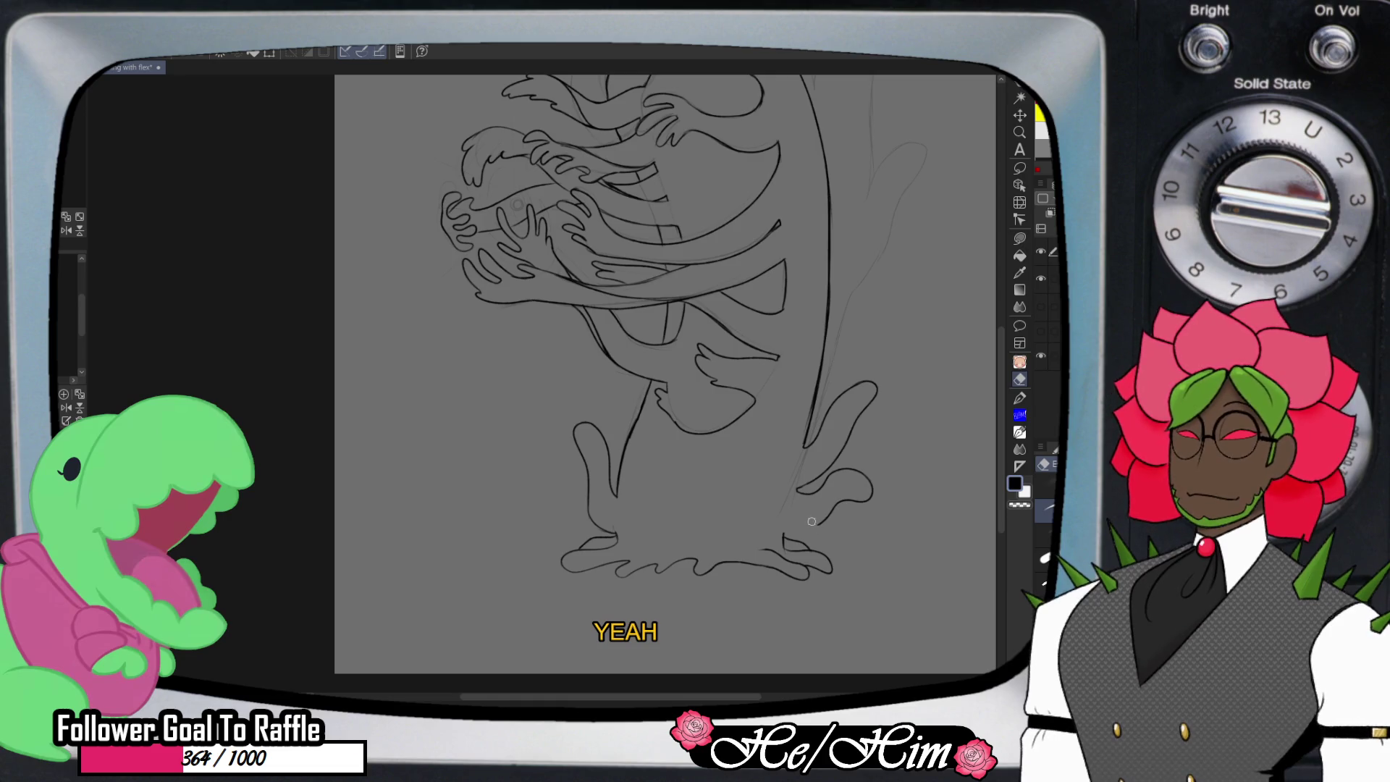
{"action": "key", "text": "p"}
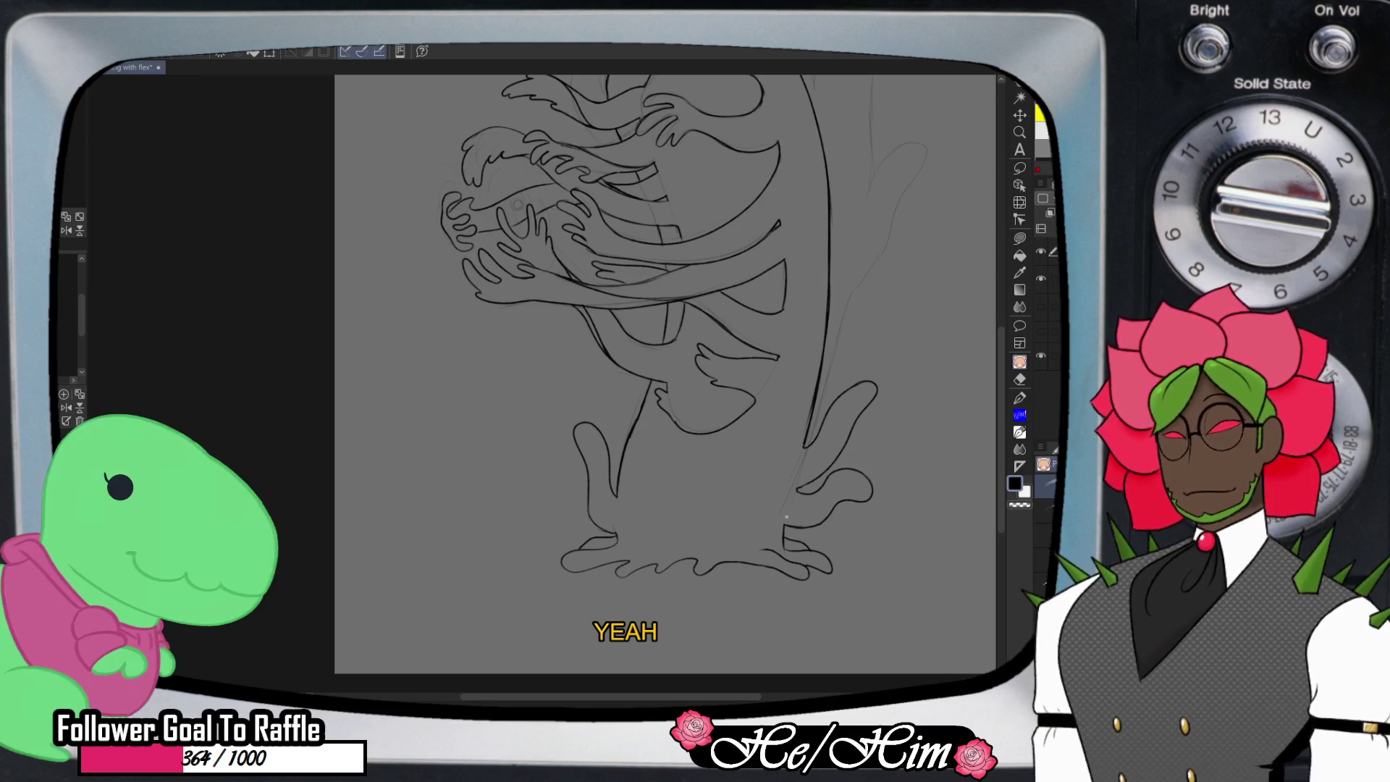
- Erase the left line's lower end and extend it down to meet the tendril
{"action": "key", "text": "e"}
{"action": "left_click_drag", "start_coordinate": [601, 523], "coordinate": [590, 489]}
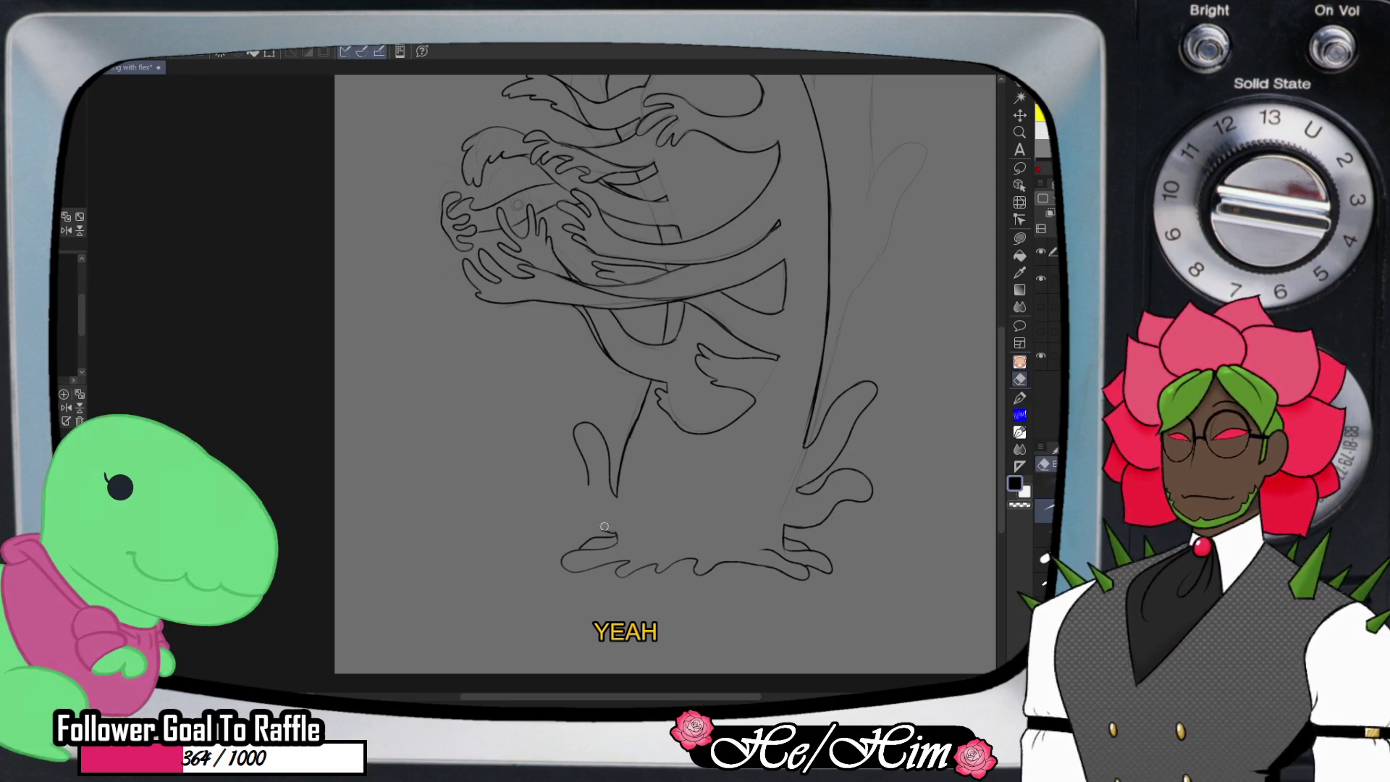
{"action": "key", "text": "p"}
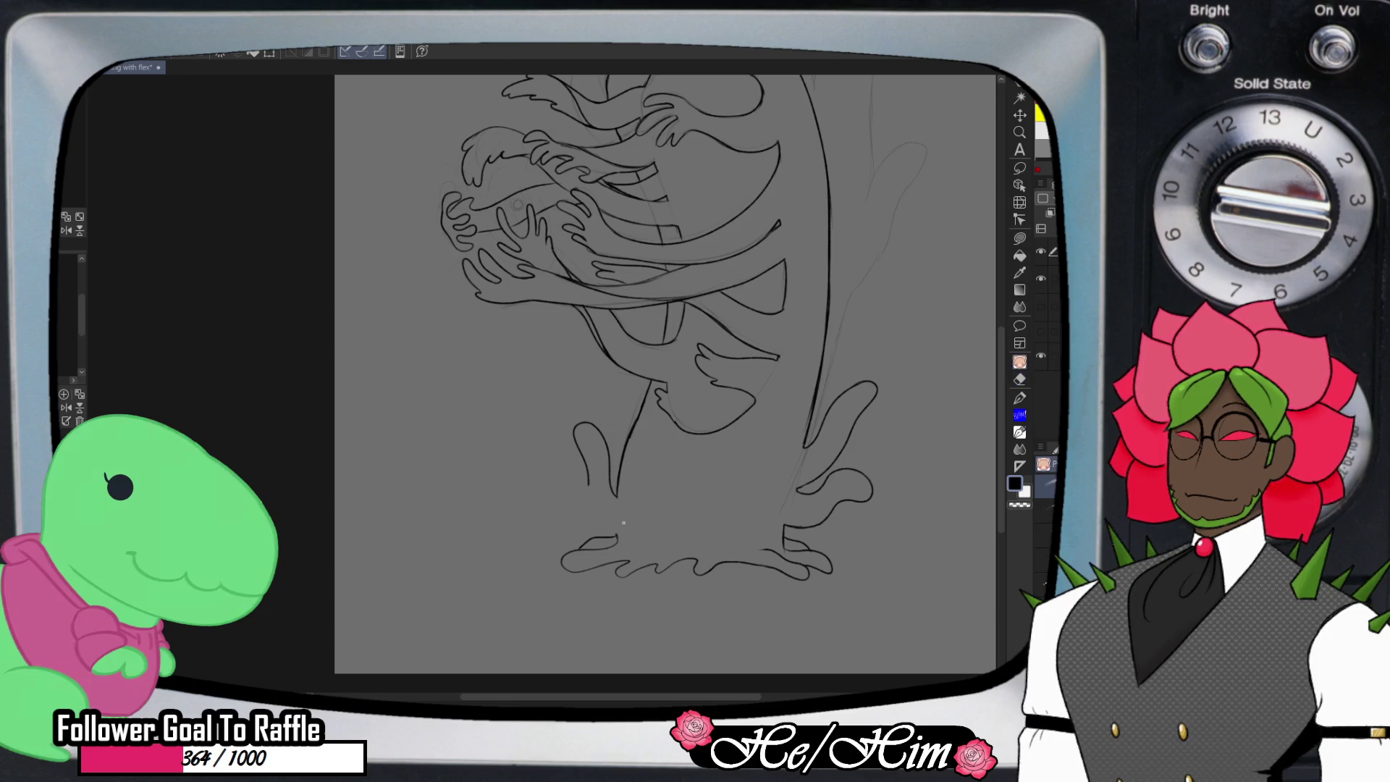
{"action": "left_click_drag", "start_coordinate": [587, 478], "coordinate": [592, 514]}
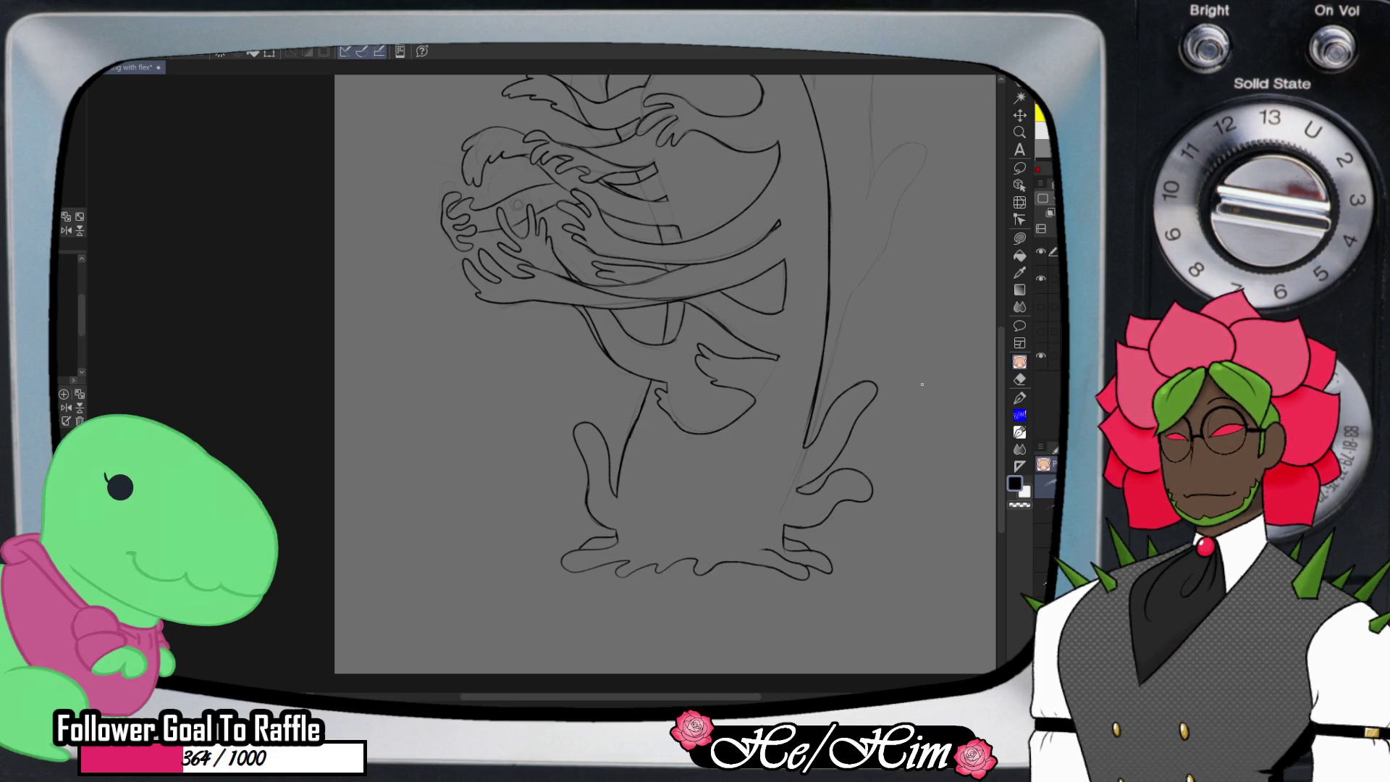
{"action": "scroll", "coordinate": [963, 350], "scroll_direction": "up", "scroll_amount": 5}
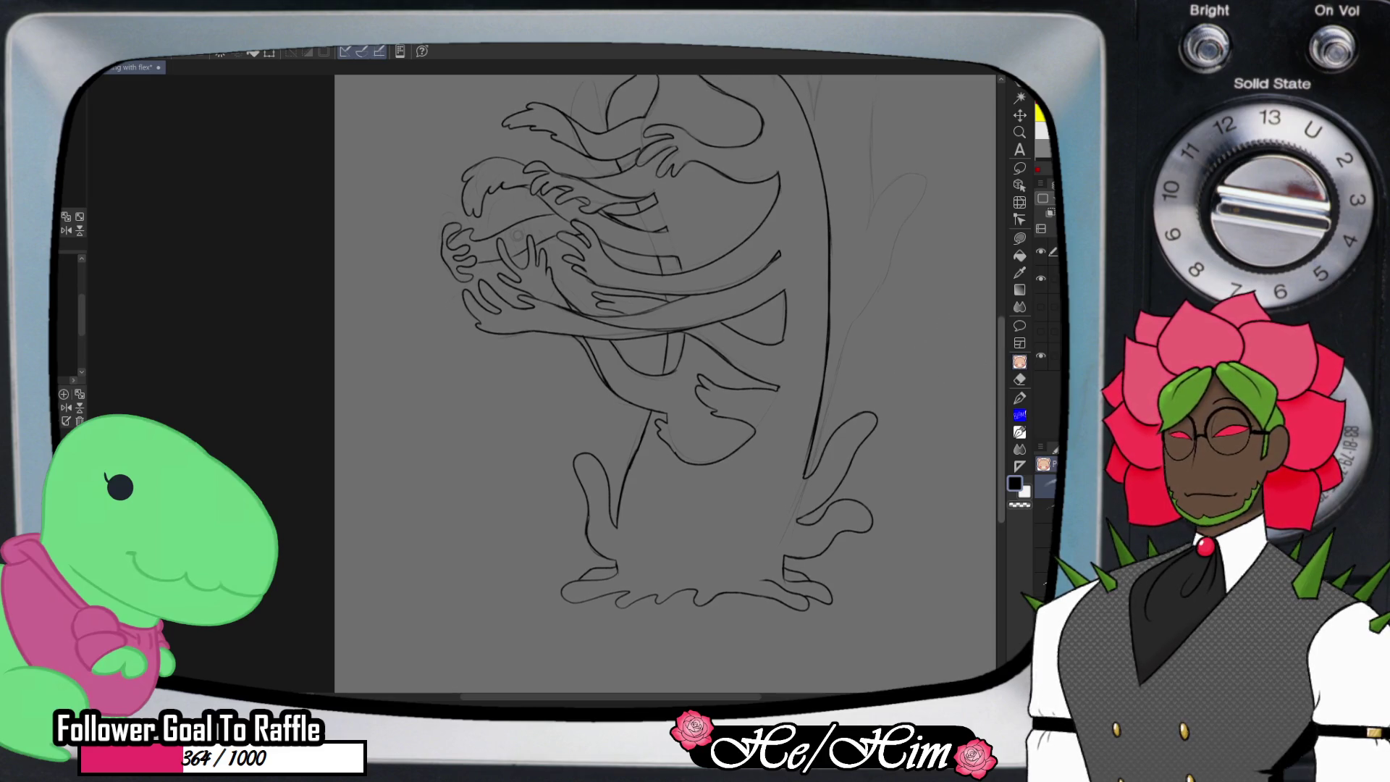
{"action": "scroll", "coordinate": [665, 383], "scroll_direction": "up", "scroll_amount": 5}
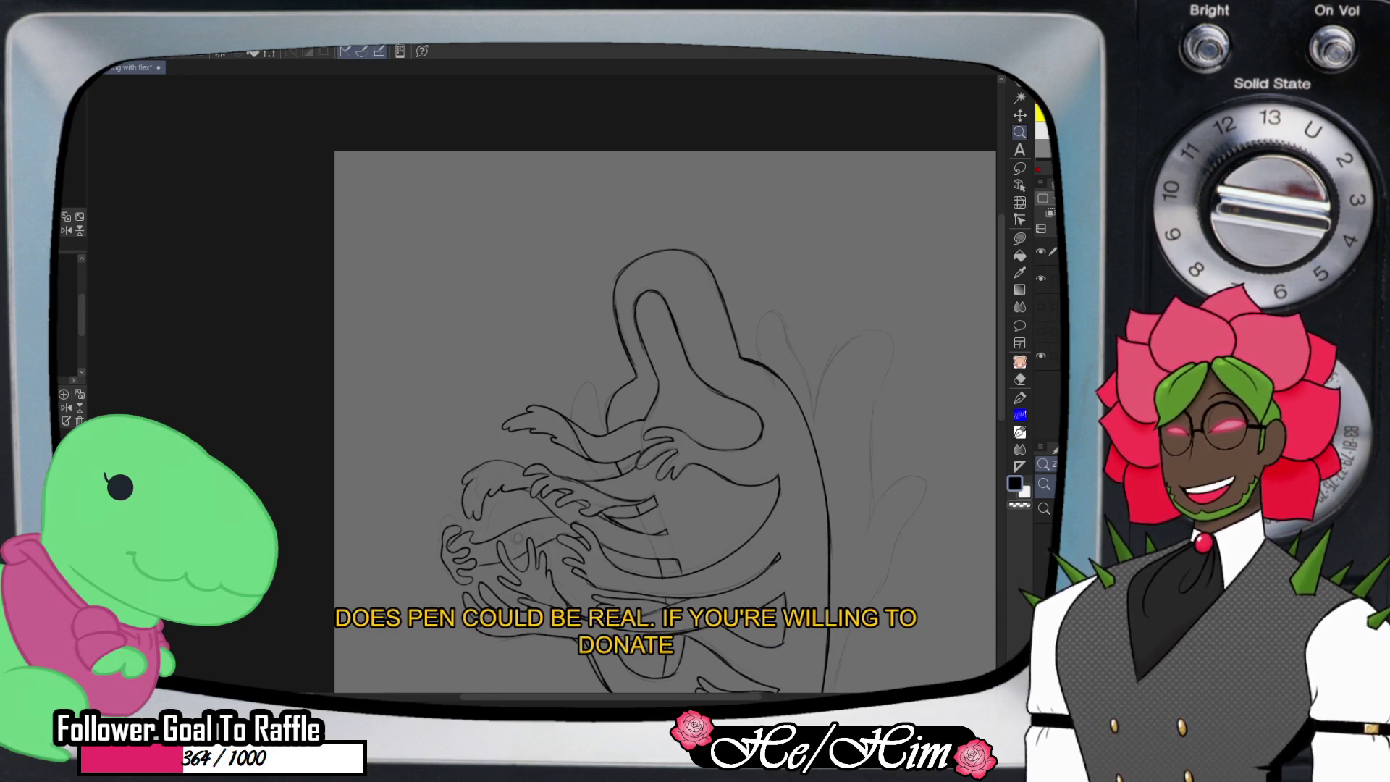
{"action": "scroll", "coordinate": [664, 411], "scroll_direction": "down", "scroll_amount": 3}
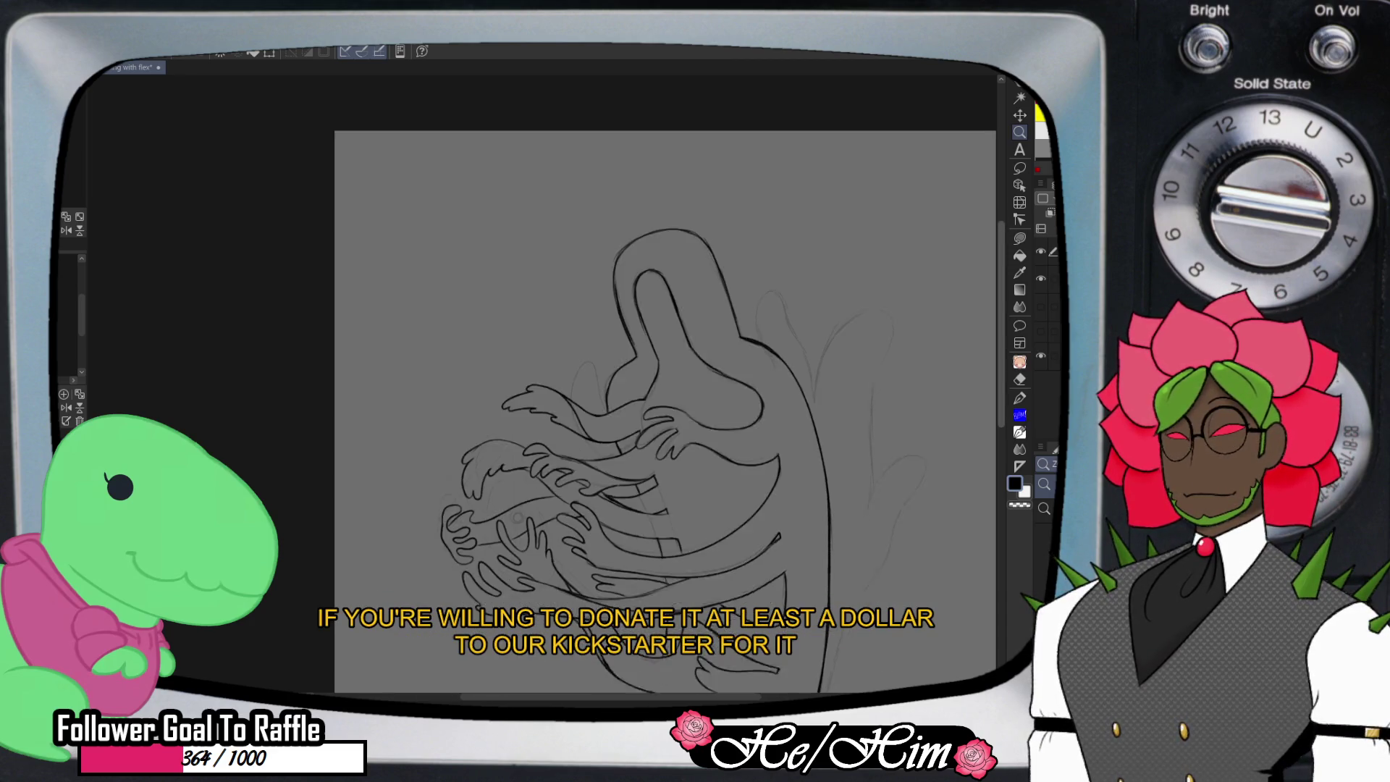
{"action": "scroll", "coordinate": [664, 384], "scroll_direction": "down", "scroll_amount": 3}
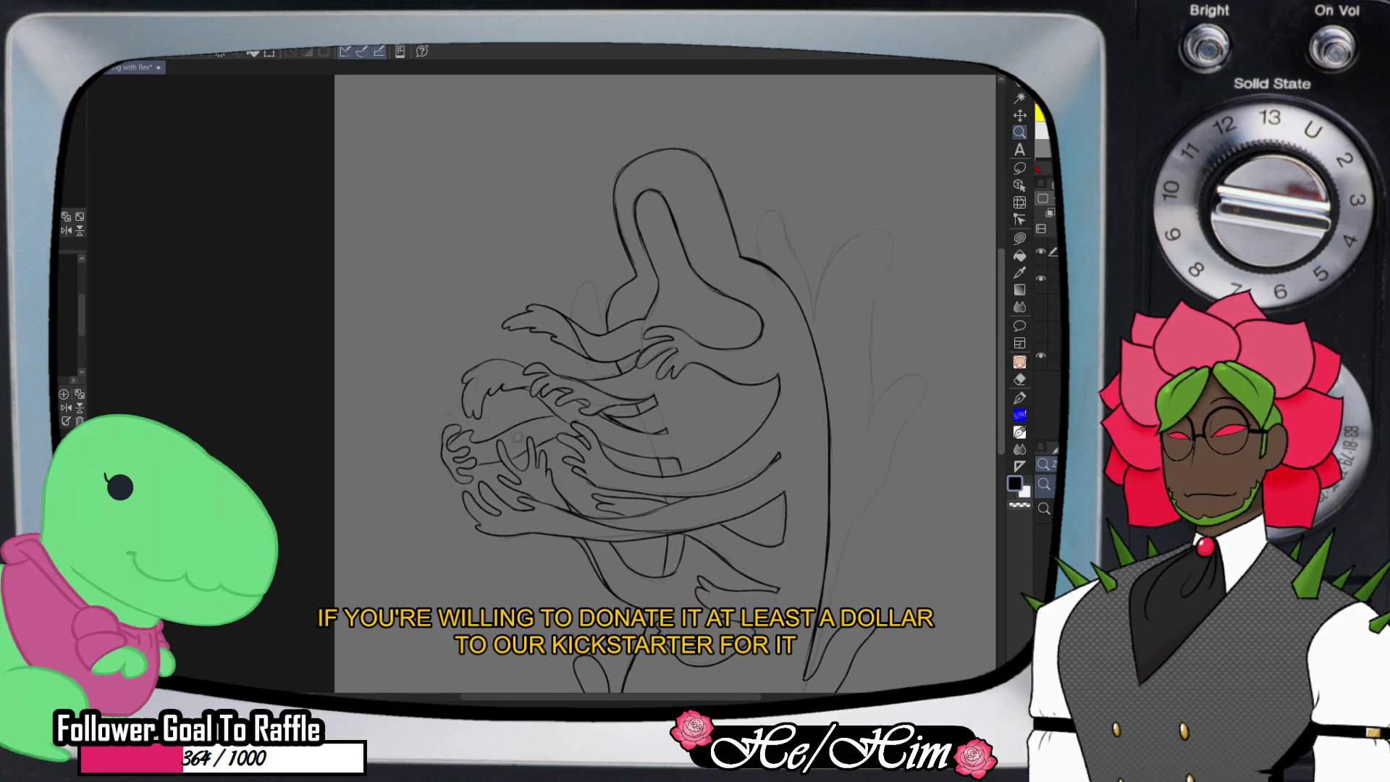
{"action": "scroll", "coordinate": [665, 383], "scroll_direction": "down", "scroll_amount": 2}
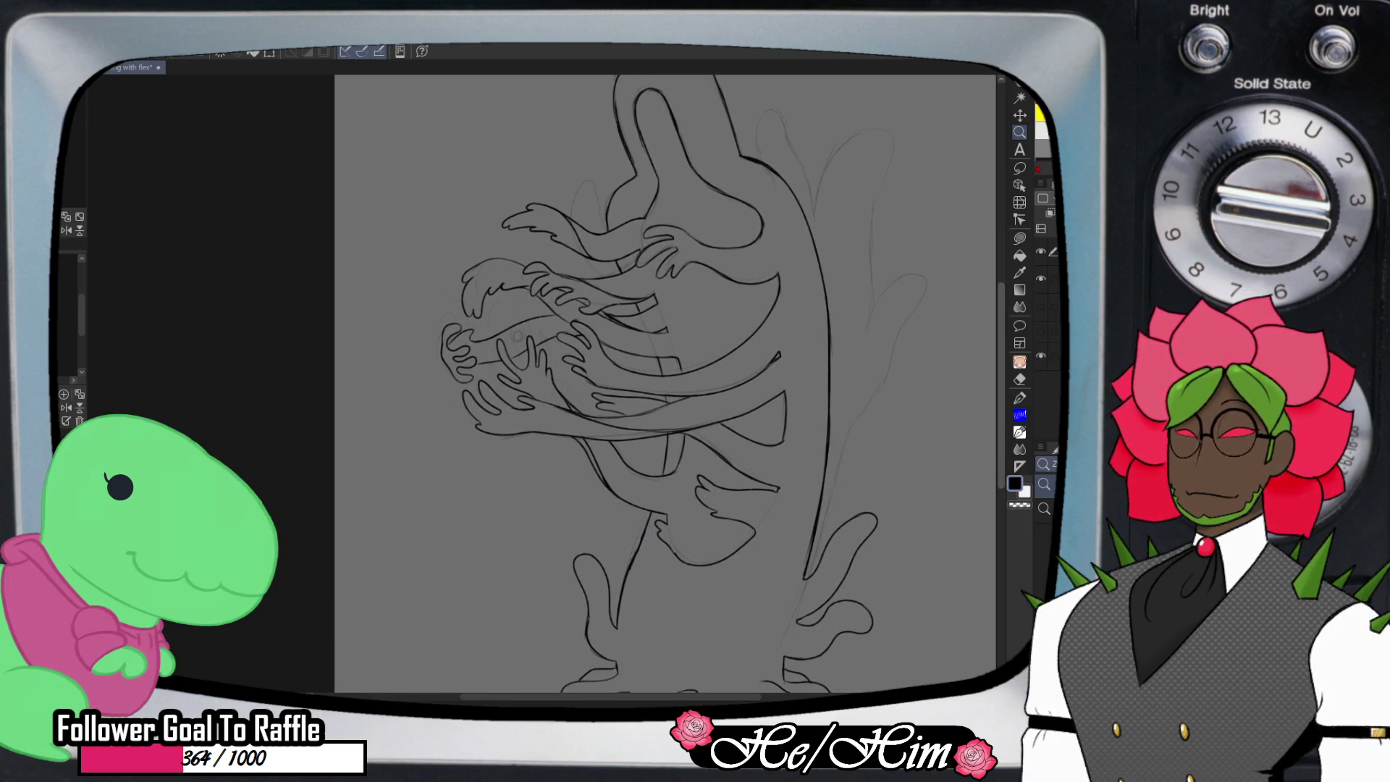
{"action": "scroll", "coordinate": [664, 384], "scroll_direction": "up", "scroll_amount": 5}
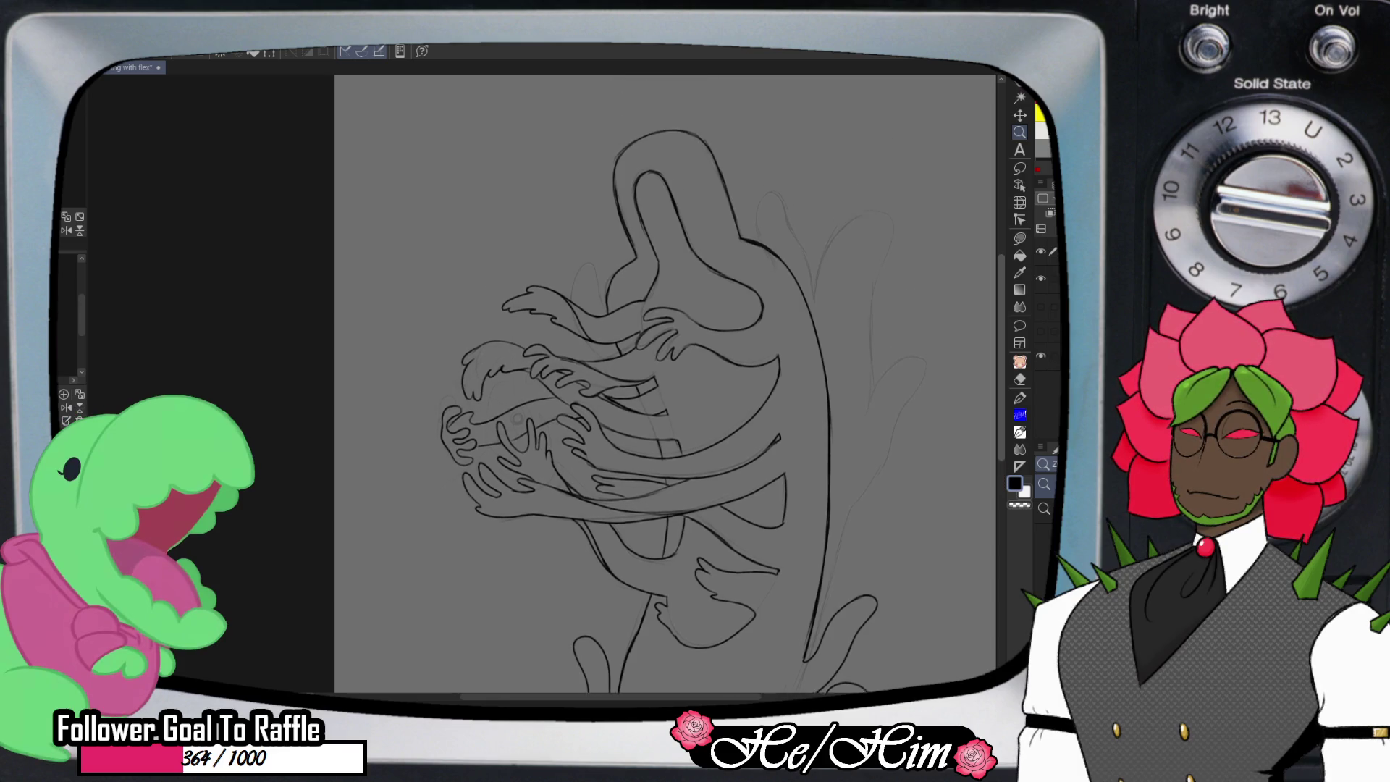
{"action": "scroll", "coordinate": [665, 384], "scroll_direction": "down", "scroll_amount": 6}
{"action": "scroll", "coordinate": [664, 383], "scroll_direction": "up", "scroll_amount": 4}
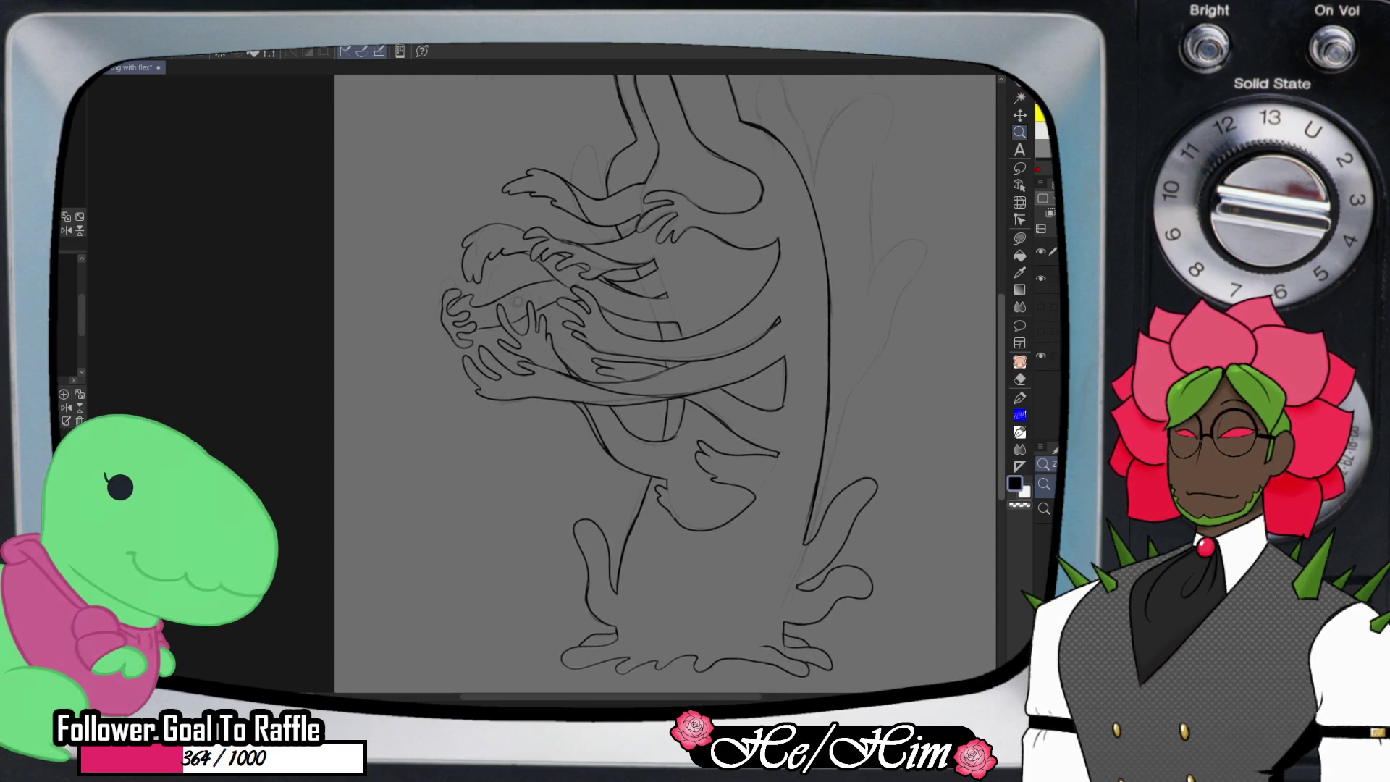
{"action": "scroll", "coordinate": [665, 384], "scroll_direction": "down", "scroll_amount": 5}
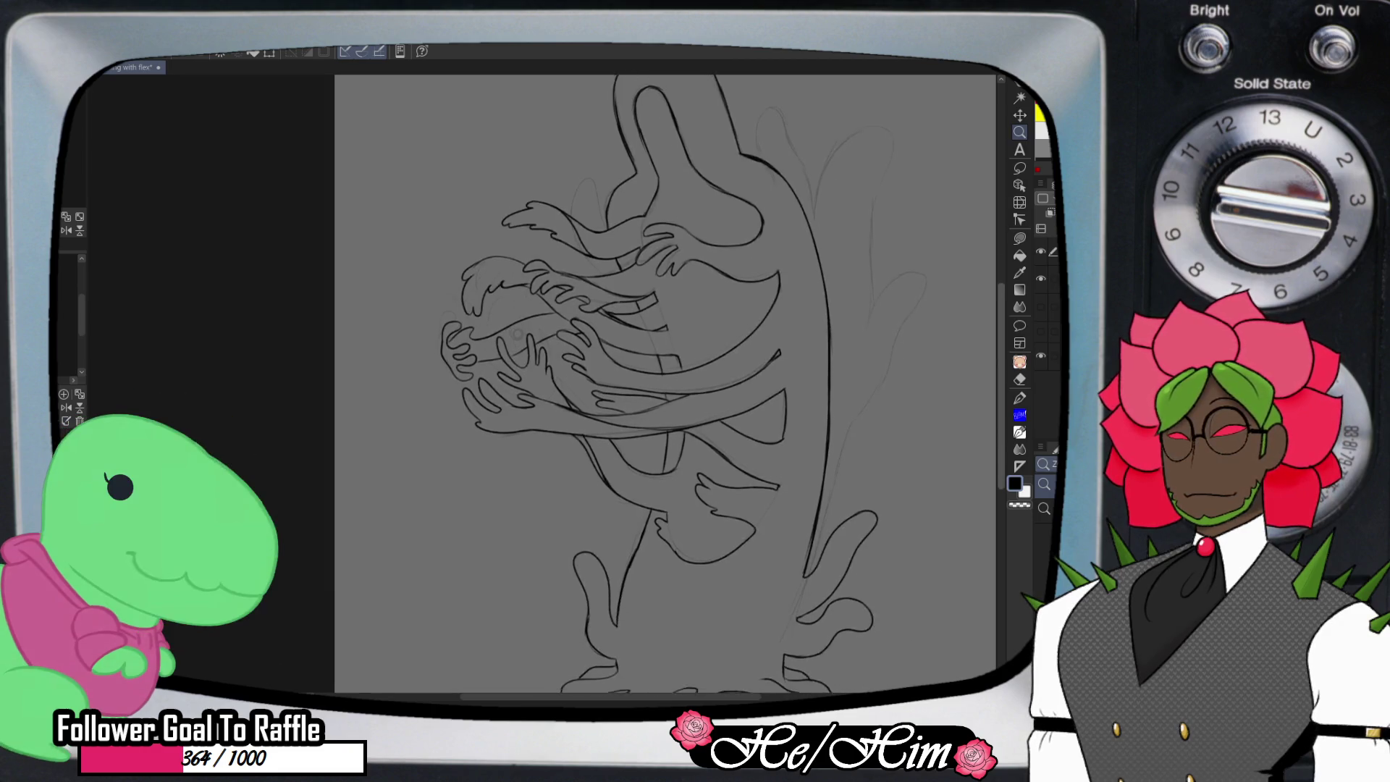
{"action": "scroll", "coordinate": [664, 384], "scroll_direction": "up", "scroll_amount": 5}
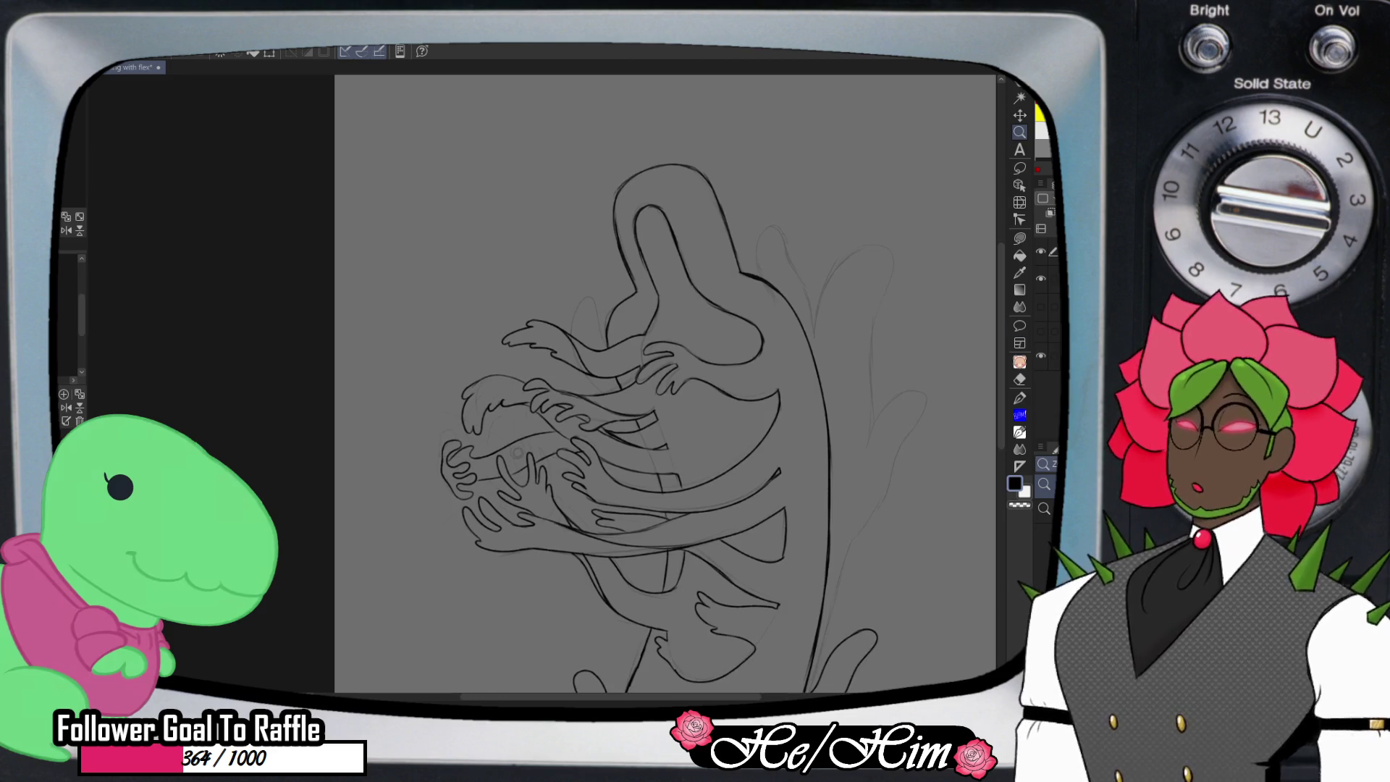
{"action": "scroll", "coordinate": [692, 339], "scroll_direction": "up", "scroll_amount": 3}
{"action": "key", "text": "p"}
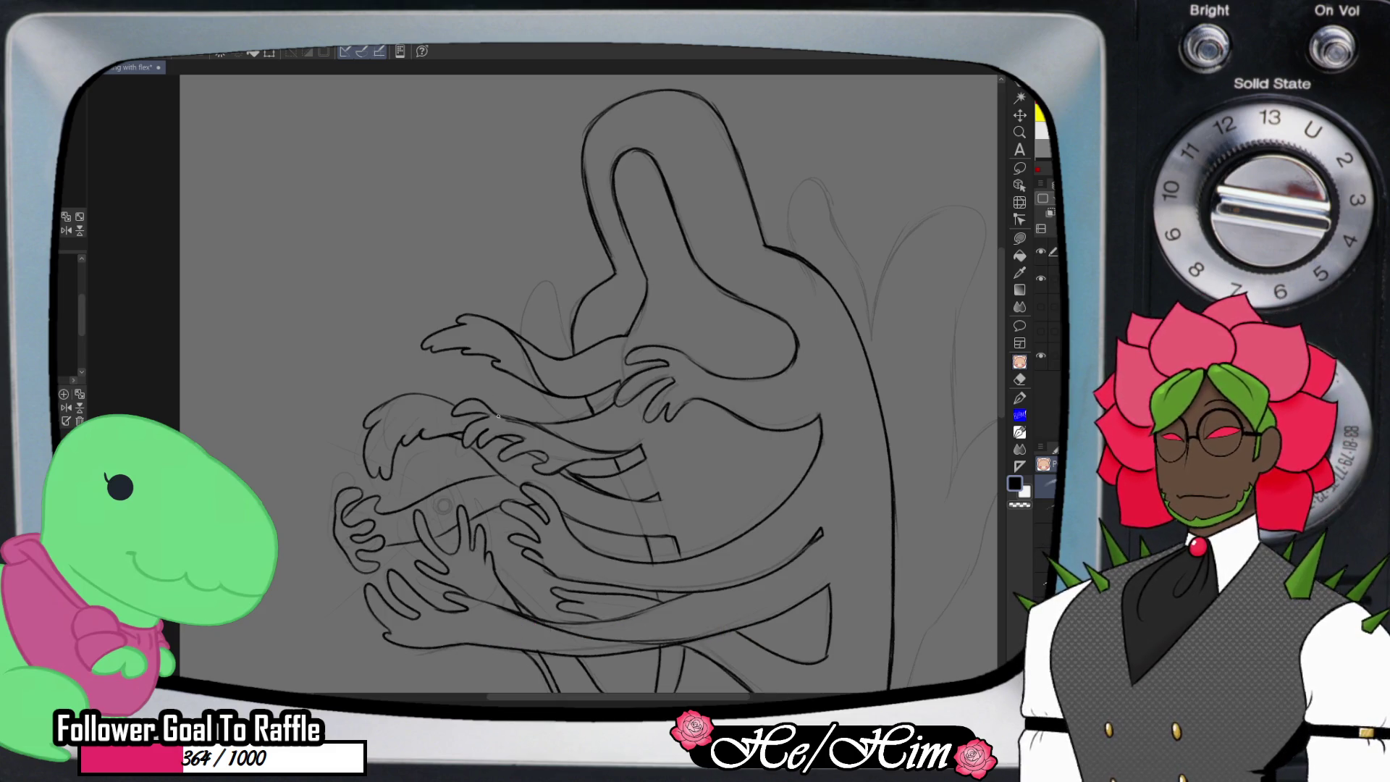
{"action": "key", "text": "e"}
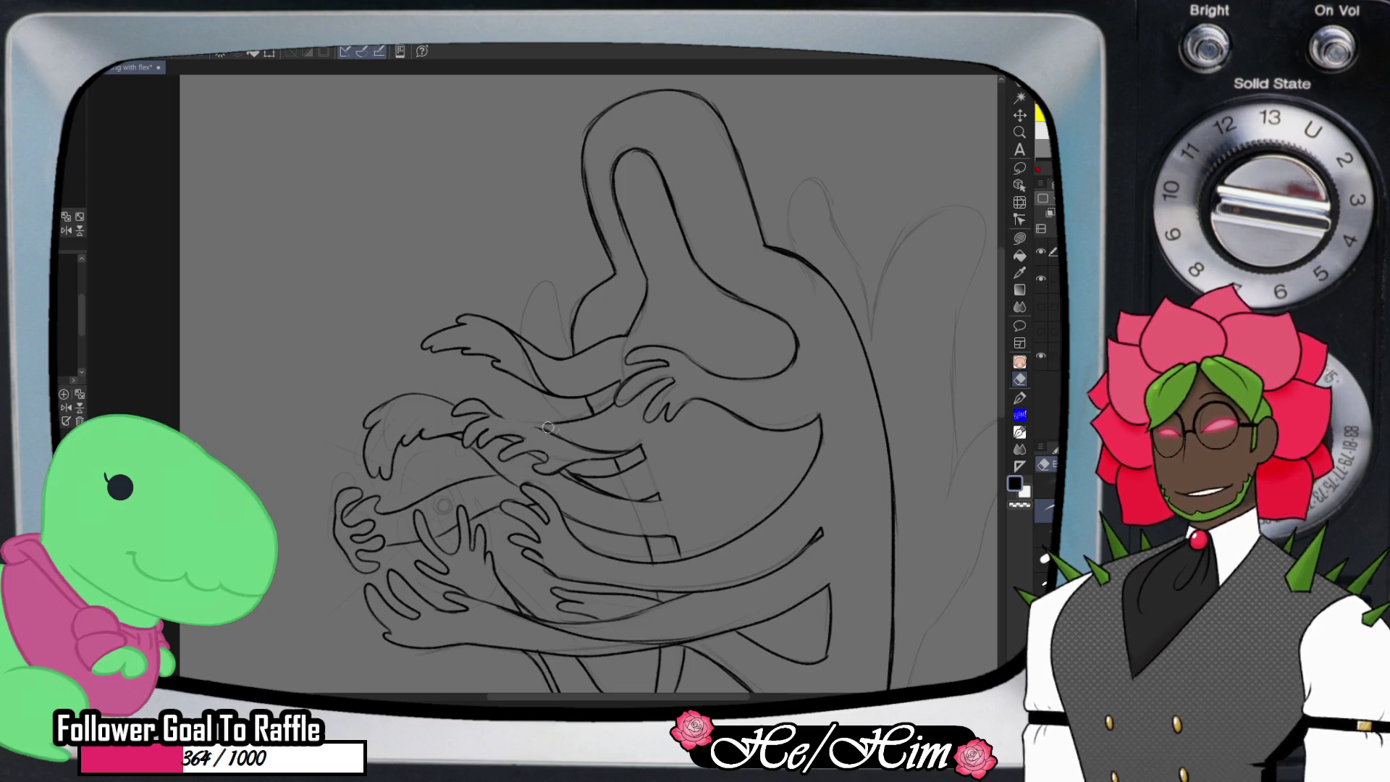
{"action": "key", "text": "b"}
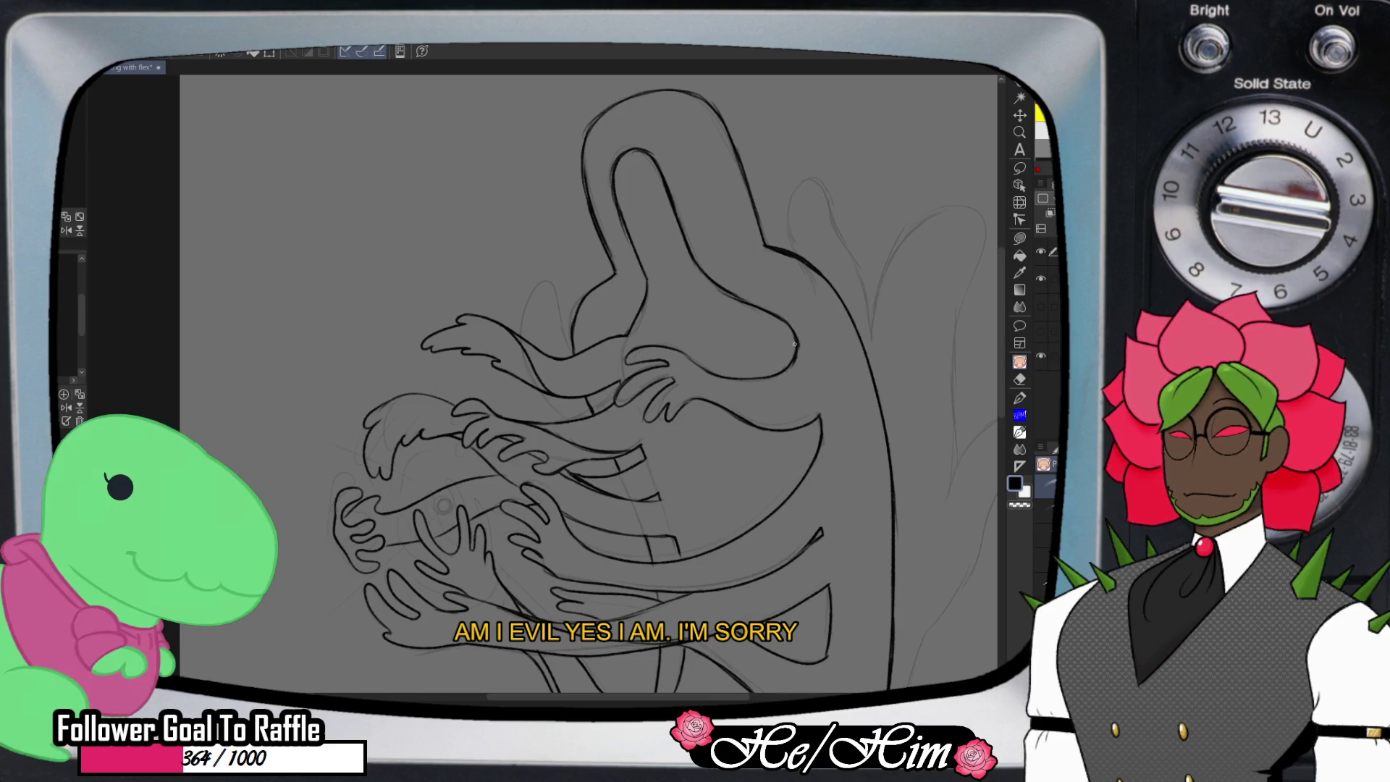
{"action": "key", "text": "e"}
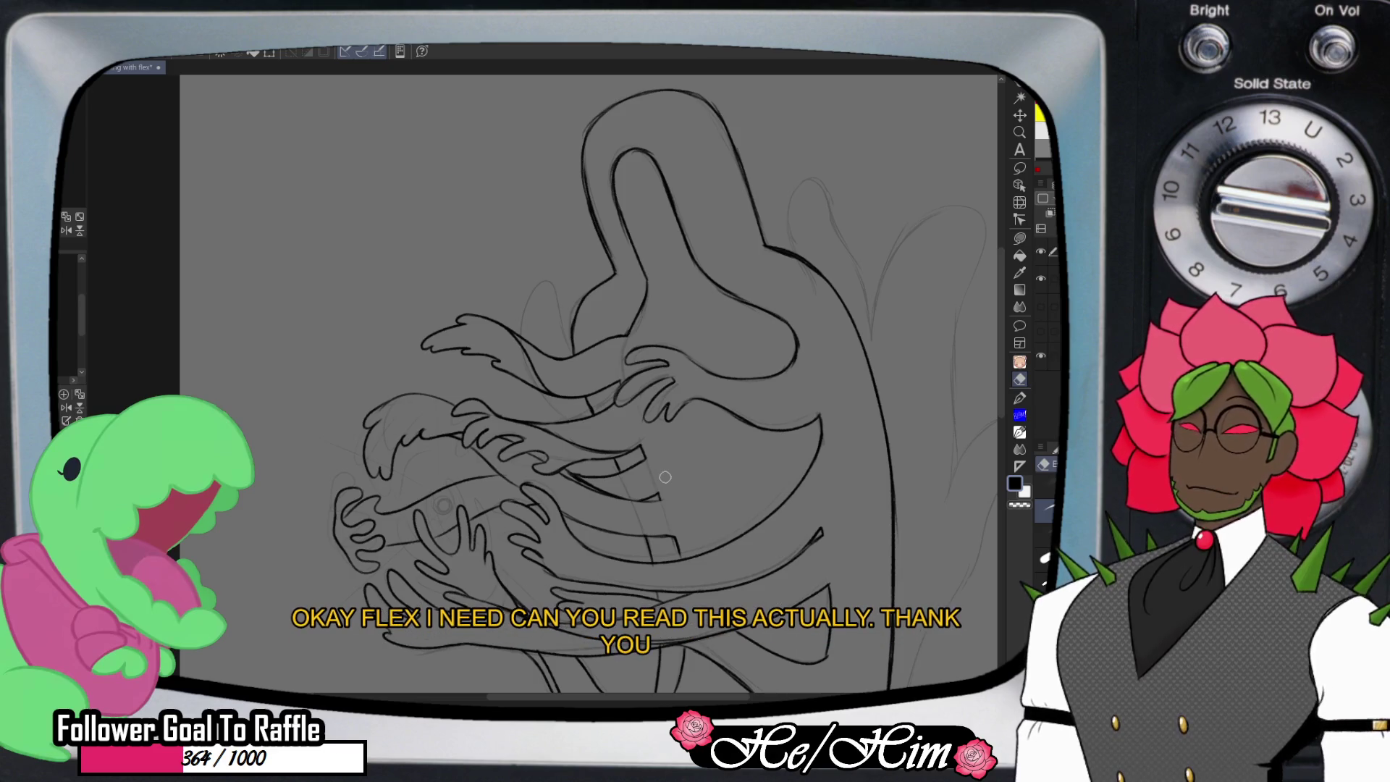
{"action": "scroll", "coordinate": [665, 477], "scroll_direction": "up", "scroll_amount": 5}
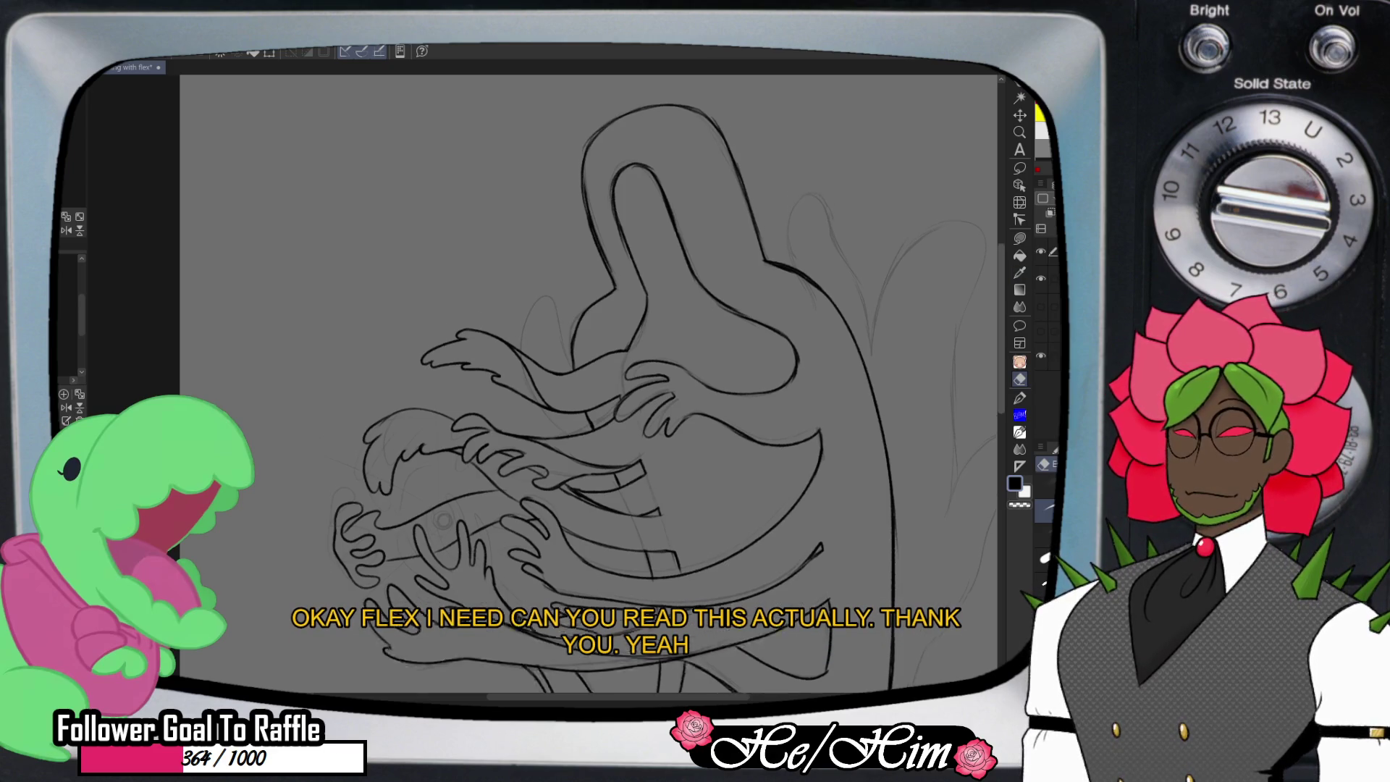
{"action": "key", "text": "/"}
{"action": "scroll", "coordinate": [699, 351], "scroll_direction": "up", "scroll_amount": 2}
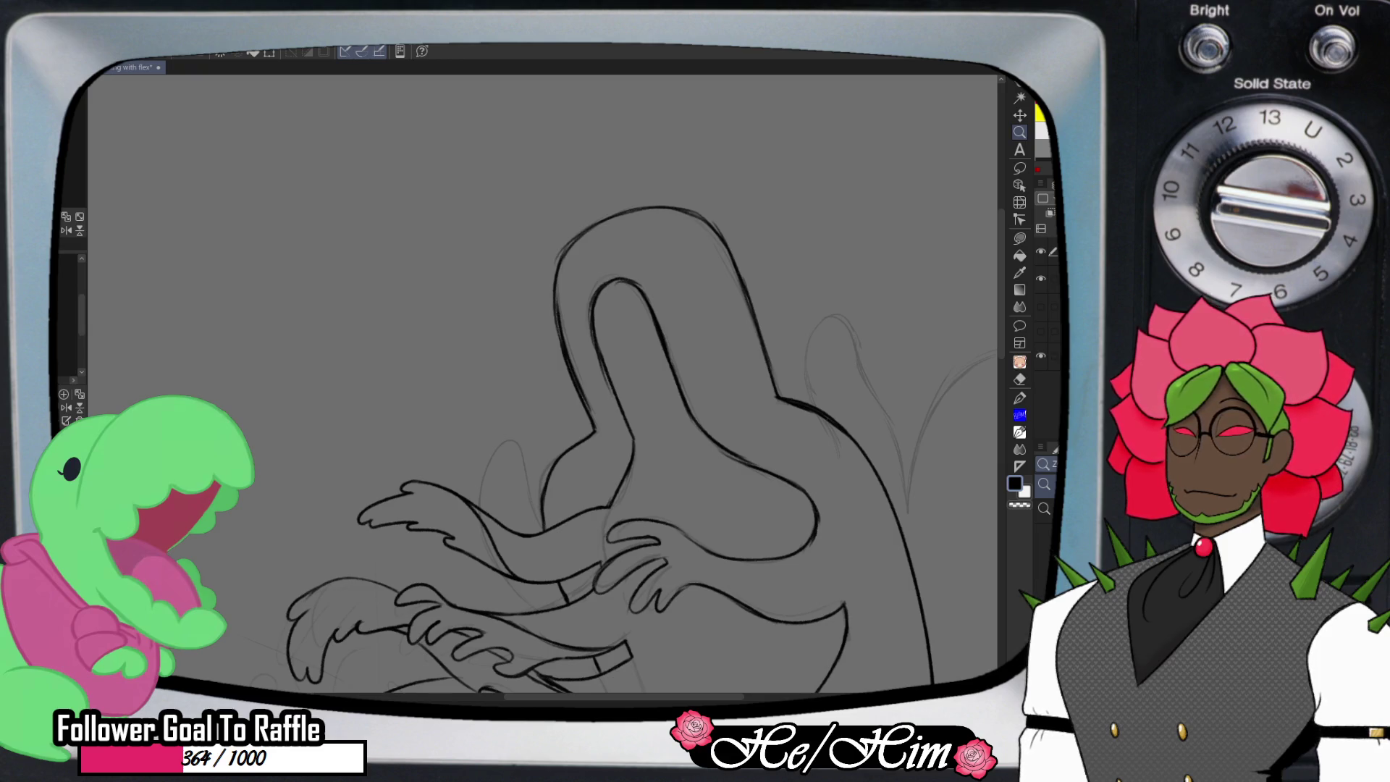
{"action": "key", "text": "b"}
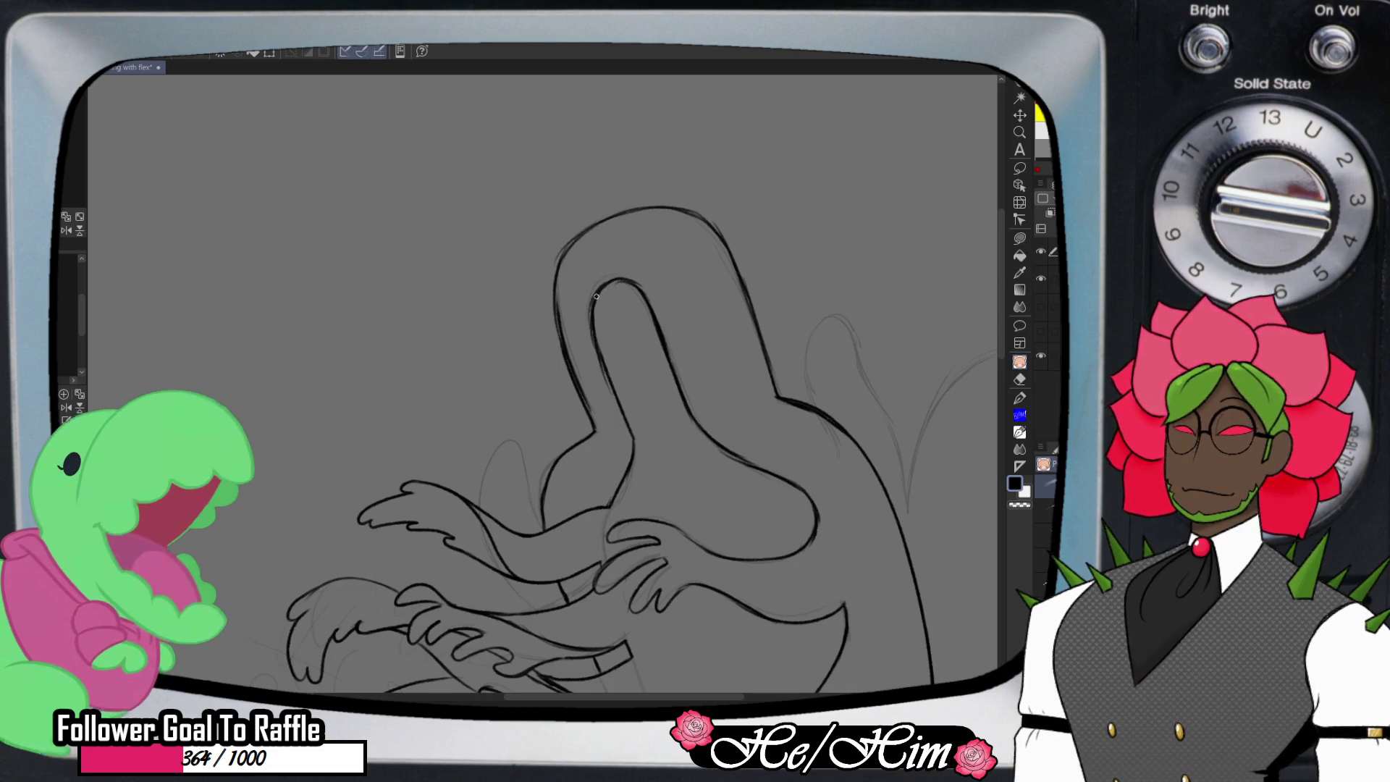
- Erase the old inner arch of the head down toward the arms
{"action": "key", "text": "e"}
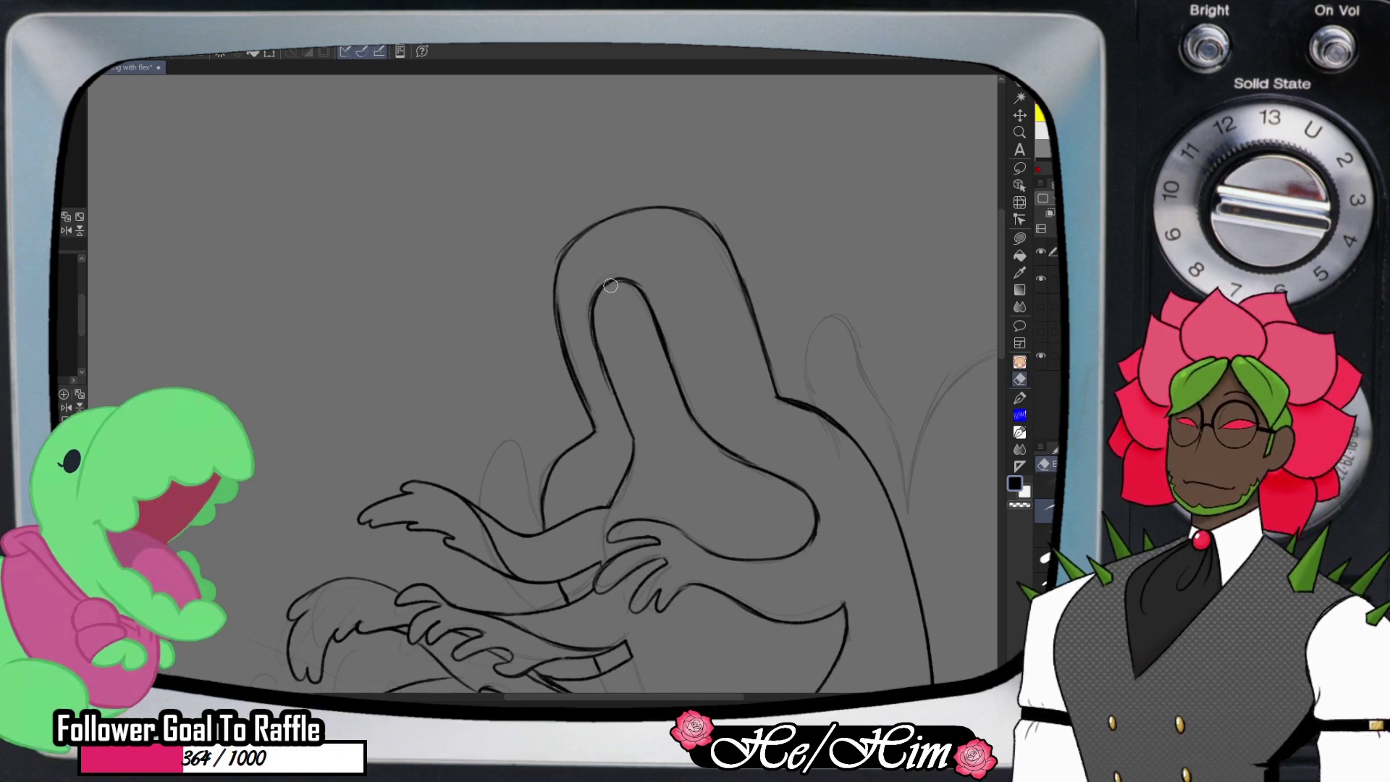
{"action": "left_click_drag", "start_coordinate": [614, 295], "coordinate": [596, 383]}
{"action": "mouse_move", "coordinate": [596, 320]}
{"action": "left_mouse_down"}
{"action": "mouse_move", "coordinate": [630, 435]}
{"action": "mouse_move", "coordinate": [617, 488]}
{"action": "mouse_move", "coordinate": [619, 470]}
{"action": "left_mouse_up"}
{"action": "left_click_drag", "start_coordinate": [619, 283], "coordinate": [722, 447]}
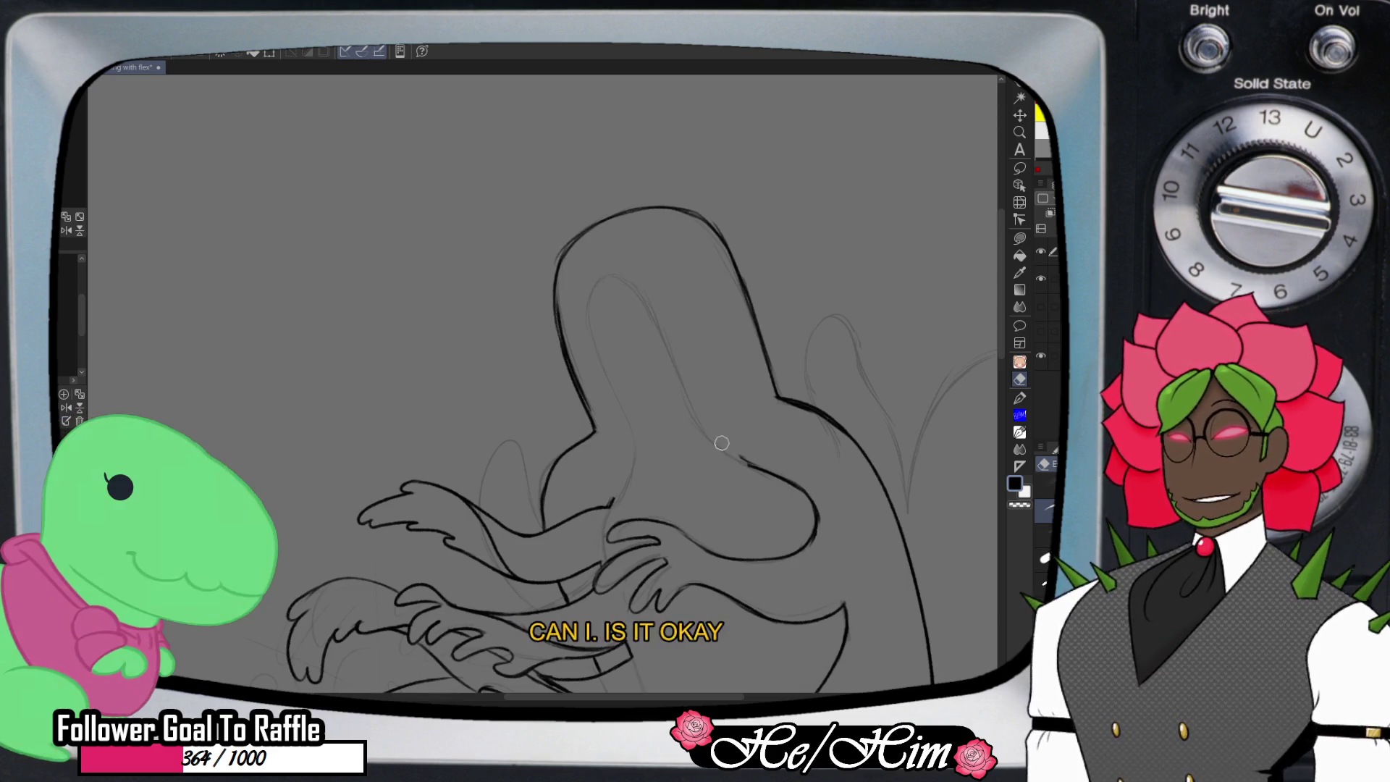
- Start redrawing the head's inner edge and trim the new line's lower part
{"action": "key", "text": "p"}
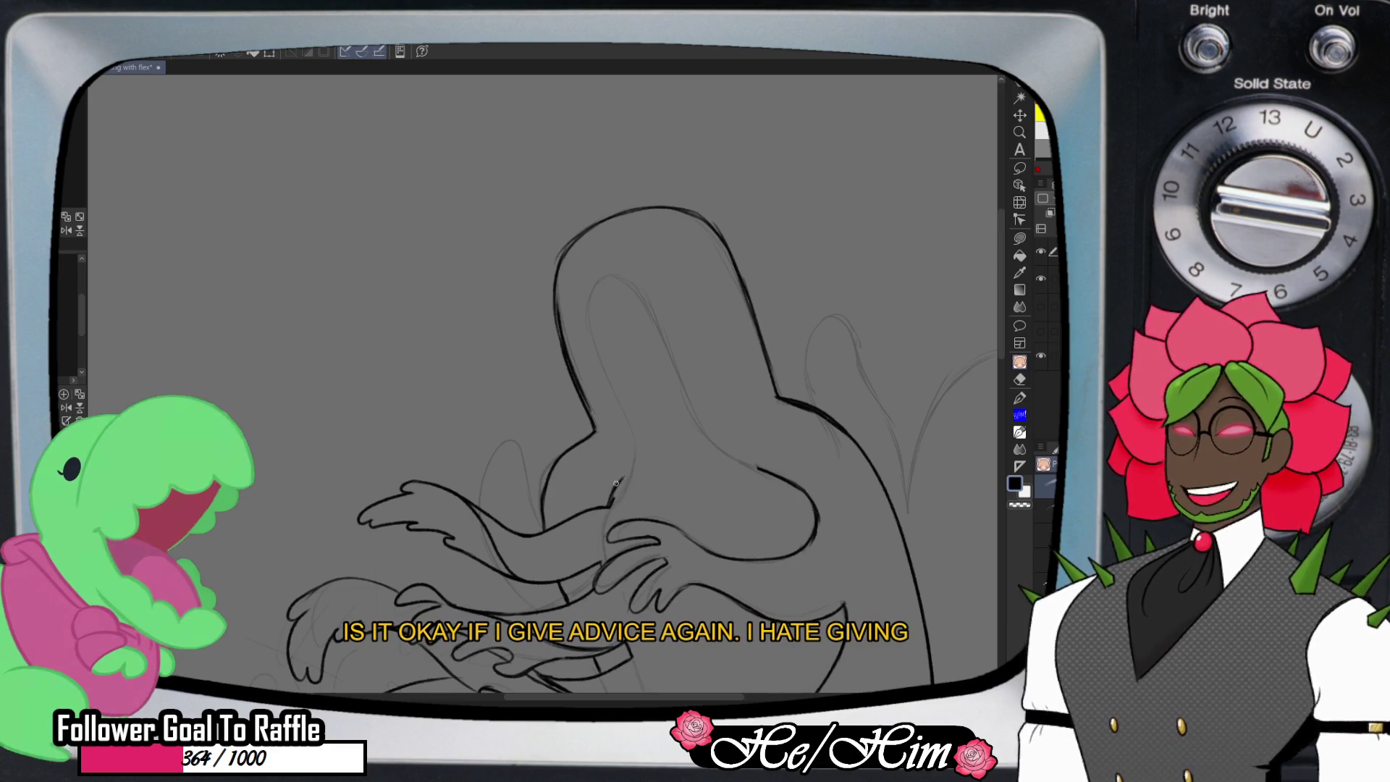
{"action": "key", "text": "e"}
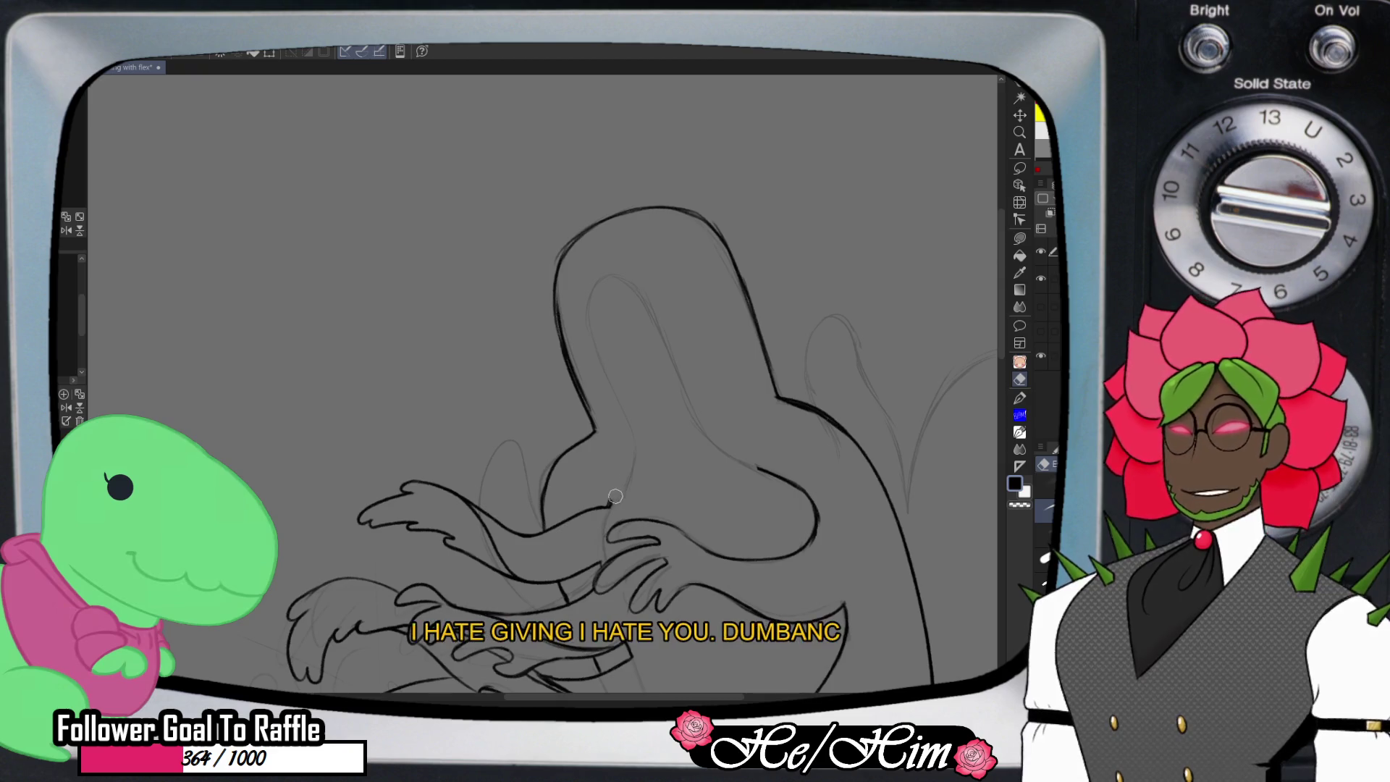
{"action": "key", "text": "p"}
{"action": "mouse_move", "coordinate": [606, 508]}
{"action": "left_mouse_down"}
{"action": "mouse_move", "coordinate": [620, 478]}
{"action": "mouse_move", "coordinate": [593, 357]}
{"action": "mouse_move", "coordinate": [612, 412]}
{"action": "mouse_move", "coordinate": [572, 322]}
{"action": "mouse_move", "coordinate": [576, 297]}
{"action": "mouse_move", "coordinate": [608, 270]}
{"action": "mouse_move", "coordinate": [641, 272]}
{"action": "mouse_move", "coordinate": [689, 372]}
{"action": "left_mouse_up"}
{"action": "key", "text": "e"}
{"action": "key", "text": "p"}
{"action": "key", "text": "e"}
{"action": "mouse_move", "coordinate": [674, 312]}
{"action": "left_mouse_down"}
{"action": "mouse_move", "coordinate": [670, 357]}
{"action": "mouse_move", "coordinate": [685, 328]}
{"action": "left_mouse_up"}
{"action": "key", "text": "p"}
- Extend the inner head curve down to its lower end near the upper hands
{"action": "left_click_drag", "start_coordinate": [656, 284], "coordinate": [713, 397]}
{"action": "mouse_move", "coordinate": [687, 347]}
{"action": "left_mouse_down"}
{"action": "mouse_move", "coordinate": [728, 435]}
{"action": "mouse_move", "coordinate": [786, 484]}
{"action": "mouse_move", "coordinate": [758, 459]}
{"action": "left_mouse_up"}
{"action": "key", "text": "e"}
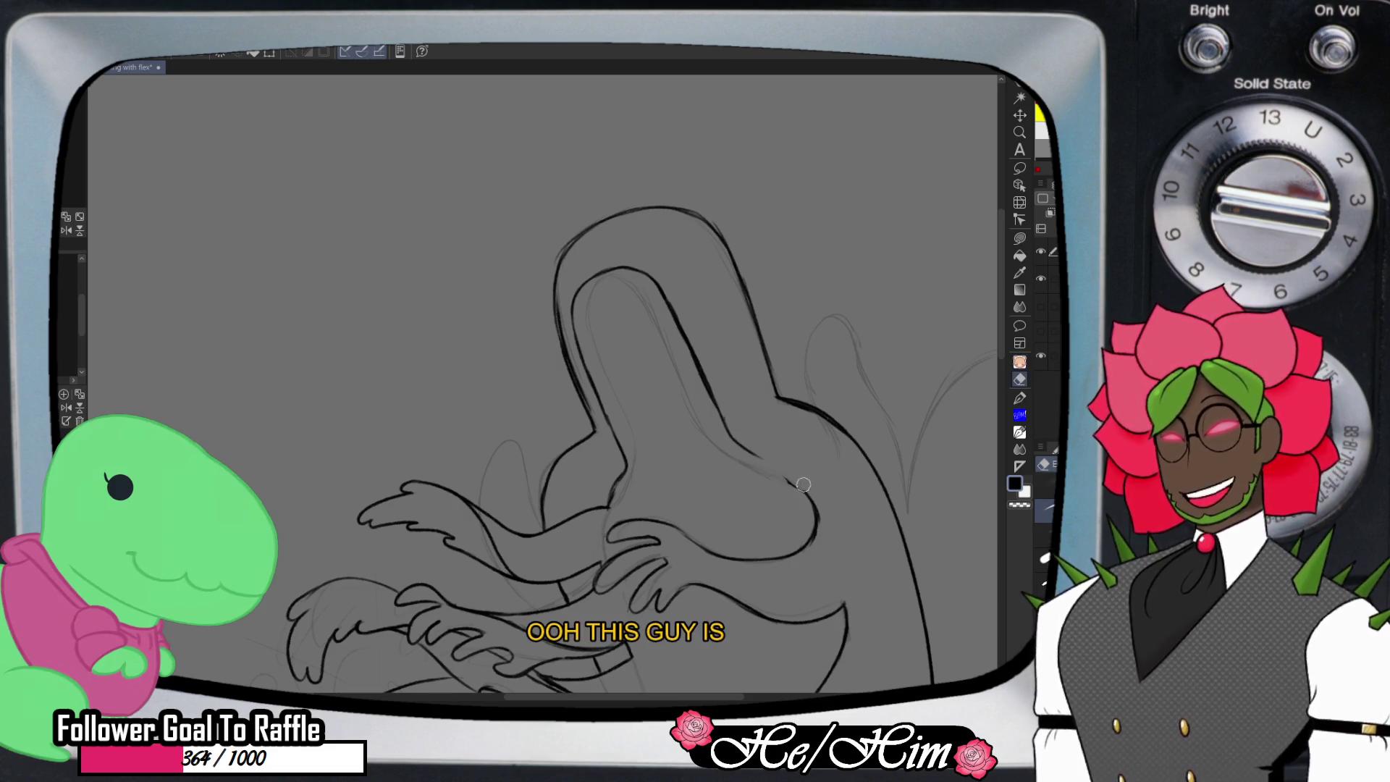
{"action": "key", "text": "p"}
{"action": "left_click_drag", "start_coordinate": [749, 452], "coordinate": [778, 472]}
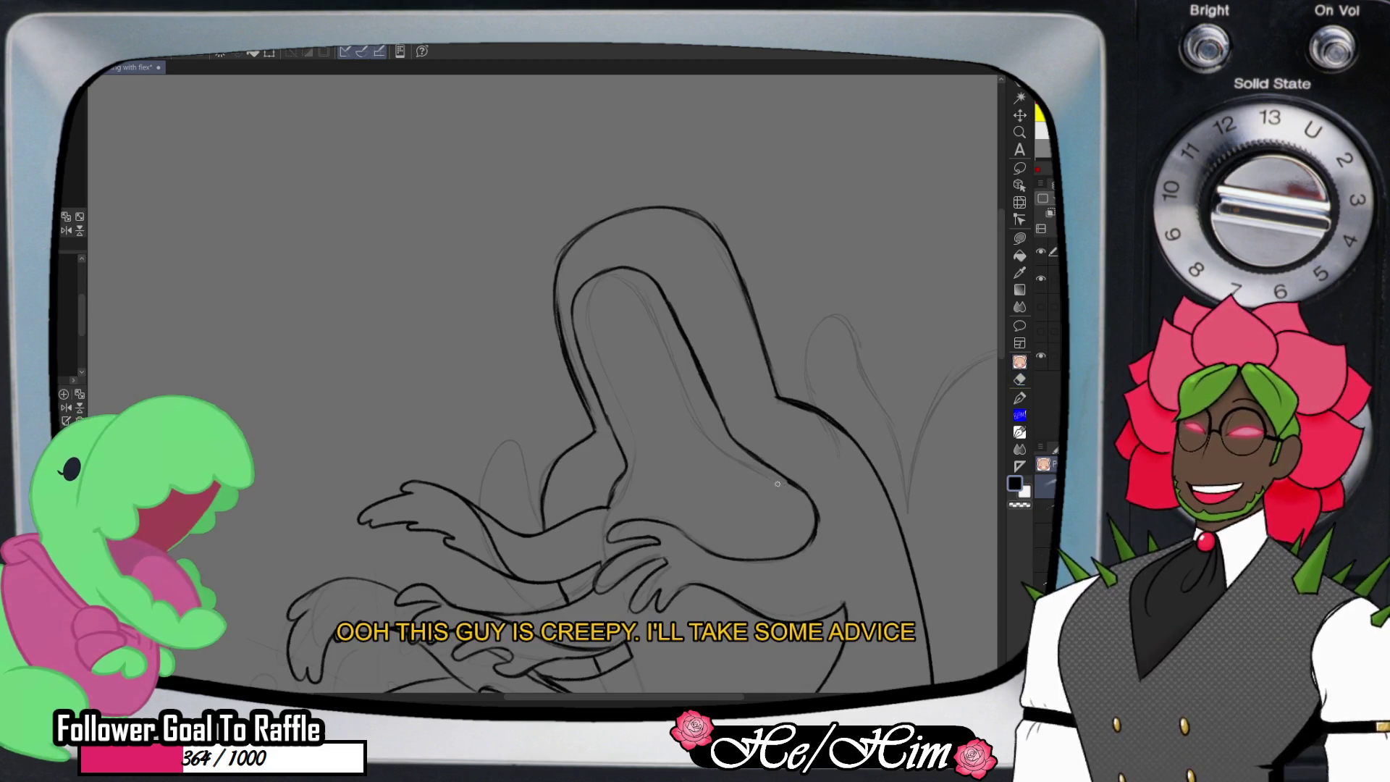
{"action": "key", "text": "e"}
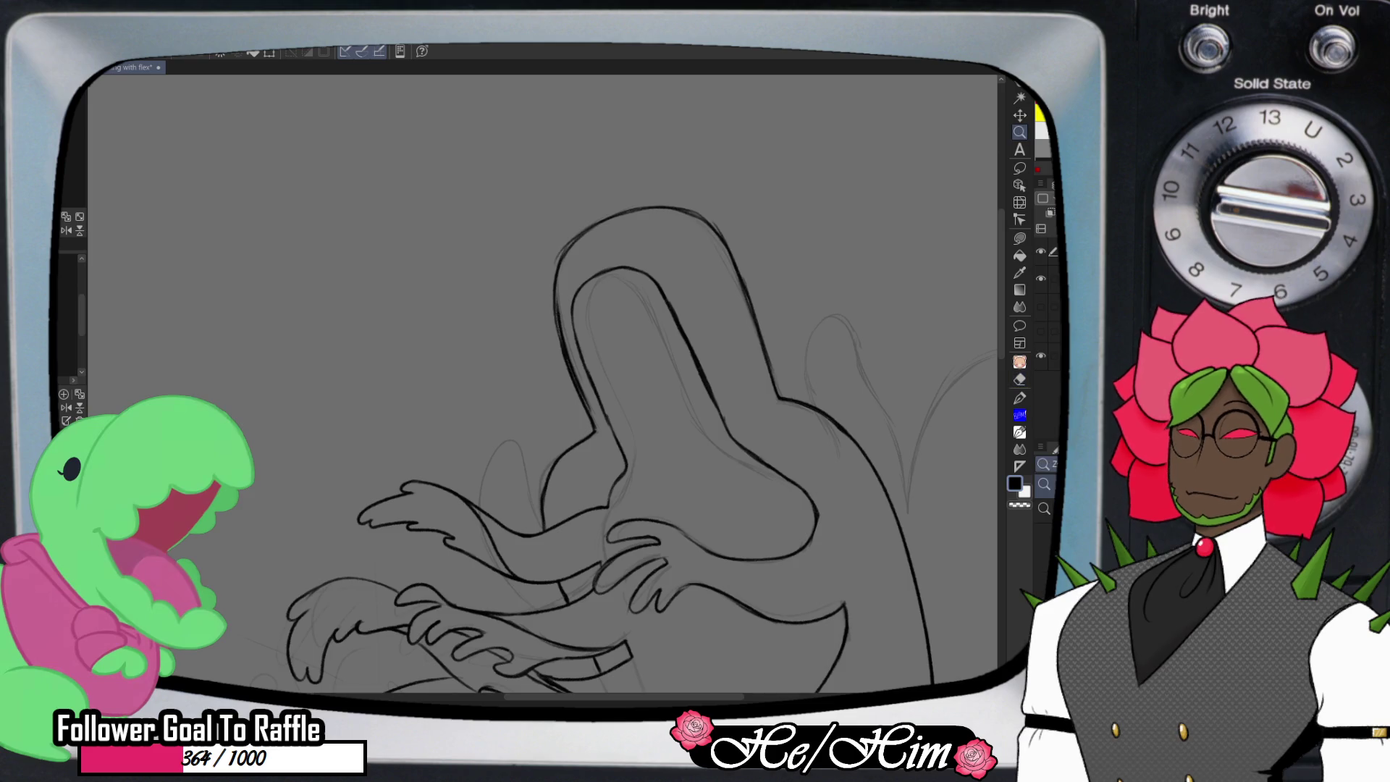
- Zoom out, pan, and add a new flat-colour layer with the Fill tool selected
{"action": "key", "text": "ctrl+minus"}
{"action": "key", "text": "ctrl+minus"}
{"action": "key", "text": "ctrl+minus"}
{"action": "key", "text": "ctrl+minus"}
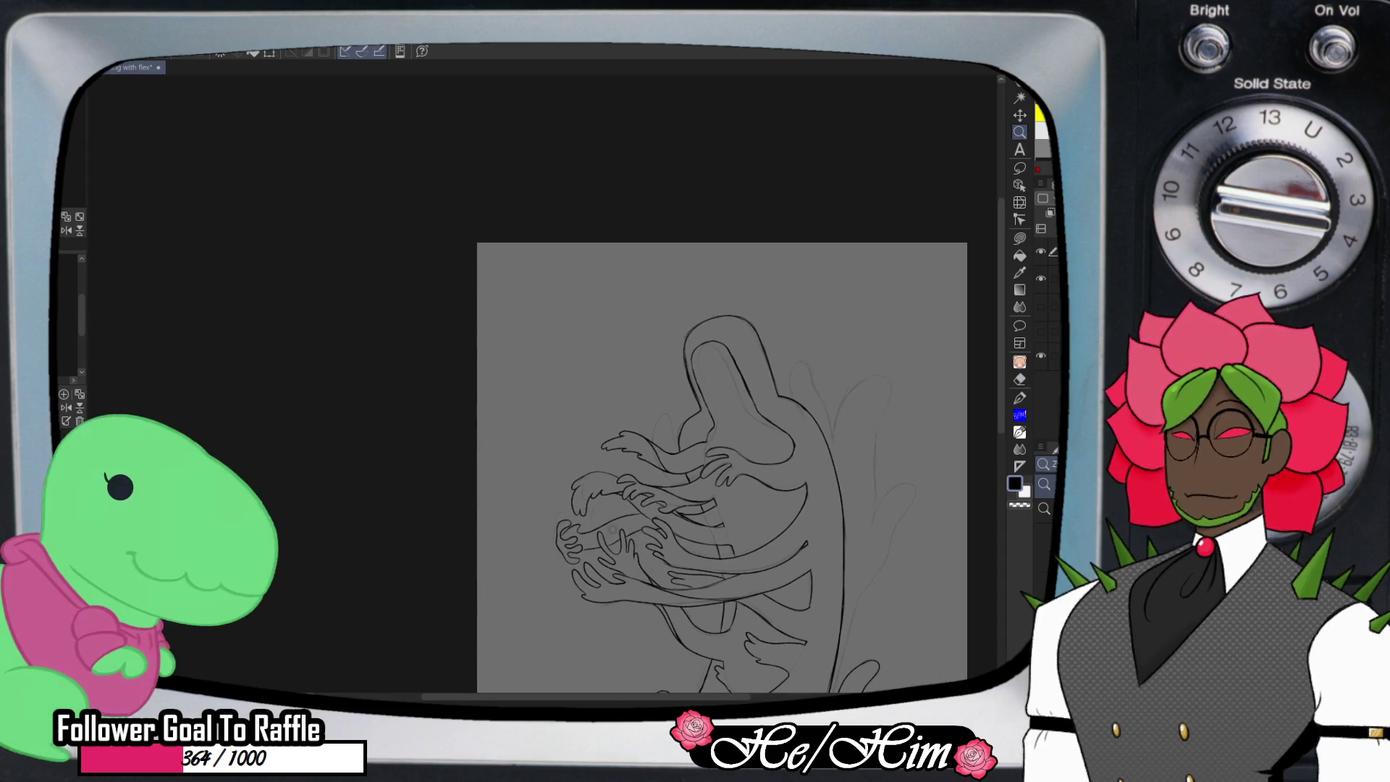
{"action": "scroll", "coordinate": [721, 467], "scroll_direction": "down", "scroll_amount": 3}
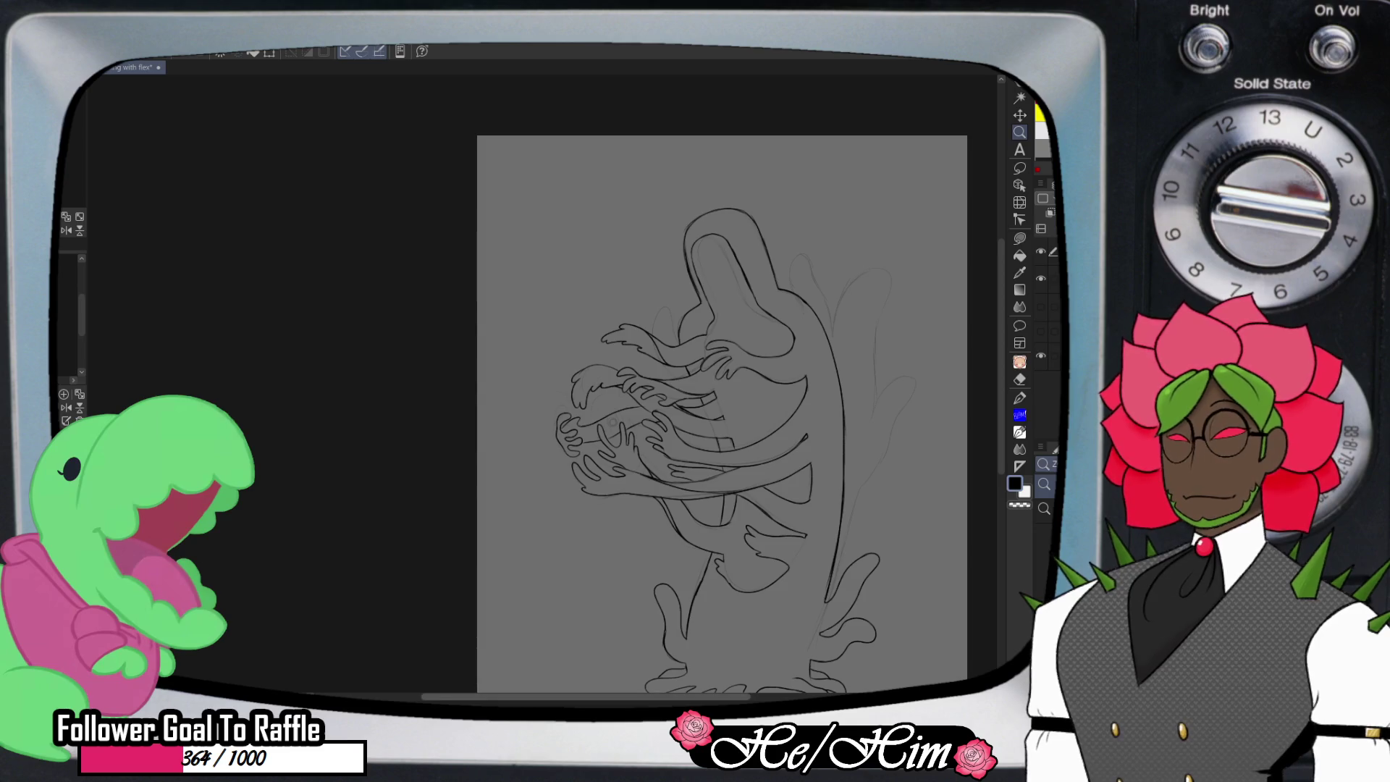
{"action": "scroll", "coordinate": [722, 467], "scroll_direction": "right", "scroll_amount": 3}
{"action": "scroll", "coordinate": [570, 413], "scroll_direction": "right", "scroll_amount": 1}
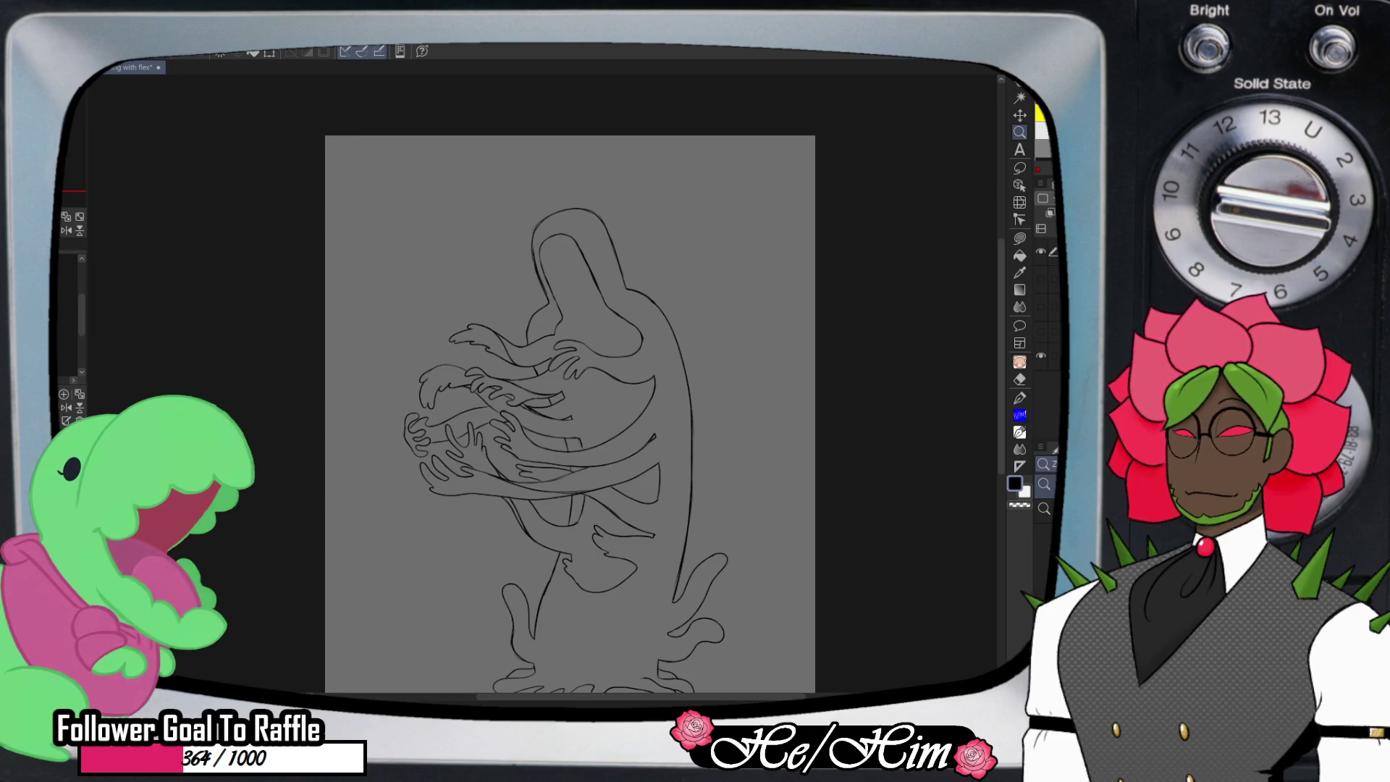
{"action": "key", "text": "ctrl+shift+n"}
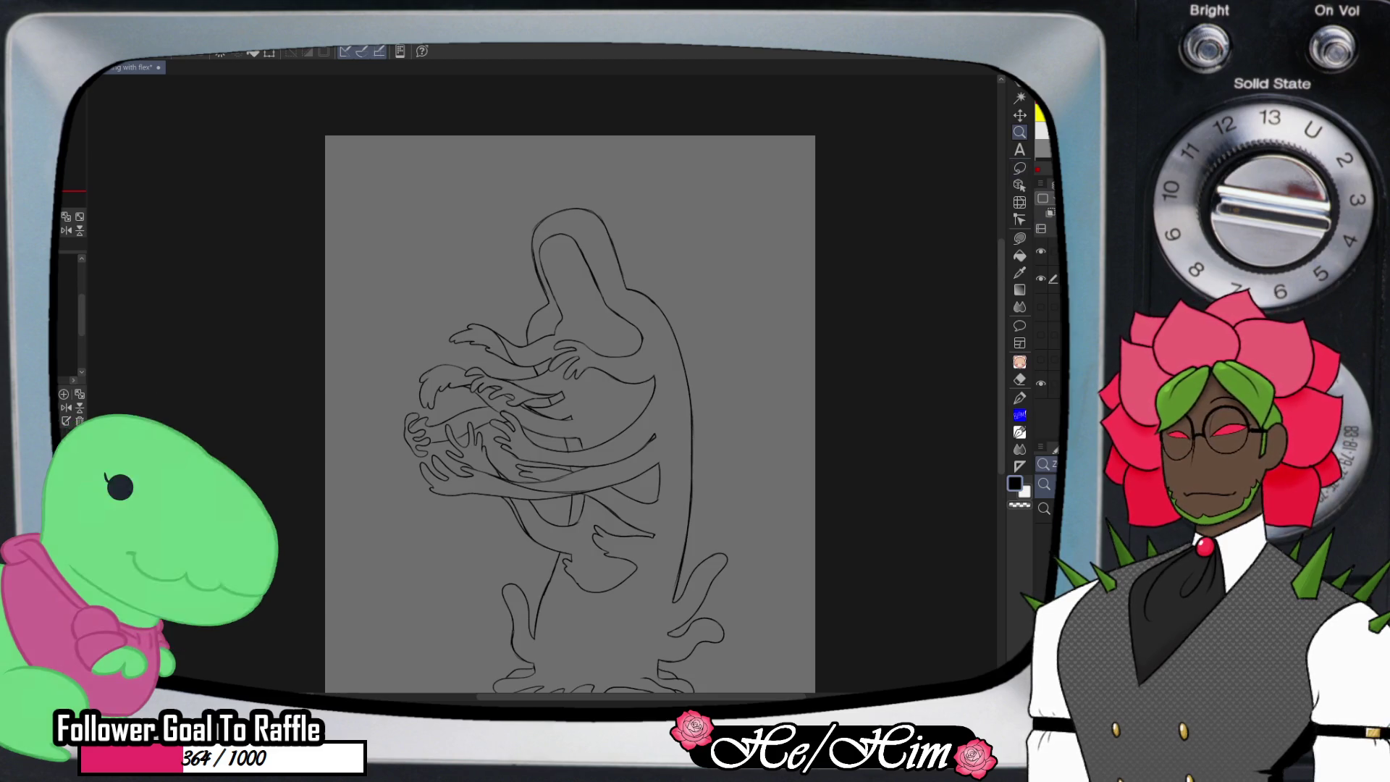
{"action": "key", "text": "g"}
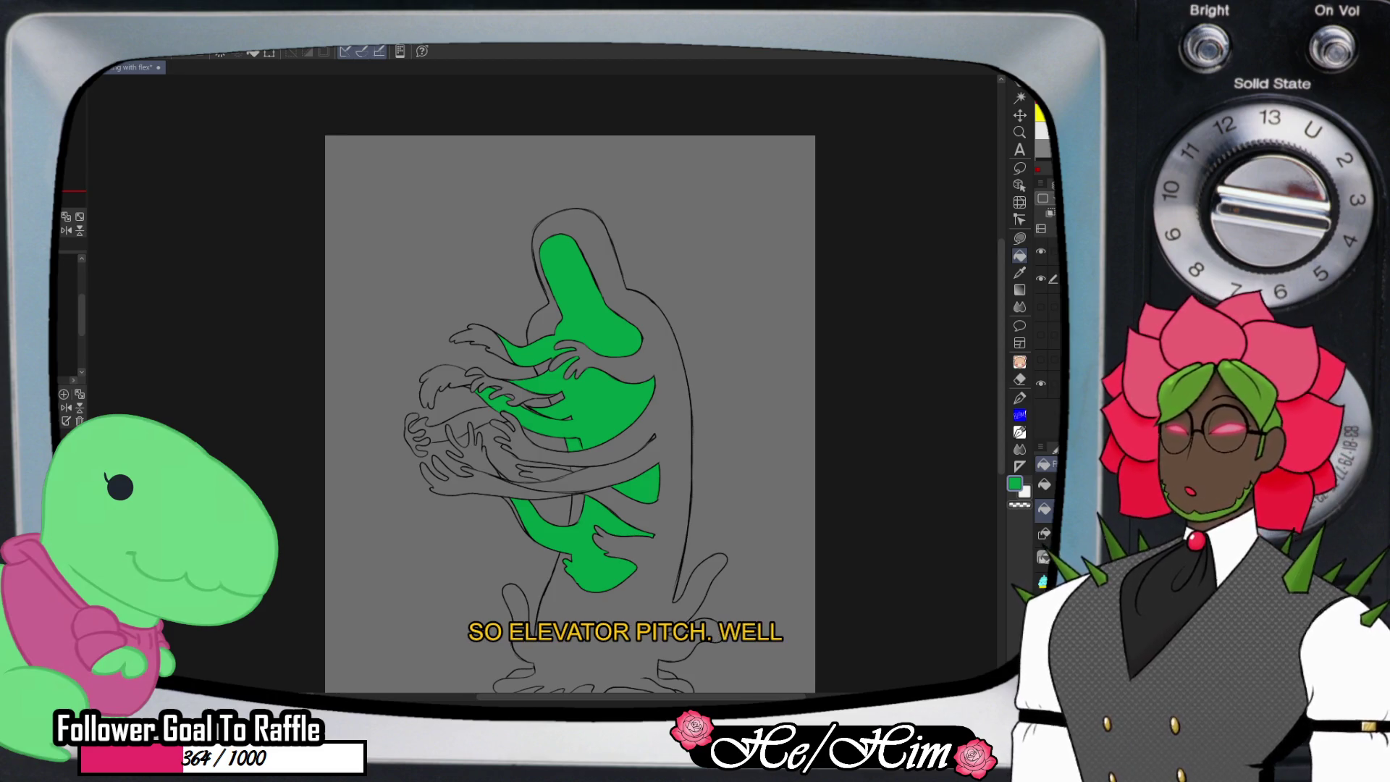
- Zoom in and undo the green fill, then zoom back out
{"action": "key", "text": "slash"}
{"action": "scroll", "coordinate": [598, 443], "scroll_direction": "up", "scroll_amount": 5}
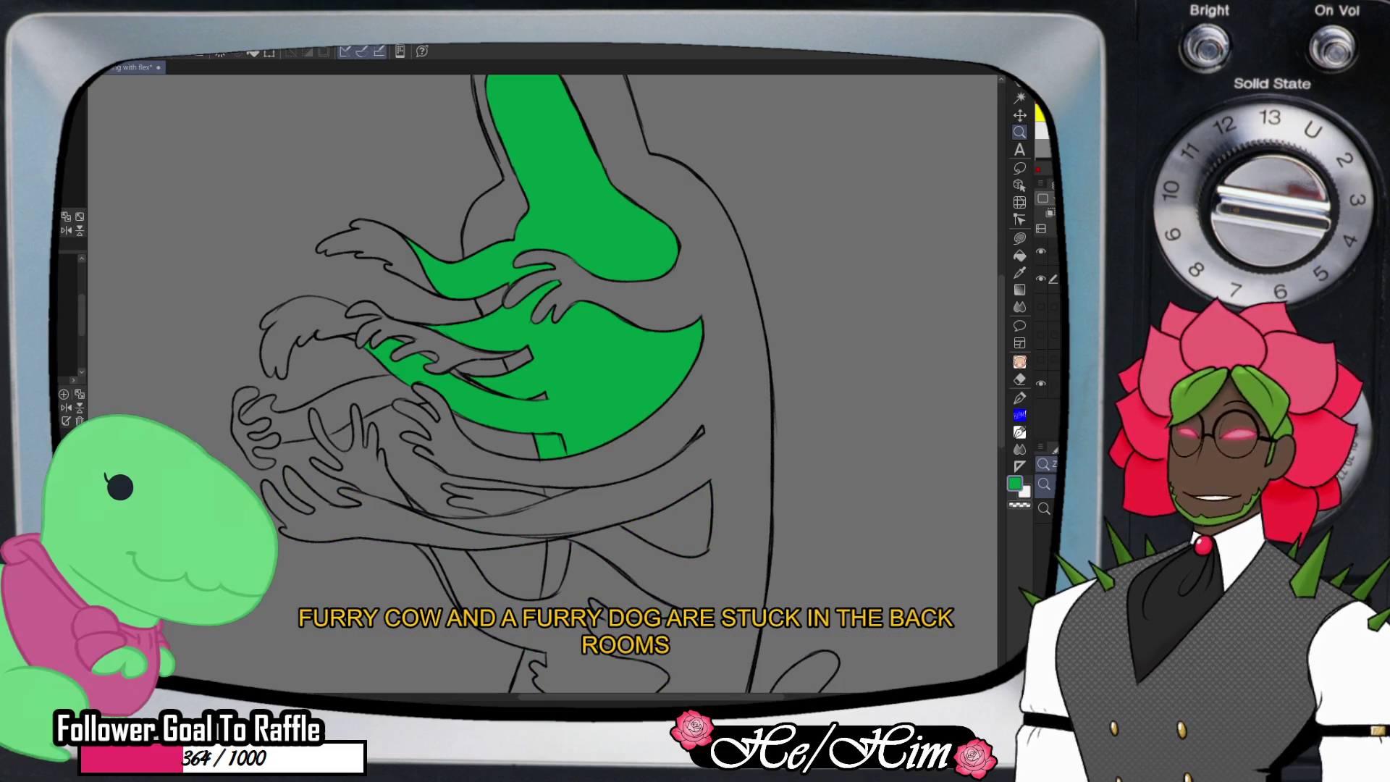
{"action": "key", "text": "ctrl+z"}
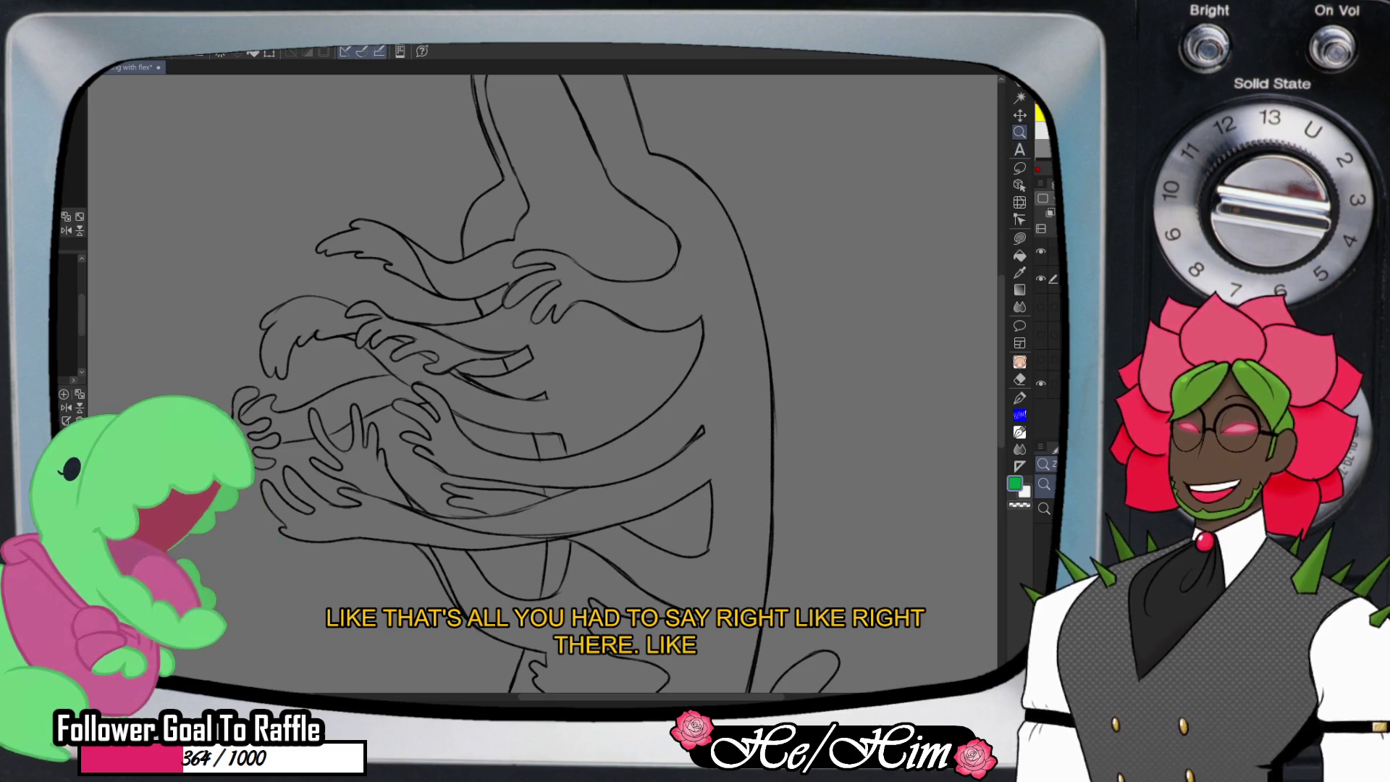
{"action": "scroll", "coordinate": [622, 384], "scroll_direction": "down", "scroll_amount": 5}
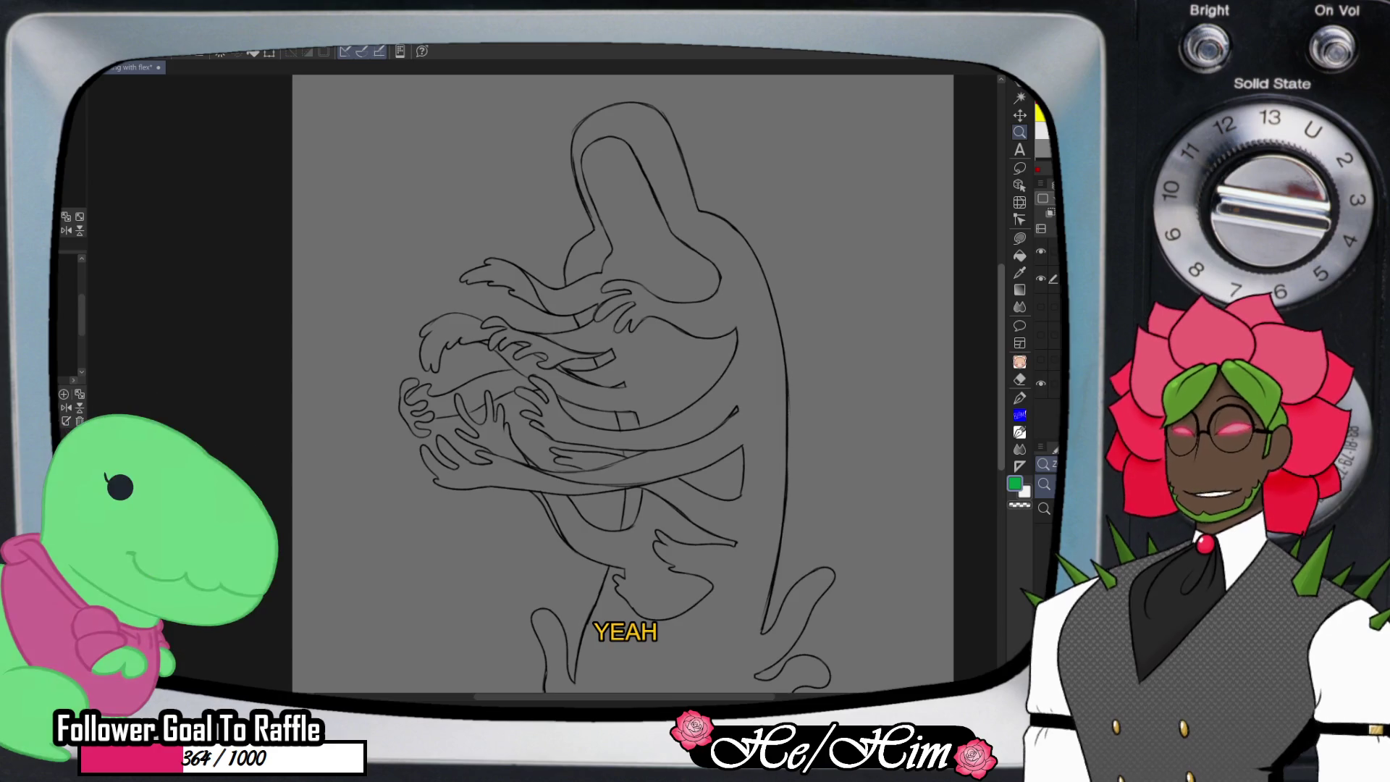
{"action": "scroll", "coordinate": [623, 384], "scroll_direction": "up", "scroll_amount": 3}
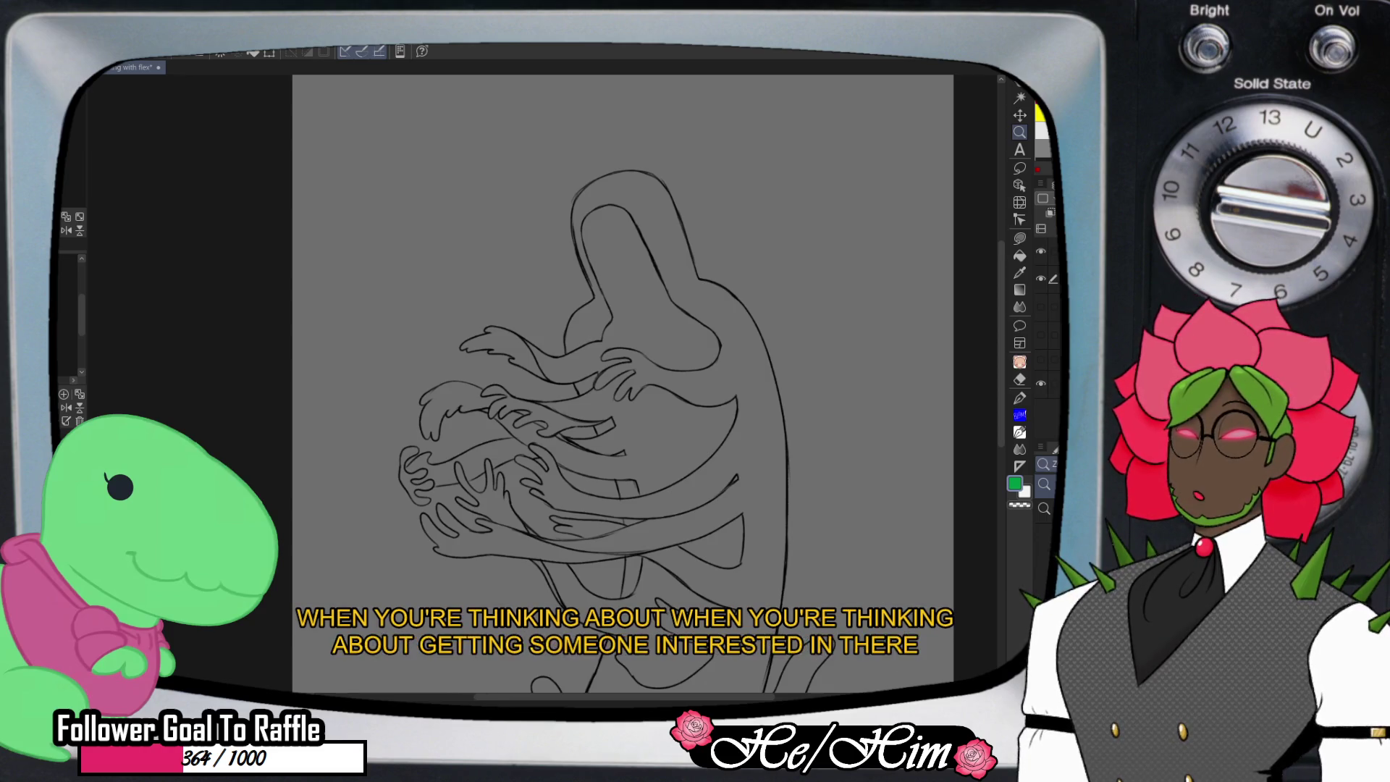
{"action": "scroll", "coordinate": [730, 372], "scroll_direction": "up", "scroll_amount": 2}
{"action": "scroll", "coordinate": [717, 391], "scroll_direction": "up", "scroll_amount": 2}
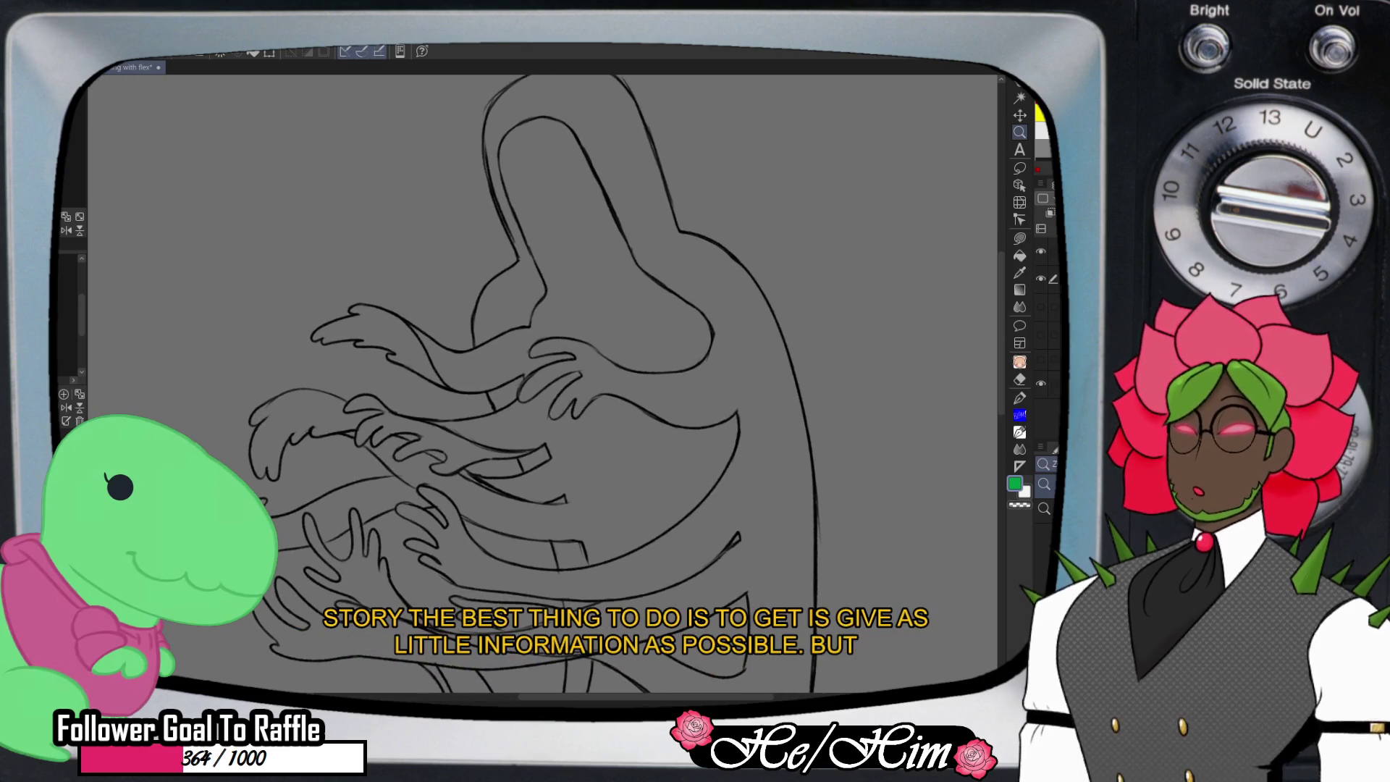
{"action": "scroll", "coordinate": [730, 376], "scroll_direction": "down", "scroll_amount": 1}
{"action": "scroll", "coordinate": [749, 380], "scroll_direction": "down", "scroll_amount": 1}
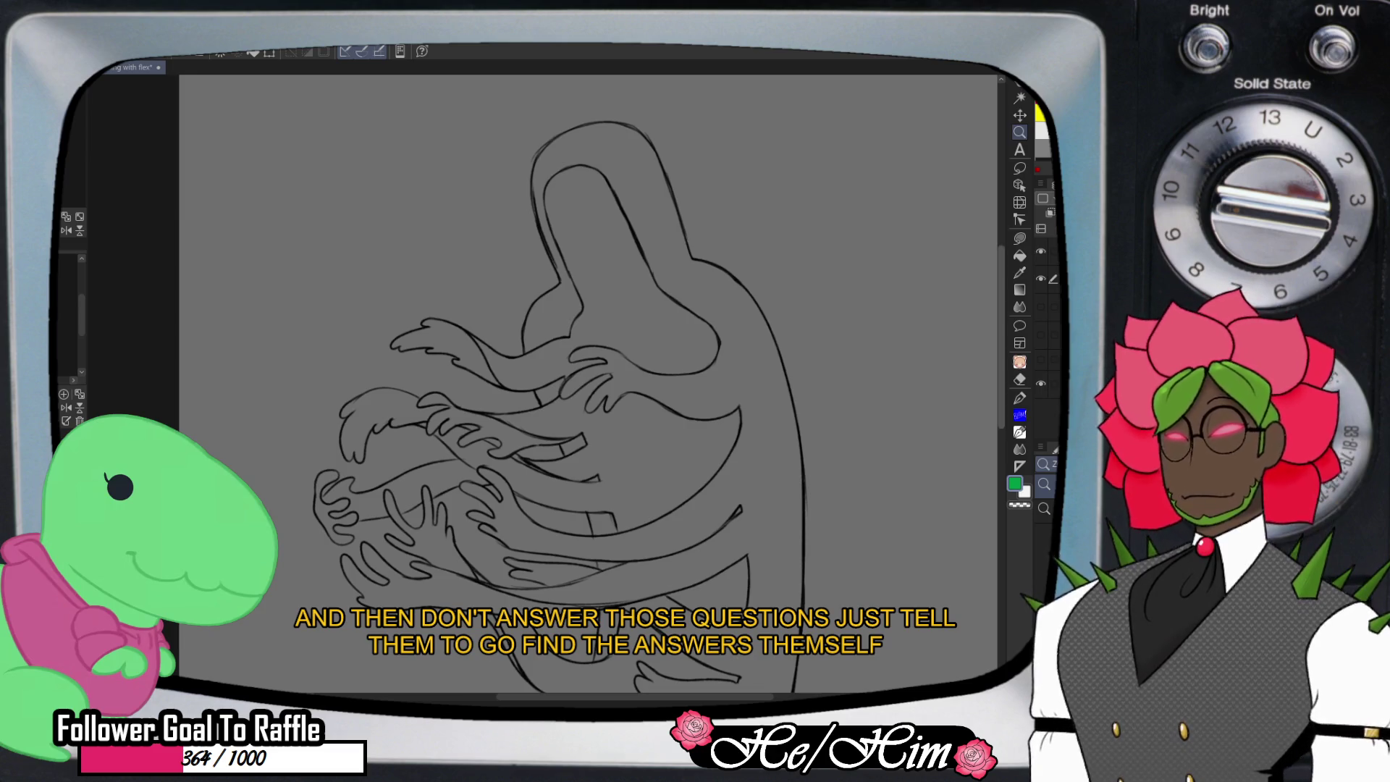
{"action": "scroll", "coordinate": [588, 384], "scroll_direction": "down", "scroll_amount": 2}
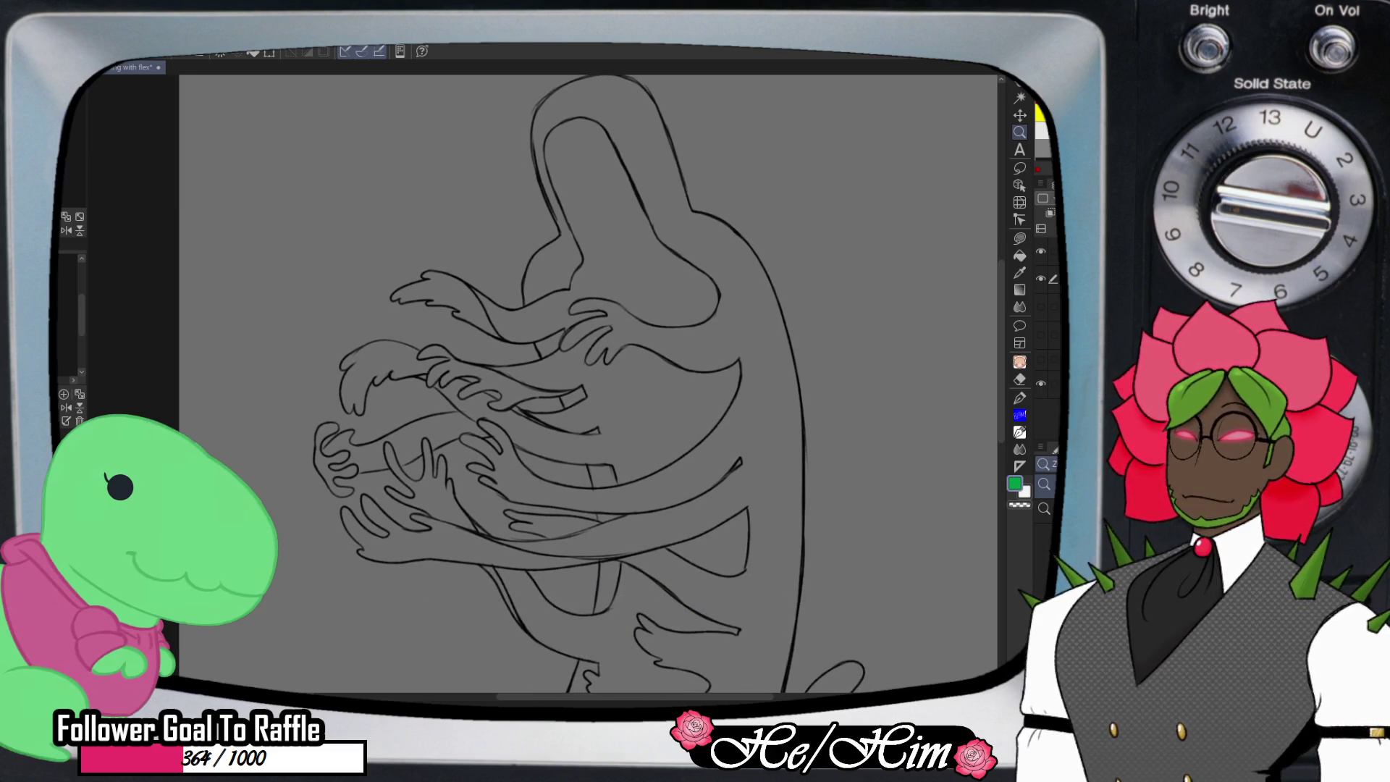
{"action": "scroll", "coordinate": [576, 550], "scroll_direction": "up", "scroll_amount": 2}
{"action": "key", "text": "b"}
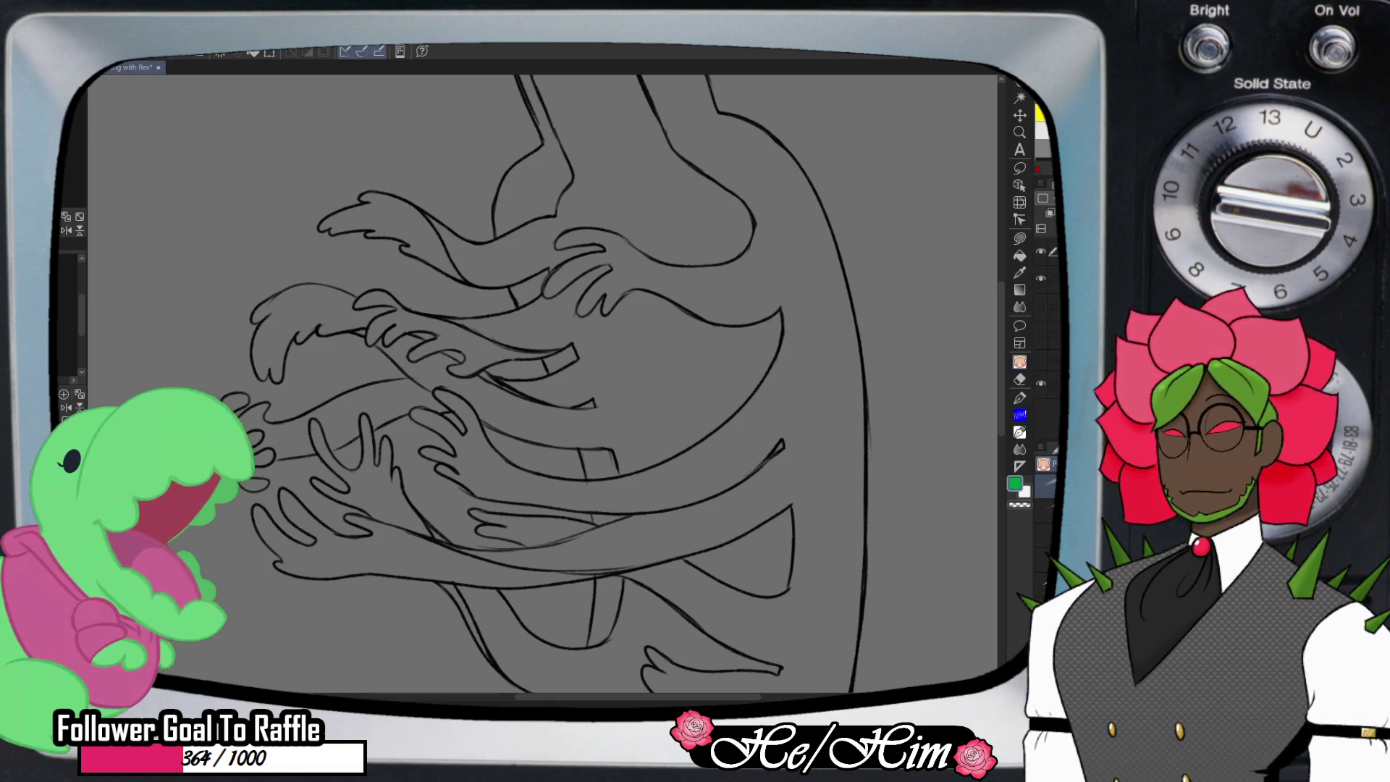
{"action": "left_click", "coordinate": [782, 451], "text": "alt"}
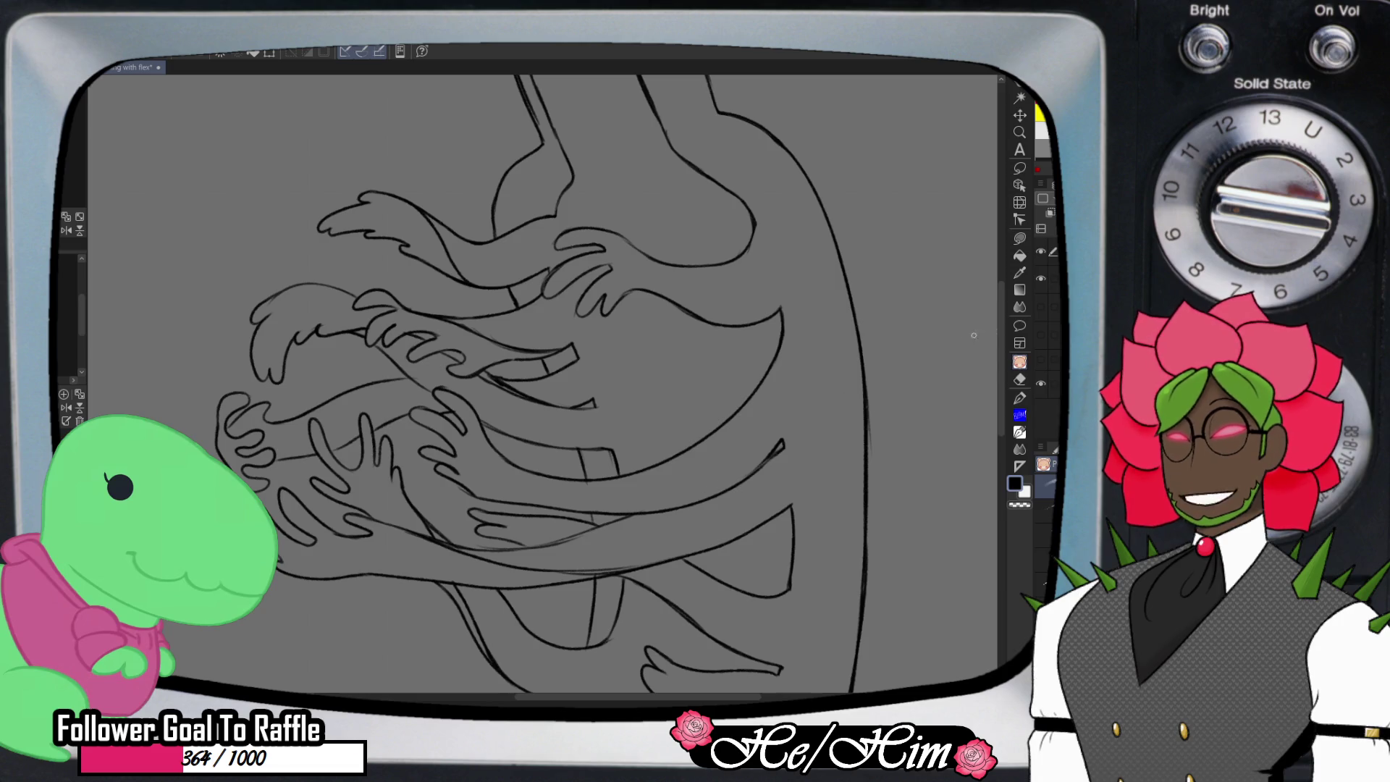
{"action": "scroll", "coordinate": [654, 503], "scroll_direction": "down", "scroll_amount": 3}
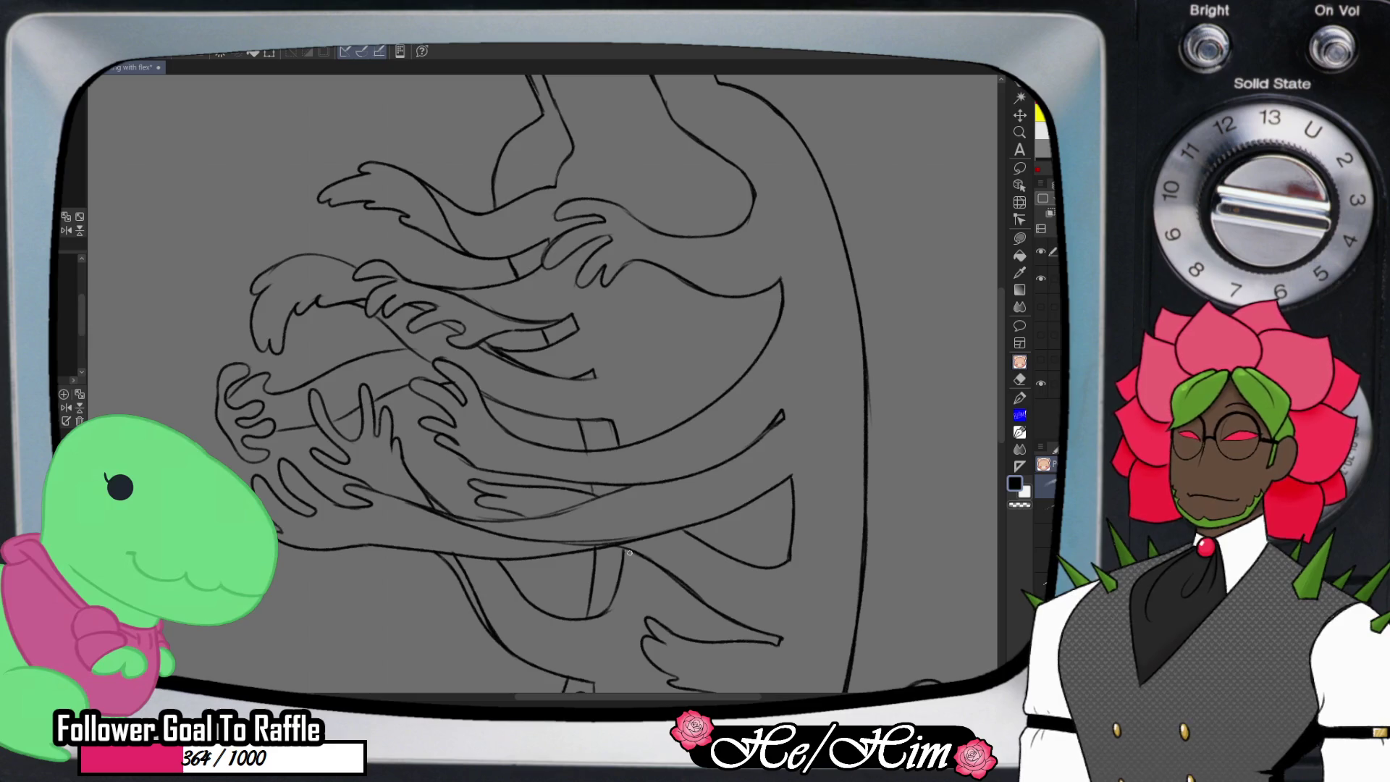
{"action": "key", "text": "e"}
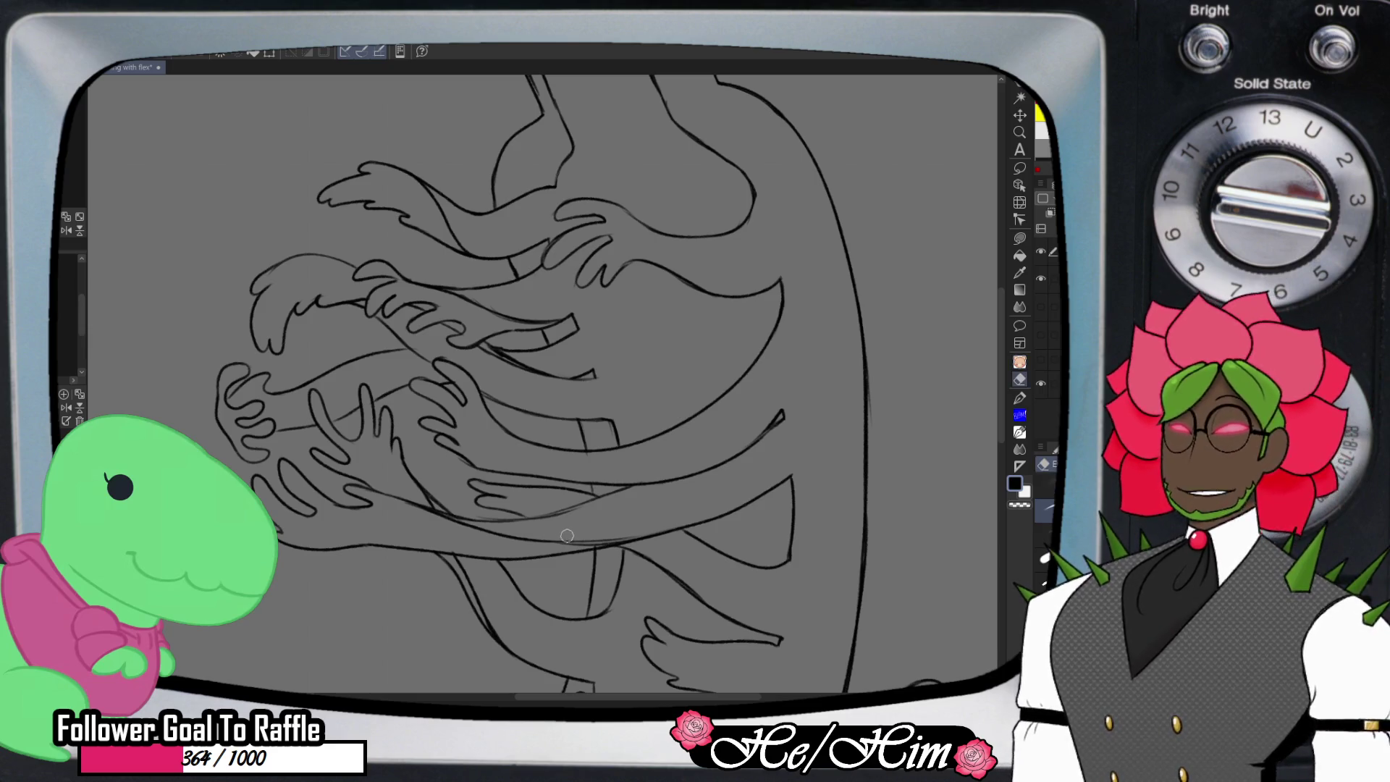
- Retrace and undo a lower arm stroke, then darken the end of another arm line
{"action": "key", "text": "p"}
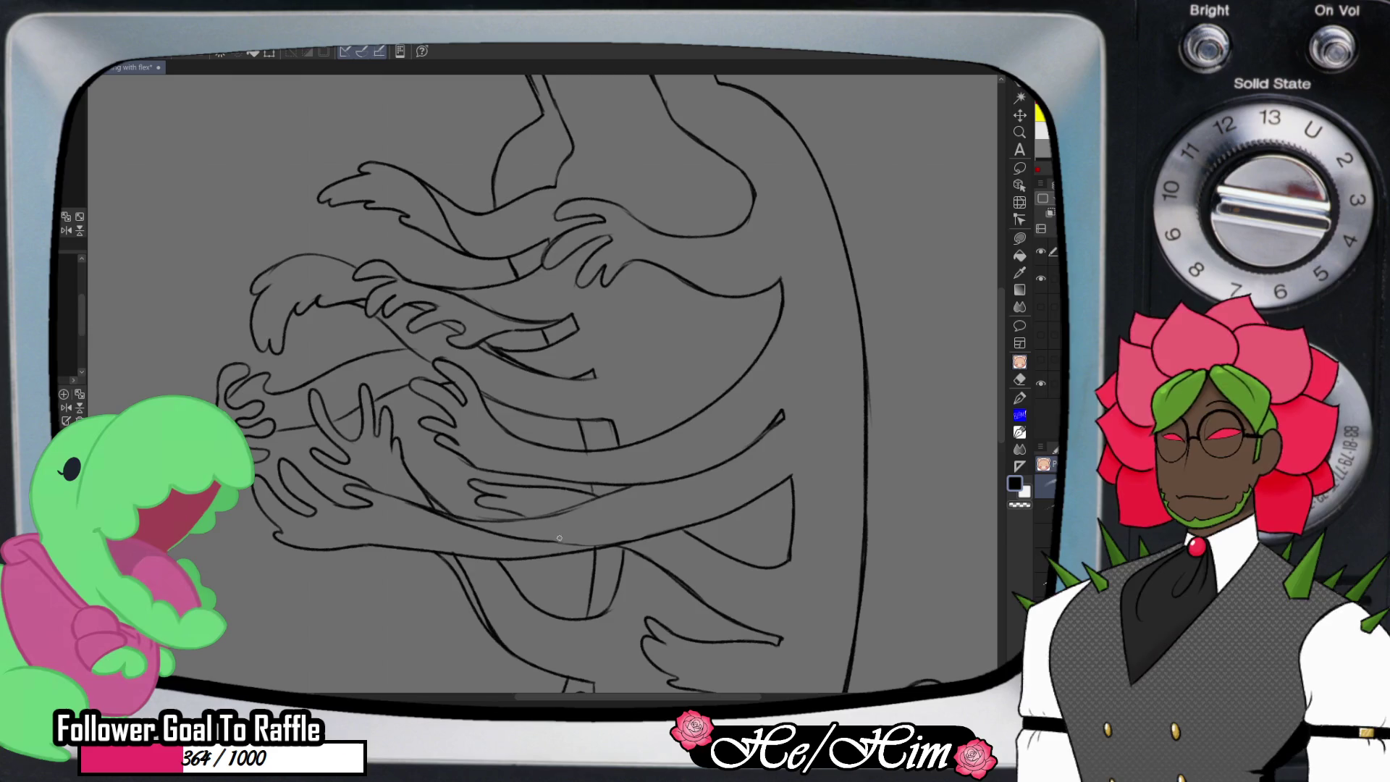
{"action": "left_click_drag", "start_coordinate": [547, 541], "coordinate": [655, 532]}
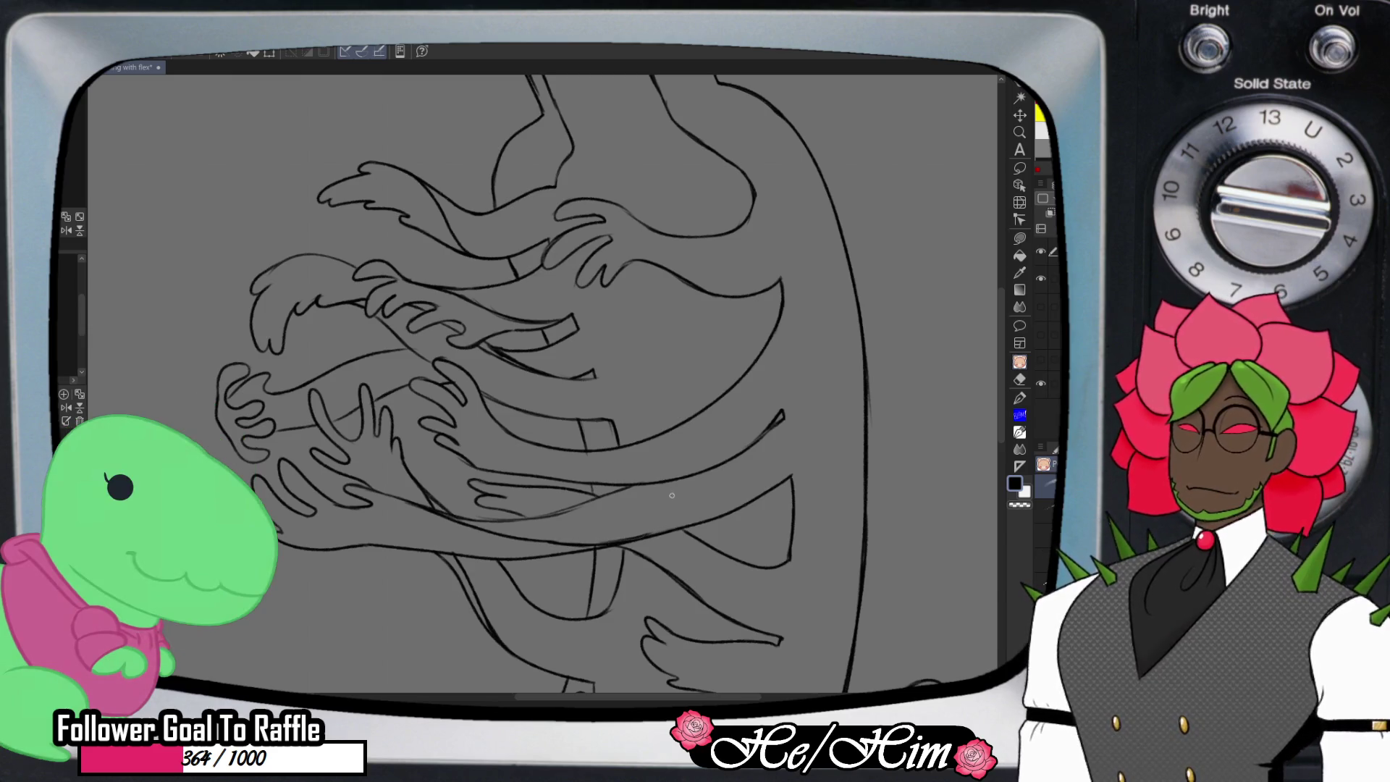
{"action": "key", "text": "ctrl+z"}
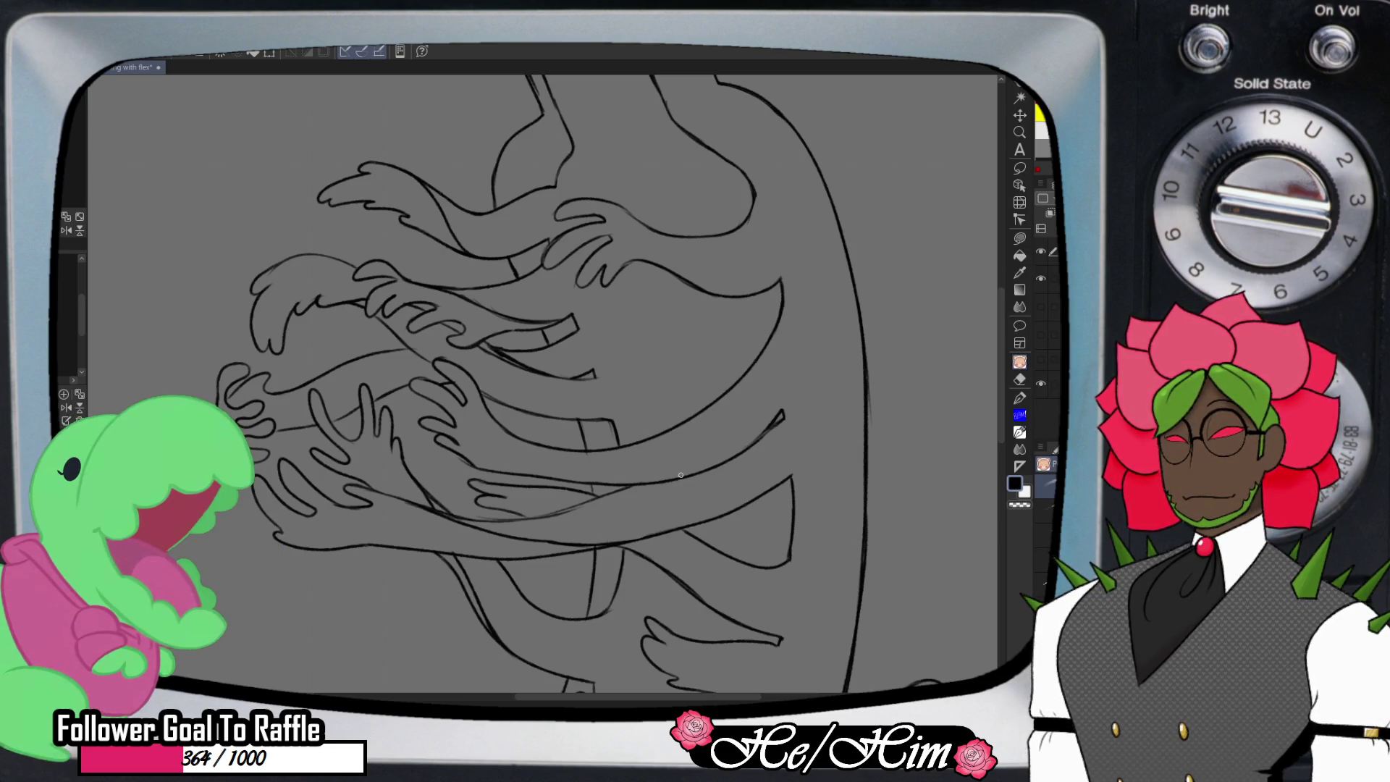
{"action": "left_click_drag", "start_coordinate": [567, 382], "coordinate": [592, 368]}
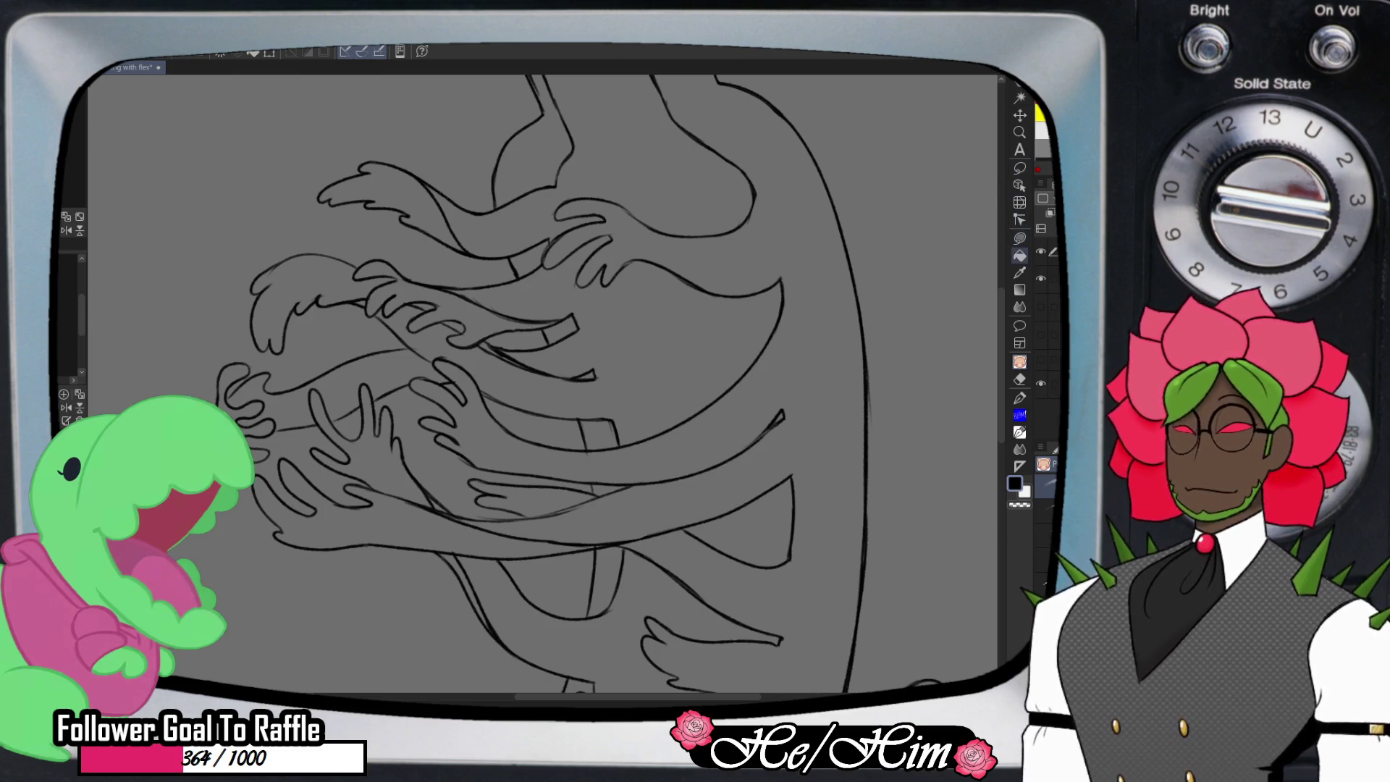
- Fill the large upper arm area and a small triangle light grey, undoing a magenta test fill
{"action": "left_click", "coordinate": [1020, 255]}
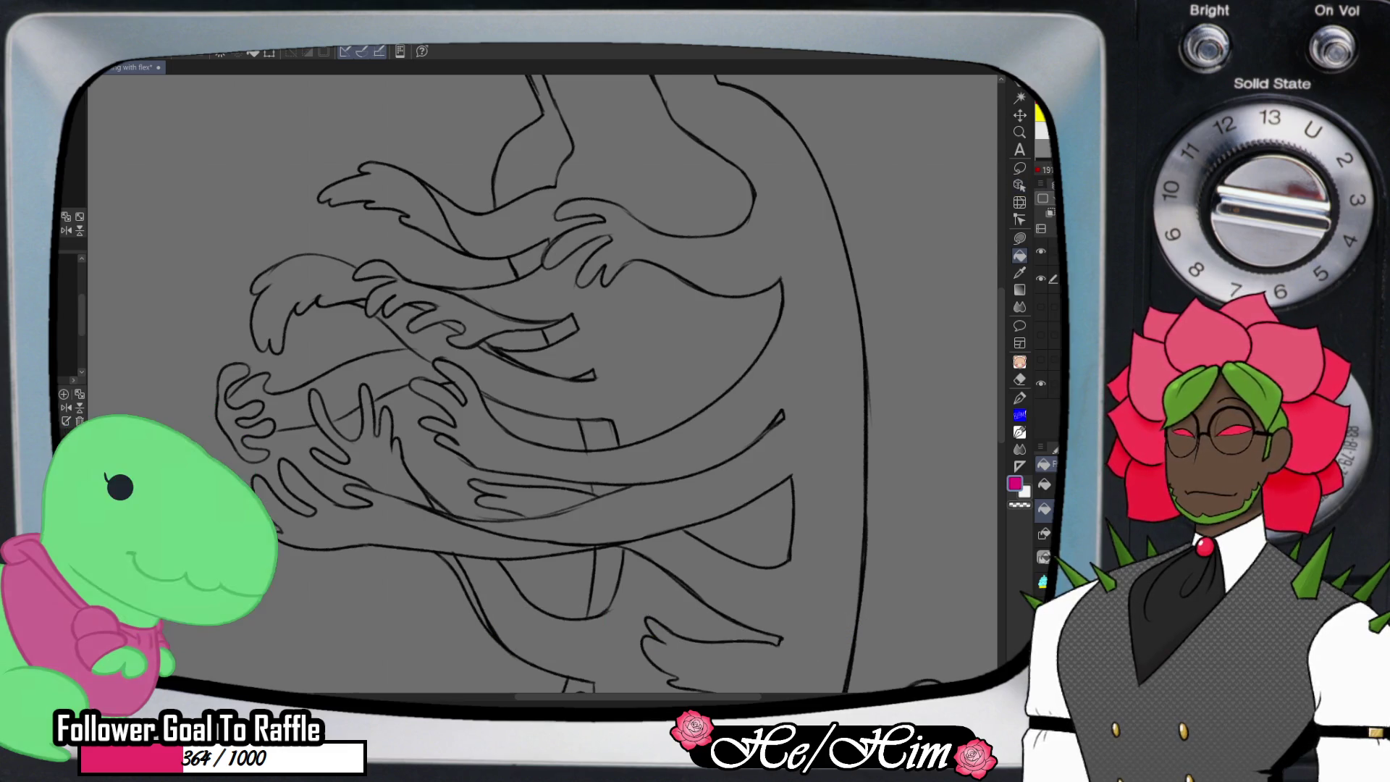
{"action": "left_click", "coordinate": [652, 333]}
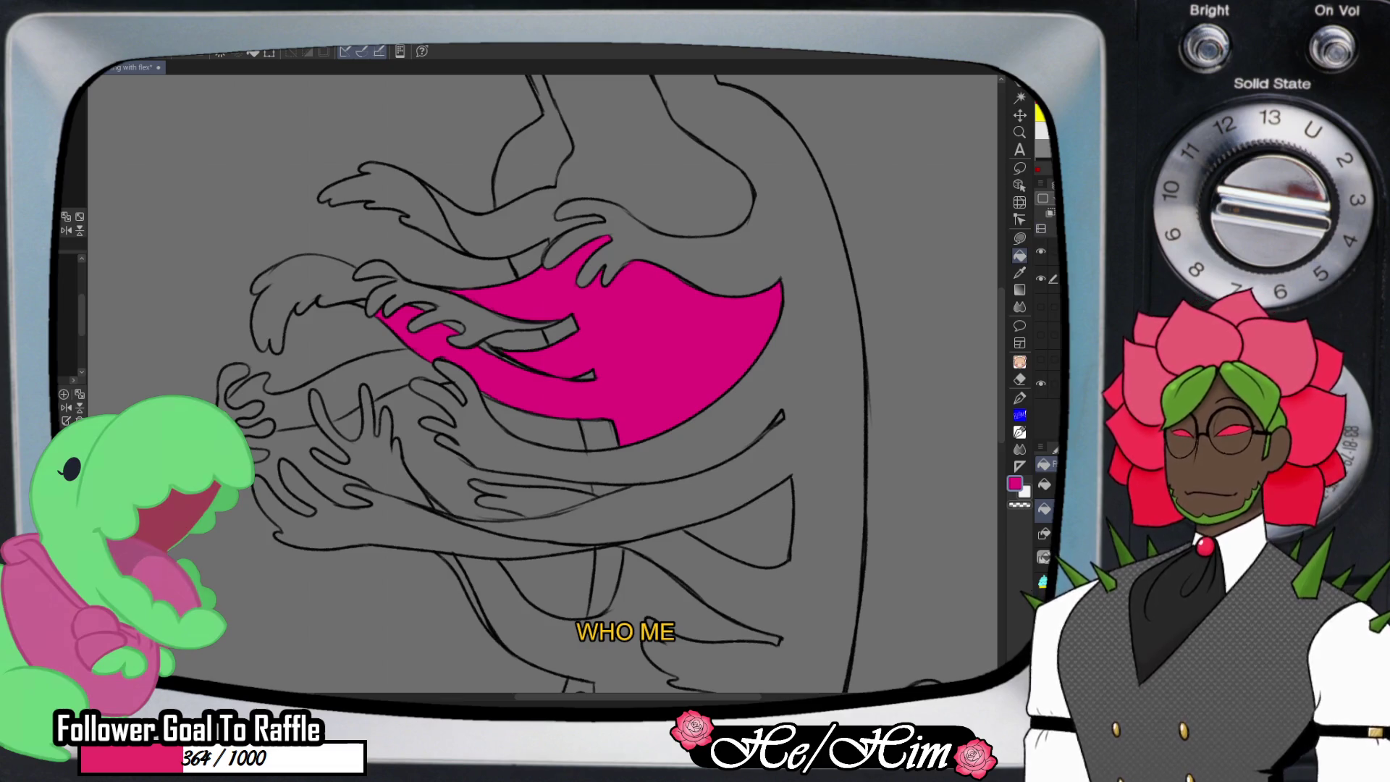
{"action": "key", "text": "ctrl+z"}
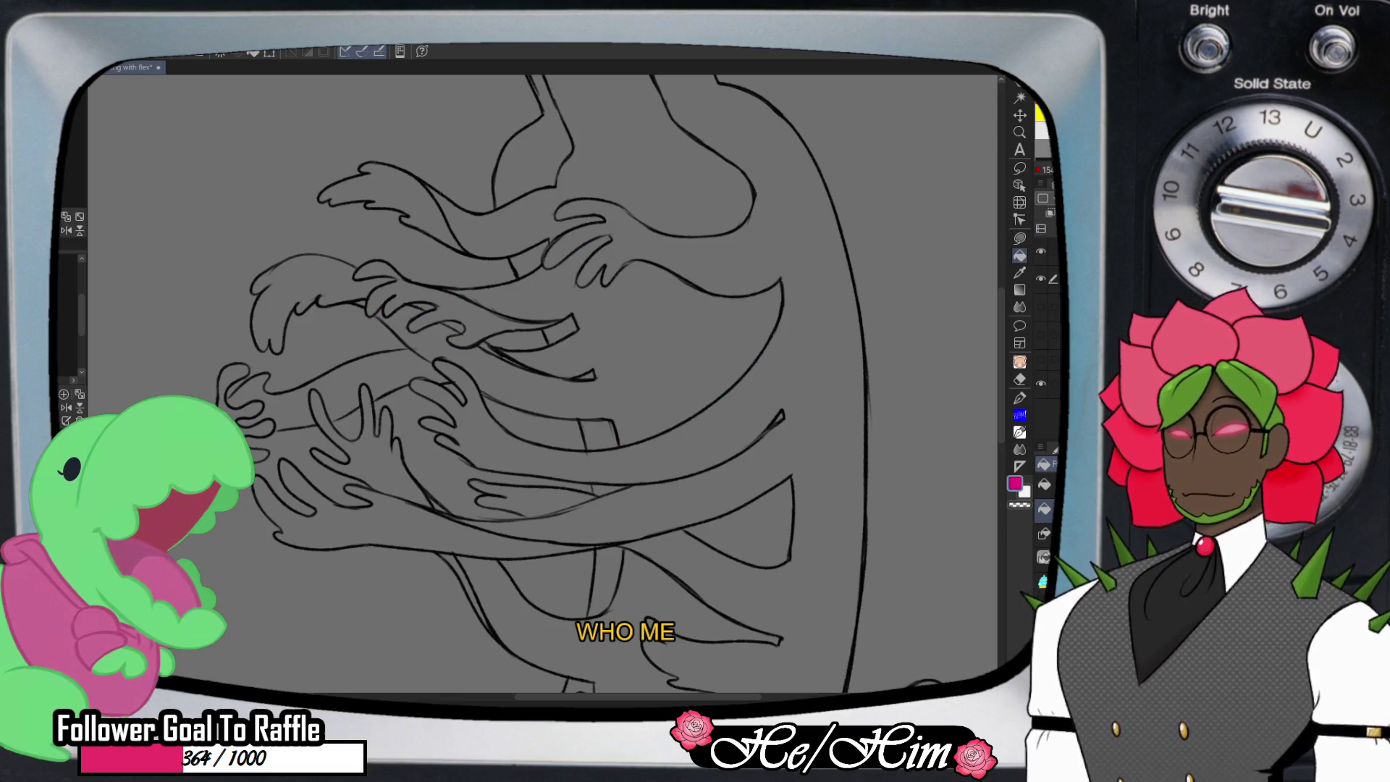
{"action": "left_click", "coordinate": [651, 333]}
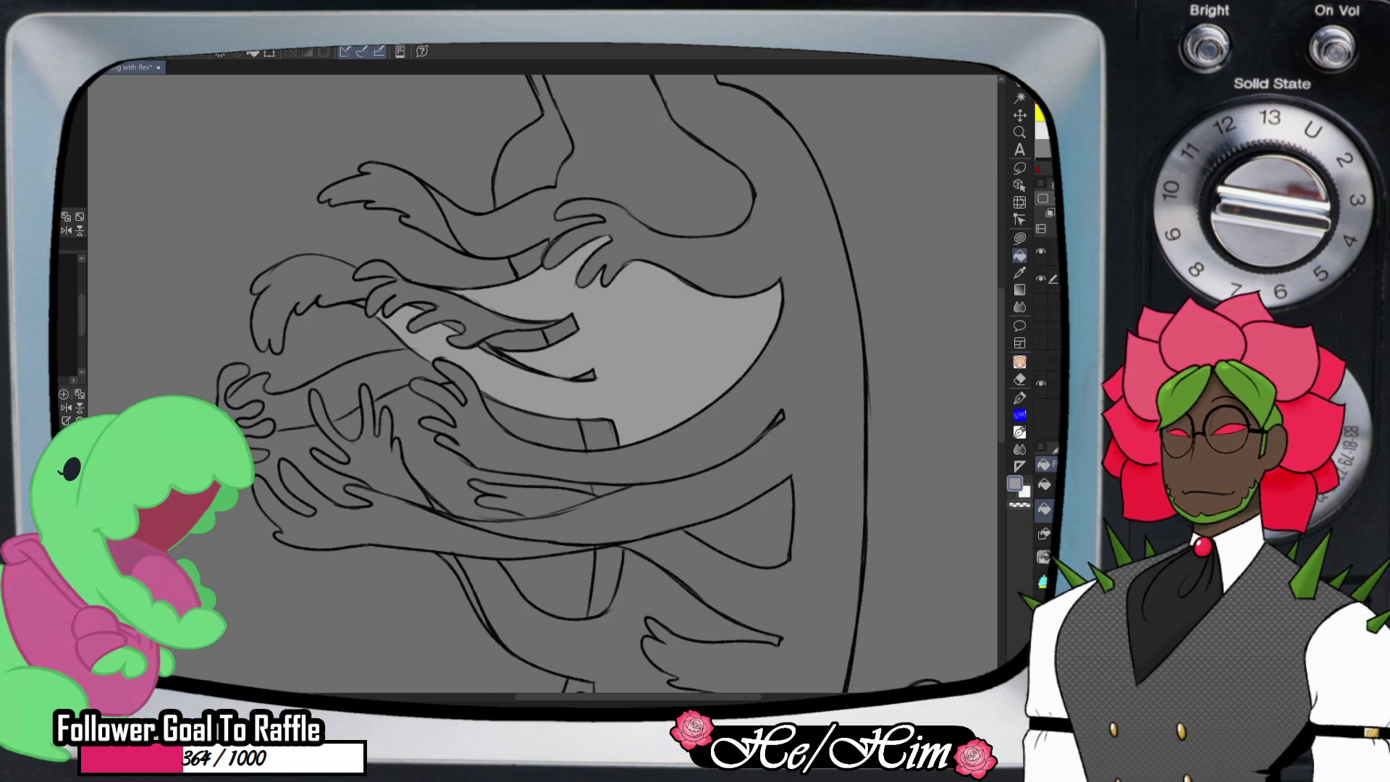
{"action": "left_click", "coordinate": [637, 159]}
{"action": "left_click", "coordinate": [753, 521]}
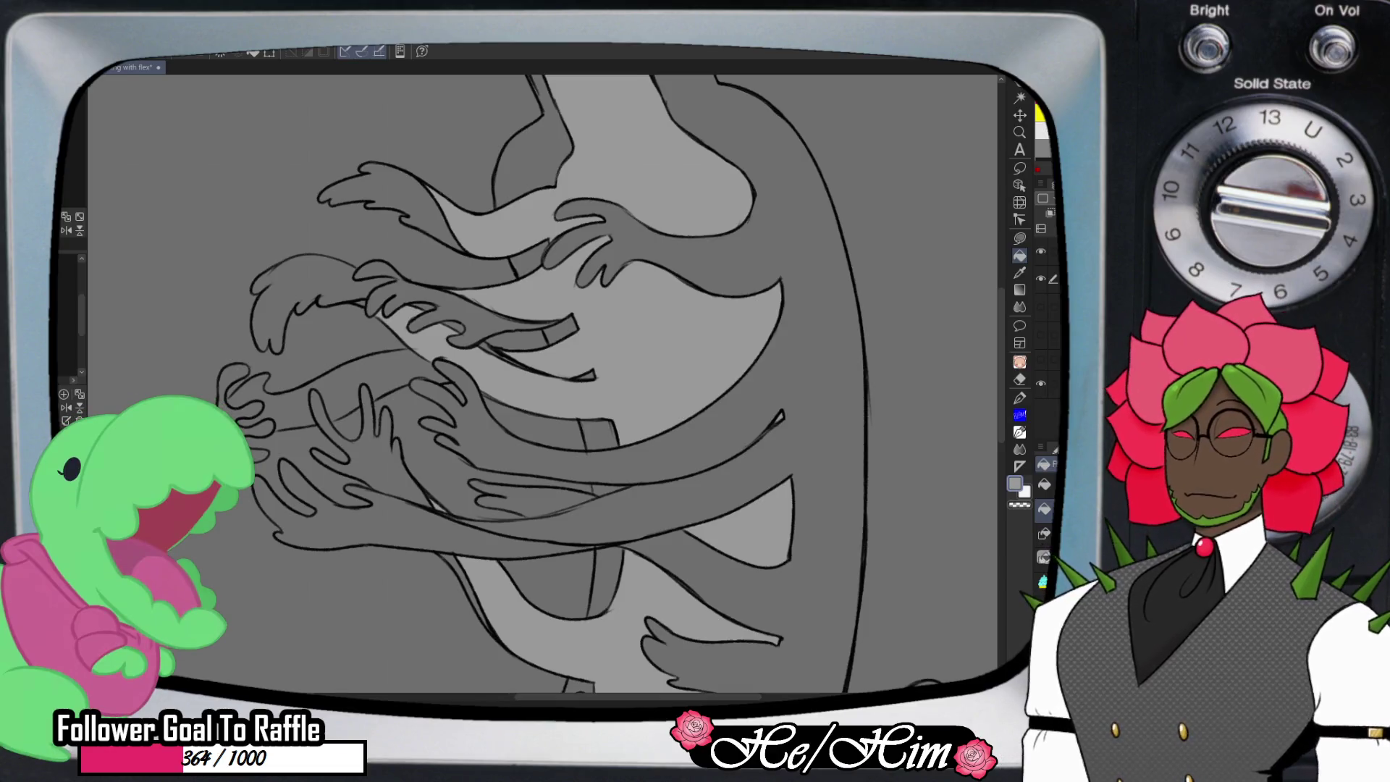
- Fill the lower arm shape light grey and undo the accidental fill around the hands
{"action": "left_click", "coordinate": [376, 520]}
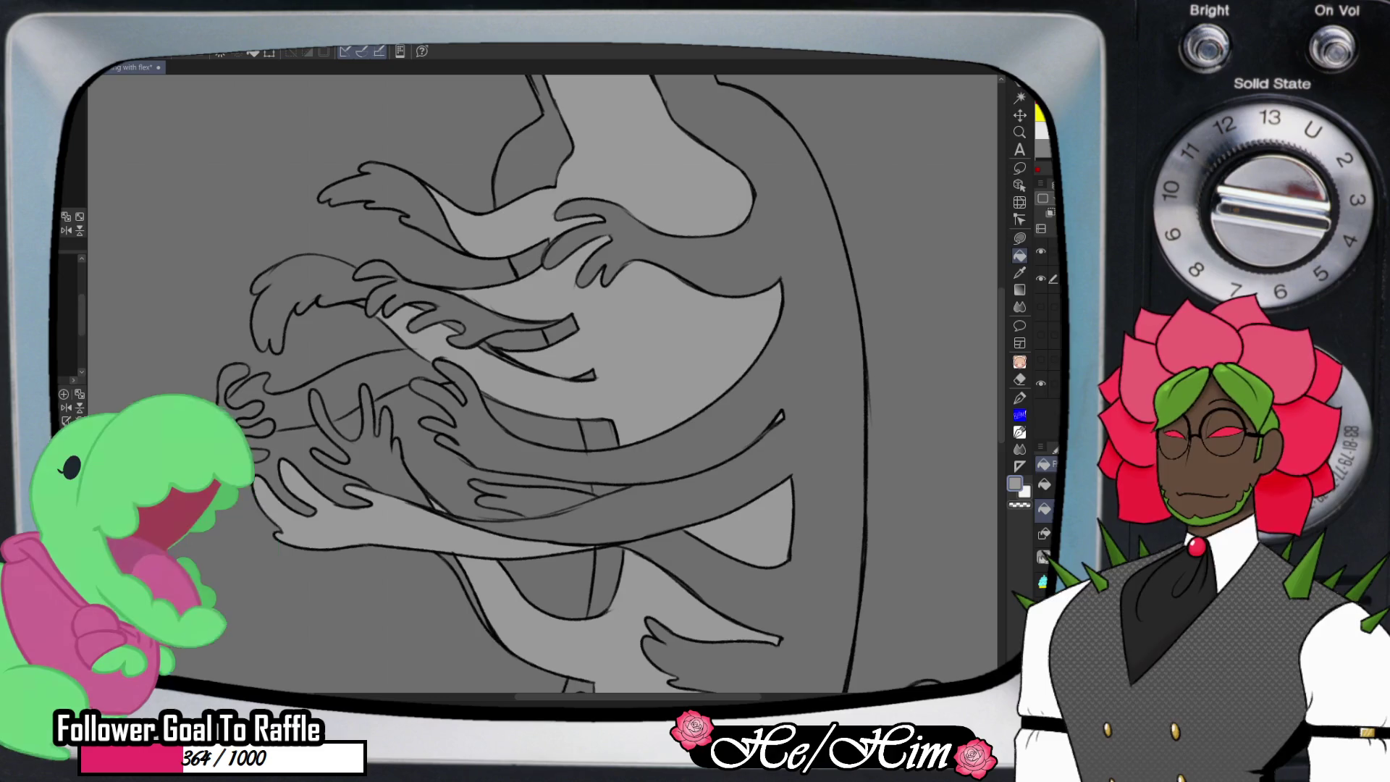
{"action": "left_click", "coordinate": [181, 181]}
{"action": "key", "text": "ctrl+z"}
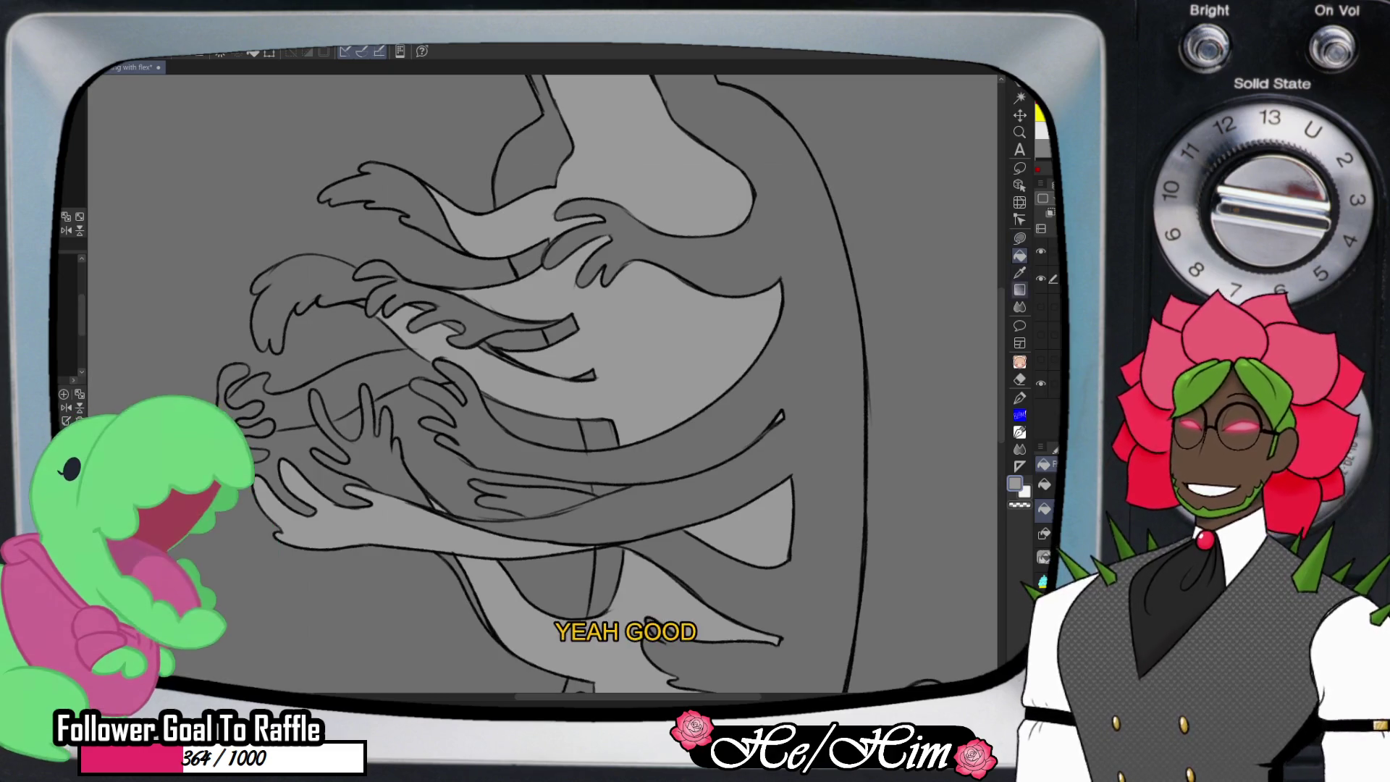
{"action": "key", "text": "p"}
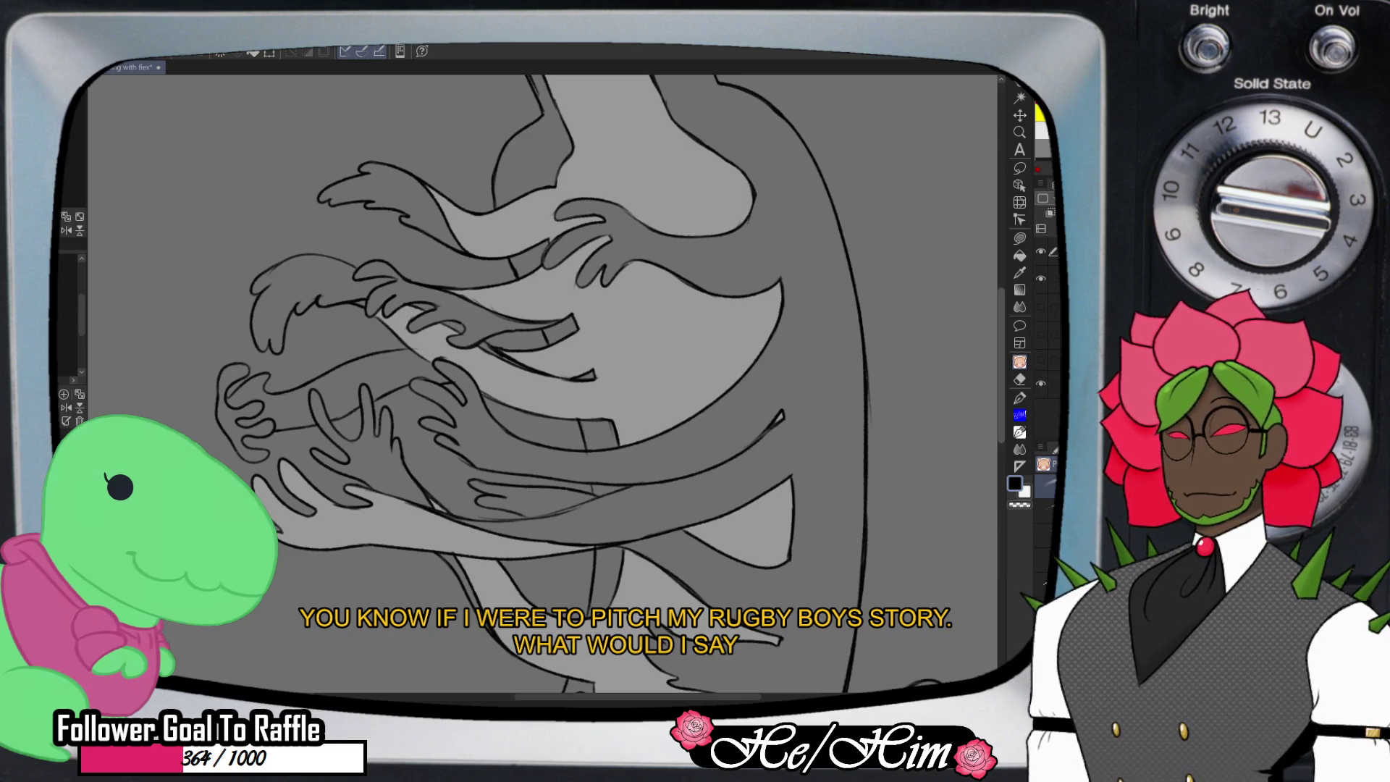
{"action": "scroll", "coordinate": [980, 246], "scroll_direction": "up", "scroll_amount": 5}
{"action": "scroll", "coordinate": [966, 240], "scroll_direction": "up", "scroll_amount": 1}
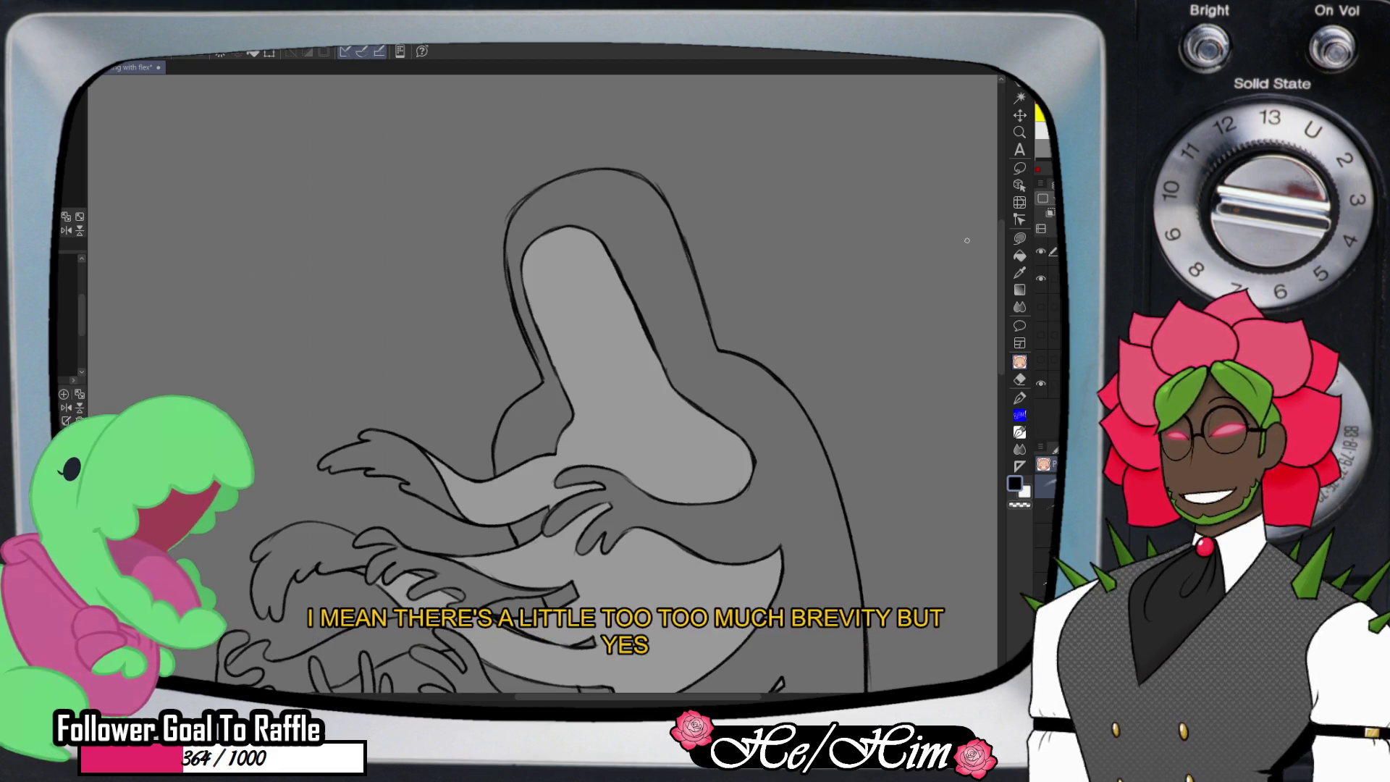
- Zoom in, select the flats layer, and fill a lower arm light grey
{"action": "key", "text": "ctrl+space"}
{"action": "scroll", "coordinate": [543, 384], "scroll_direction": "down", "scroll_amount": 5}
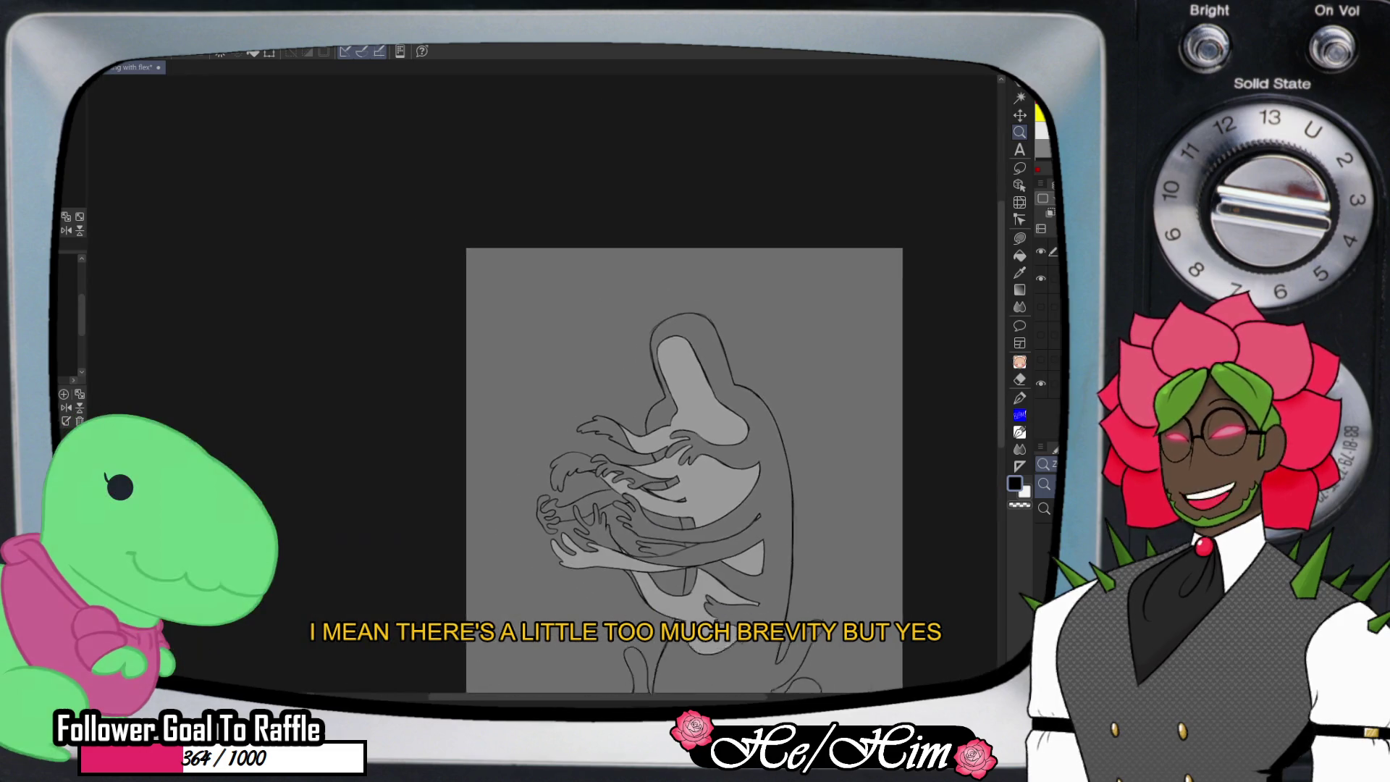
{"action": "scroll", "coordinate": [680, 615], "scroll_direction": "up", "scroll_amount": 5}
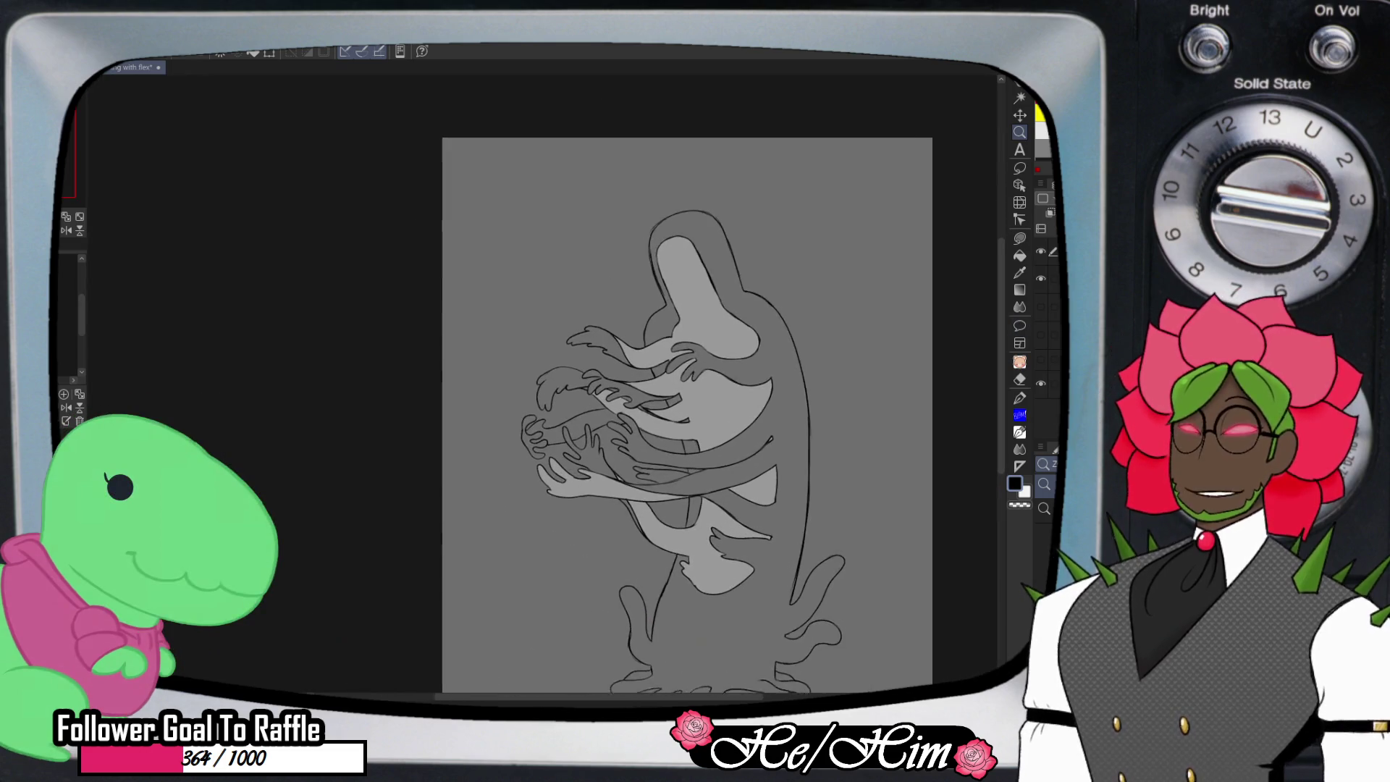
{"action": "scroll", "coordinate": [637, 383], "scroll_direction": "up", "scroll_amount": 2}
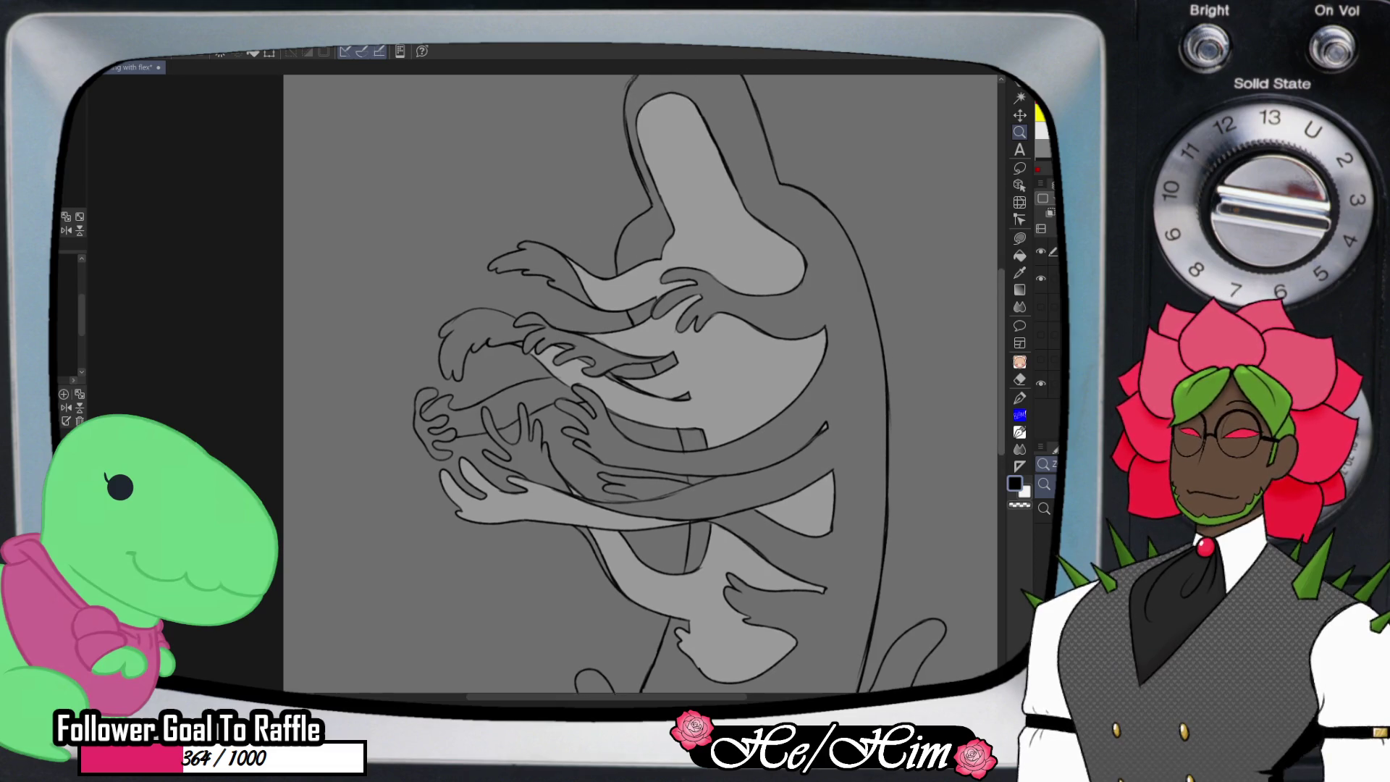
{"action": "scroll", "coordinate": [636, 408], "scroll_direction": "up", "scroll_amount": 3}
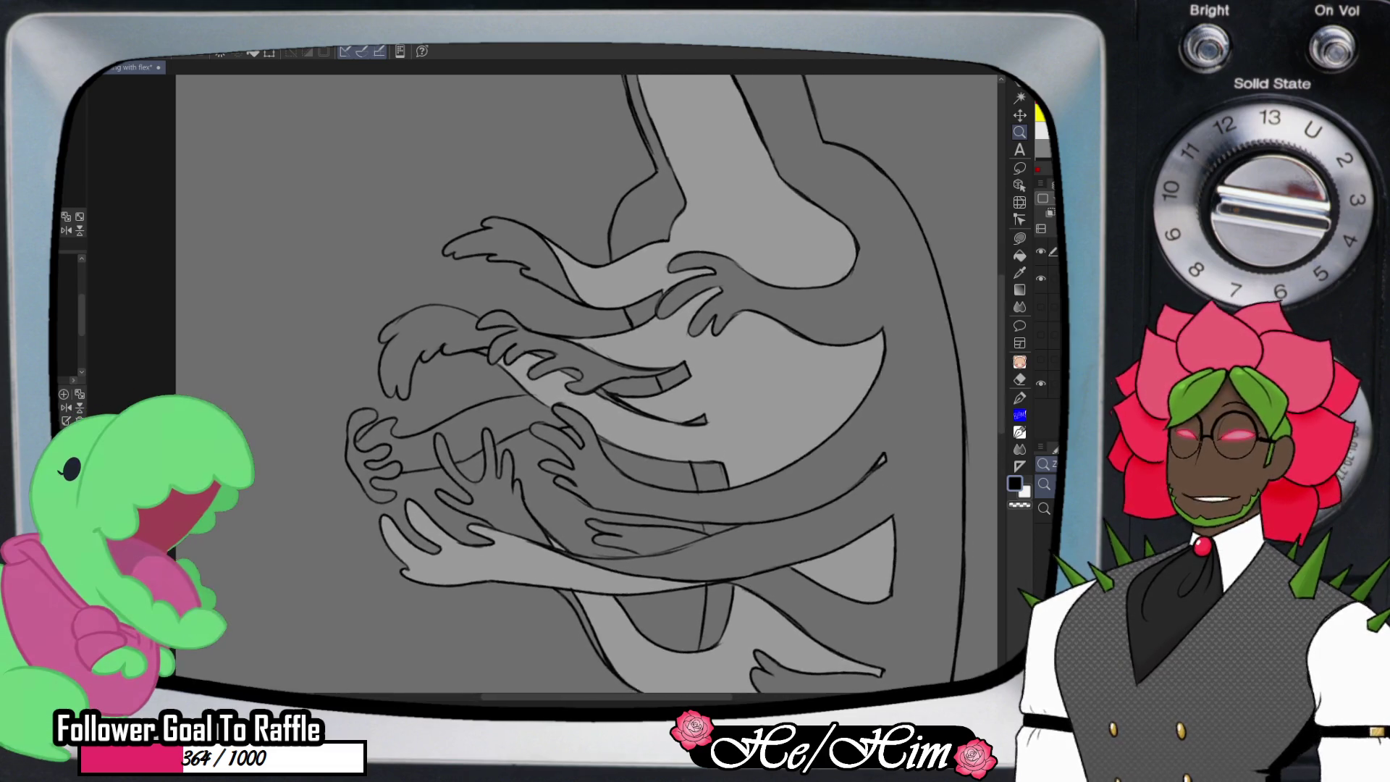
{"action": "left_click", "coordinate": [1020, 255]}
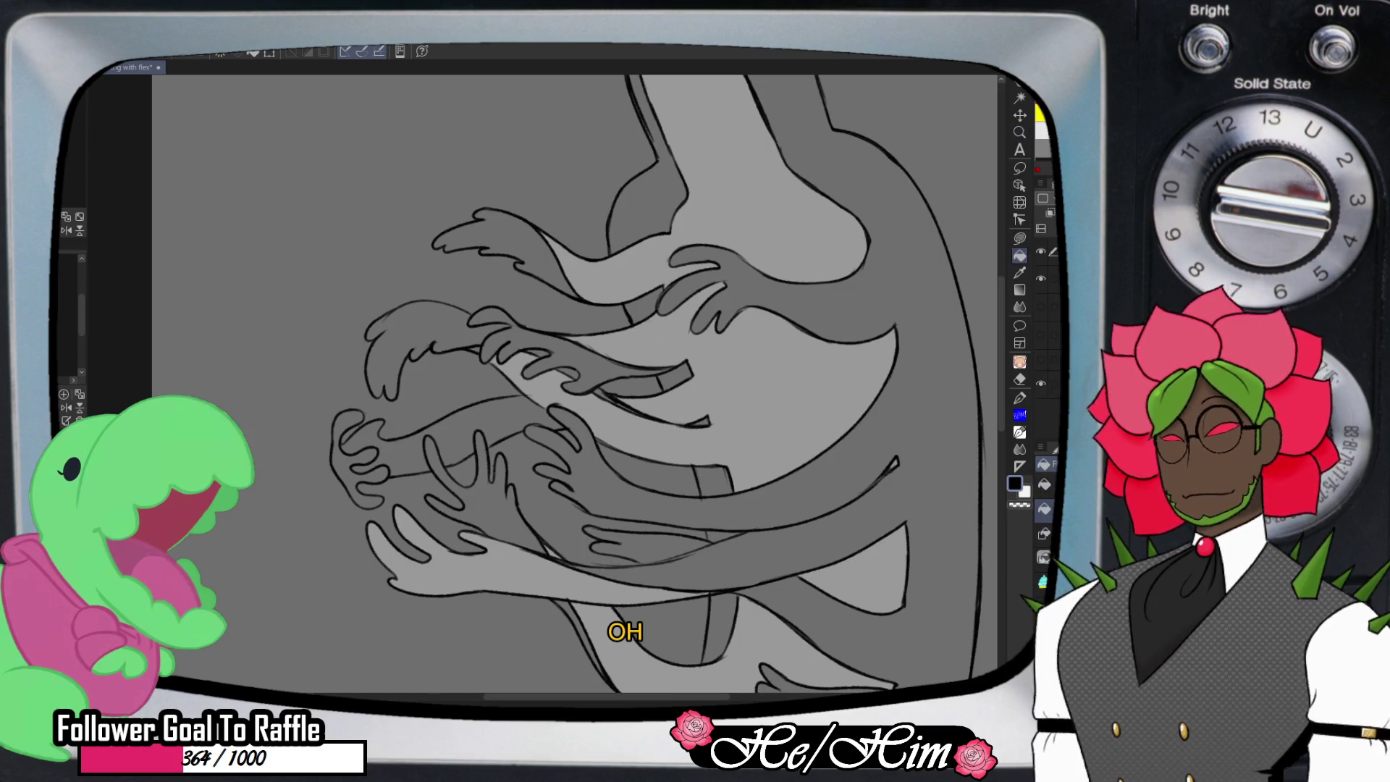
{"action": "left_click", "coordinate": [1049, 279]}
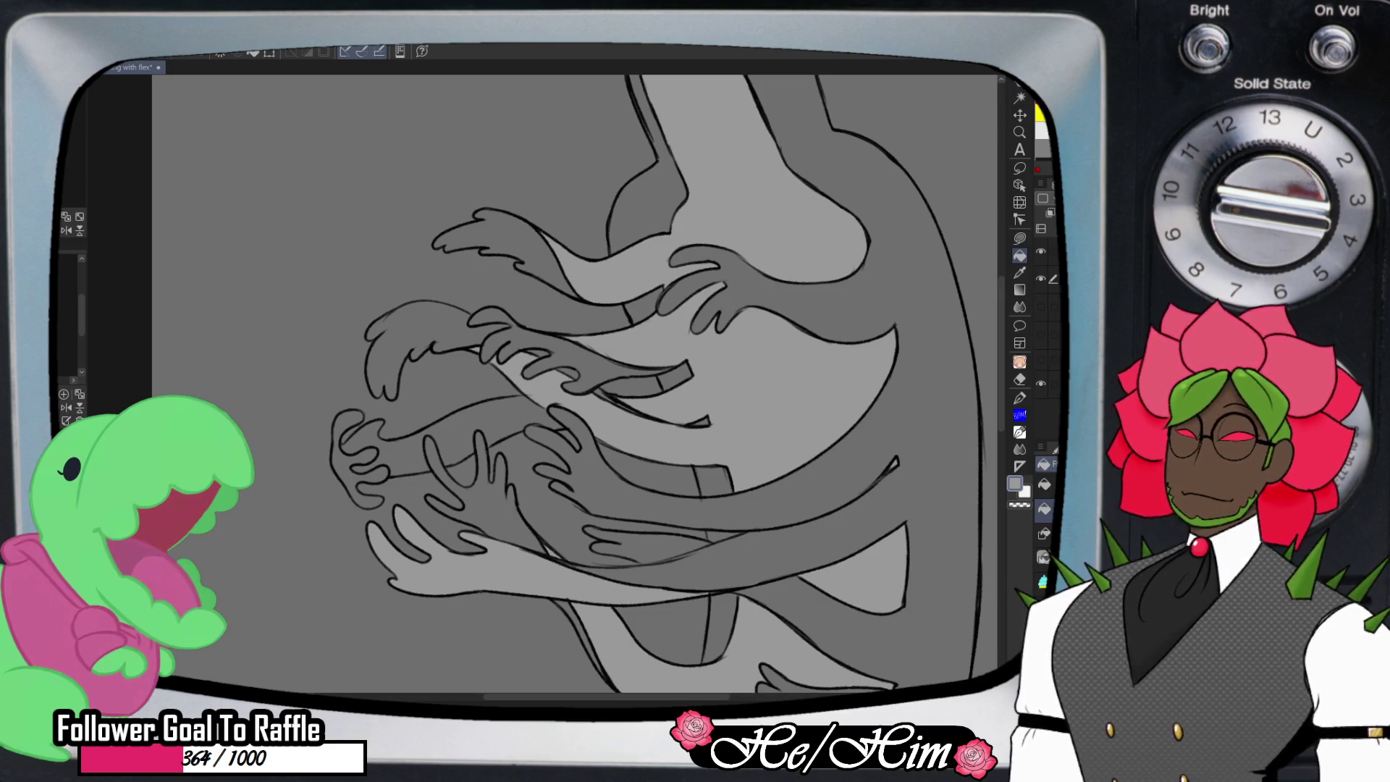
{"action": "left_click", "coordinate": [406, 456]}
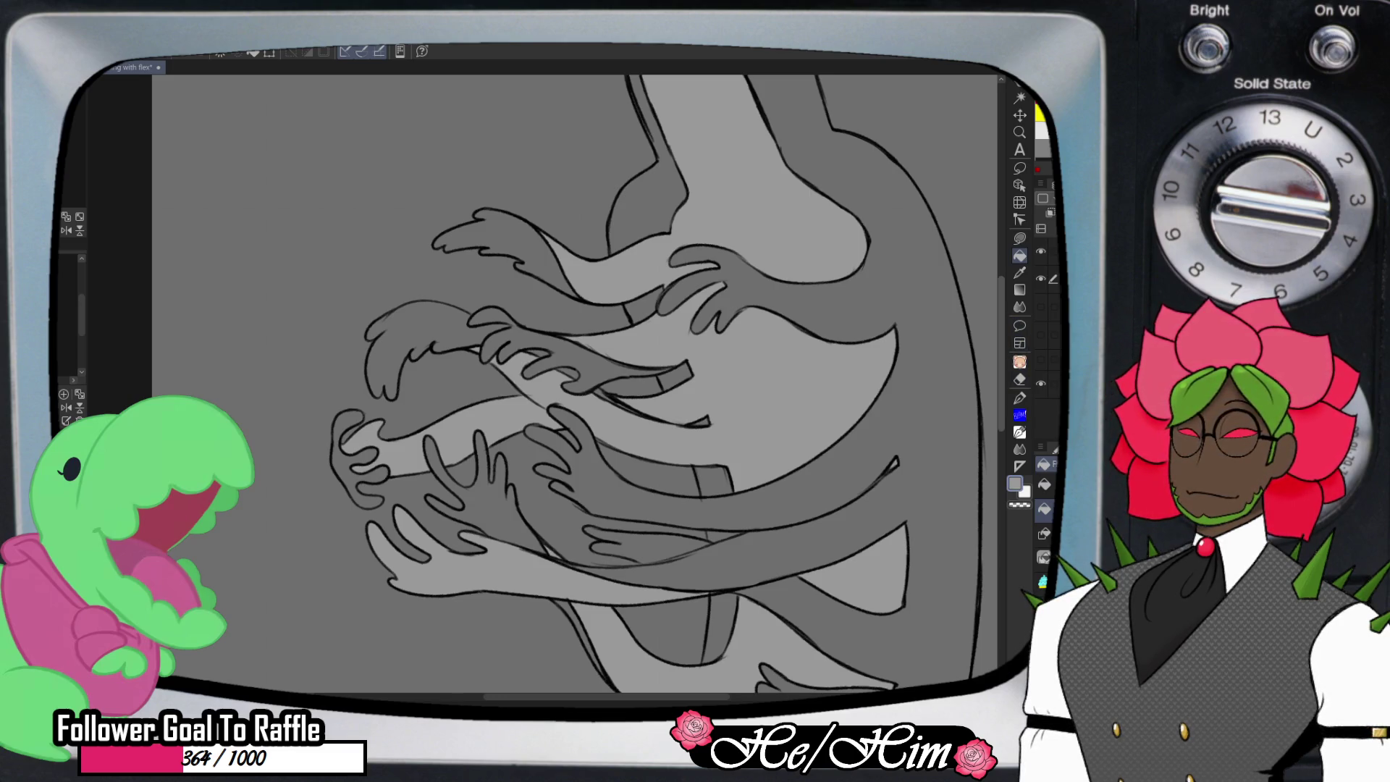
- Zoom and pan the view to review the filled arms
{"action": "scroll", "coordinate": [575, 384], "scroll_direction": "down", "scroll_amount": 5}
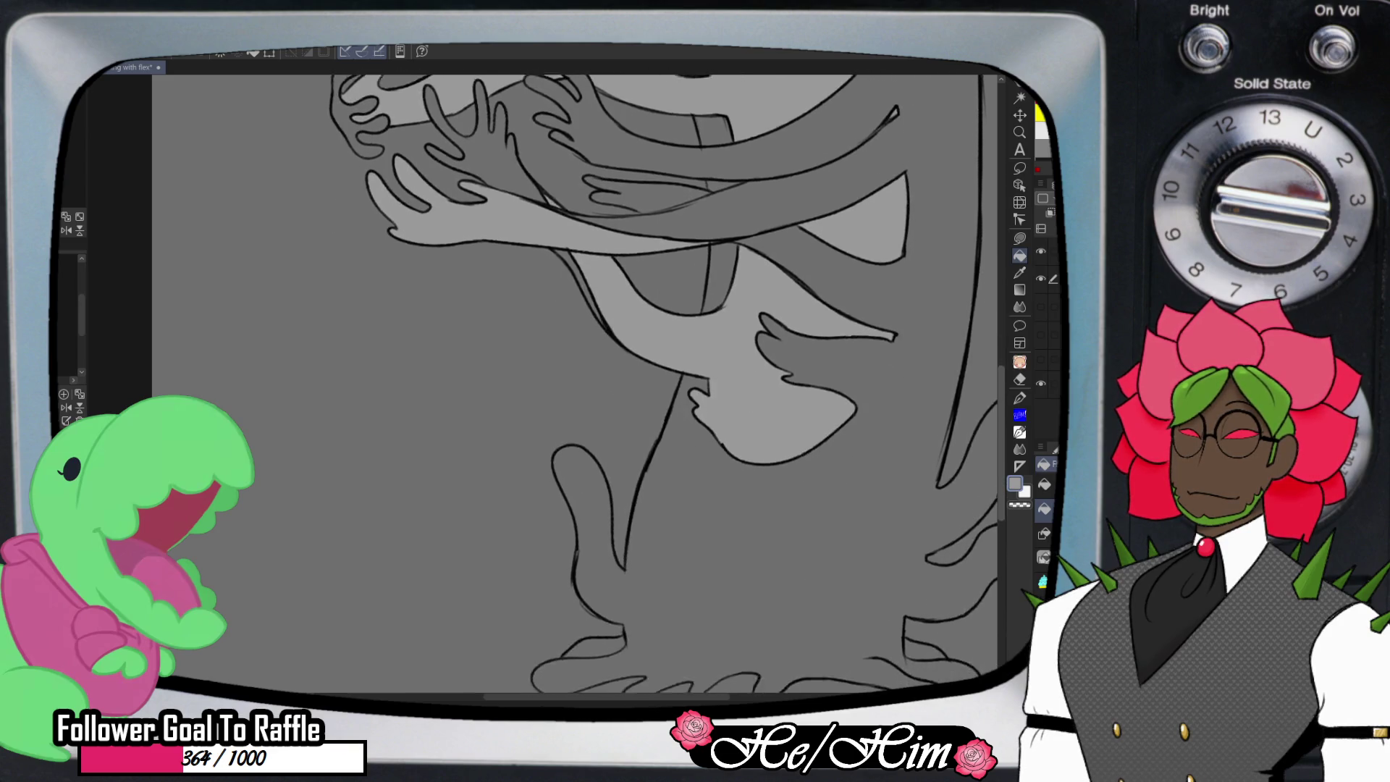
{"action": "scroll", "coordinate": [575, 384], "scroll_direction": "up", "scroll_amount": 8}
{"action": "key", "text": "ctrl+space"}
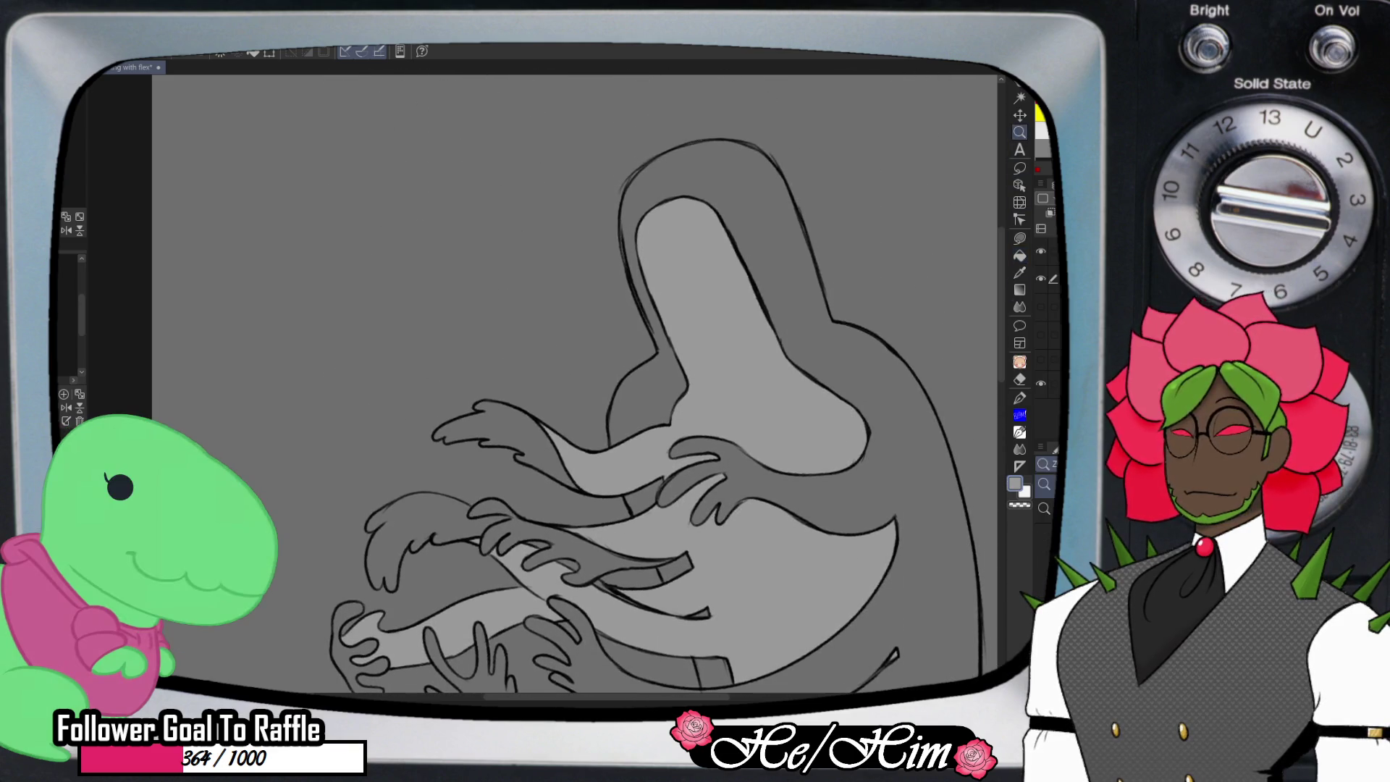
{"action": "scroll", "coordinate": [869, 354], "scroll_direction": "down", "scroll_amount": 2}
{"action": "scroll", "coordinate": [615, 420], "scroll_direction": "right", "scroll_amount": 3}
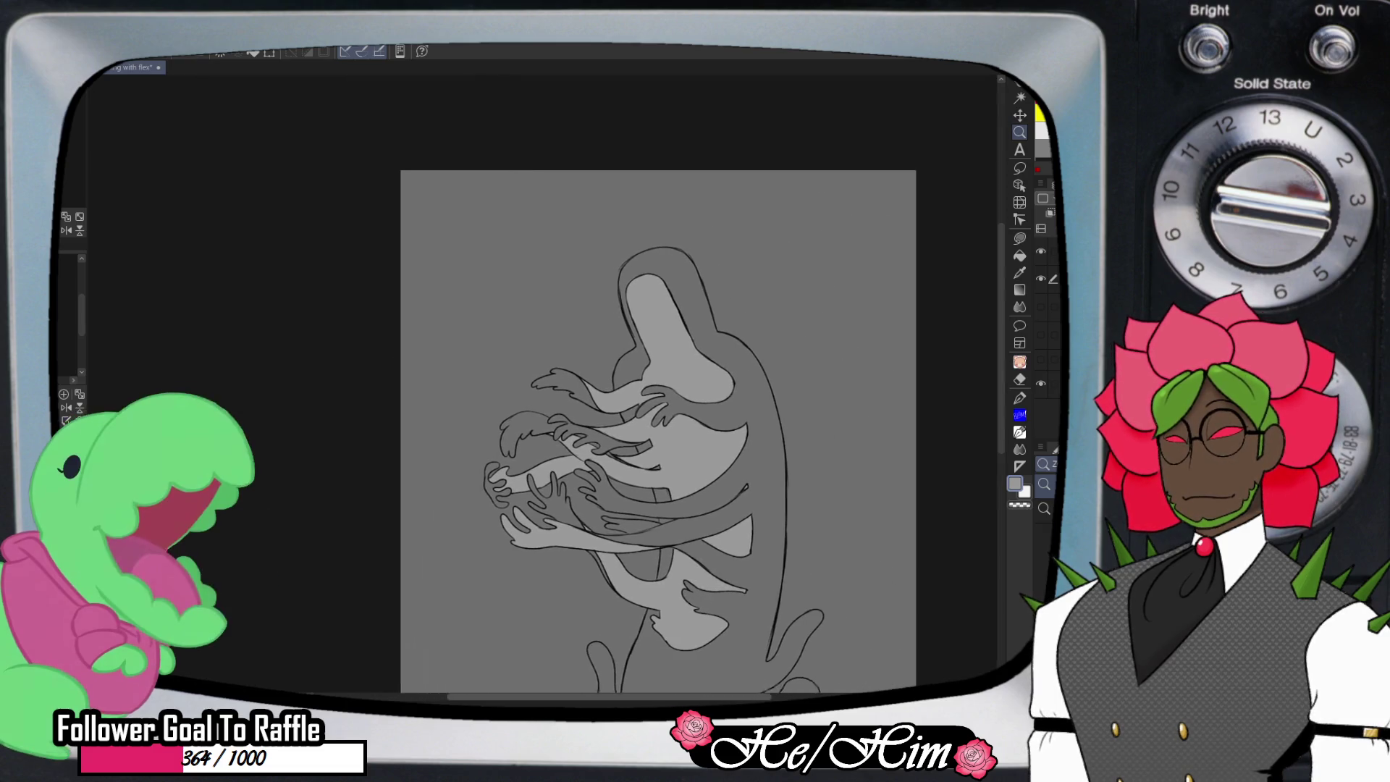
{"action": "scroll", "coordinate": [649, 335], "scroll_direction": "up", "scroll_amount": 2}
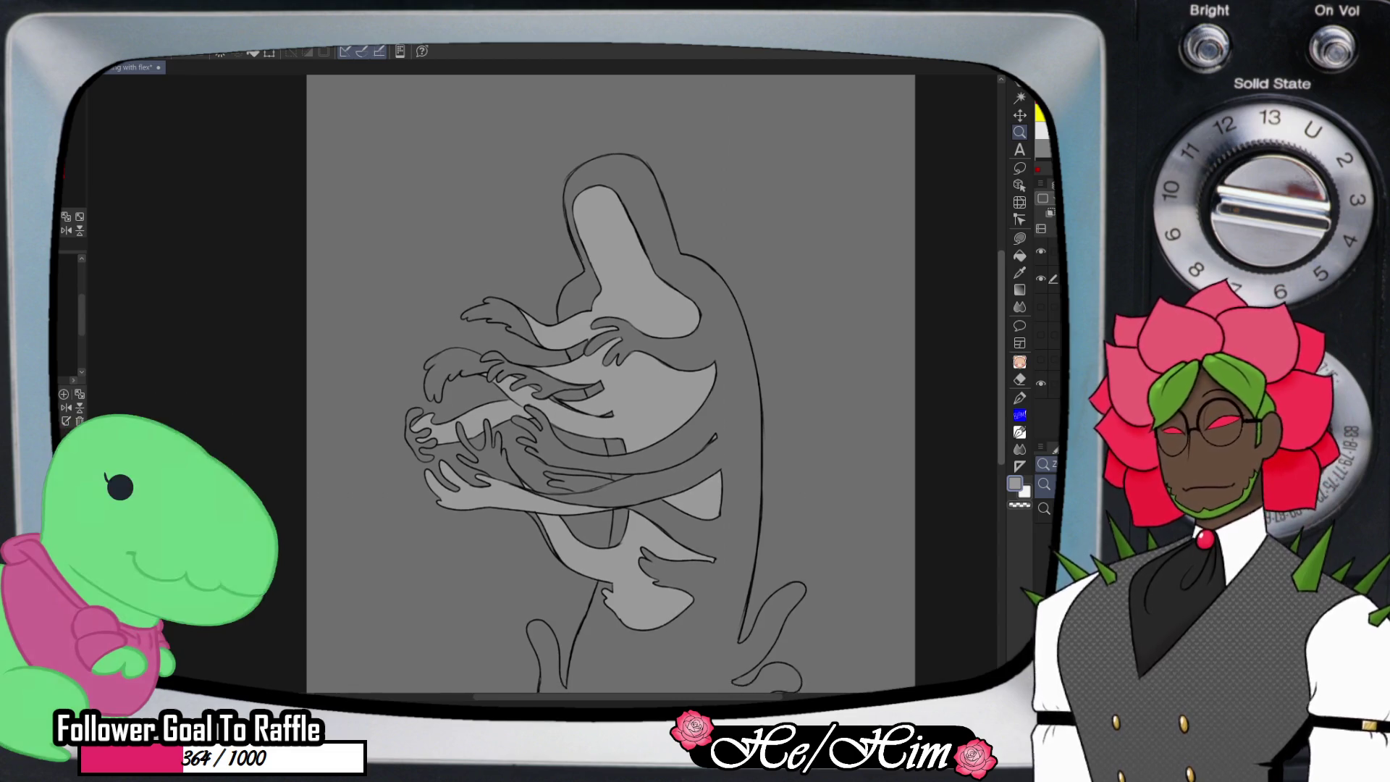
{"action": "scroll", "coordinate": [610, 383], "scroll_direction": "up", "scroll_amount": 1}
{"action": "scroll", "coordinate": [610, 391], "scroll_direction": "up", "scroll_amount": 3}
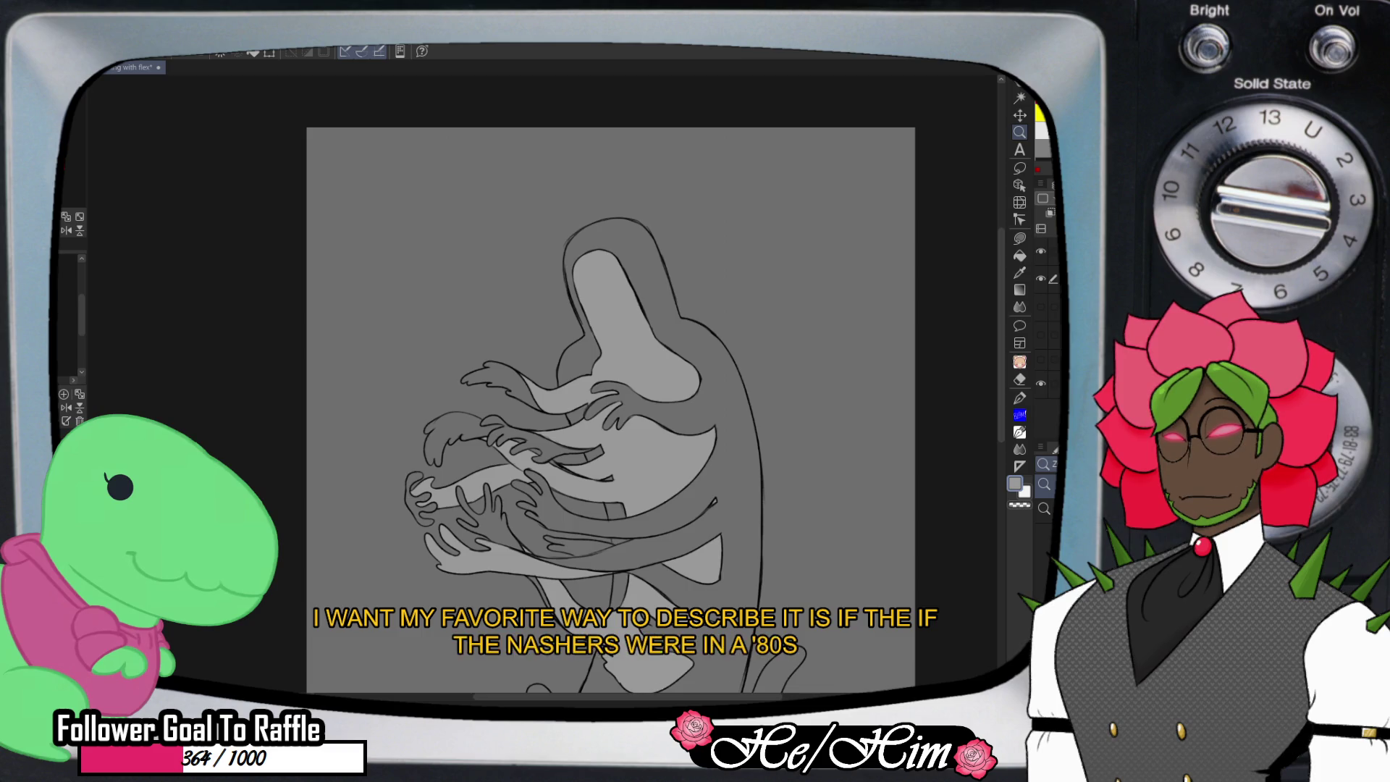
{"action": "scroll", "coordinate": [611, 410], "scroll_direction": "up", "scroll_amount": 1}
{"action": "scroll", "coordinate": [611, 409], "scroll_direction": "down", "scroll_amount": 2}
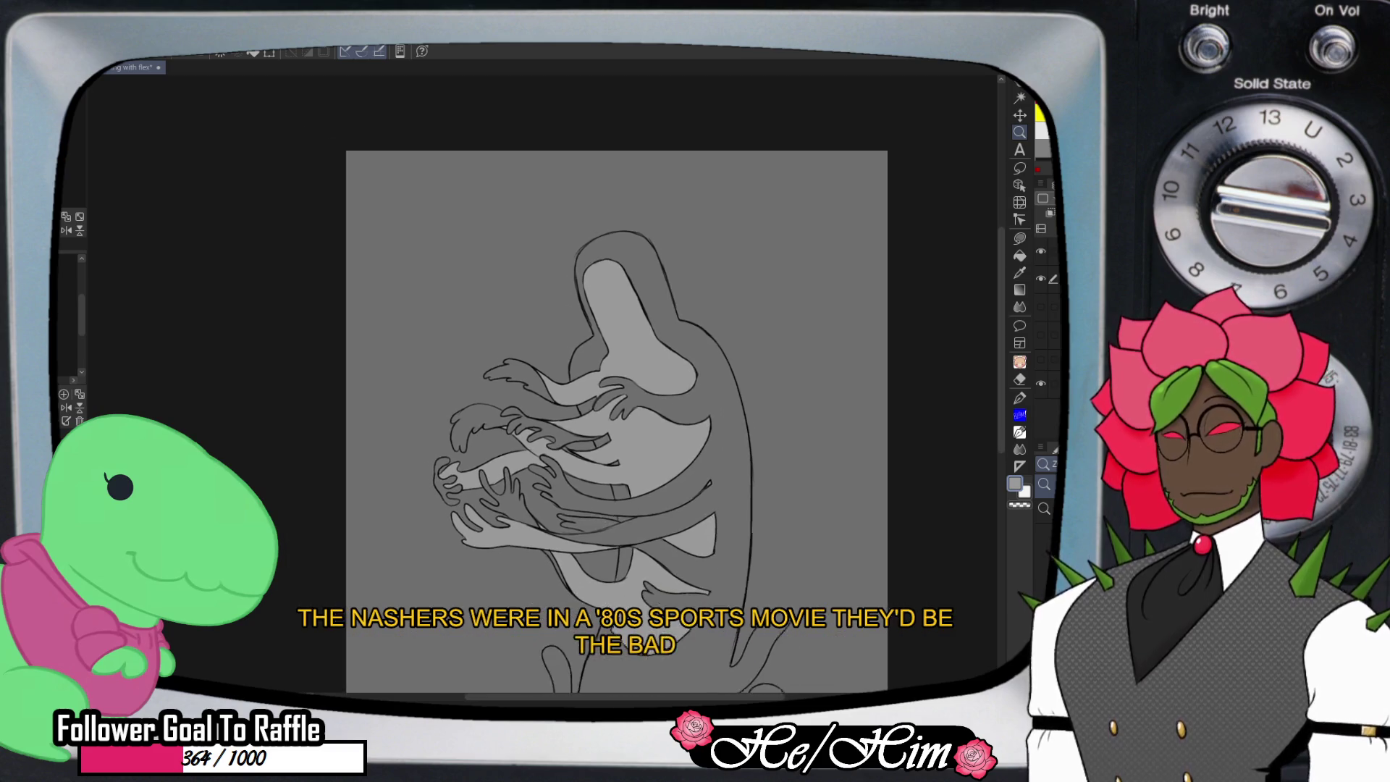
{"action": "scroll", "coordinate": [619, 391], "scroll_direction": "down", "scroll_amount": 3}
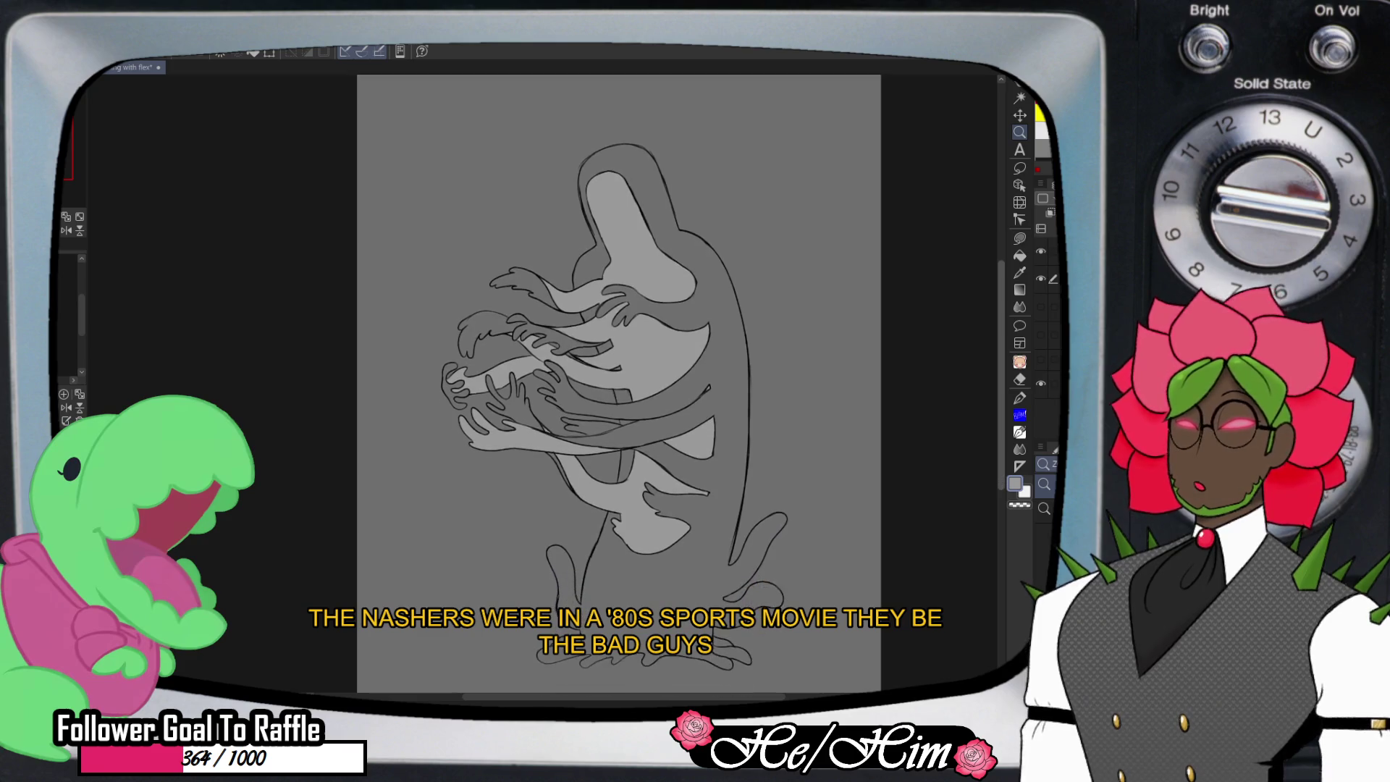
{"action": "key", "text": "g"}
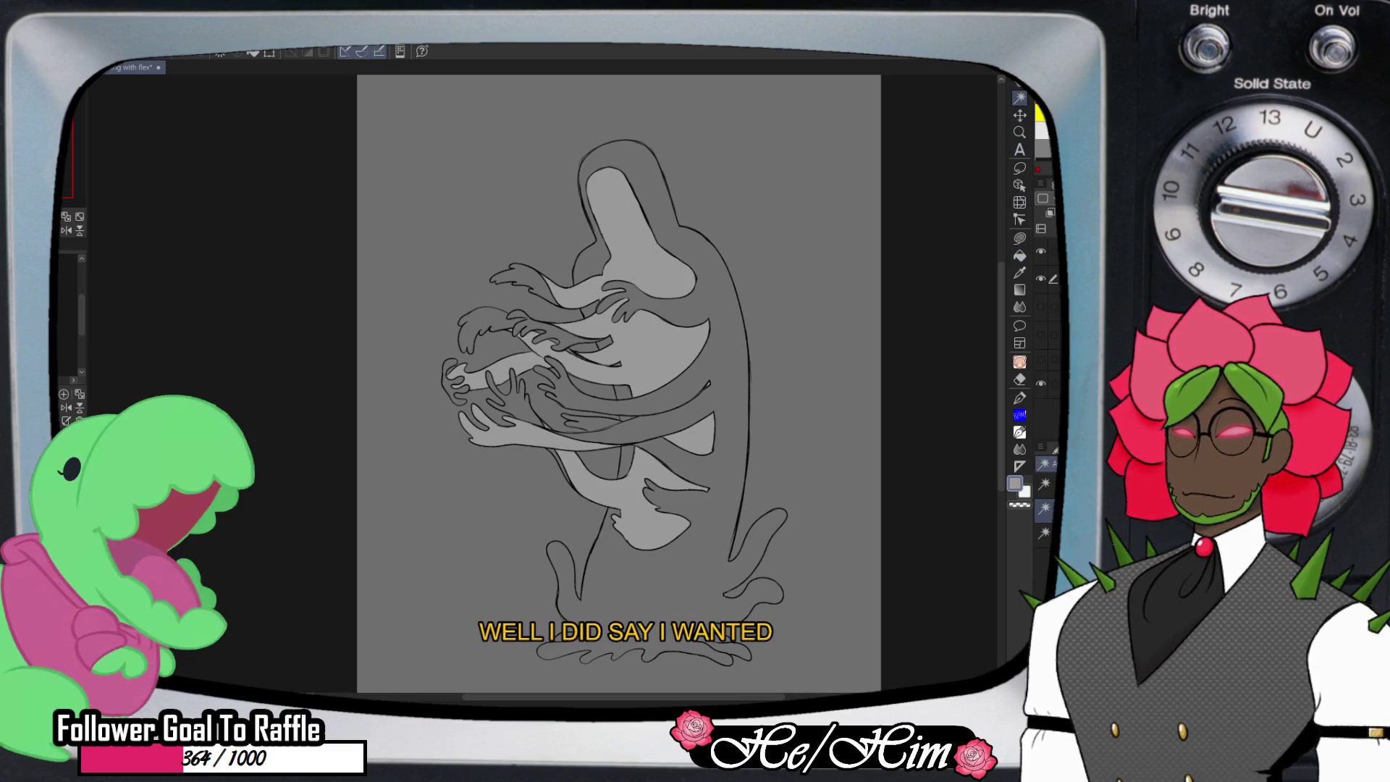
{"action": "left_click", "coordinate": [405, 218]}
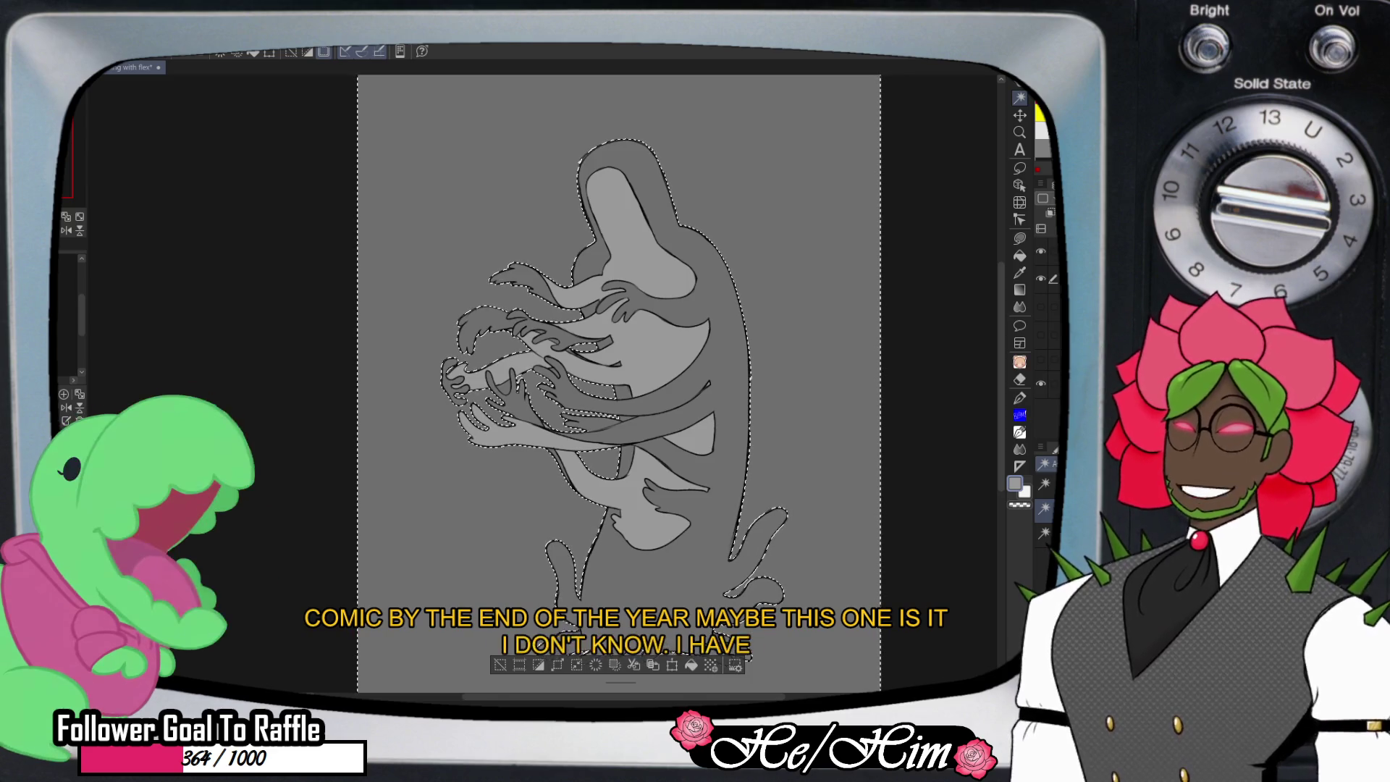
- Zoom in on the figure's upper hands and inspect the selected monster
{"action": "key", "text": "slash"}
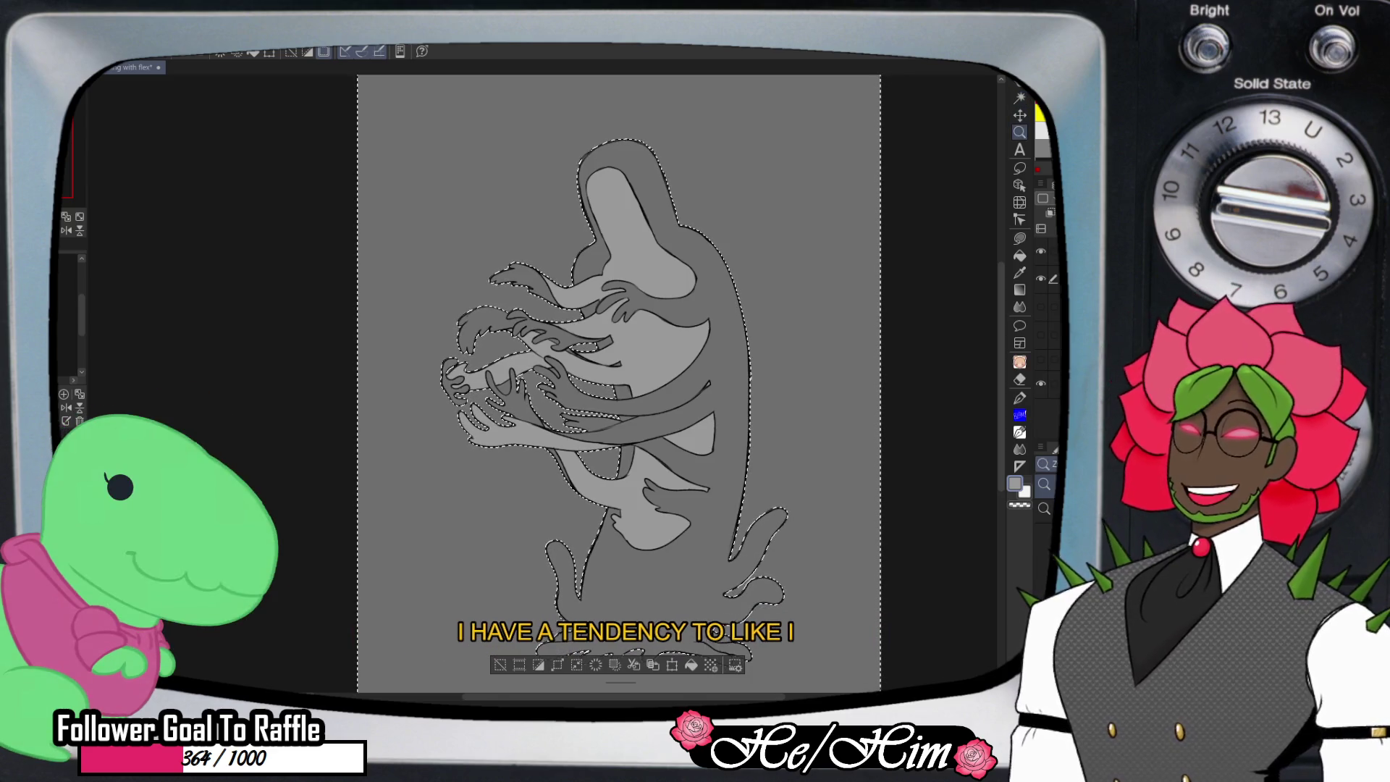
{"action": "left_click", "coordinate": [568, 279]}
{"action": "key", "text": "w"}
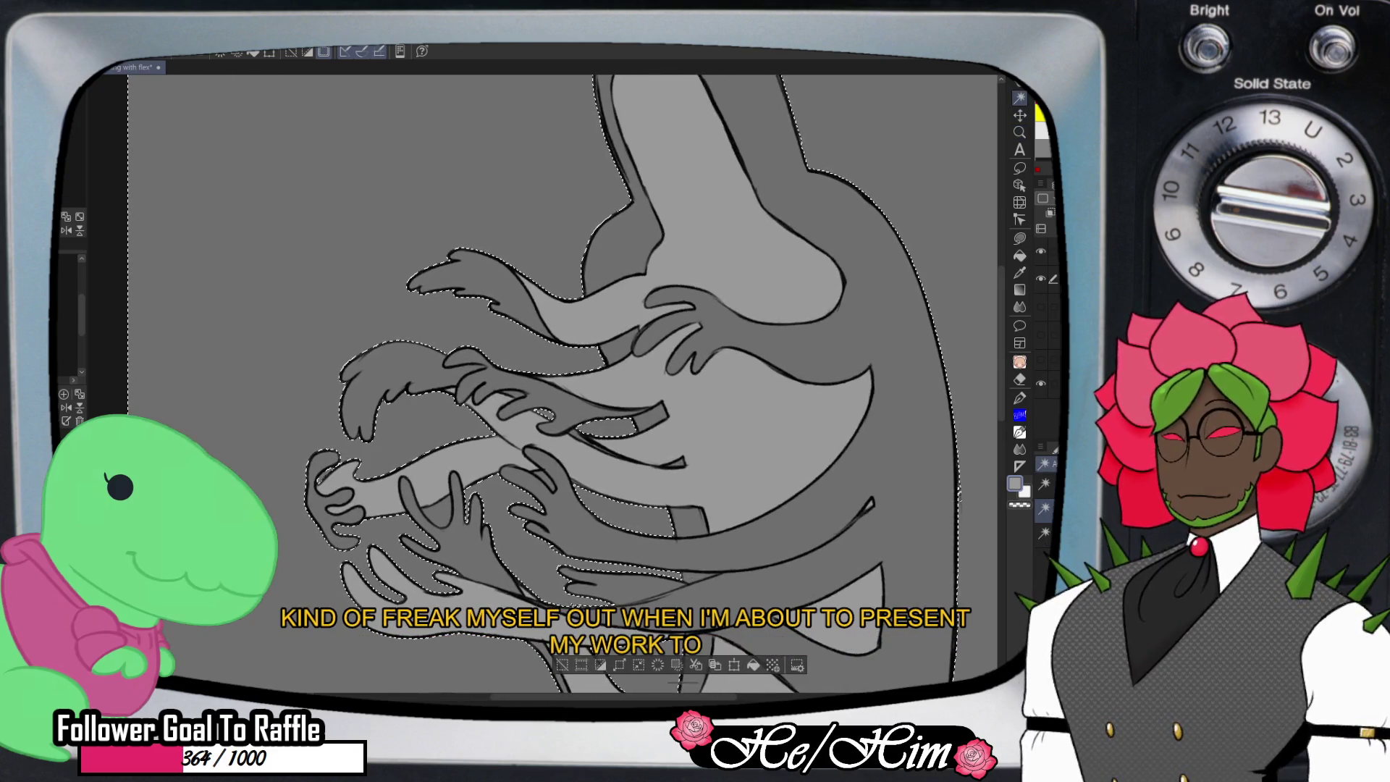
{"action": "key", "text": "ctrl+space"}
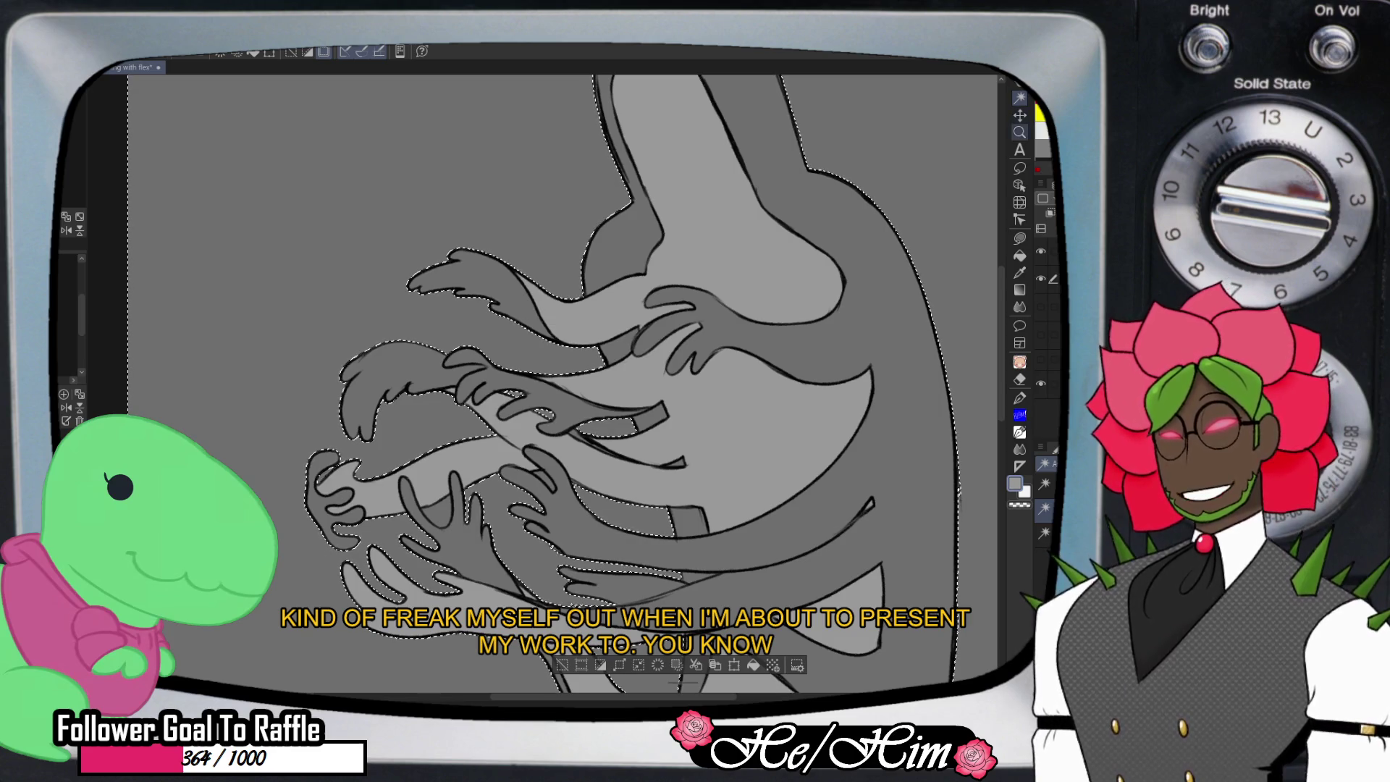
{"action": "scroll", "coordinate": [747, 360], "scroll_direction": "down", "scroll_amount": 4}
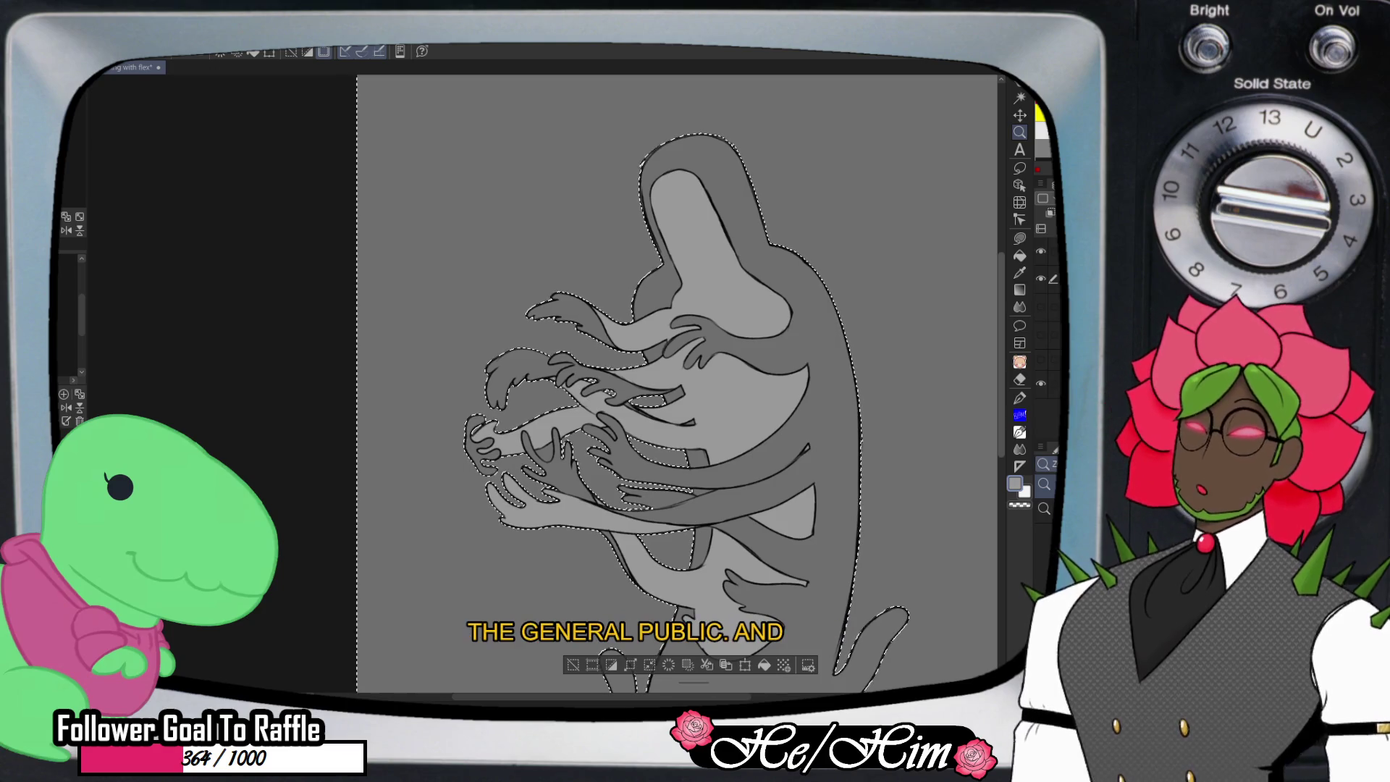
{"action": "scroll", "coordinate": [849, 478], "scroll_direction": "down", "scroll_amount": 2}
{"action": "scroll", "coordinate": [744, 383], "scroll_direction": "down", "scroll_amount": 3}
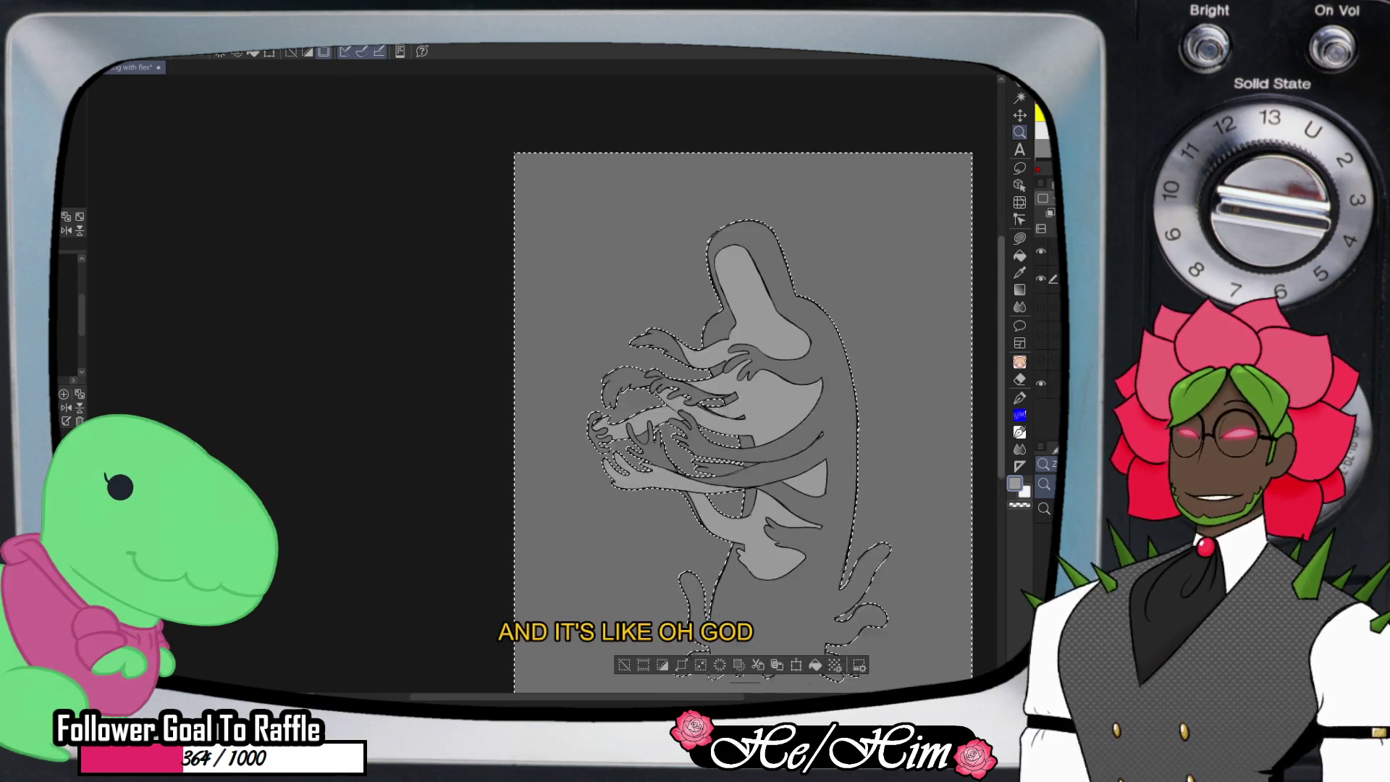
{"action": "scroll", "coordinate": [743, 378], "scroll_direction": "right", "scroll_amount": 3}
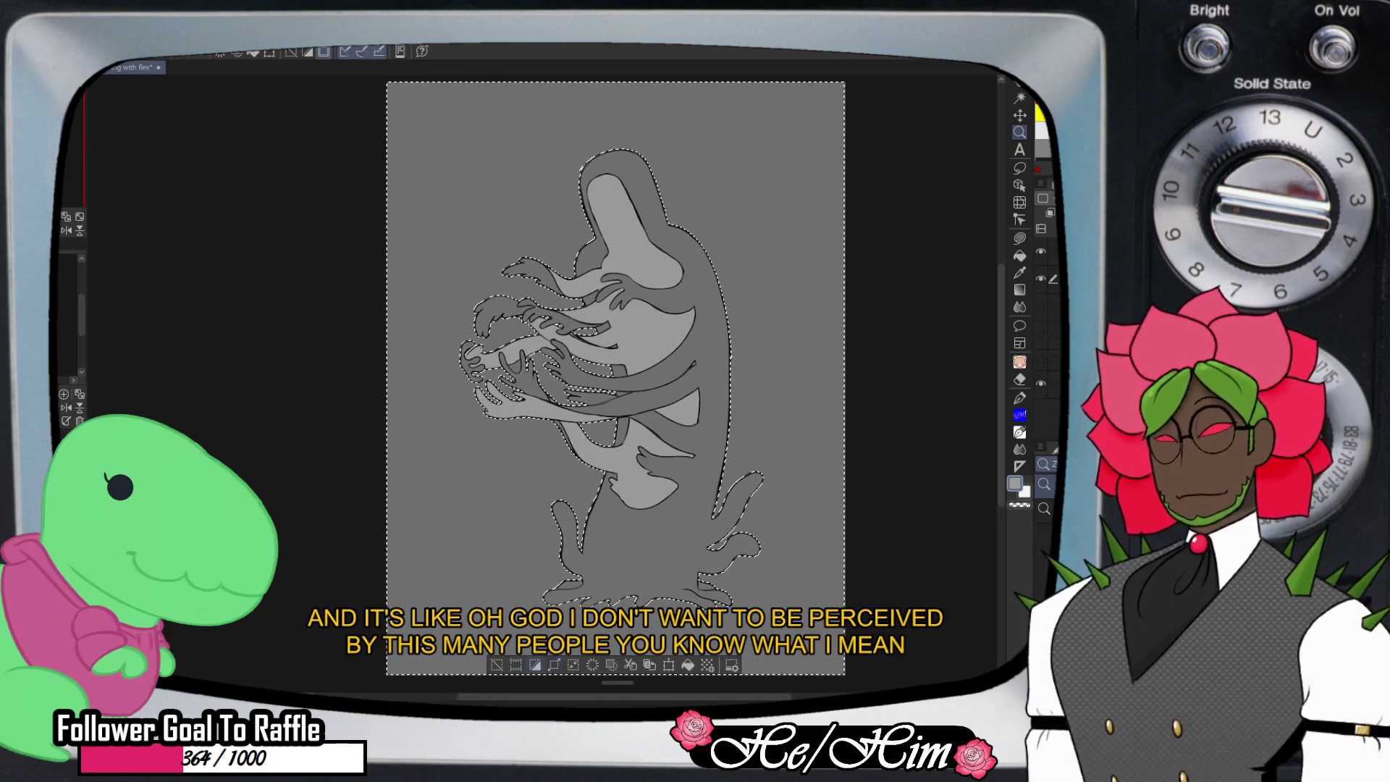
- Remove the page border from the selection and fill the figure dark grey
{"action": "key", "text": "ctrl+shift+i"}
{"action": "scroll", "coordinate": [615, 362], "scroll_direction": "up", "scroll_amount": 5}
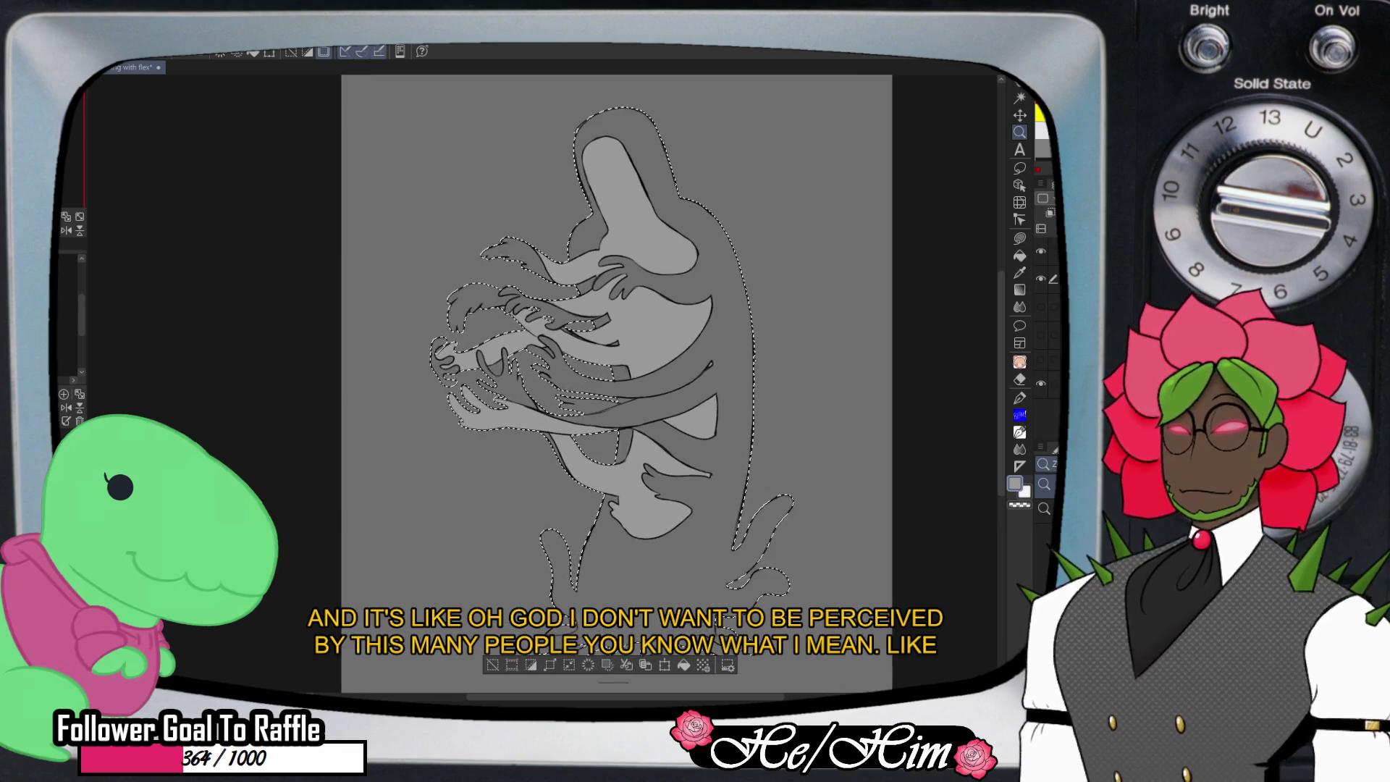
{"action": "scroll", "coordinate": [572, 376], "scroll_direction": "up", "scroll_amount": 3}
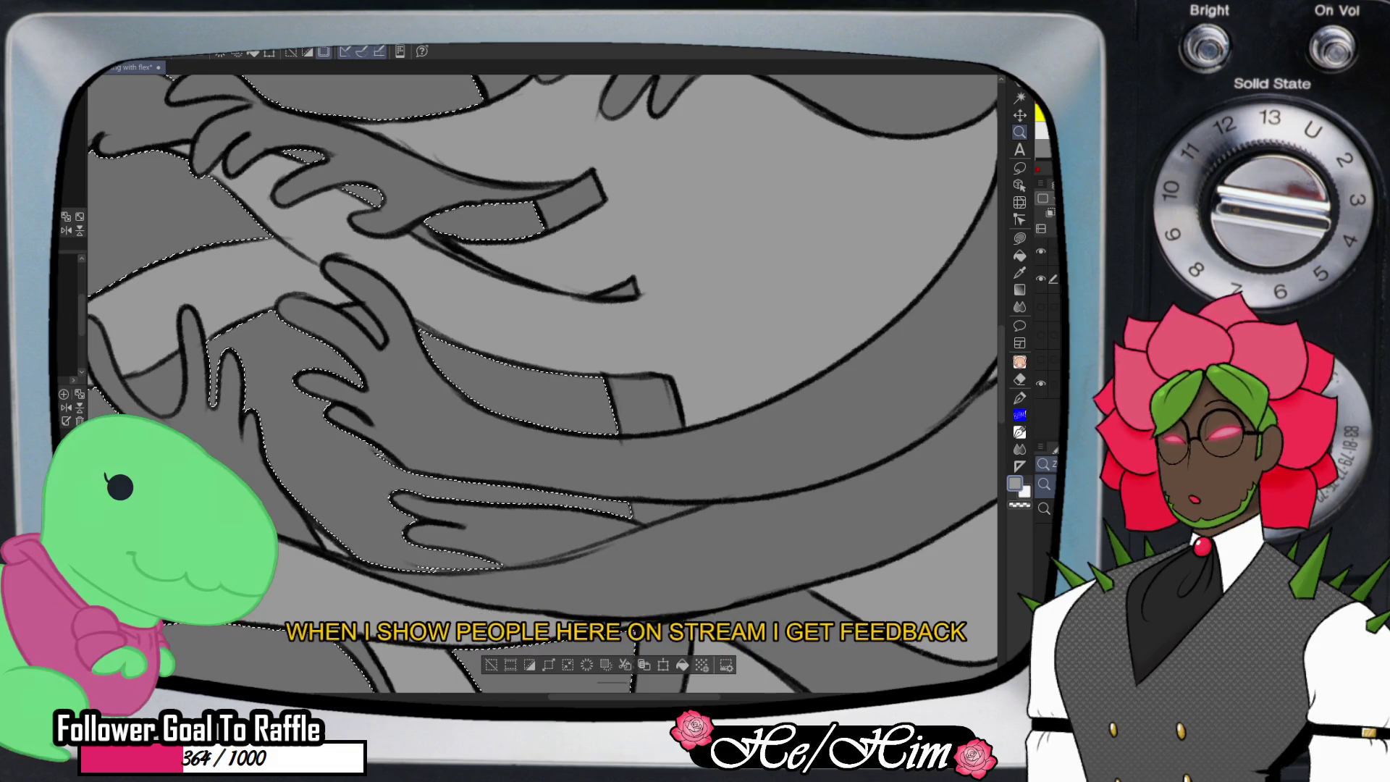
{"action": "scroll", "coordinate": [543, 384], "scroll_direction": "down", "scroll_amount": 5}
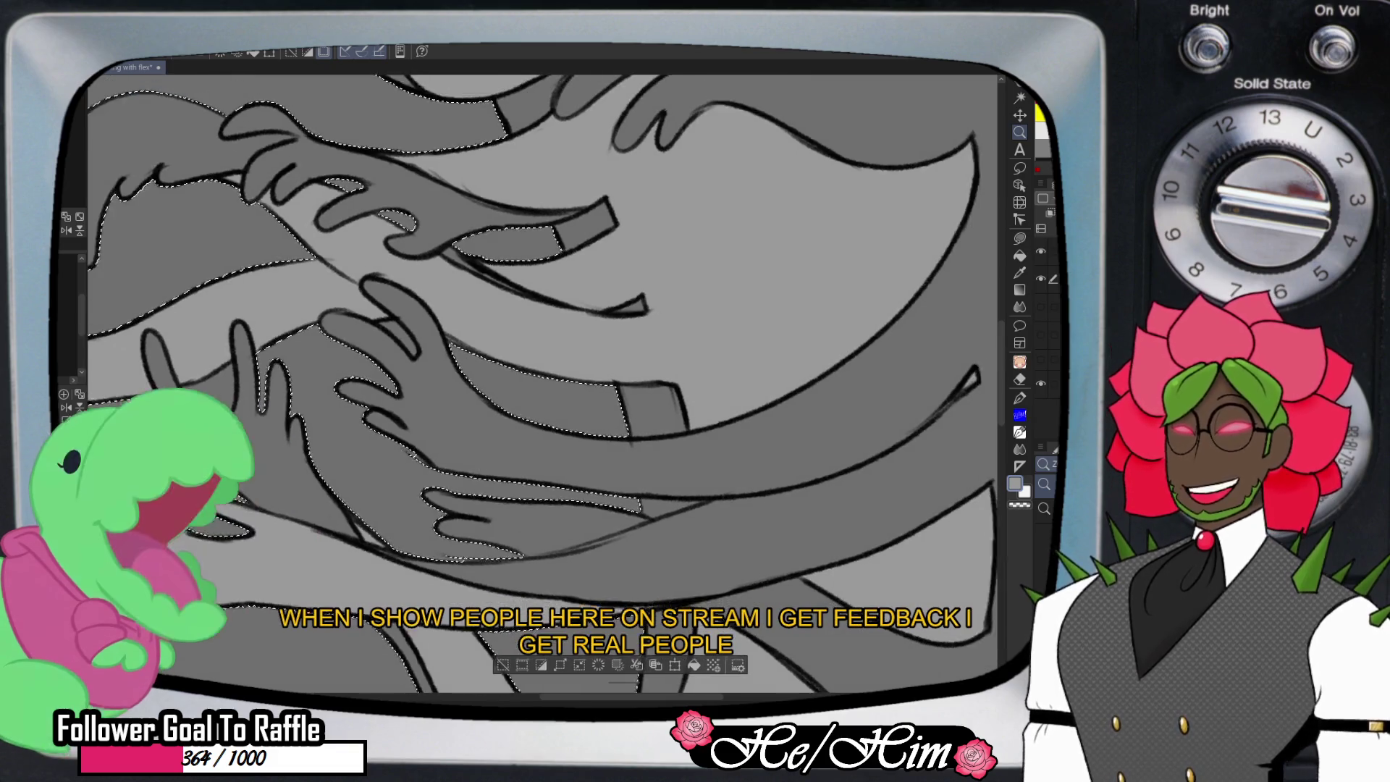
{"action": "scroll", "coordinate": [731, 451], "scroll_direction": "down", "scroll_amount": 5}
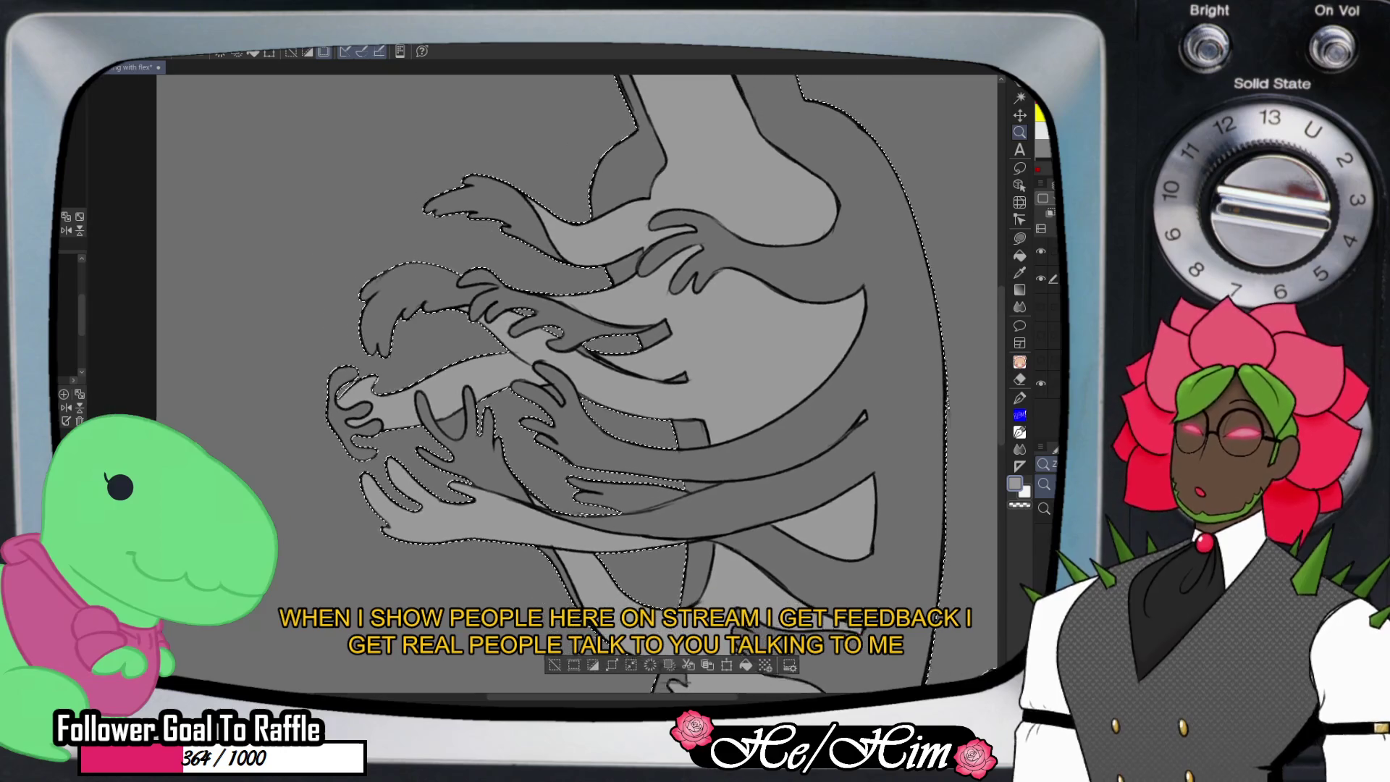
{"action": "scroll", "coordinate": [673, 384], "scroll_direction": "down", "scroll_amount": 4}
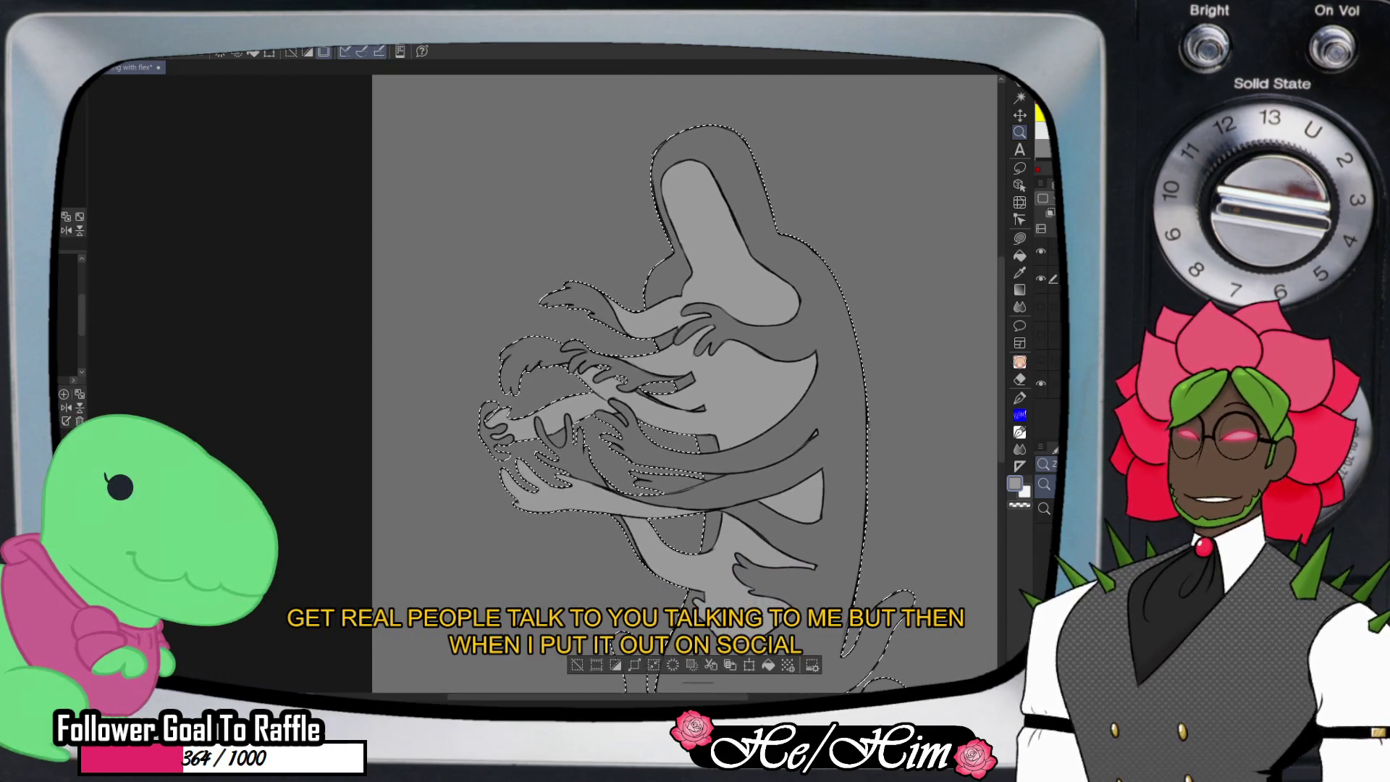
{"action": "scroll", "coordinate": [713, 391], "scroll_direction": "down", "scroll_amount": 4}
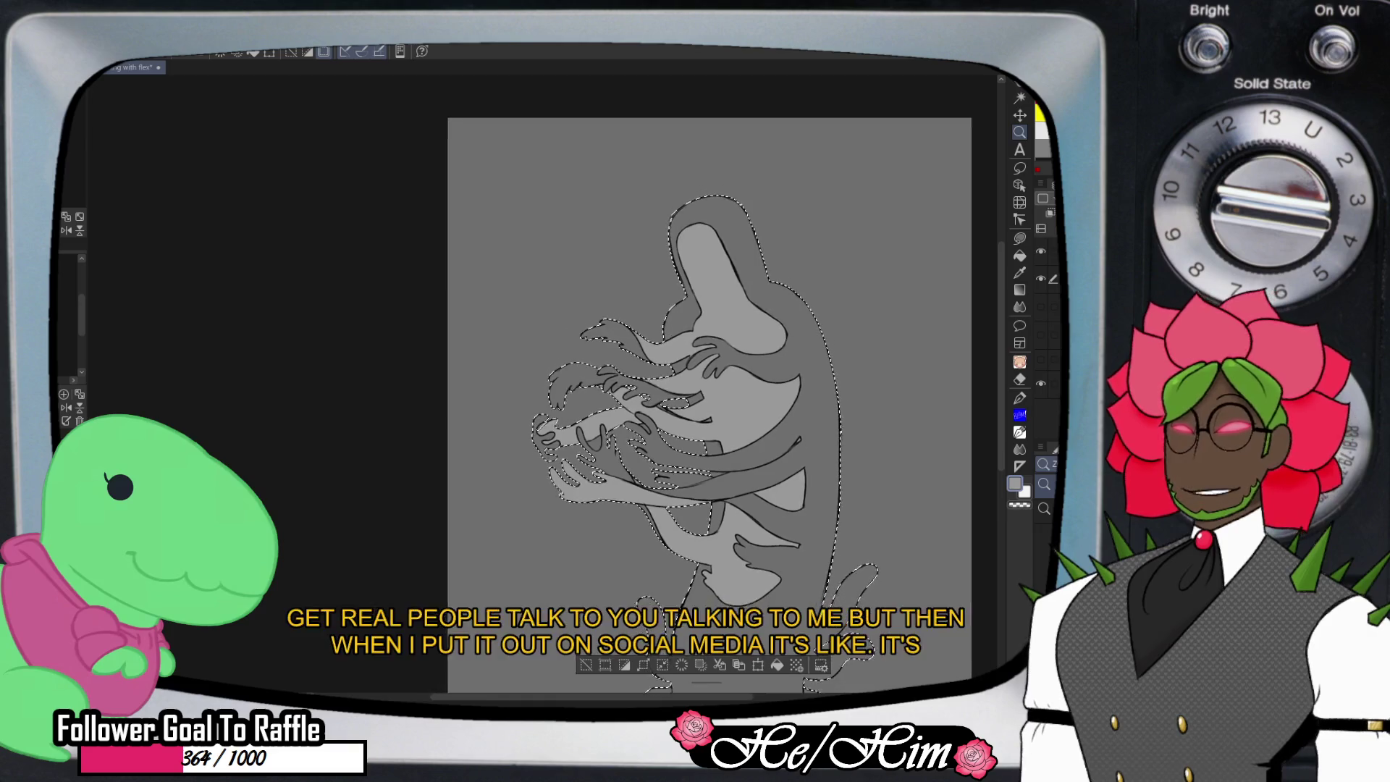
{"action": "scroll", "coordinate": [699, 395], "scroll_direction": "down", "scroll_amount": 3}
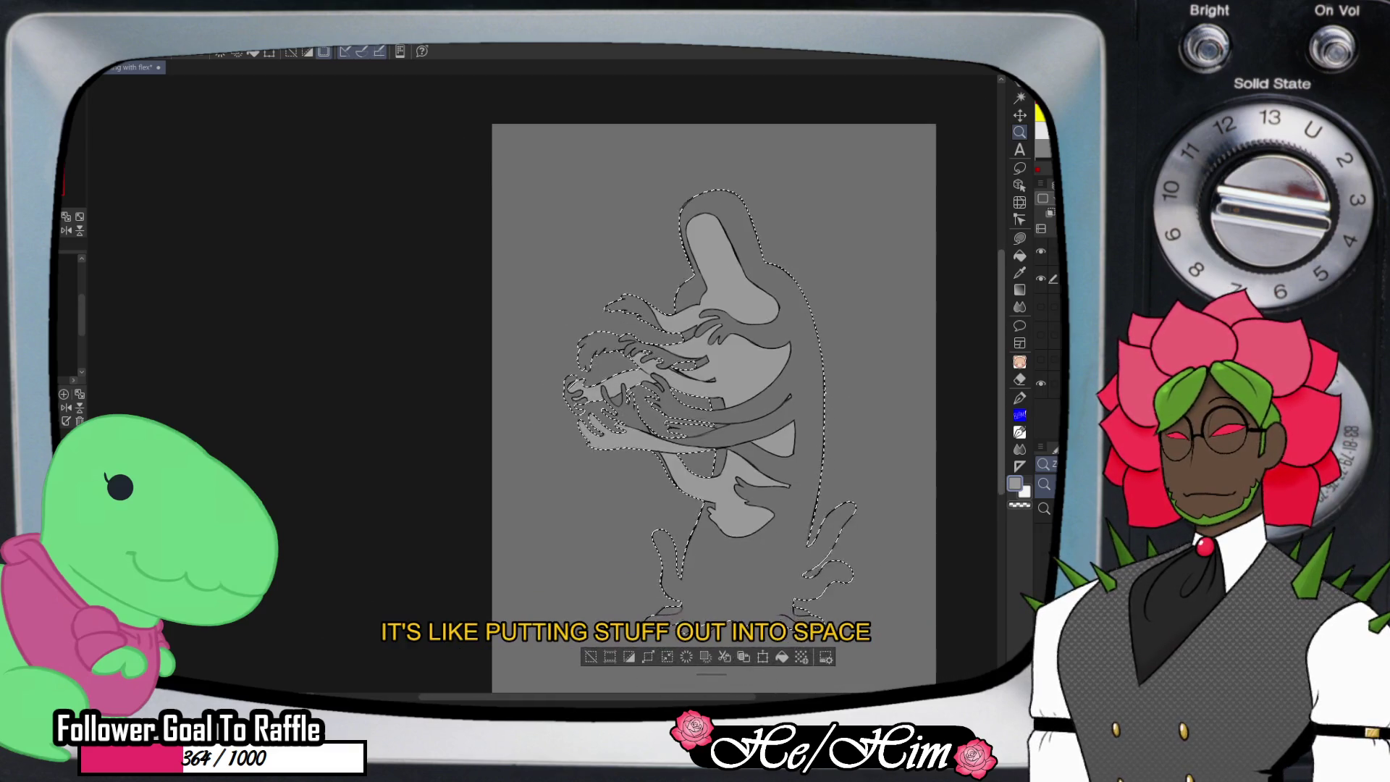
{"action": "scroll", "coordinate": [699, 395], "scroll_direction": "right", "scroll_amount": 1}
{"action": "scroll", "coordinate": [651, 391], "scroll_direction": "right", "scroll_amount": 2}
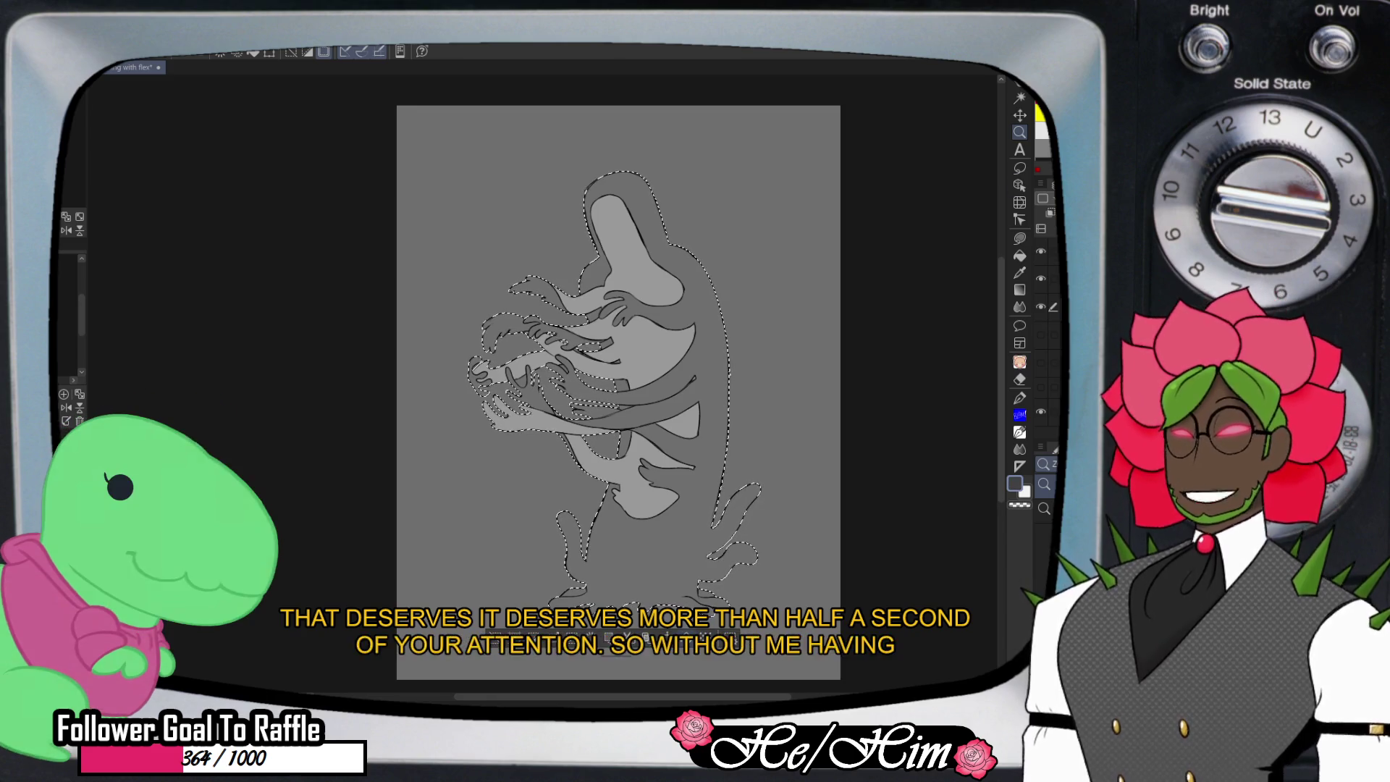
{"action": "key", "text": "alt+BackSpace"}
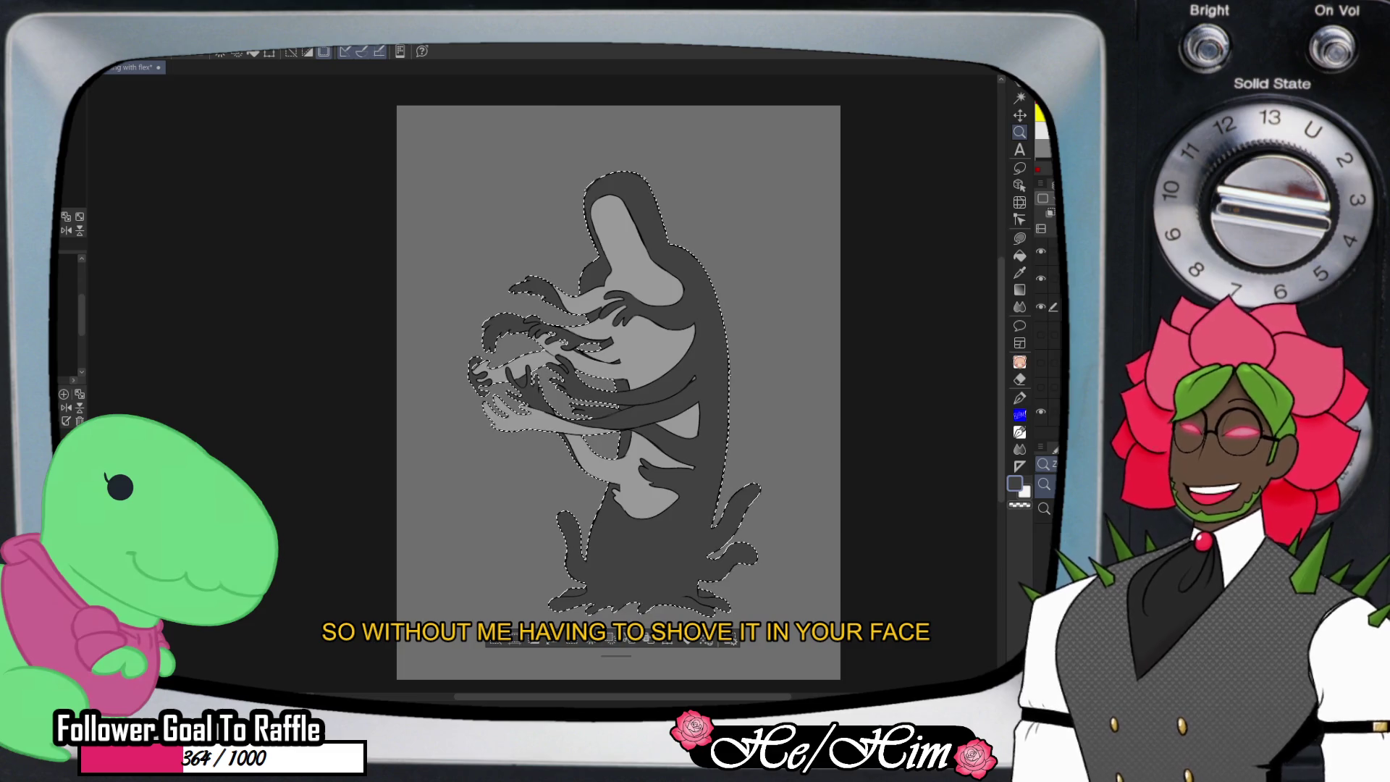
- Deselect and hide the lineart layer to check the grey silhouette fills
{"action": "key", "text": "ctrl+d"}
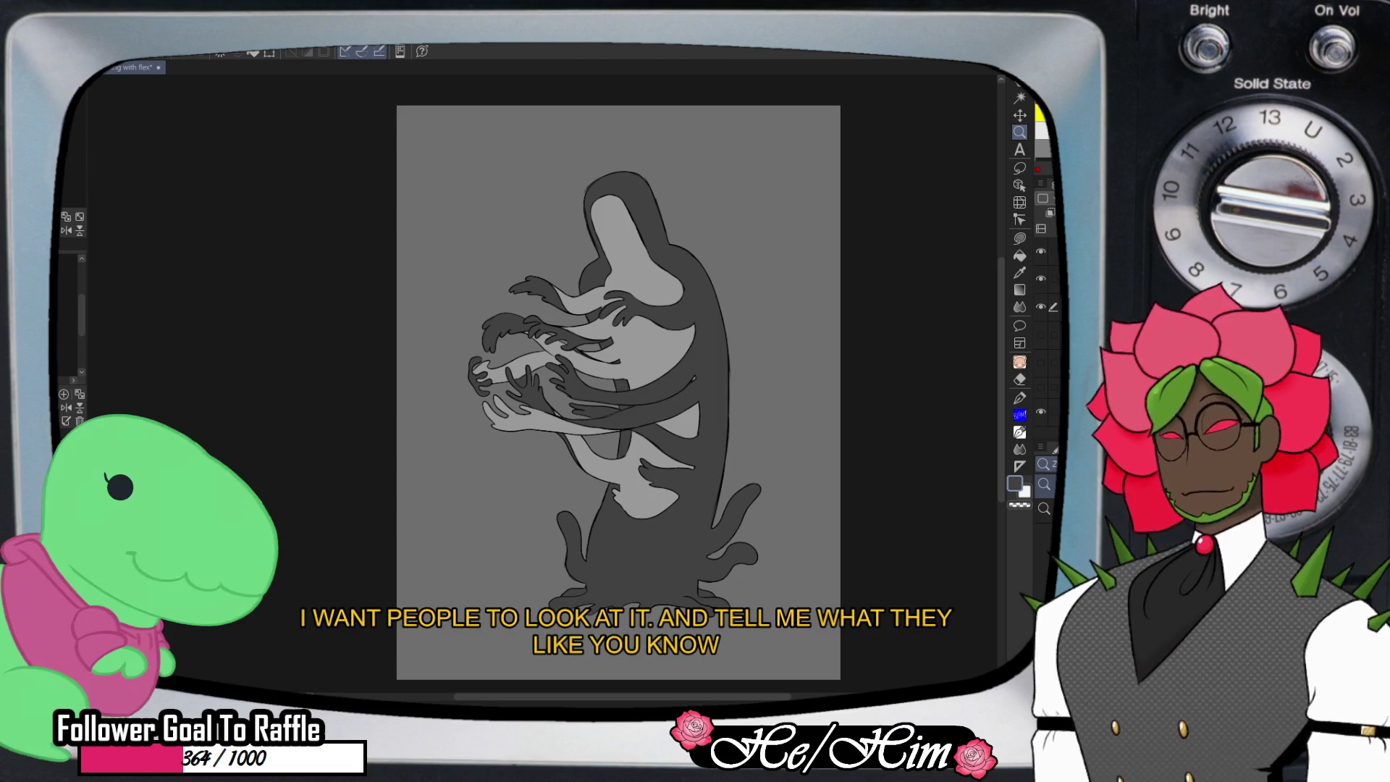
{"action": "scroll", "coordinate": [642, 286], "scroll_direction": "up", "scroll_amount": 3}
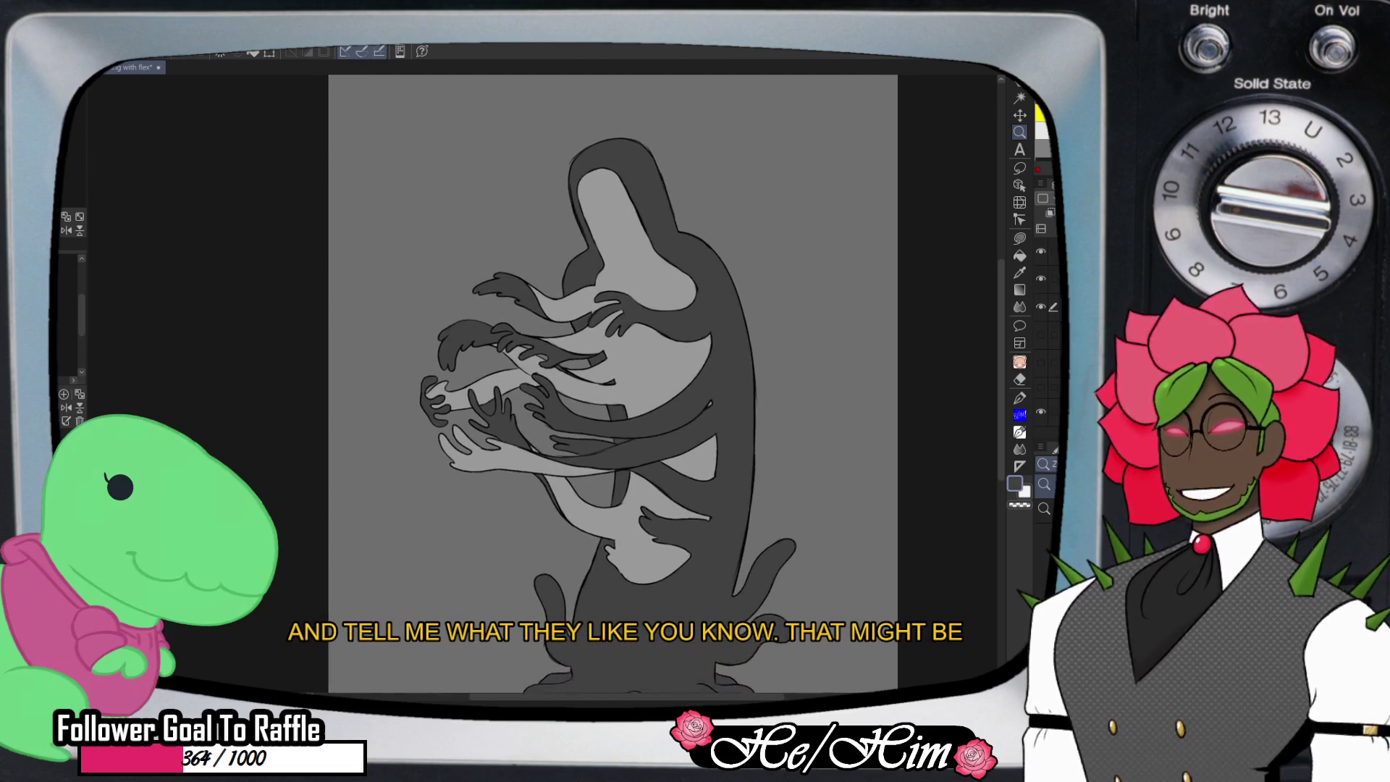
{"action": "scroll", "coordinate": [636, 296], "scroll_direction": "up", "scroll_amount": 2}
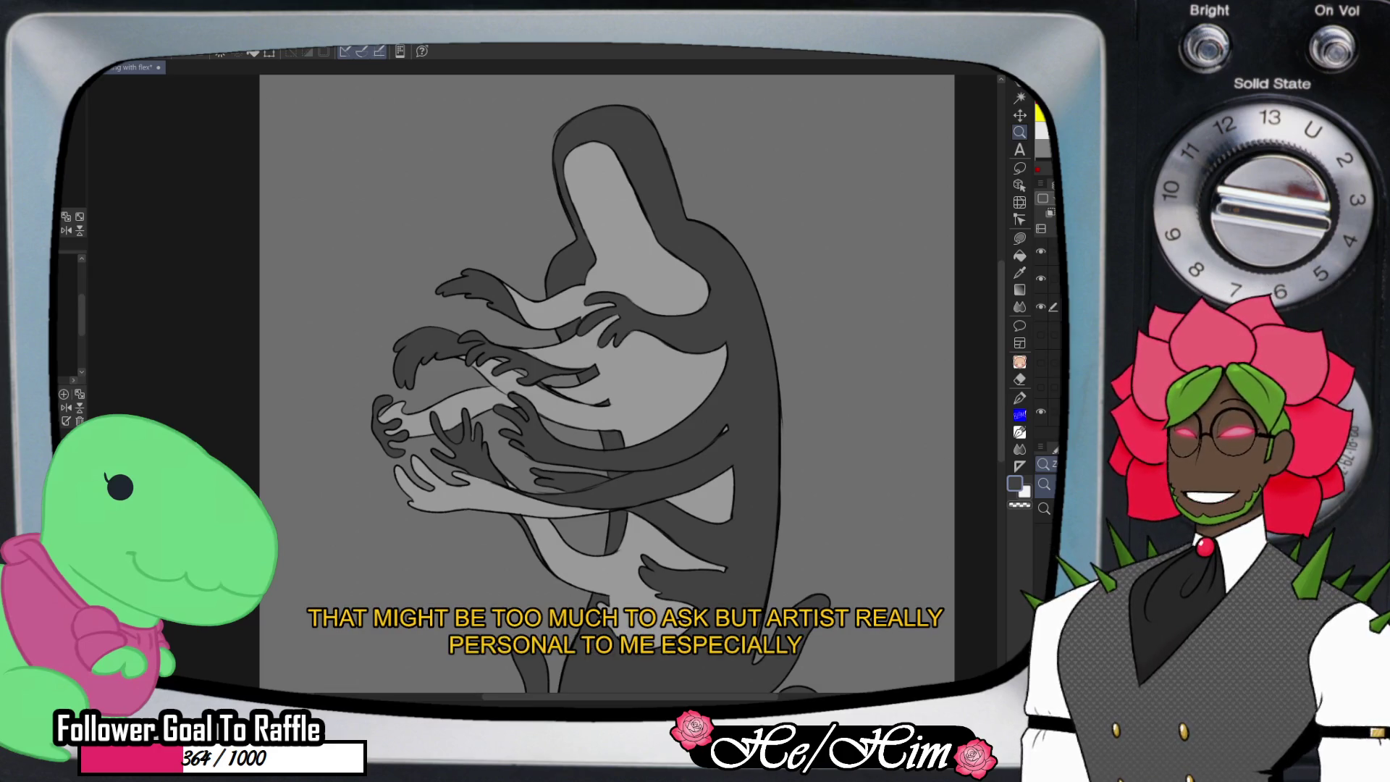
{"action": "left_click", "coordinate": [1041, 251]}
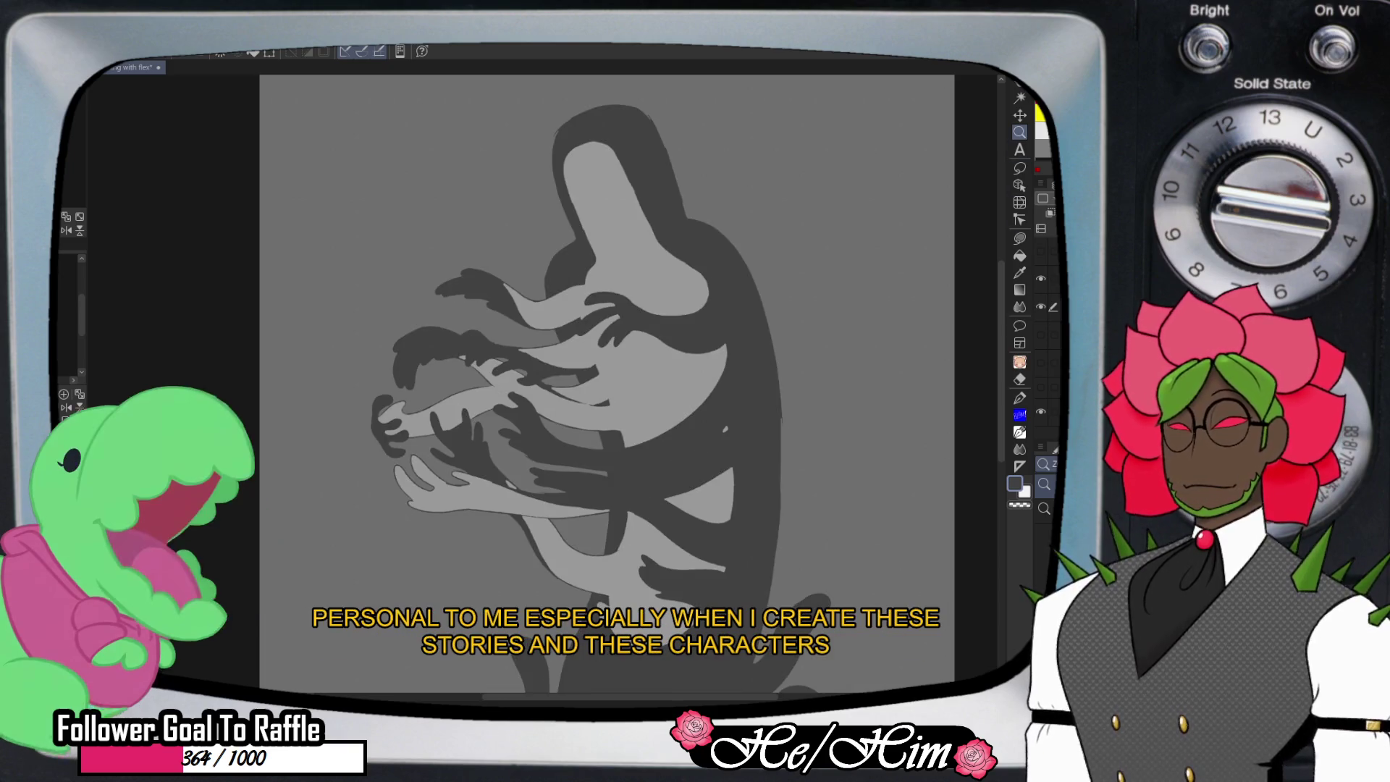
{"action": "scroll", "coordinate": [607, 383], "scroll_direction": "down", "scroll_amount": 3}
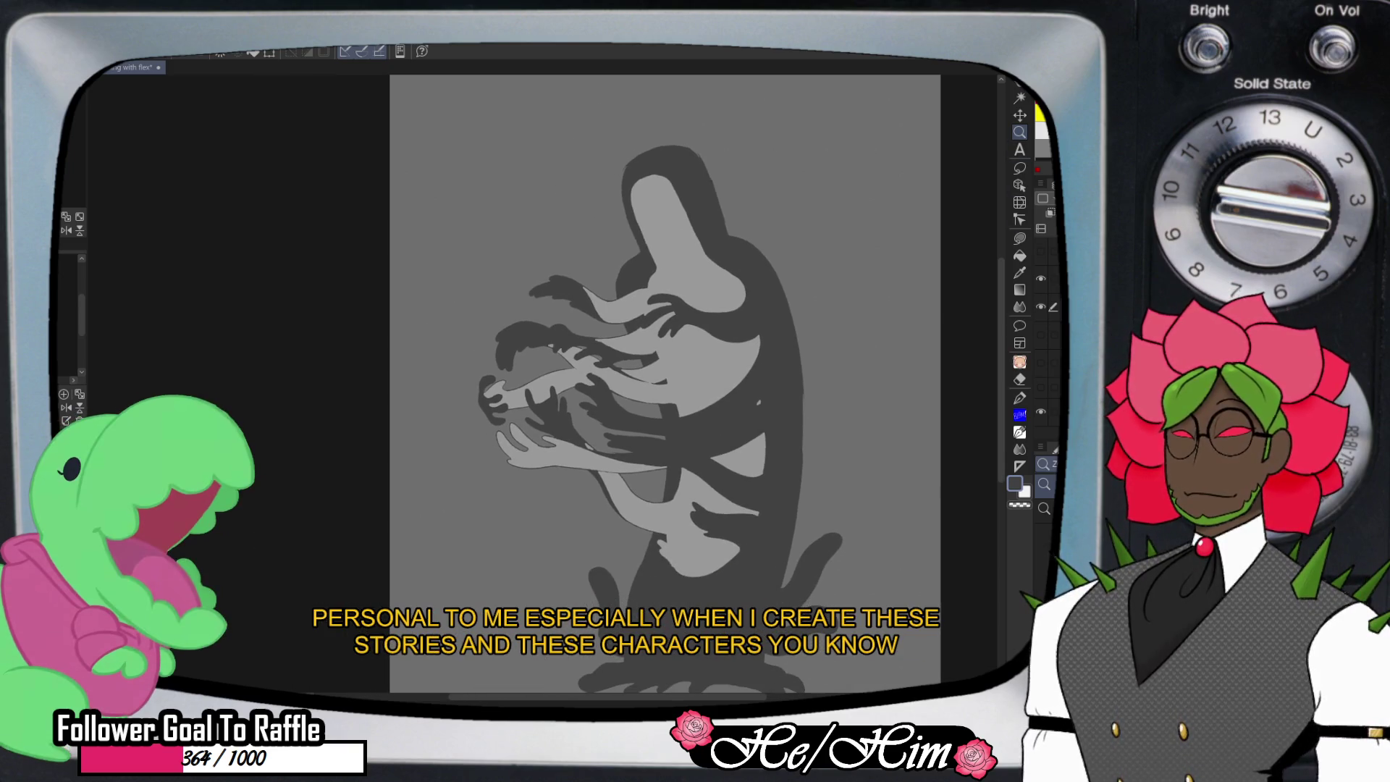
{"action": "scroll", "coordinate": [664, 384], "scroll_direction": "right", "scroll_amount": 3}
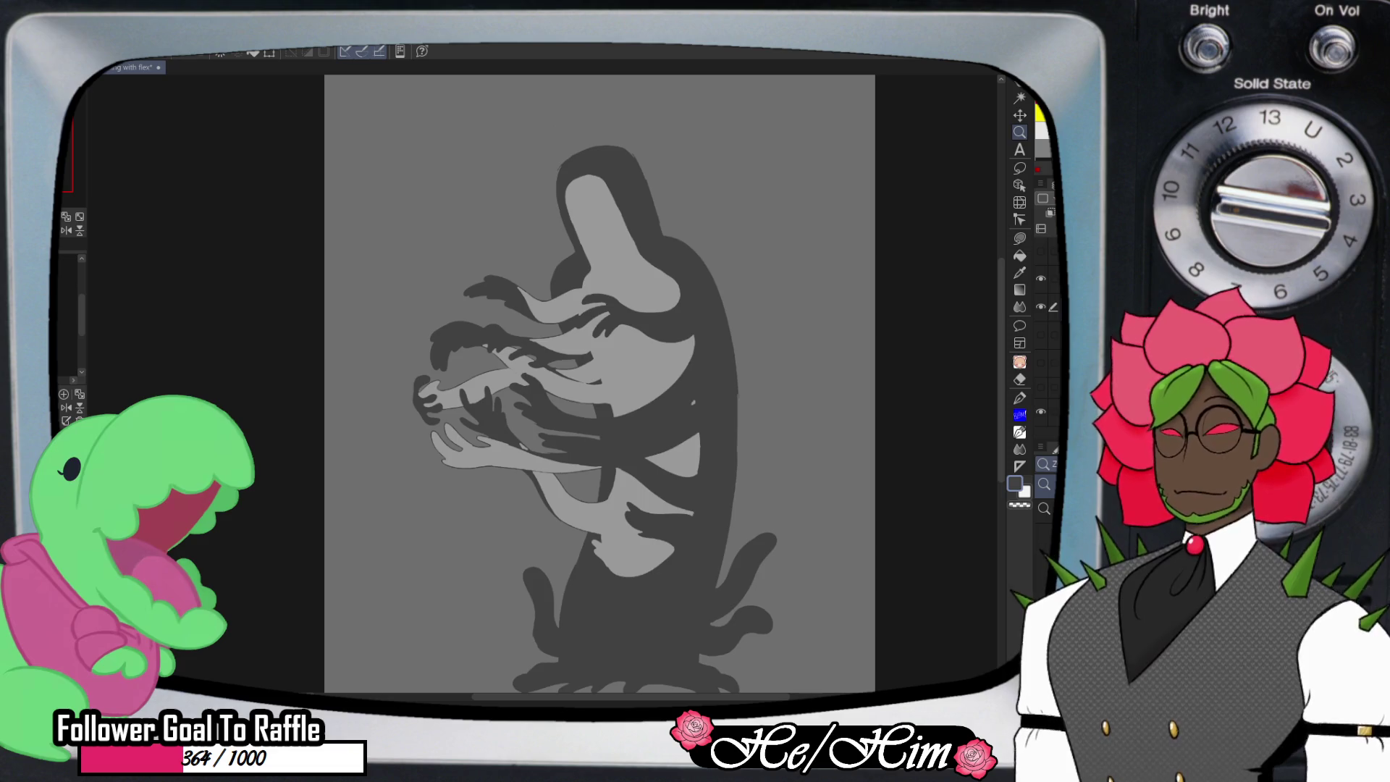
- Zoom in closer, make the layer above active, and show the lineart layer again
{"action": "key", "text": "ctrl+plus"}
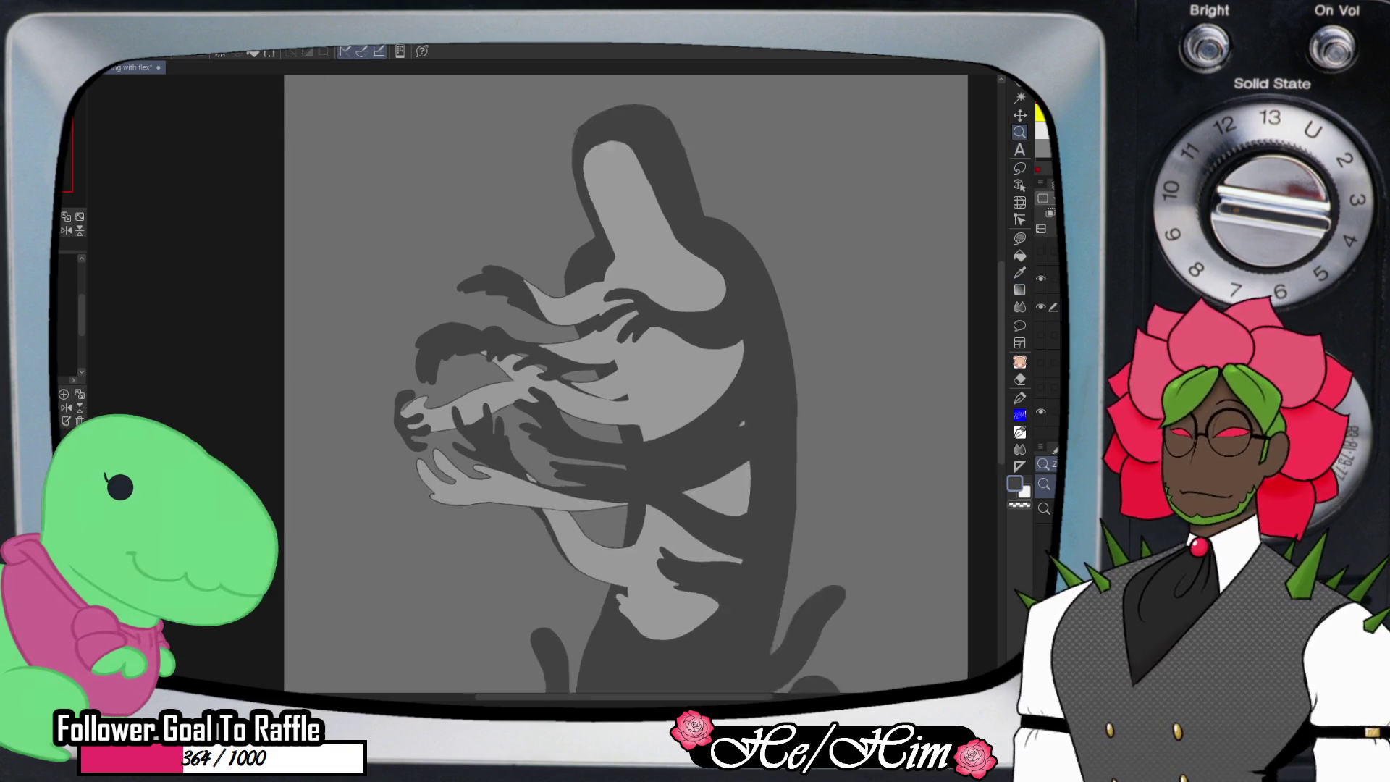
{"action": "key", "text": "ctrl+plus"}
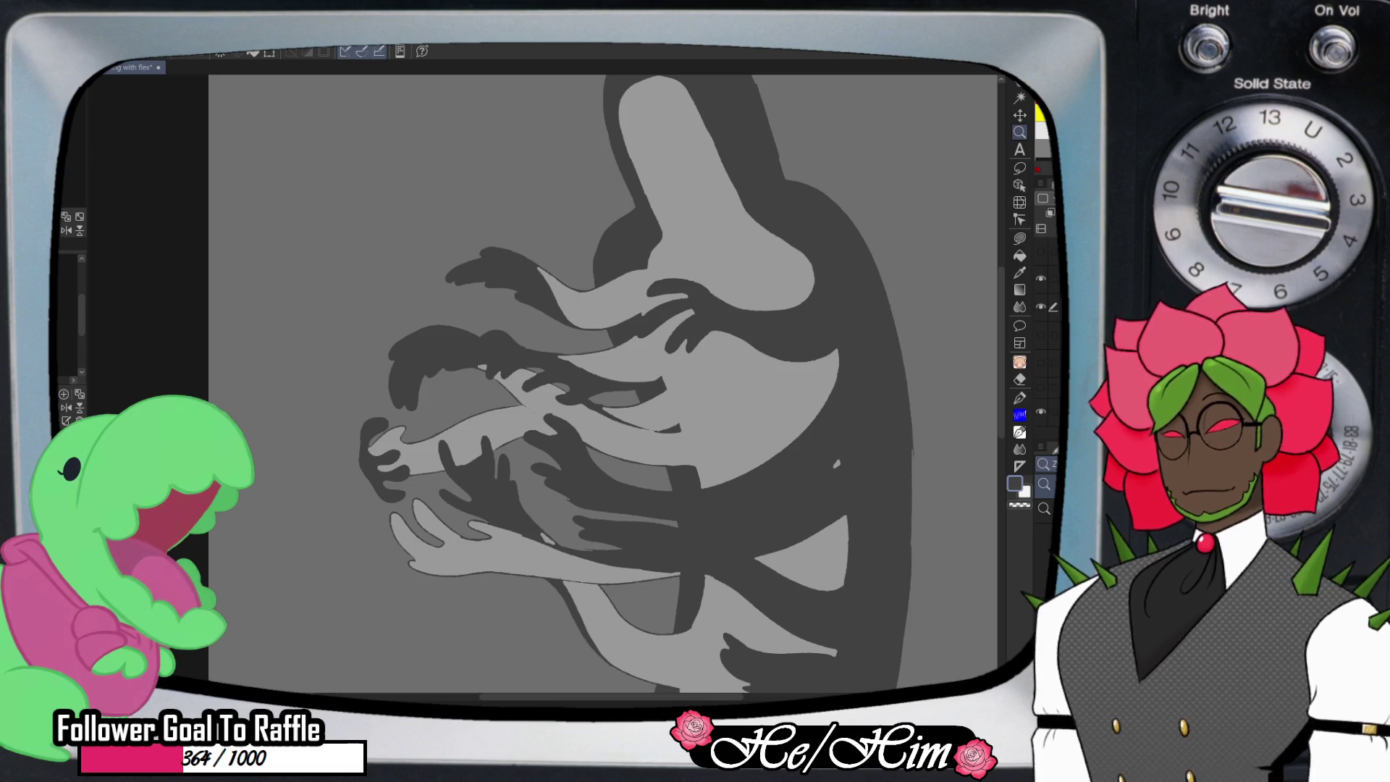
{"action": "left_click", "coordinate": [1053, 278]}
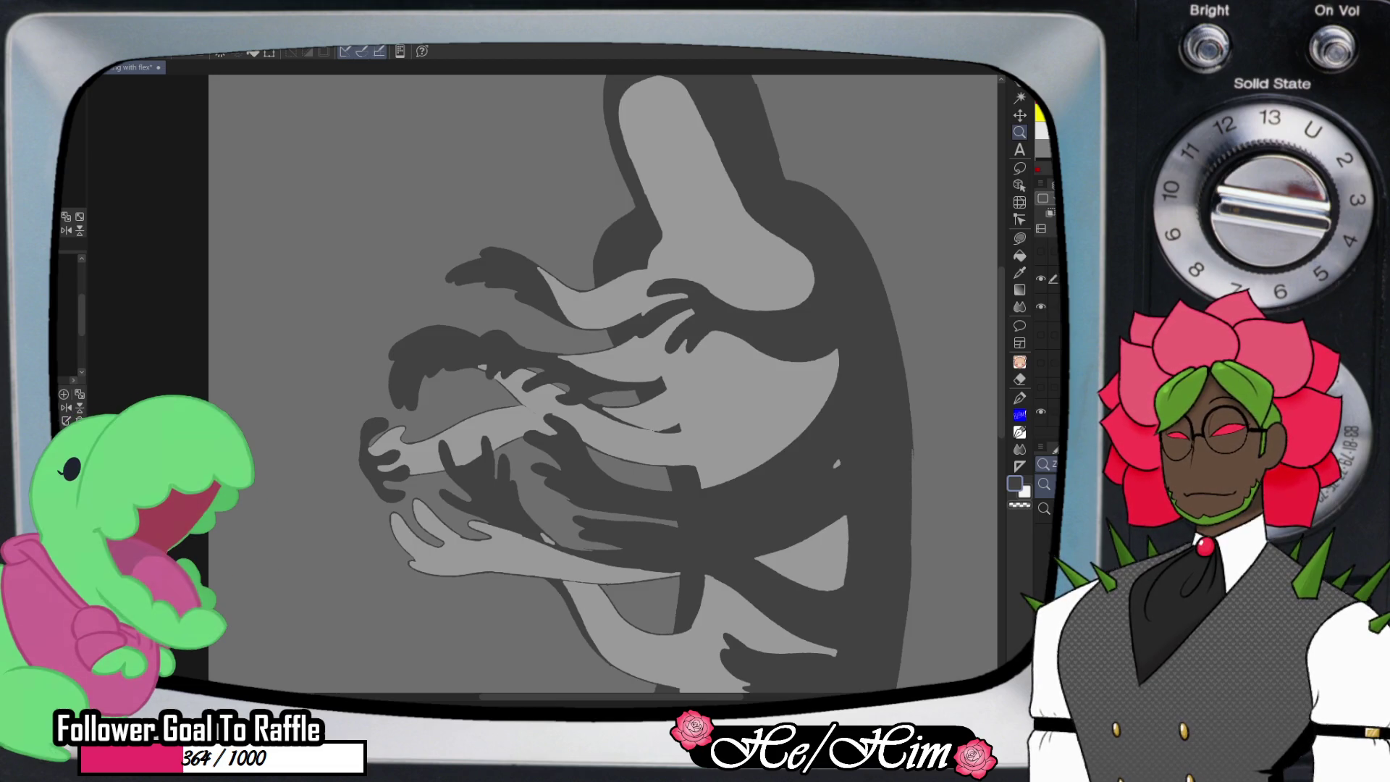
{"action": "key", "text": "j"}
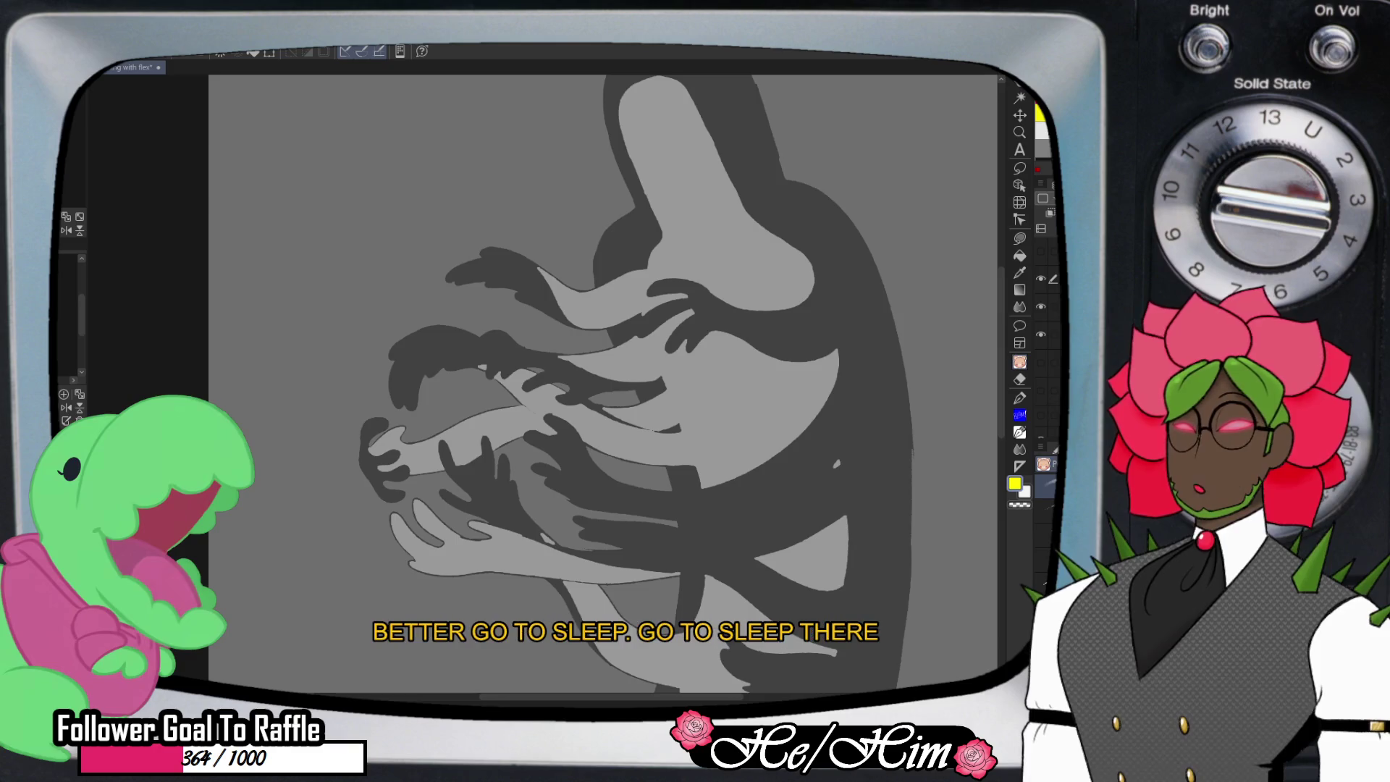
{"action": "left_click", "coordinate": [1041, 251]}
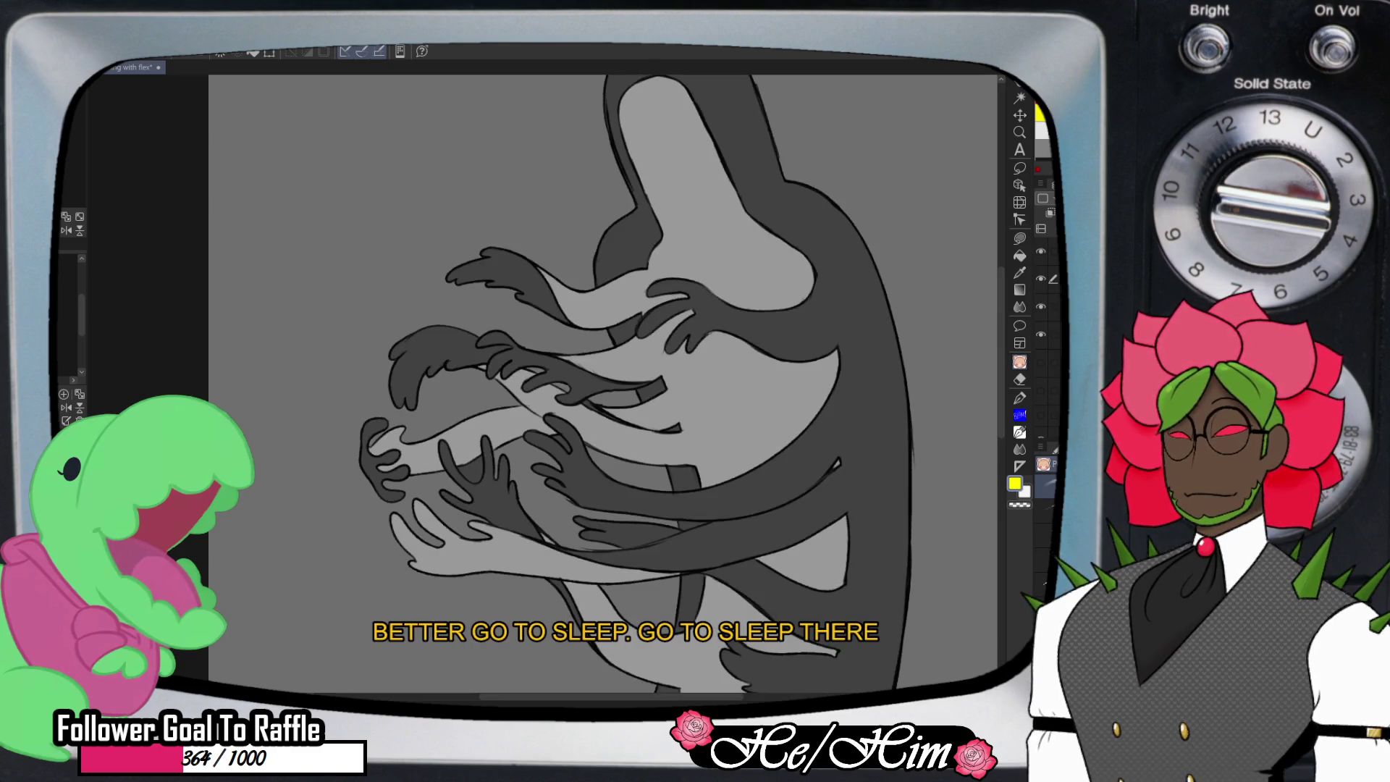
{"action": "left_click", "coordinate": [1019, 239]}
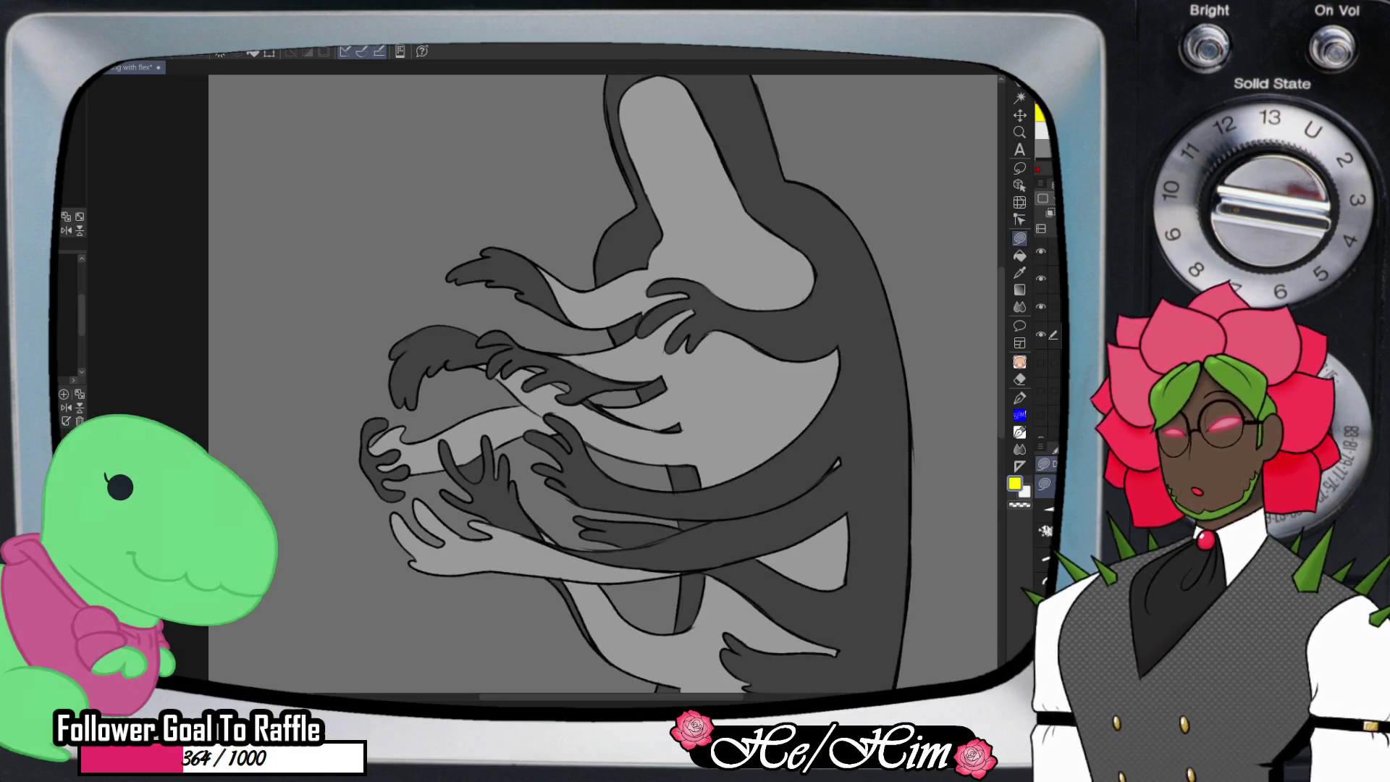
{"action": "left_click", "coordinate": [484, 452]}
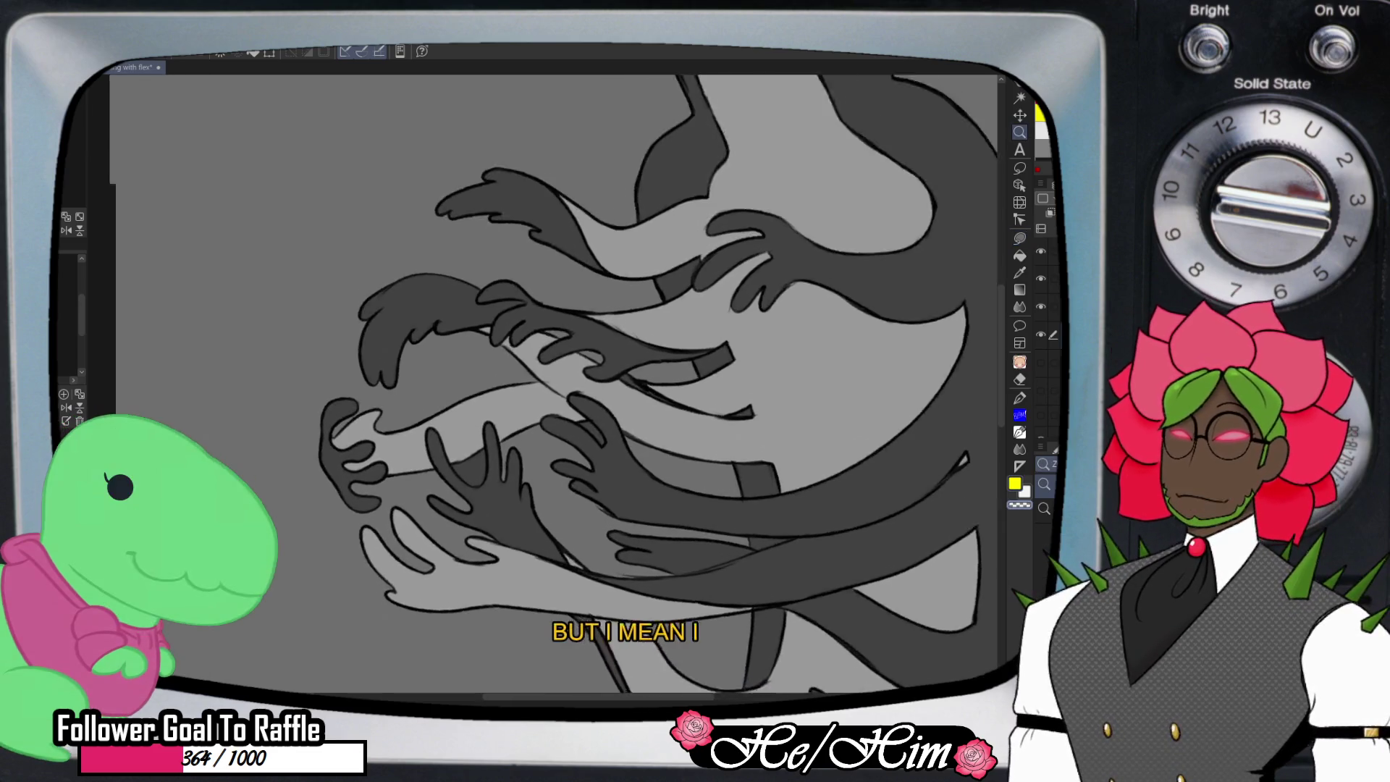
{"action": "left_click", "coordinate": [486, 464]}
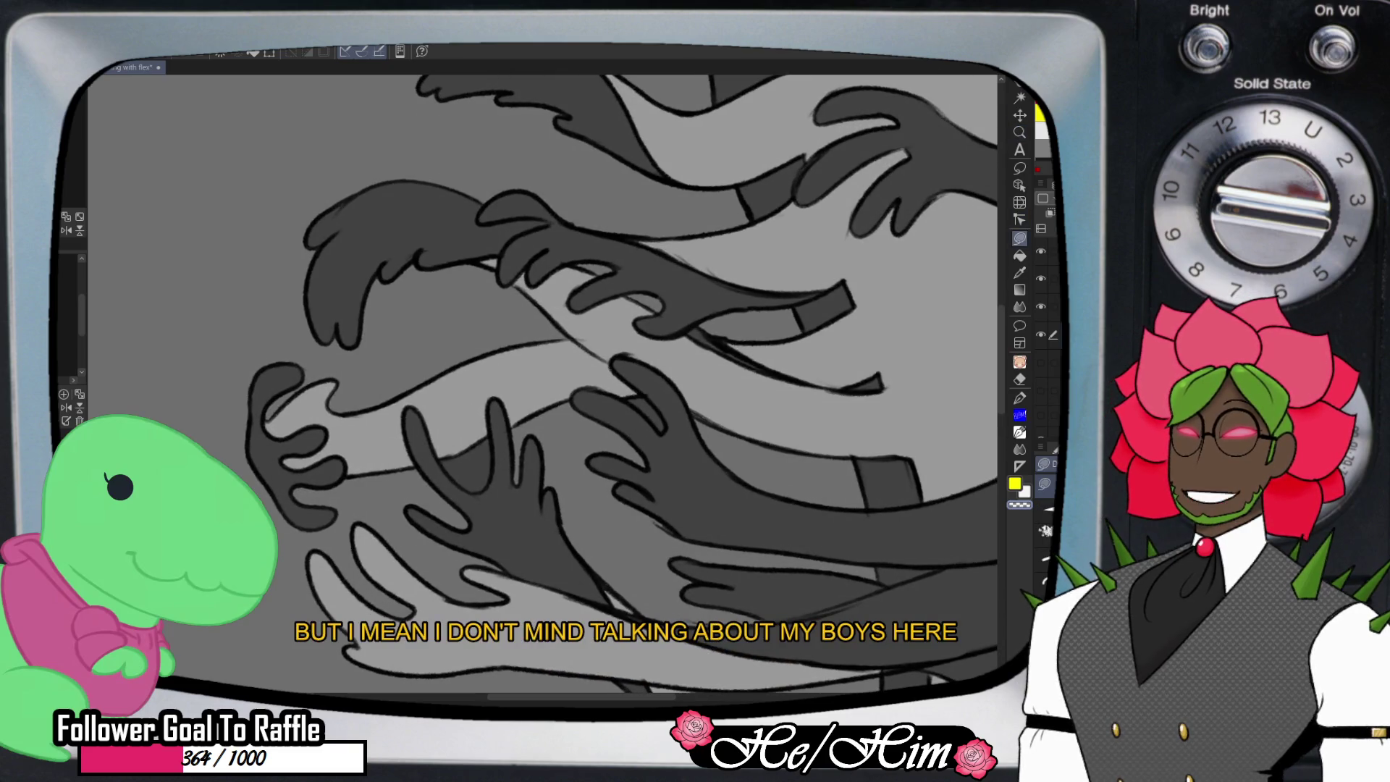
{"action": "mouse_move", "coordinate": [491, 431]}
{"action": "left_mouse_down"}
{"action": "mouse_move", "coordinate": [486, 491]}
{"action": "mouse_move", "coordinate": [464, 494]}
{"action": "mouse_move", "coordinate": [447, 475]}
{"action": "mouse_move", "coordinate": [489, 435]}
{"action": "left_mouse_up"}
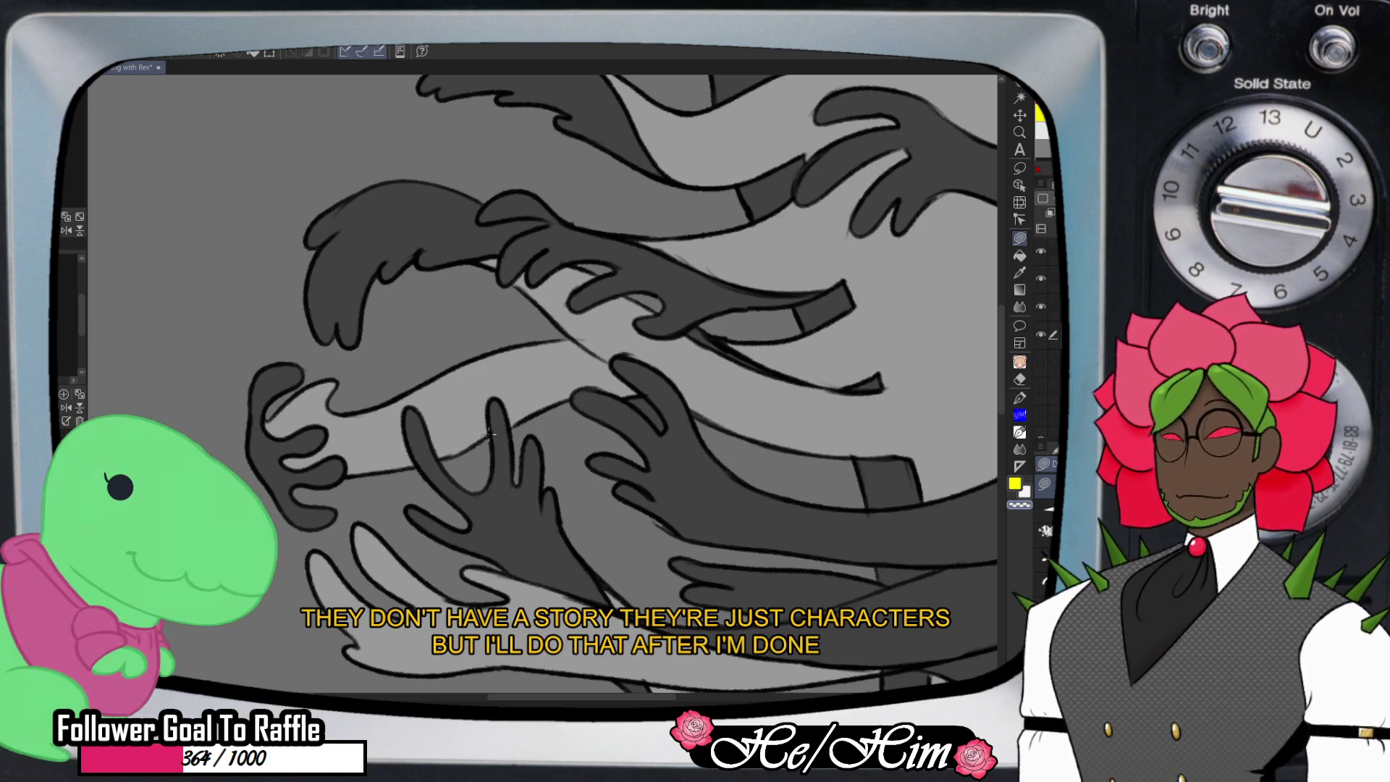
{"action": "key", "text": "slash"}
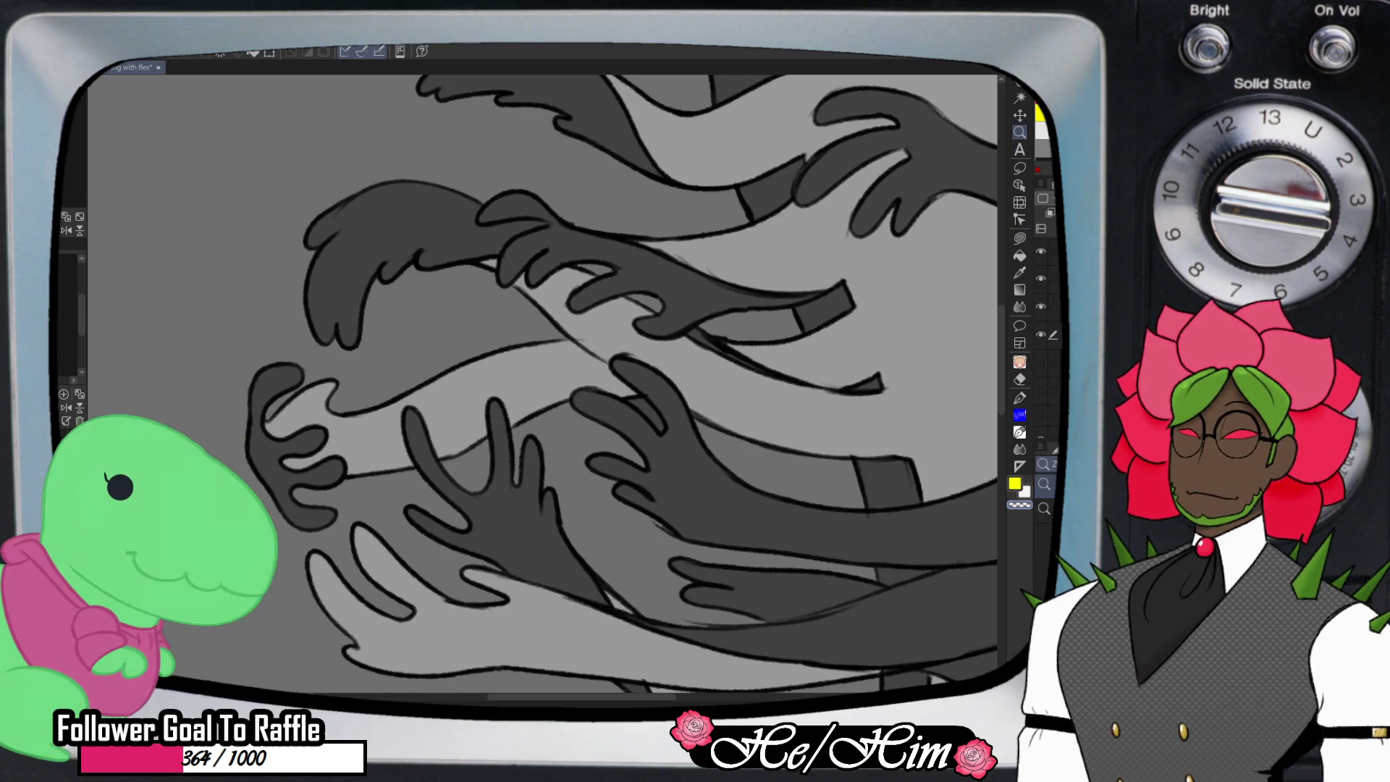
{"action": "scroll", "coordinate": [786, 398], "scroll_direction": "down", "scroll_amount": 5}
{"action": "scroll", "coordinate": [786, 398], "scroll_direction": "down", "scroll_amount": 3}
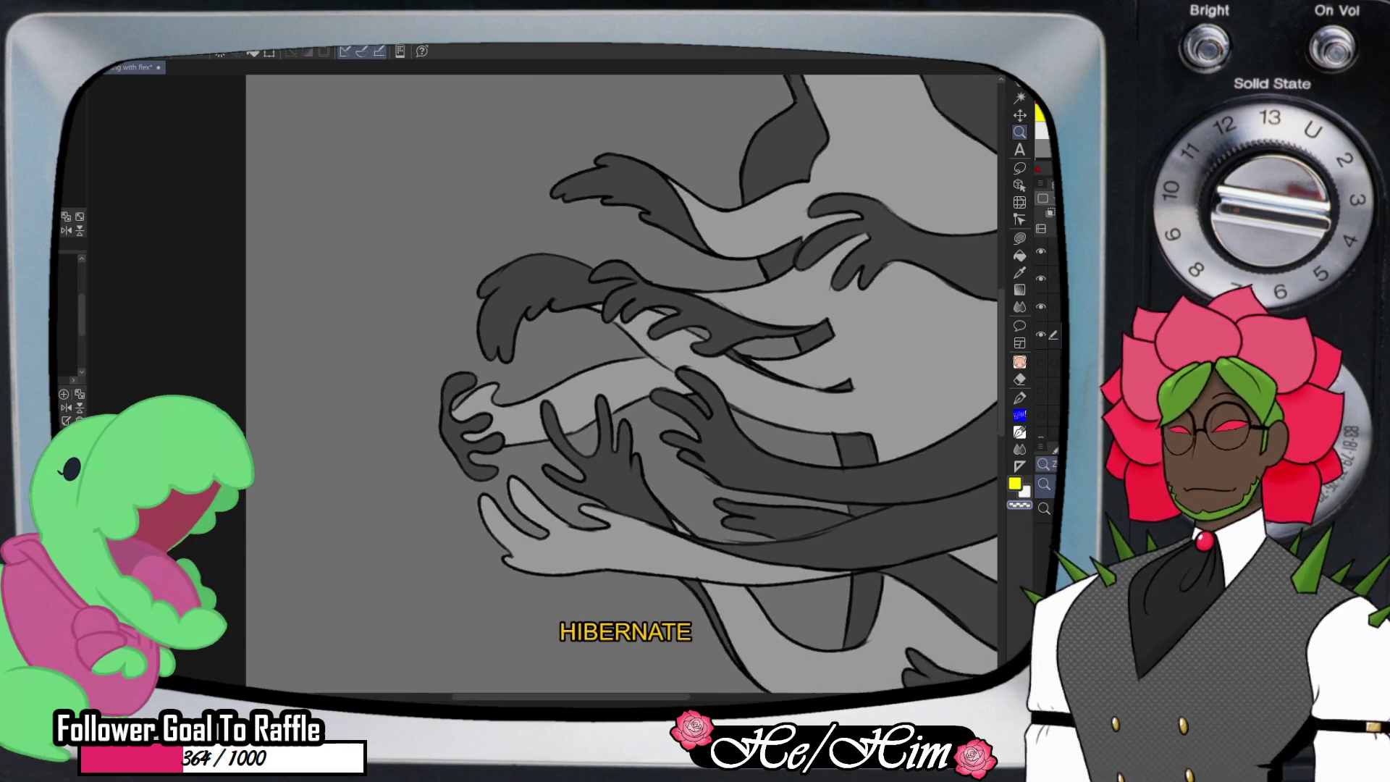
{"action": "scroll", "coordinate": [693, 383], "scroll_direction": "right", "scroll_amount": 5}
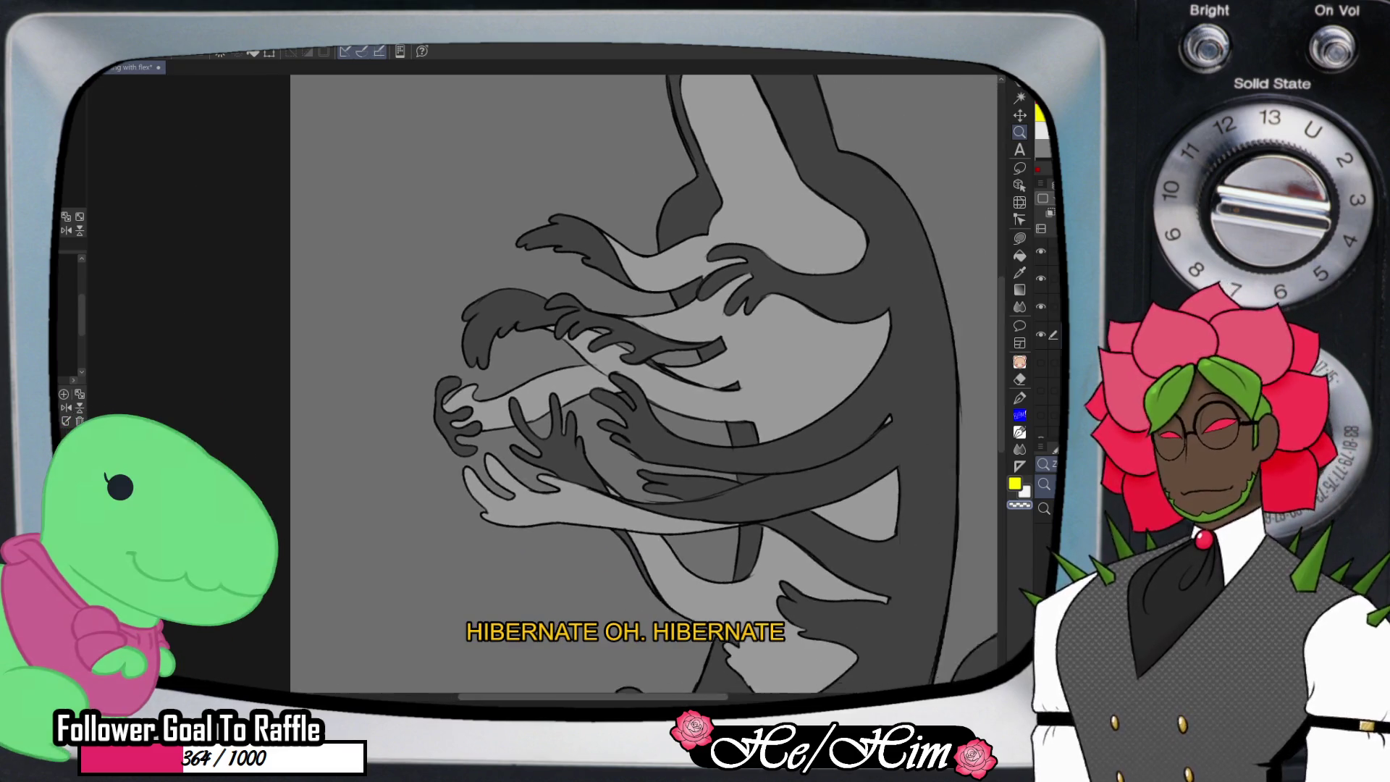
{"action": "scroll", "coordinate": [694, 384], "scroll_direction": "down", "scroll_amount": 5}
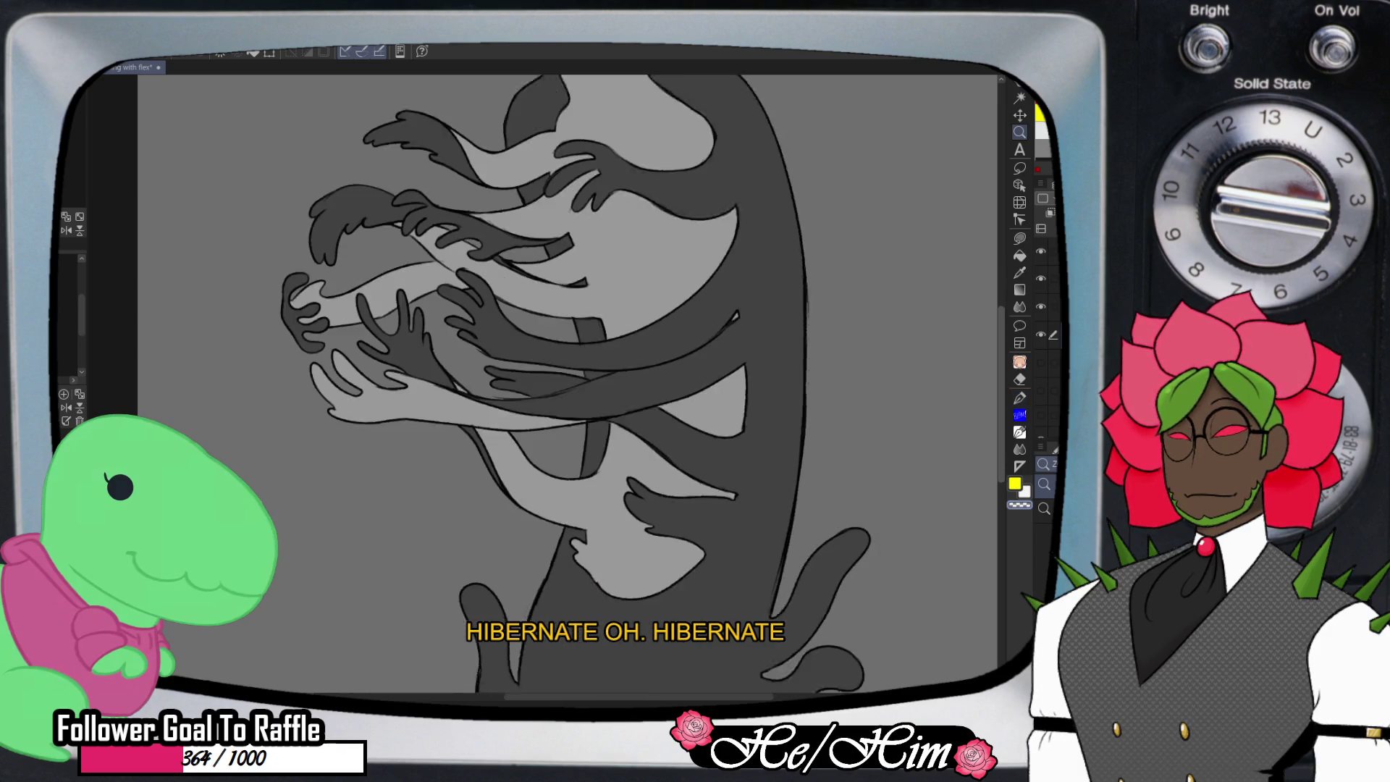
{"action": "scroll", "coordinate": [643, 384], "scroll_direction": "up", "scroll_amount": 7}
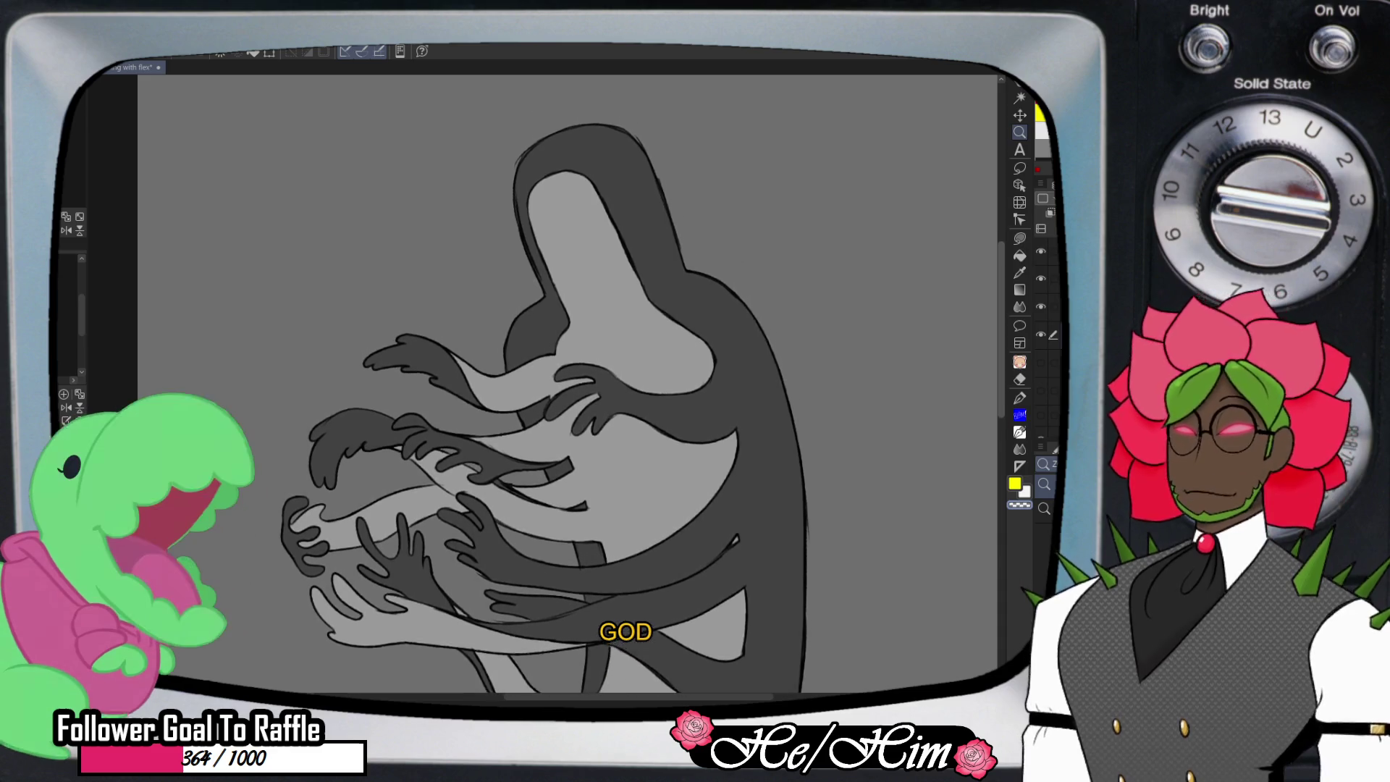
{"action": "scroll", "coordinate": [643, 384], "scroll_direction": "down", "scroll_amount": 1}
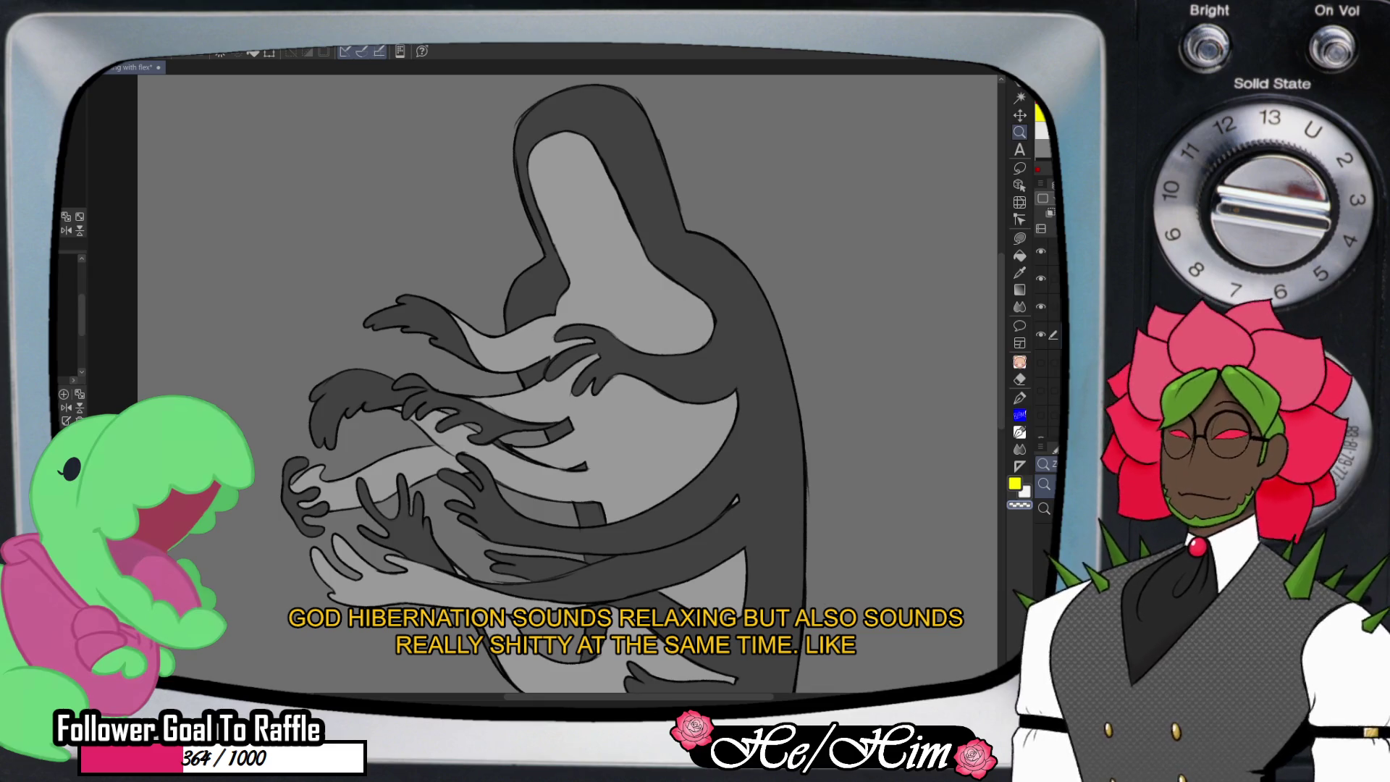
{"action": "scroll", "coordinate": [381, 490], "scroll_direction": "up", "scroll_amount": 3}
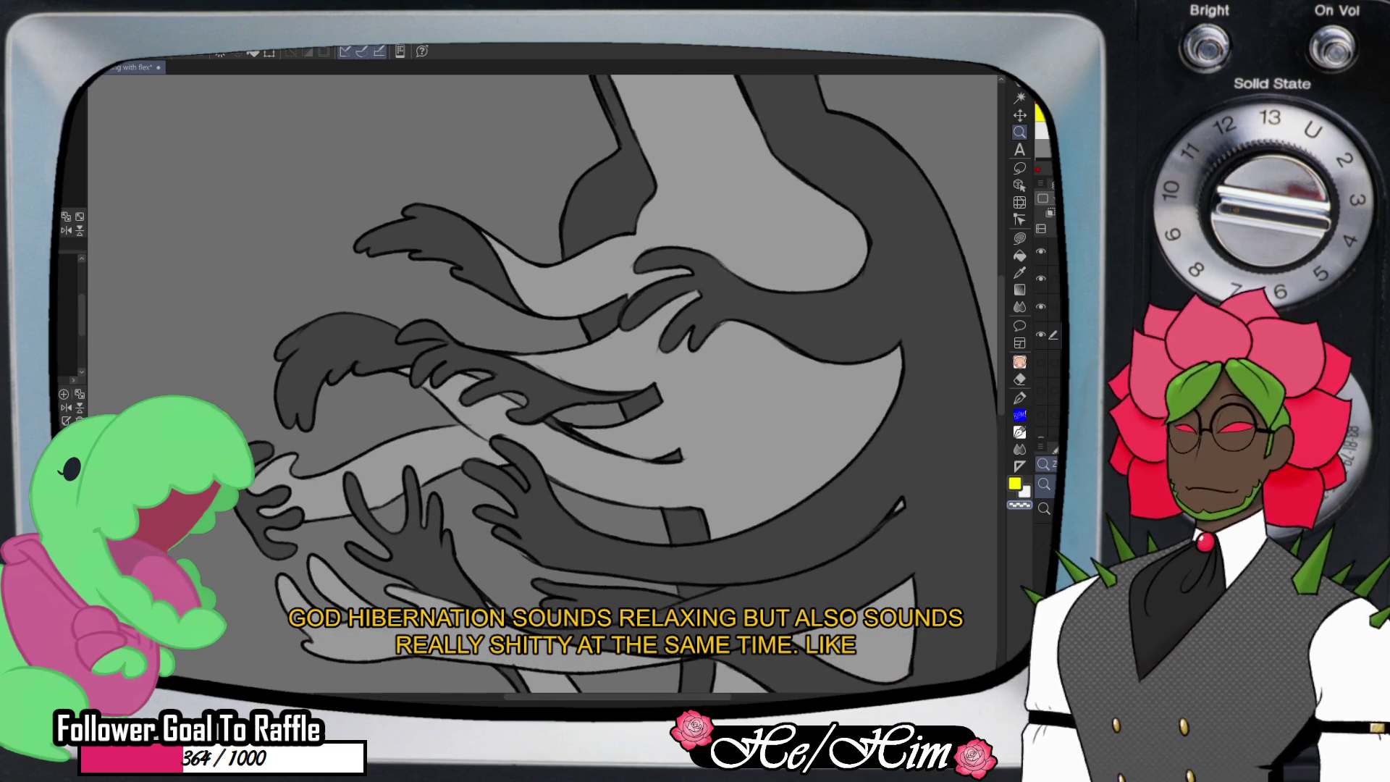
{"action": "left_click", "coordinate": [1040, 307]}
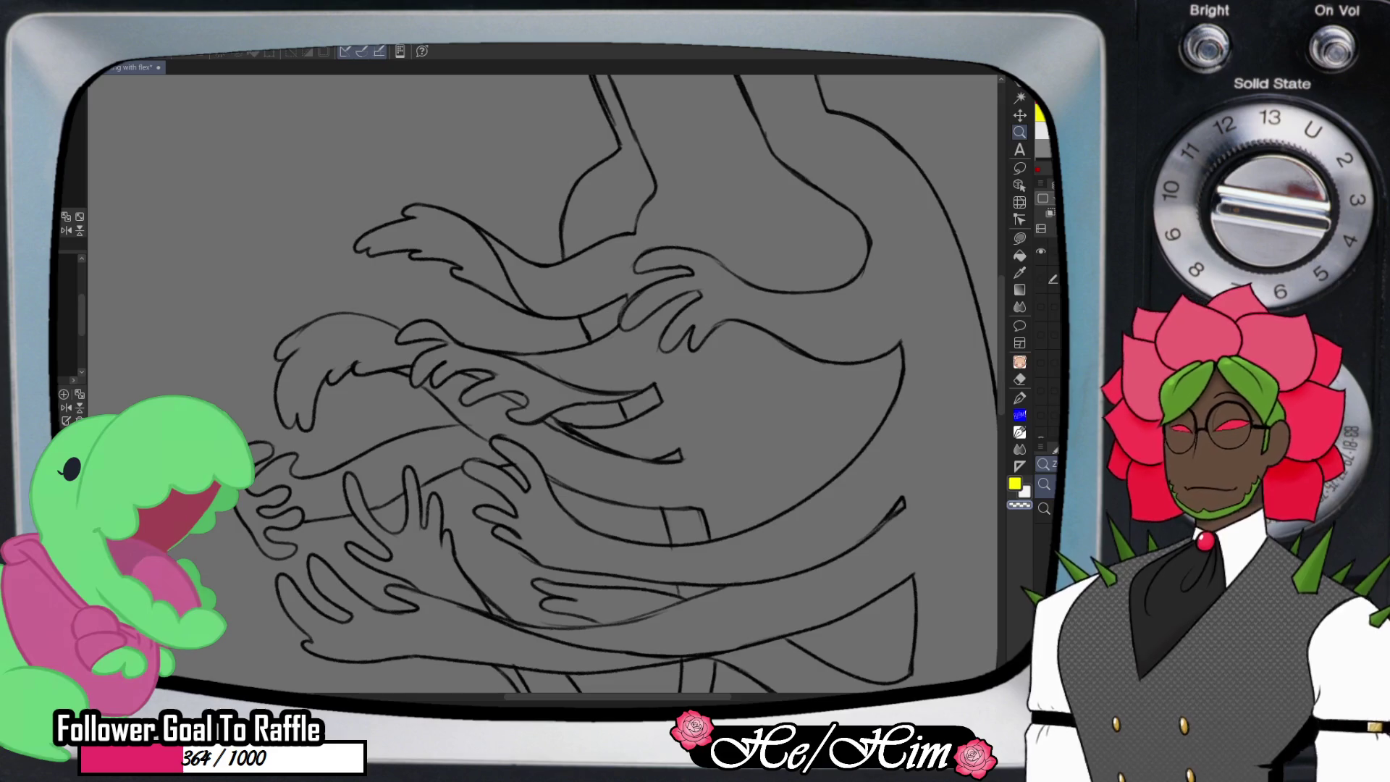
- Erase and redraw two arm lines, one on the upper arm and one arm outline
{"action": "key", "text": "e"}
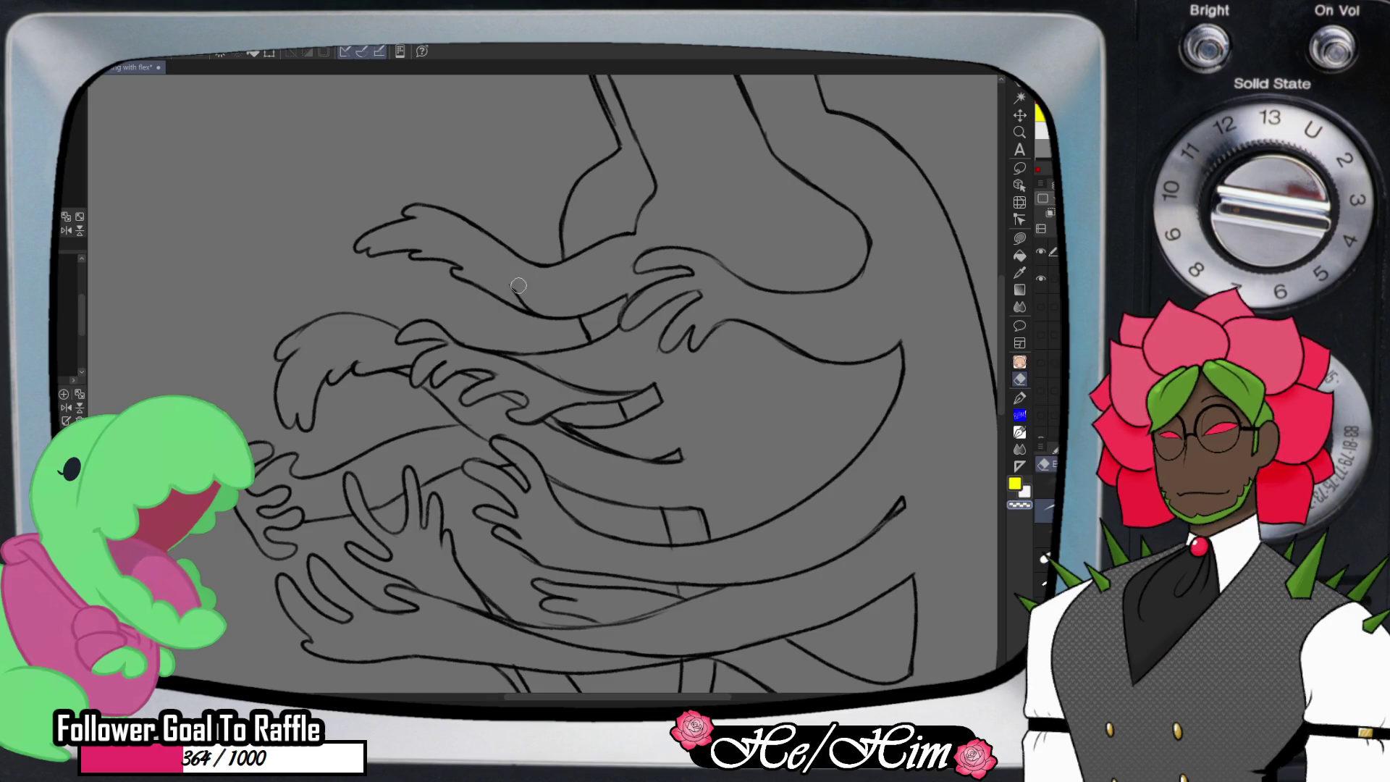
{"action": "key", "text": "p"}
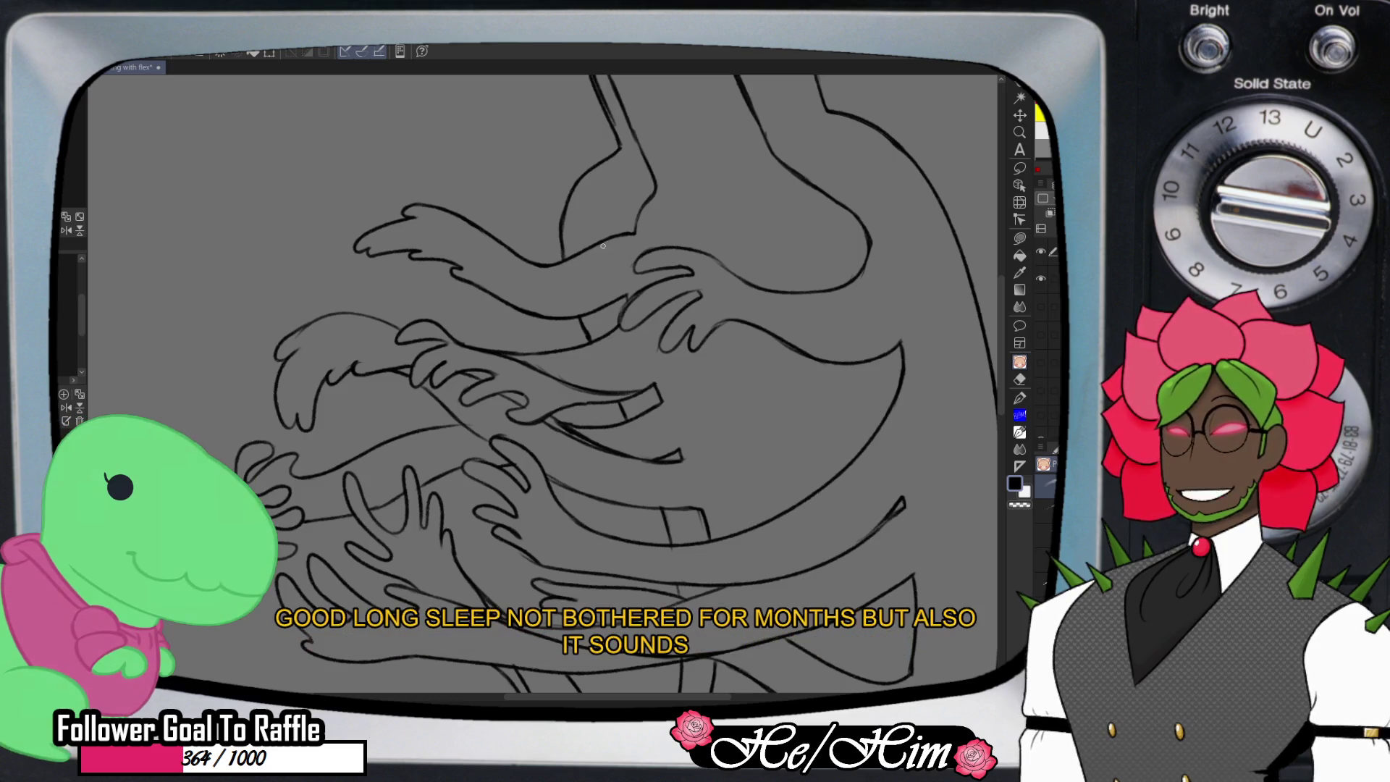
{"action": "left_click_drag", "start_coordinate": [589, 249], "coordinate": [509, 291]}
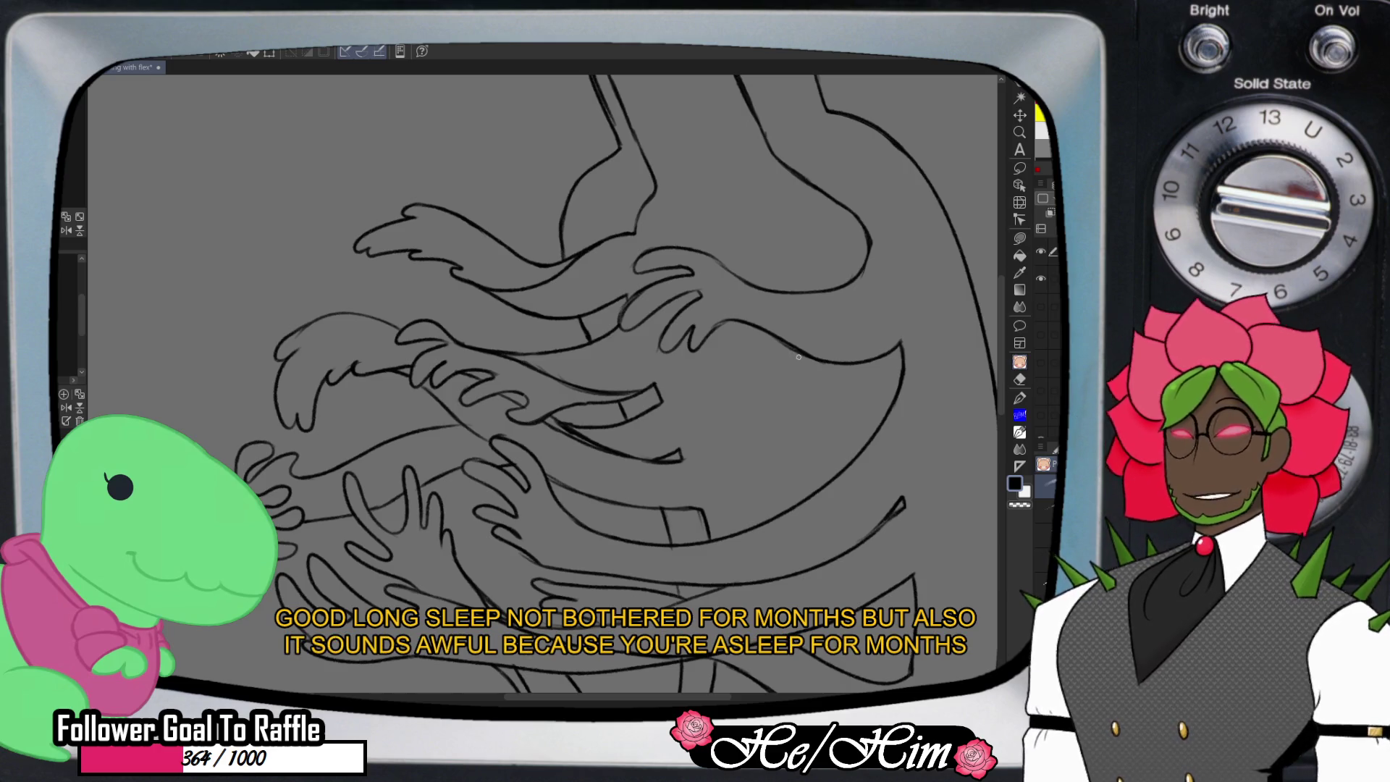
{"action": "scroll", "coordinate": [596, 340], "scroll_direction": "down", "scroll_amount": 1}
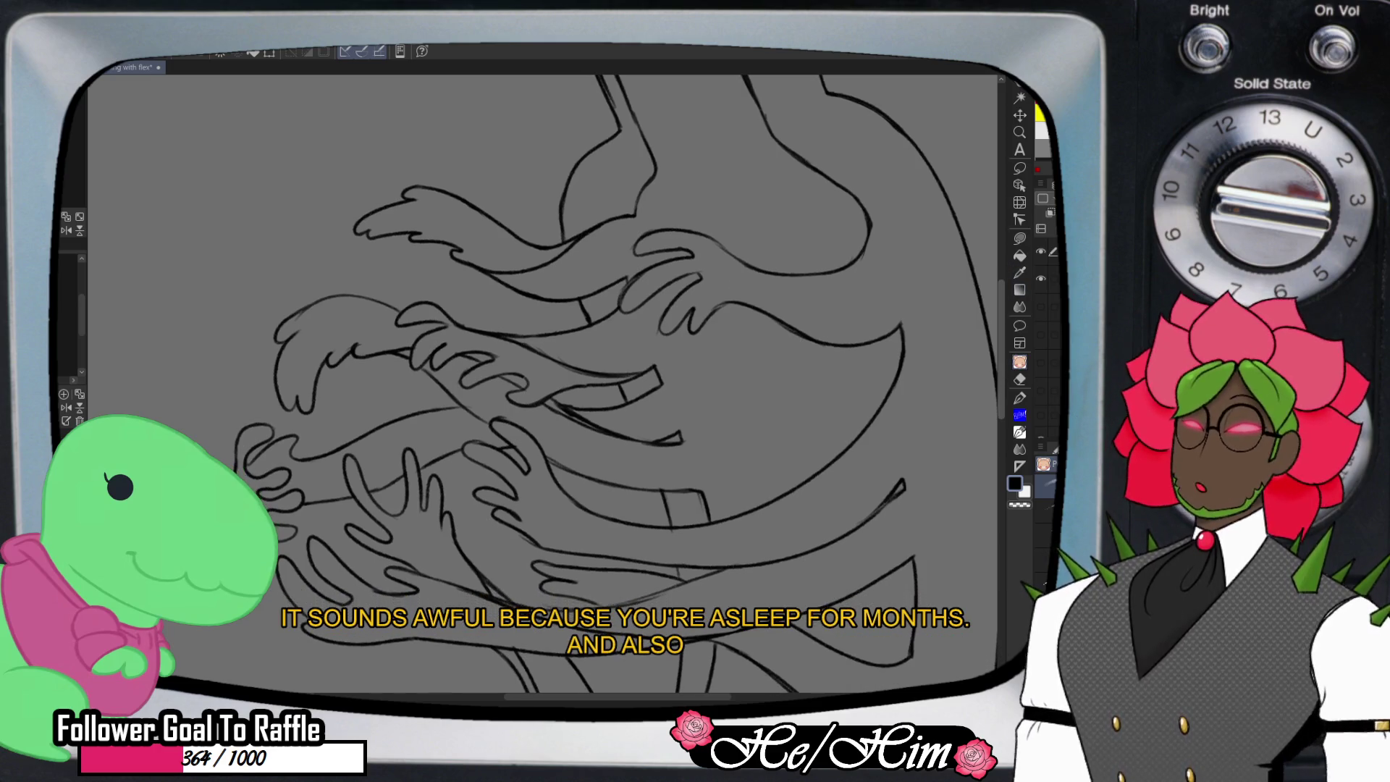
{"action": "key", "text": "e"}
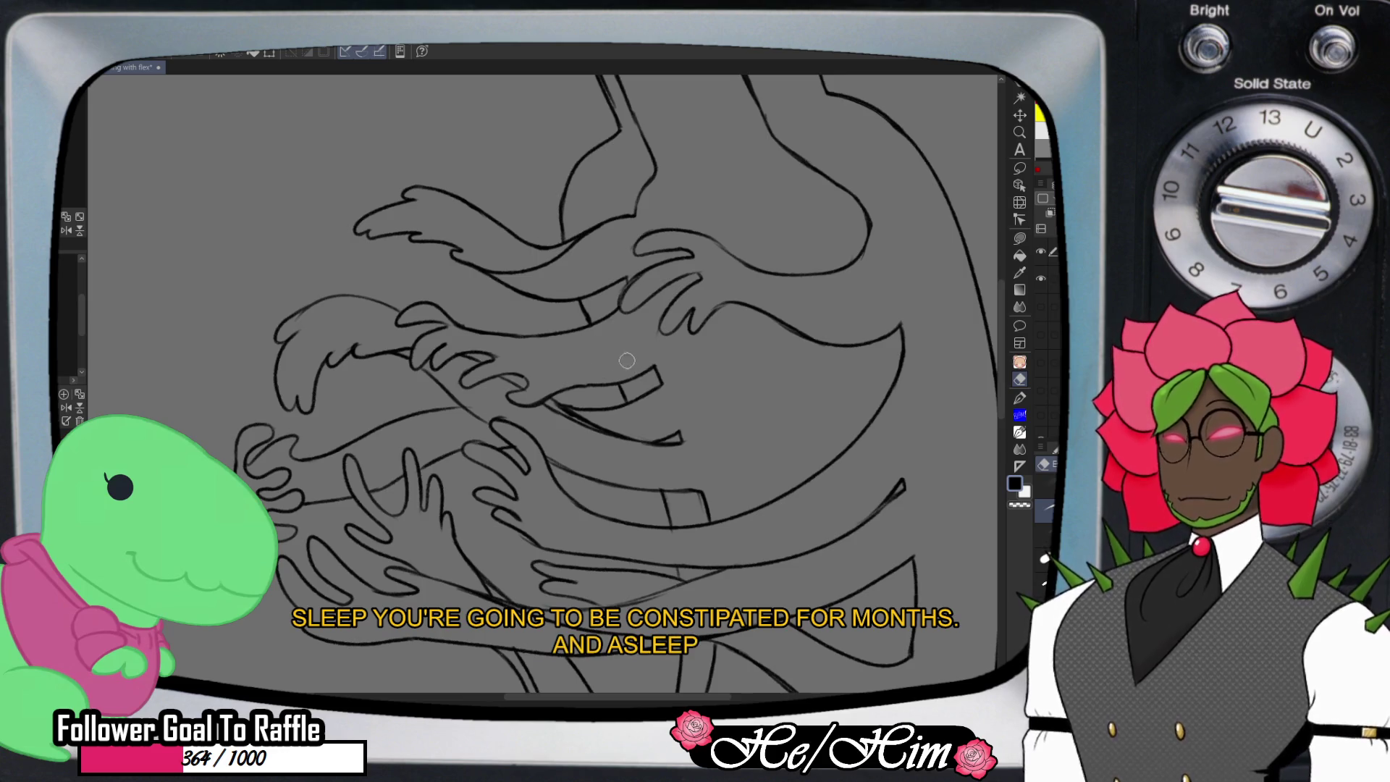
{"action": "key", "text": "p"}
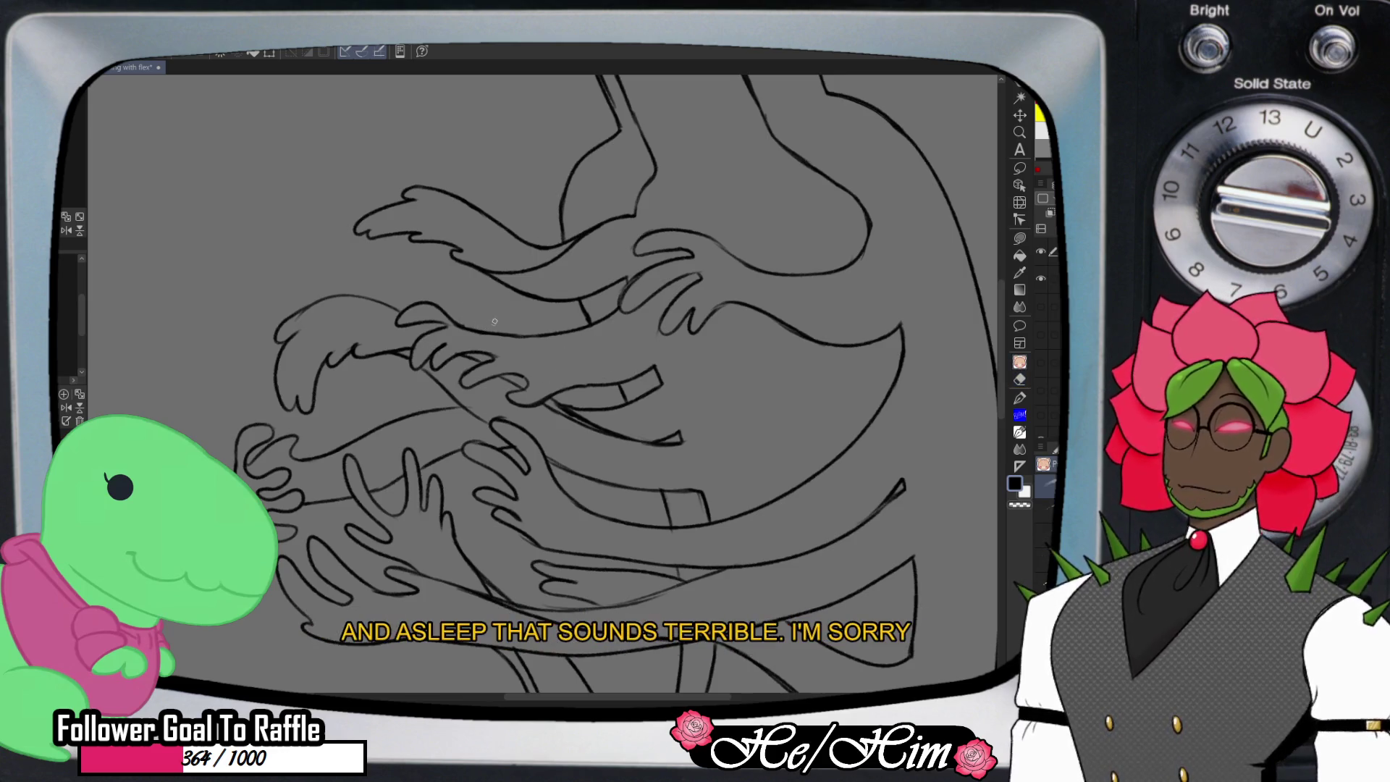
{"action": "mouse_move", "coordinate": [465, 328]}
{"action": "left_mouse_down"}
{"action": "mouse_move", "coordinate": [568, 369]}
{"action": "mouse_move", "coordinate": [648, 372]}
{"action": "left_mouse_up"}
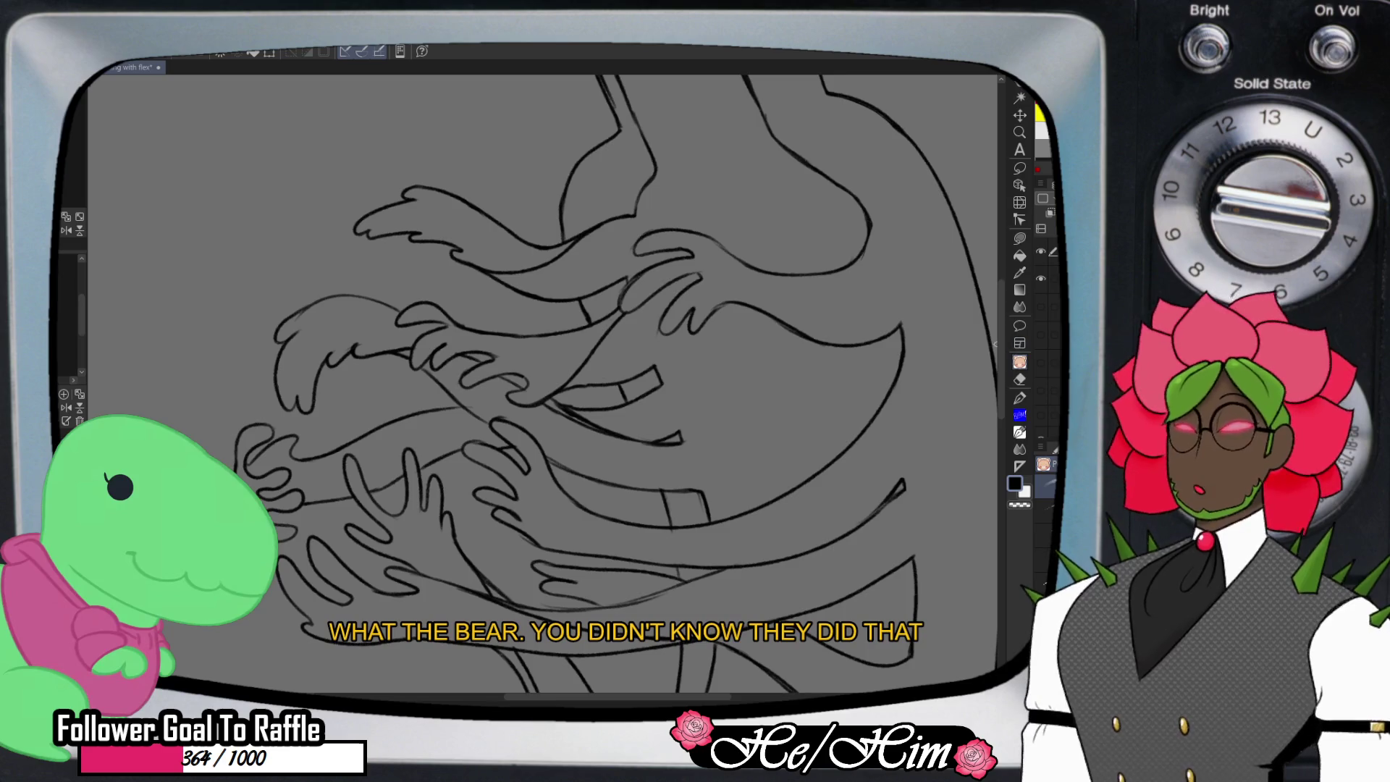
- Erase and redraw a short stroke on a lower arm's outline
{"action": "scroll", "coordinate": [781, 319], "scroll_direction": "down", "scroll_amount": 3}
{"action": "scroll", "coordinate": [619, 383], "scroll_direction": "down", "scroll_amount": 2}
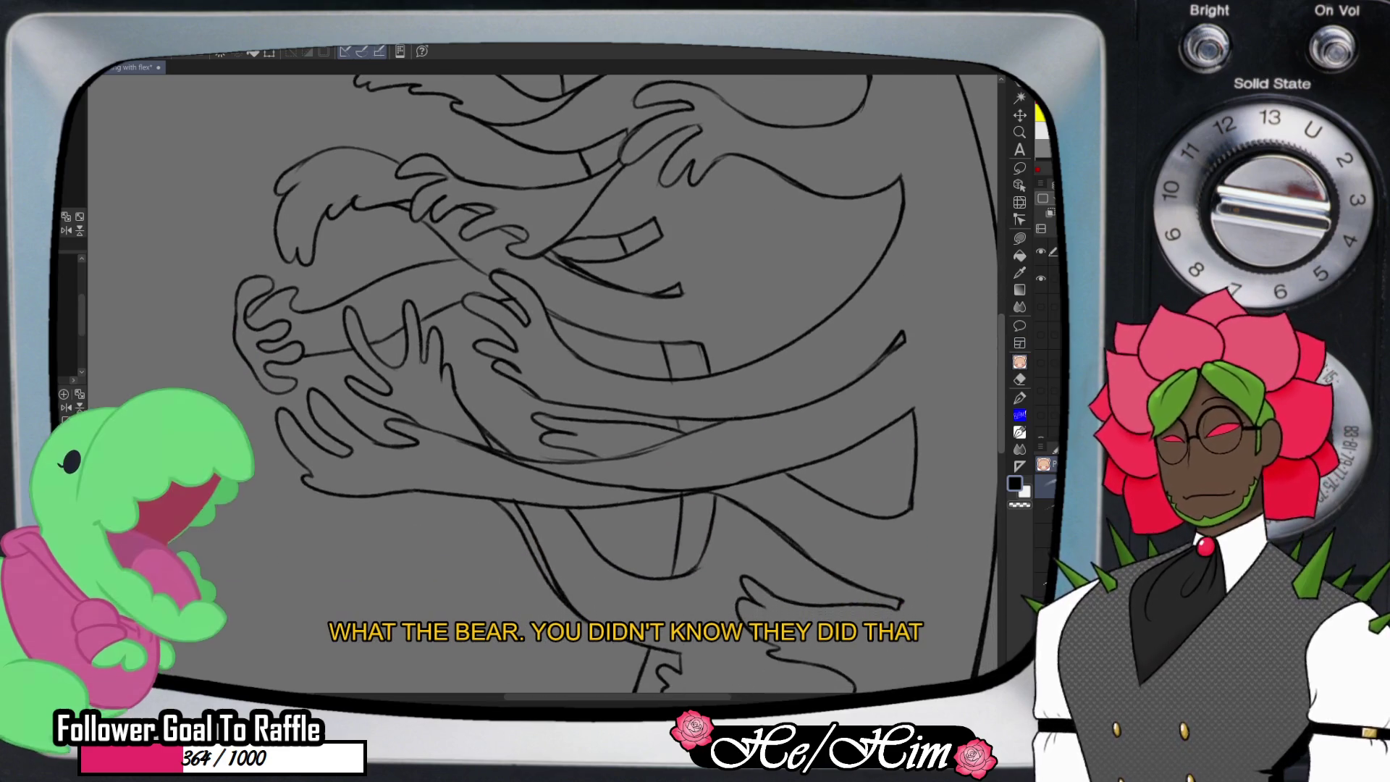
{"action": "scroll", "coordinate": [954, 387], "scroll_direction": "down", "scroll_amount": 1}
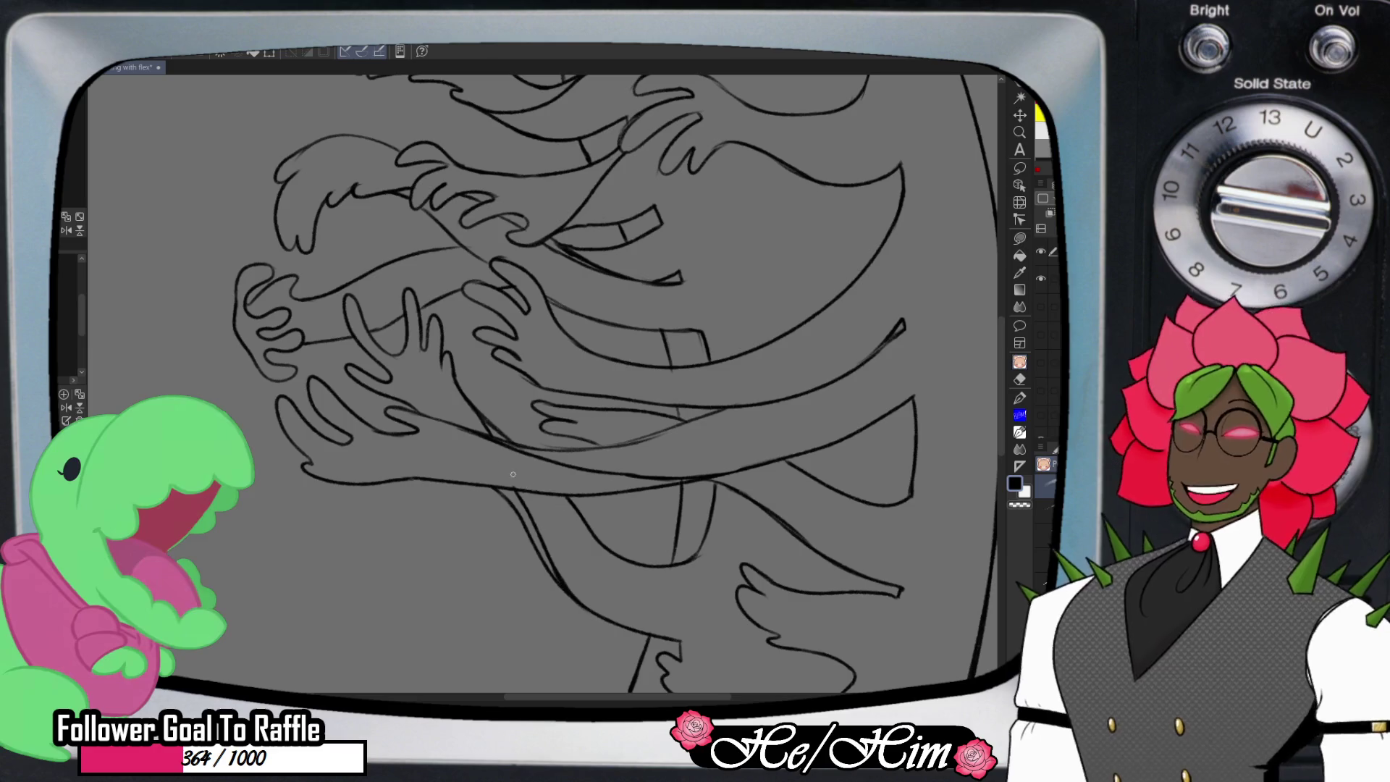
{"action": "key", "text": "e"}
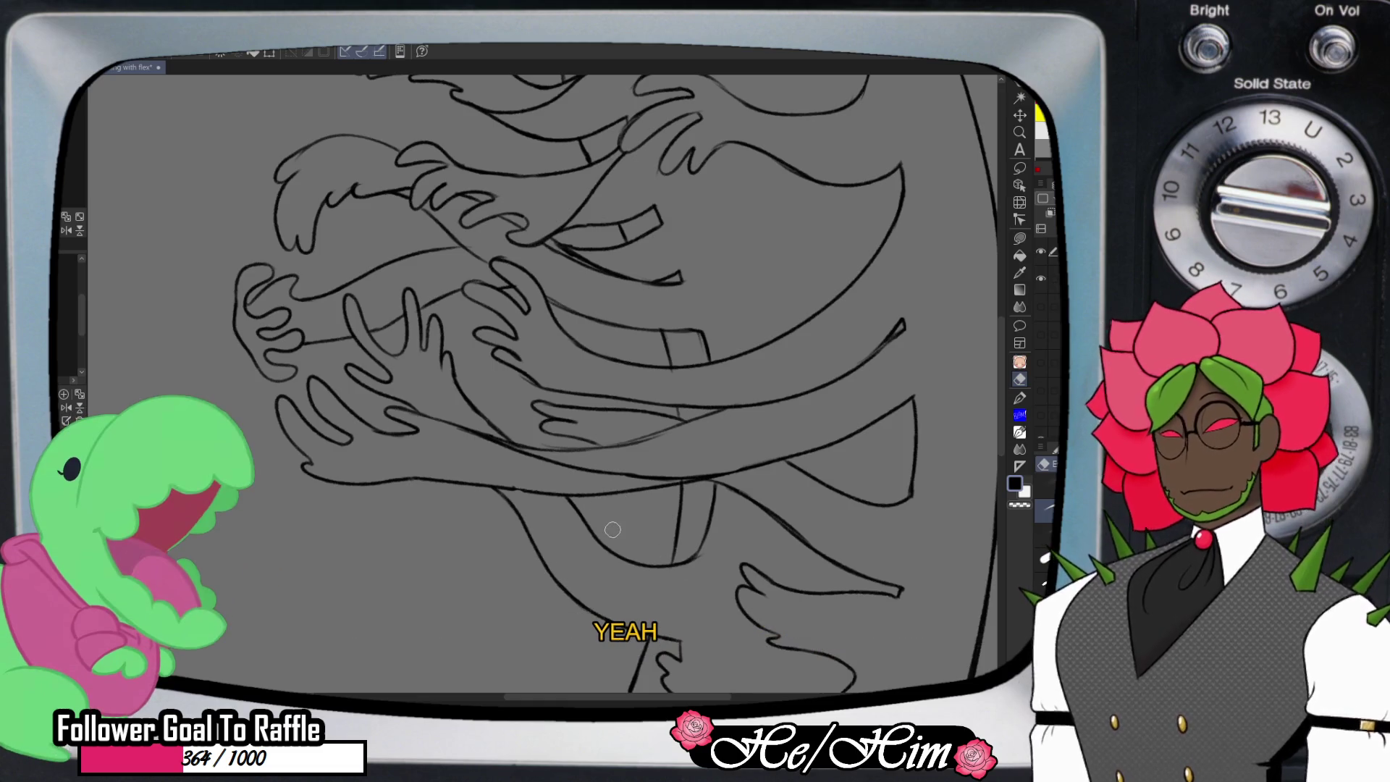
{"action": "key", "text": "p"}
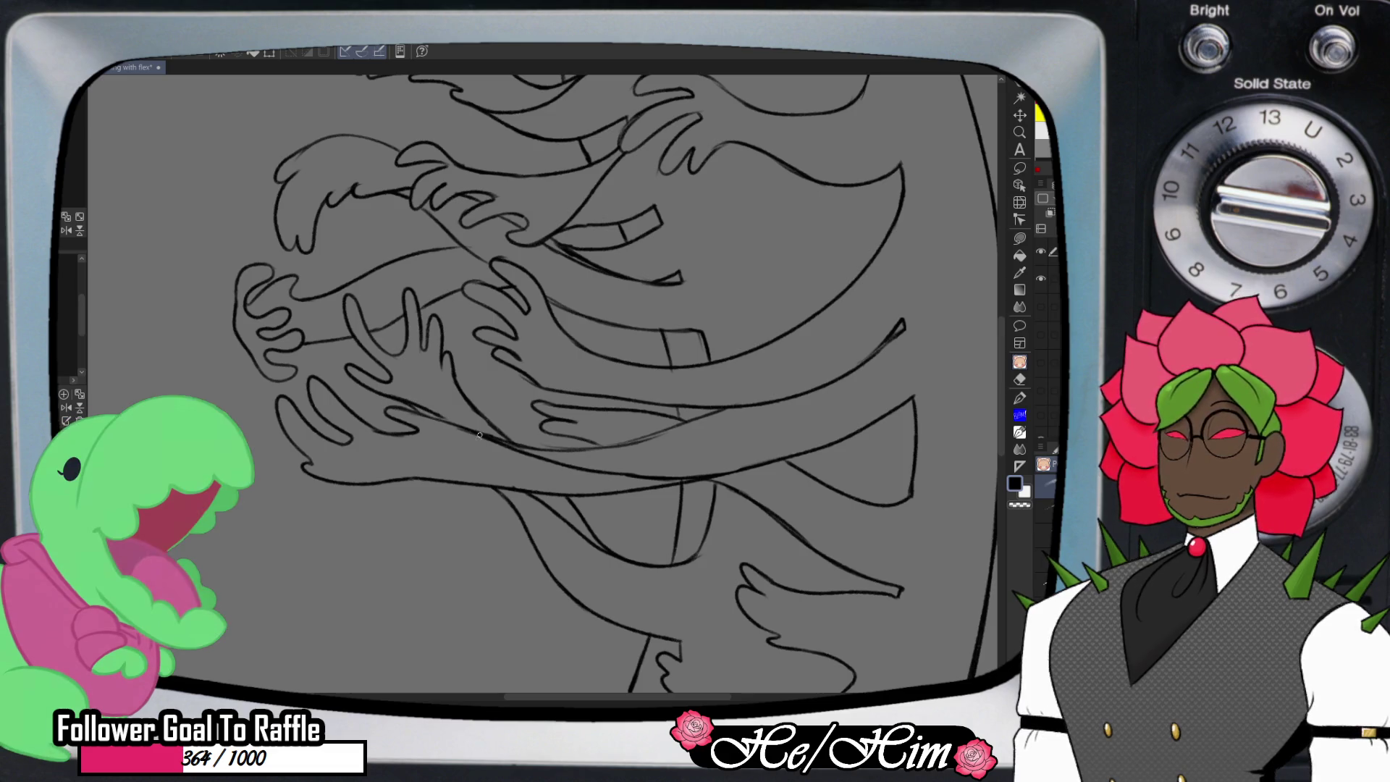
{"action": "left_click_drag", "start_coordinate": [432, 412], "coordinate": [458, 426]}
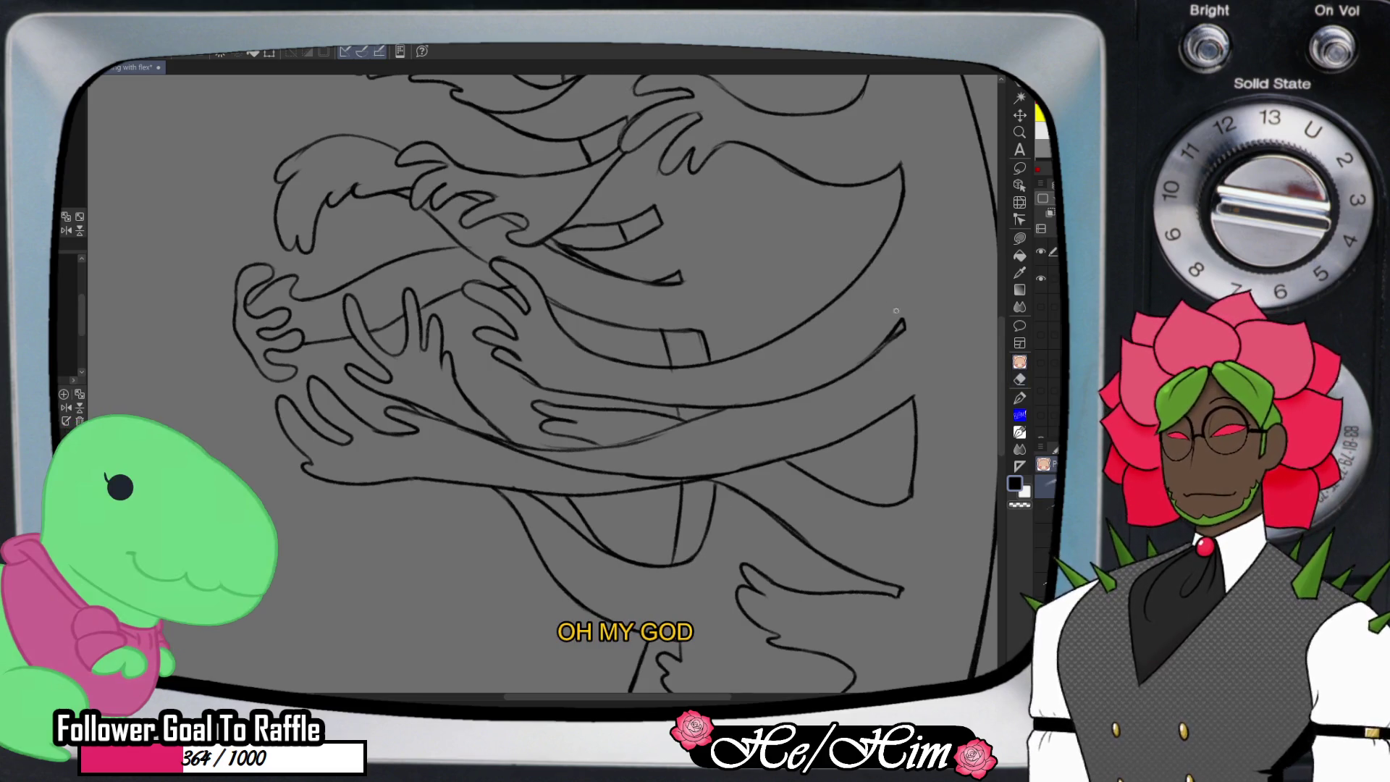
{"action": "scroll", "coordinate": [896, 310], "scroll_direction": "down", "scroll_amount": 5}
{"action": "scroll", "coordinate": [702, 549], "scroll_direction": "down", "scroll_amount": 1}
{"action": "key", "text": "e"}
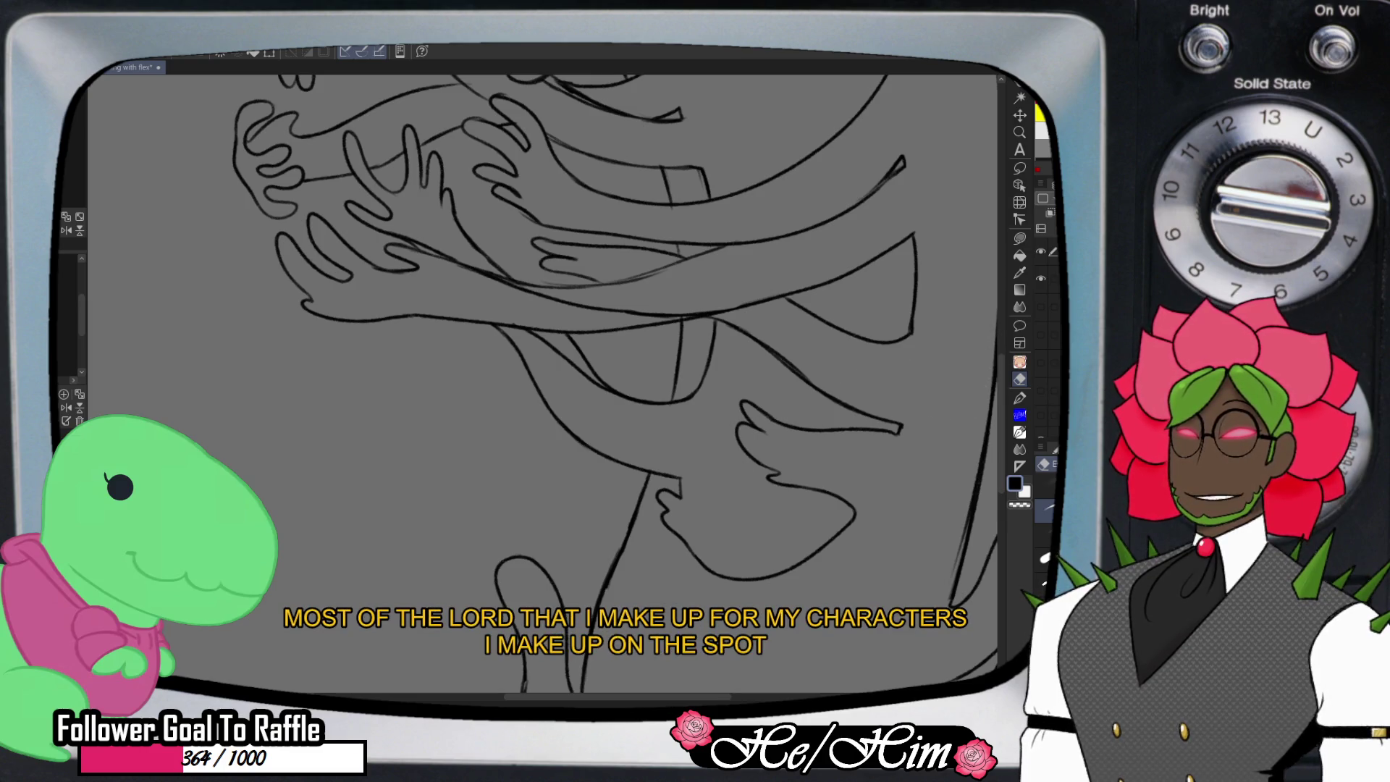
{"action": "scroll", "coordinate": [576, 347], "scroll_direction": "up", "scroll_amount": 5}
{"action": "scroll", "coordinate": [609, 417], "scroll_direction": "up", "scroll_amount": 2}
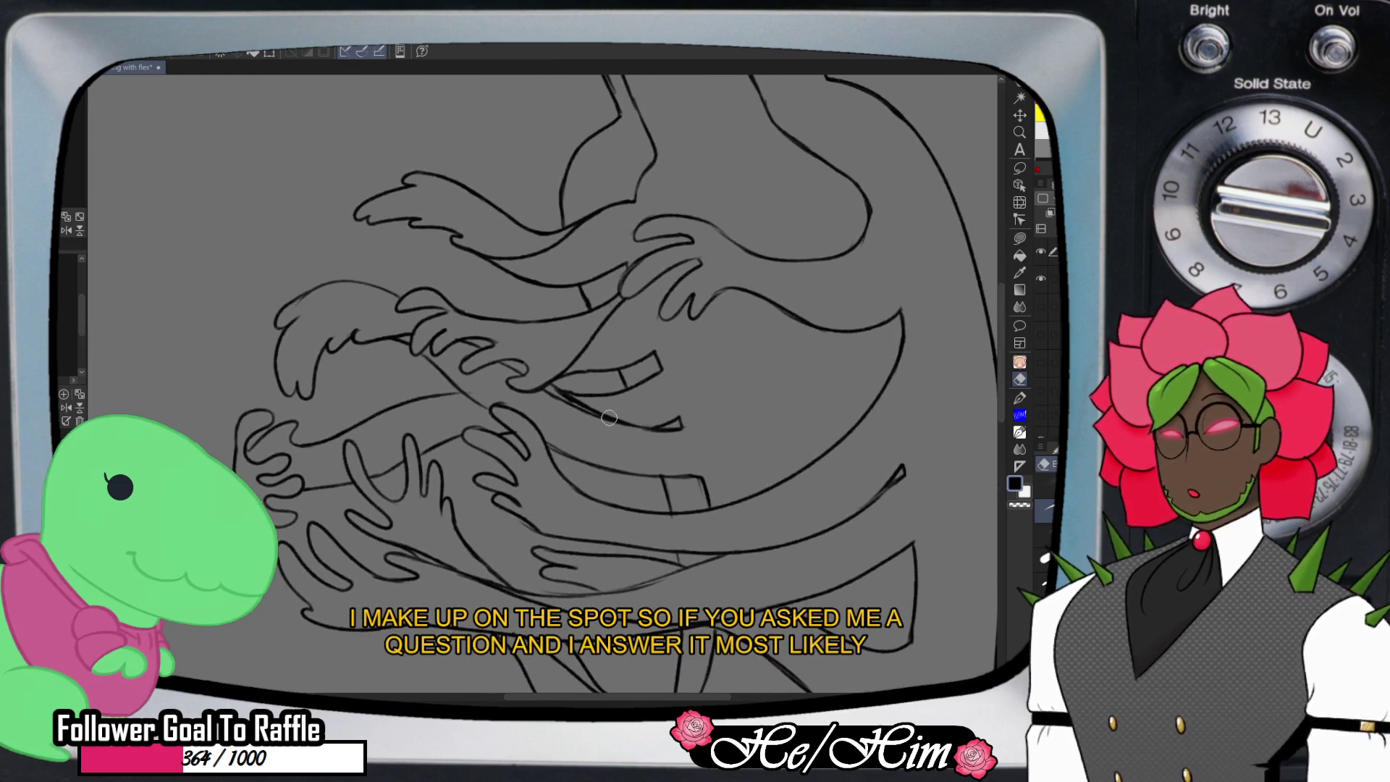
{"action": "key", "text": "slash"}
{"action": "left_click_drag", "start_coordinate": [609, 418], "coordinate": [681, 418]}
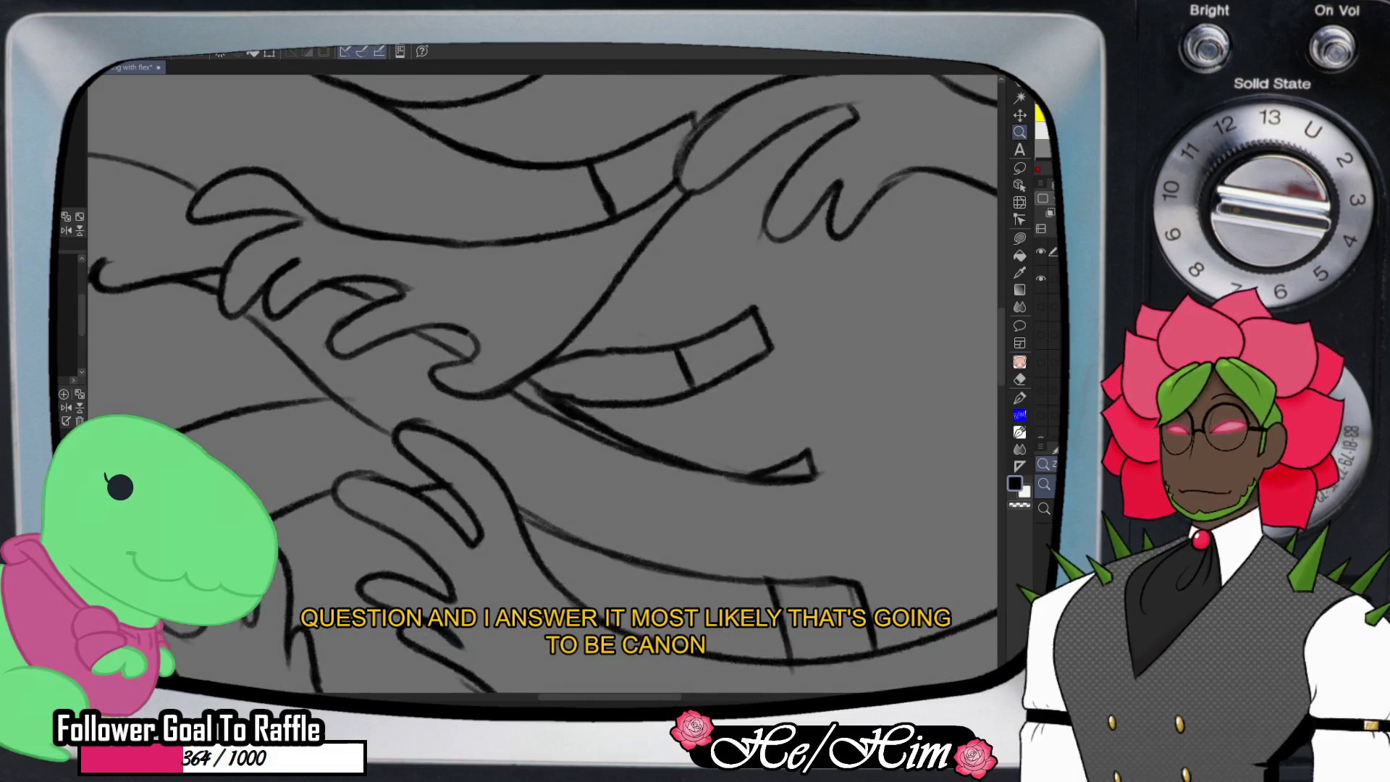
{"action": "key", "text": "p"}
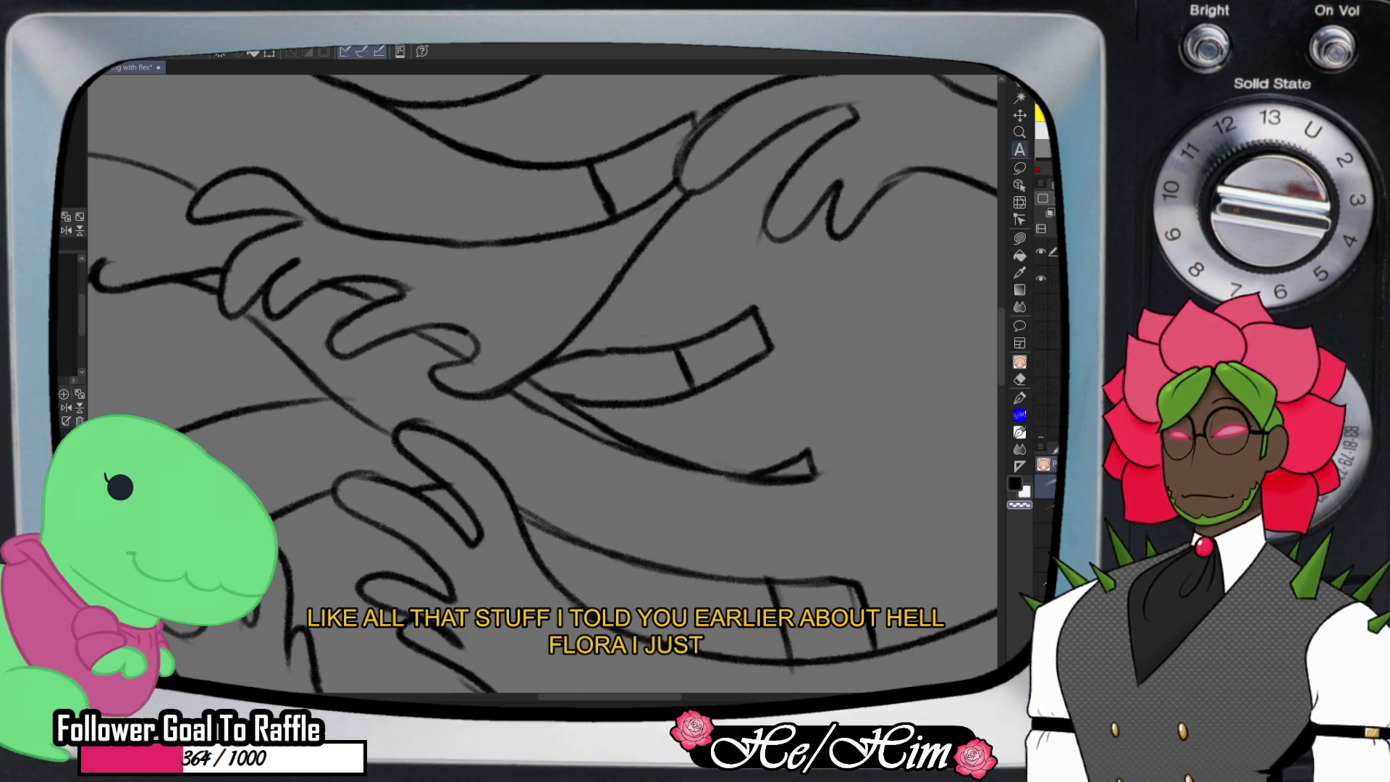
{"action": "left_click", "coordinate": [1019, 131]}
{"action": "scroll", "coordinate": [579, 362], "scroll_direction": "down", "scroll_amount": 5}
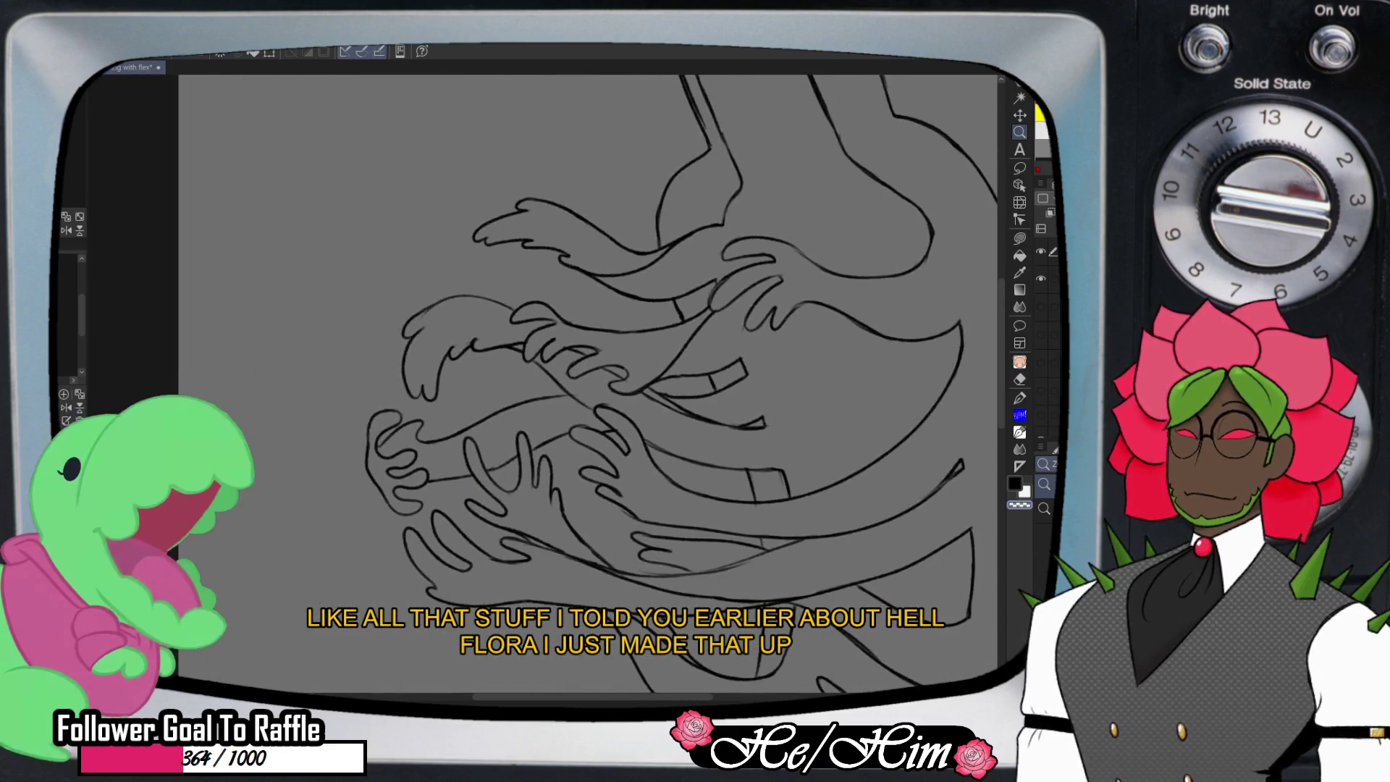
{"action": "scroll", "coordinate": [612, 412], "scroll_direction": "up", "scroll_amount": 5}
{"action": "key", "text": "e"}
{"action": "key", "text": "p"}
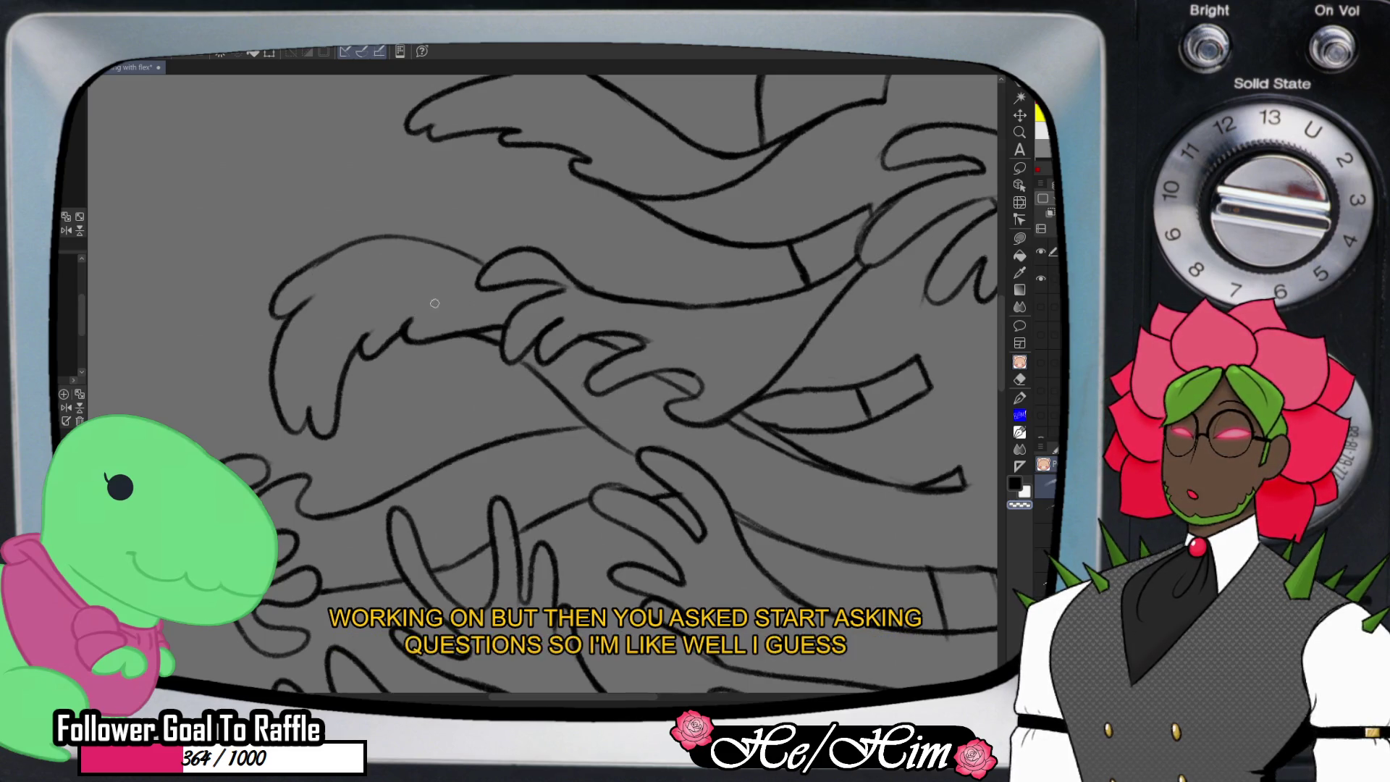
{"action": "key", "text": "slash"}
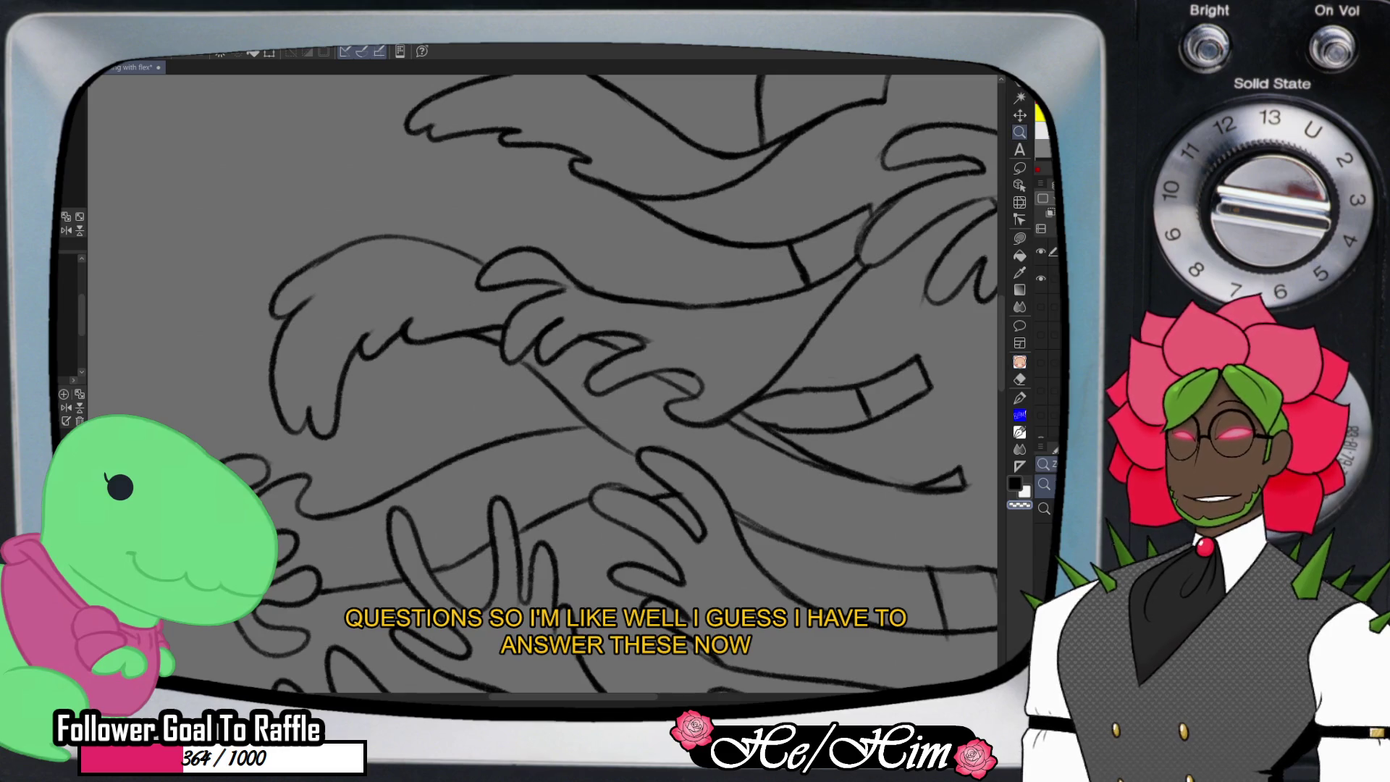
{"action": "scroll", "coordinate": [579, 362], "scroll_direction": "down", "scroll_amount": 3}
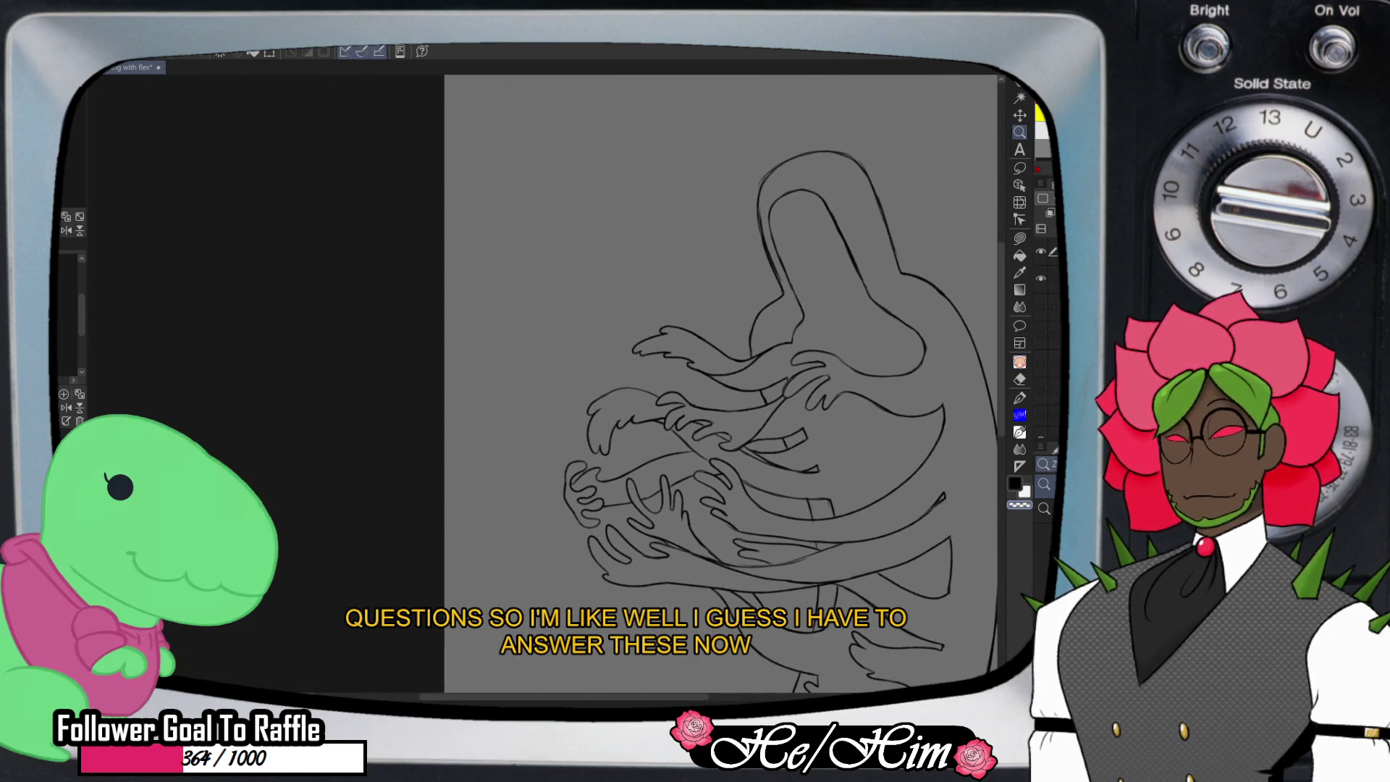
{"action": "scroll", "coordinate": [579, 362], "scroll_direction": "up", "scroll_amount": 2}
{"action": "scroll", "coordinate": [804, 470], "scroll_direction": "up", "scroll_amount": 2}
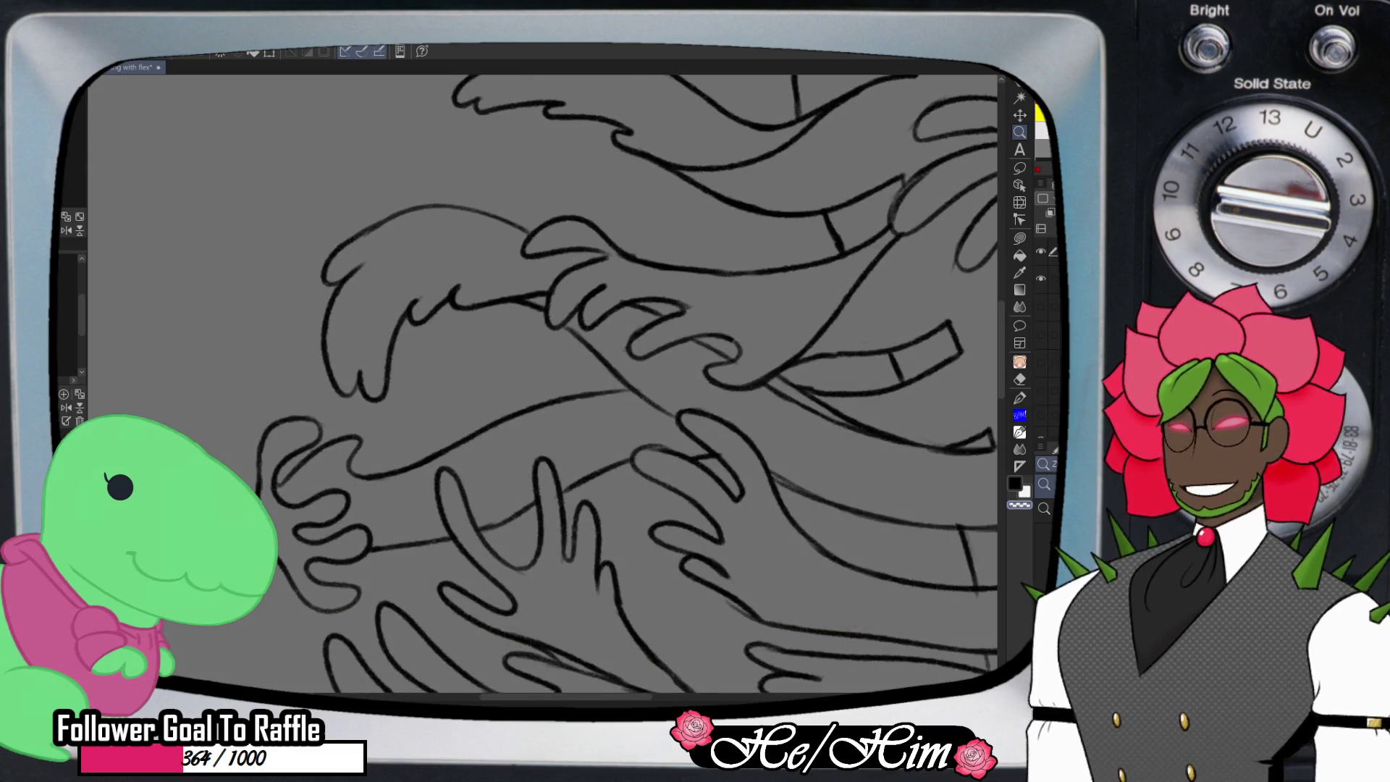
{"action": "key", "text": "e"}
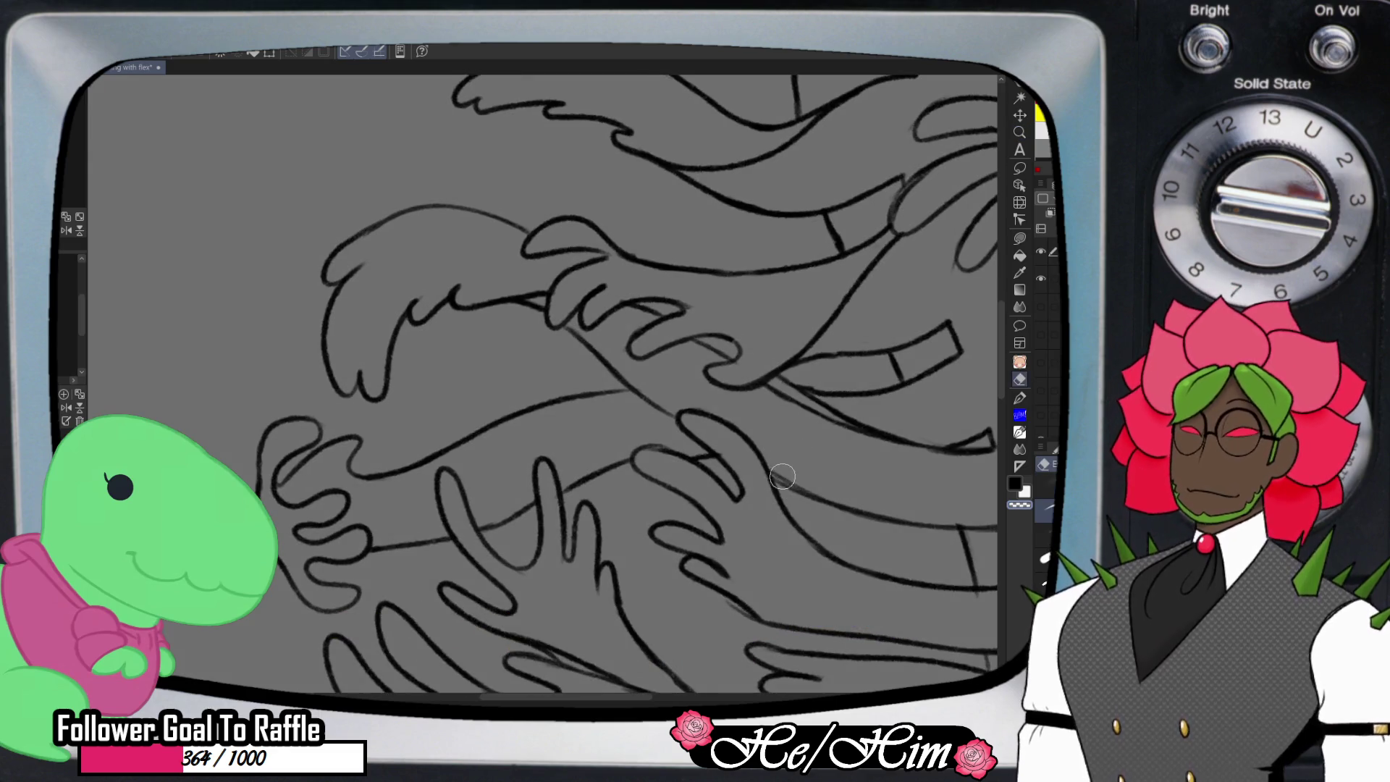
{"action": "key", "text": "p"}
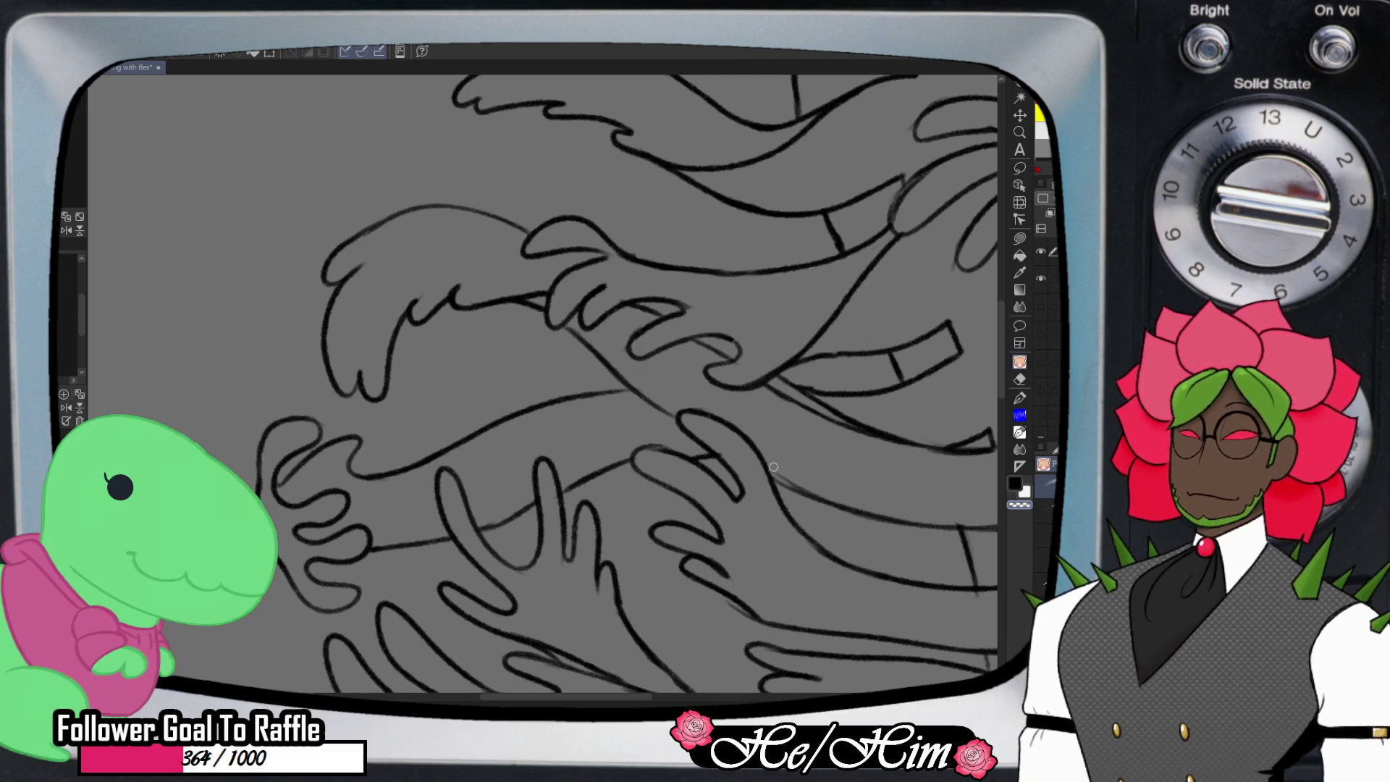
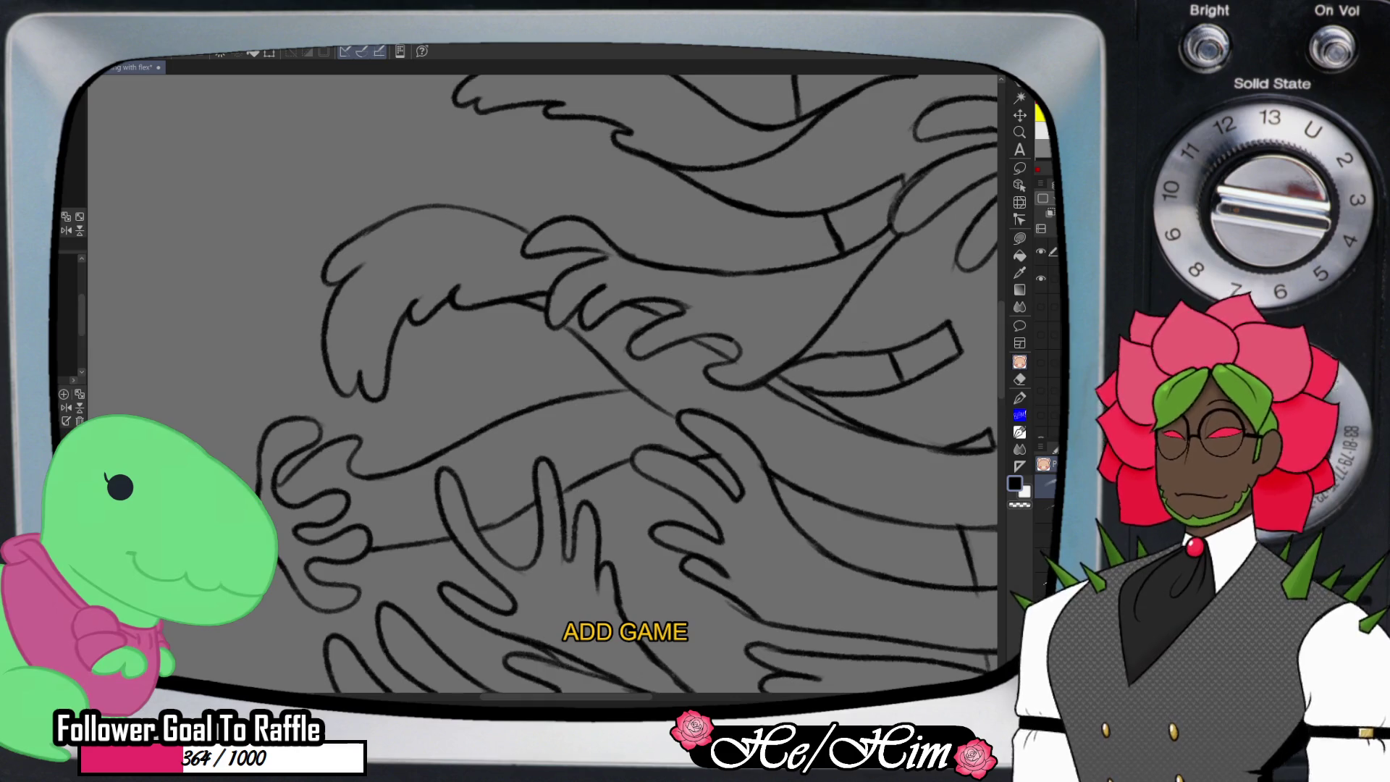
- Zoom out and scroll down until the whole hooded figure, legs included, fits in view
{"action": "key", "text": "ctrl+minus"}
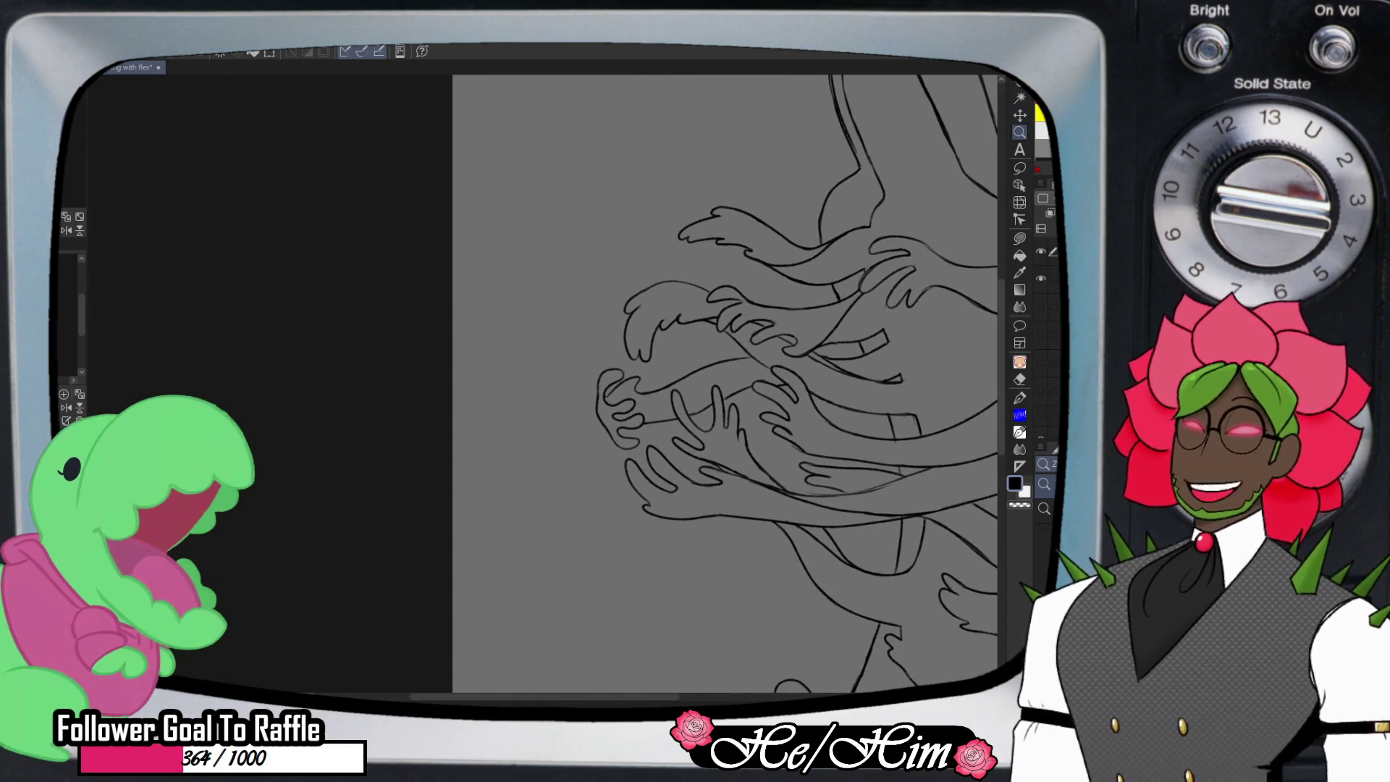
{"action": "key", "text": "ctrl+minus"}
{"action": "key", "text": "p"}
{"action": "scroll", "coordinate": [647, 410], "scroll_direction": "down", "scroll_amount": 3}
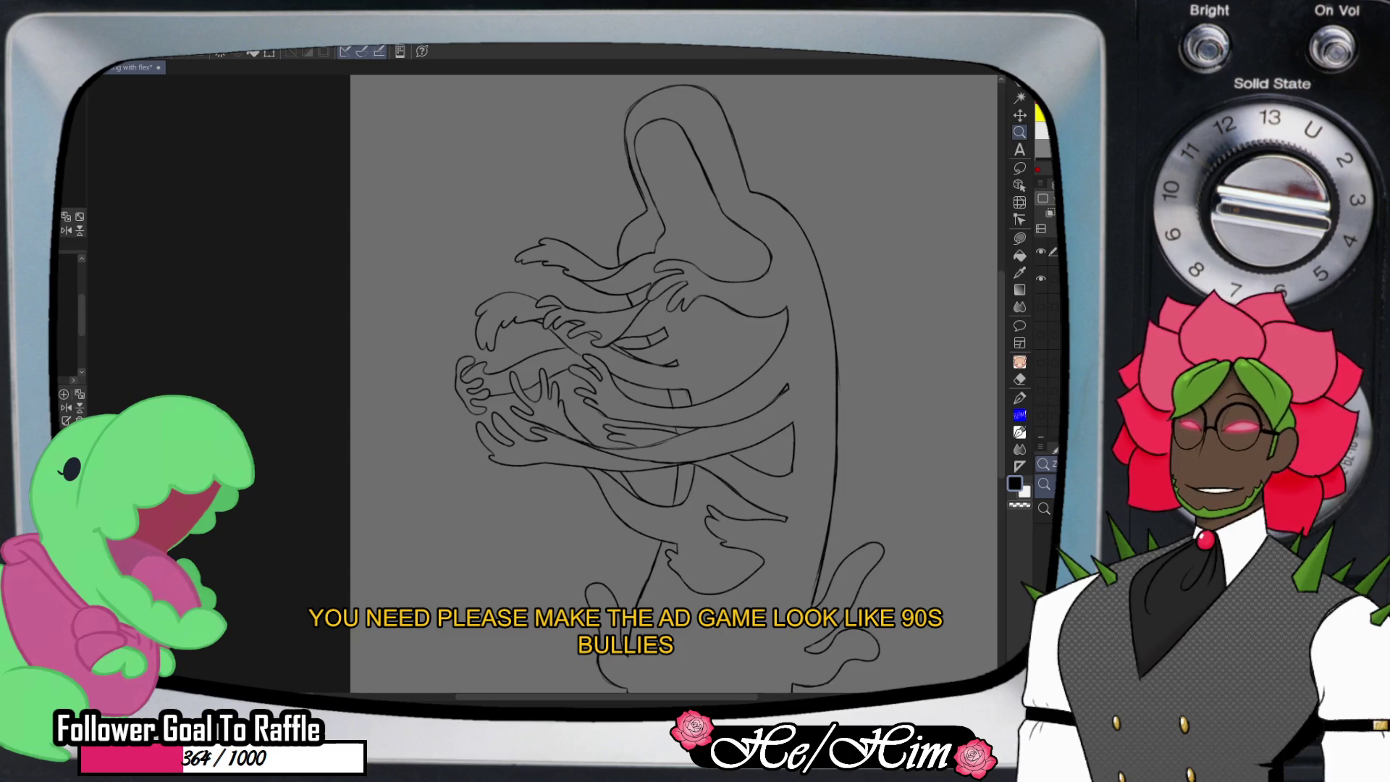
- Show the dark gray fill layer under the line art and hide the light gray fill layer
{"action": "left_click", "coordinate": [1040, 333]}
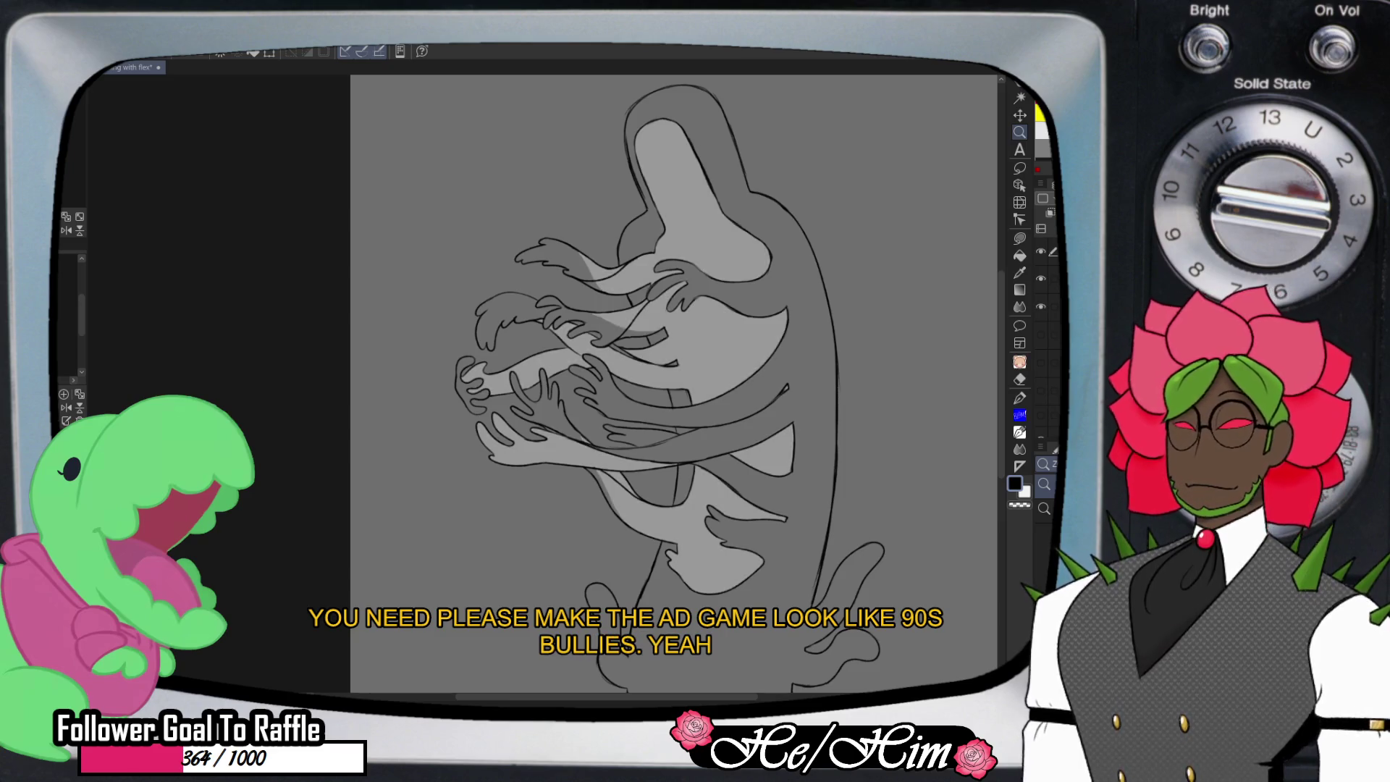
{"action": "left_click", "coordinate": [1040, 307]}
{"action": "left_click", "coordinate": [1053, 307]}
{"action": "left_click", "coordinate": [1053, 334]}
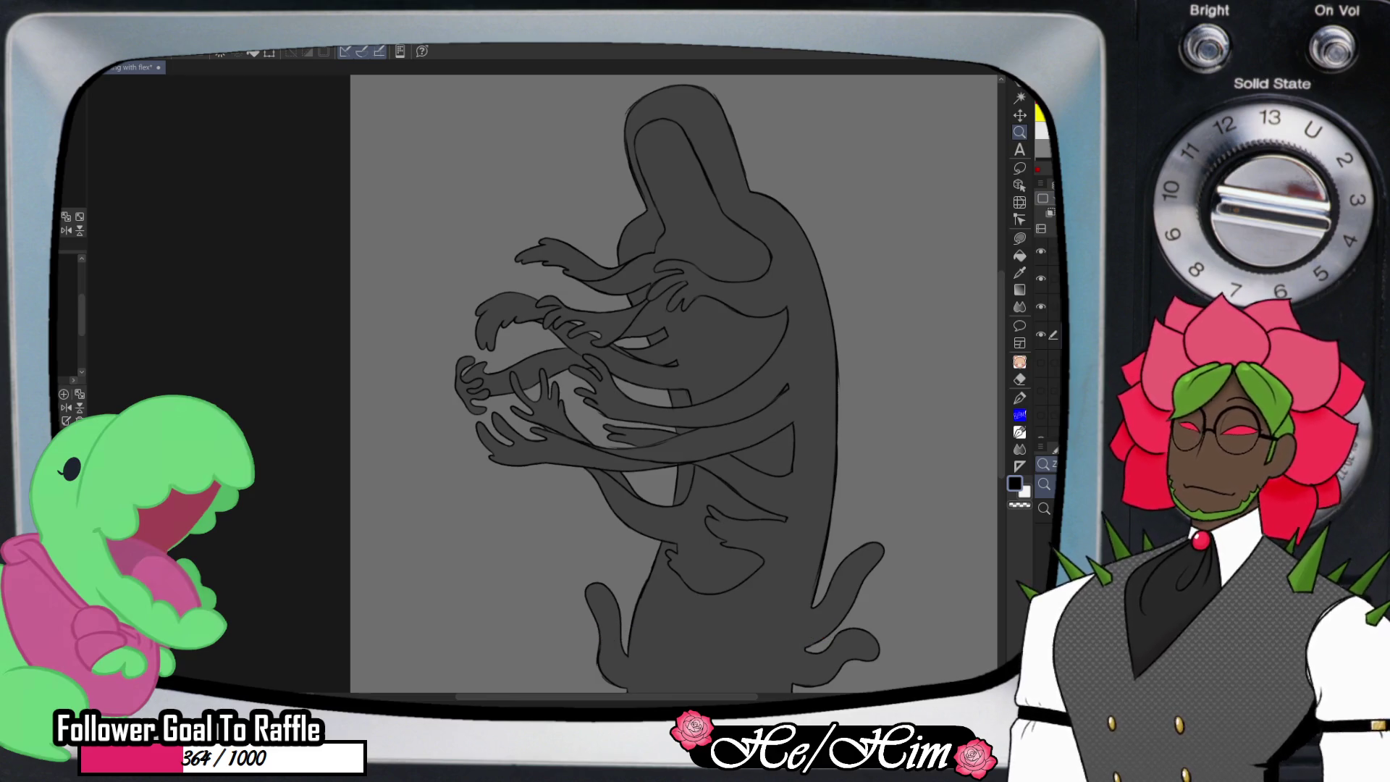
- Pan and zoom around the figure to inspect the dark gray fill, closing in on the hands
{"action": "scroll", "coordinate": [582, 367], "scroll_direction": "up", "scroll_amount": 5}
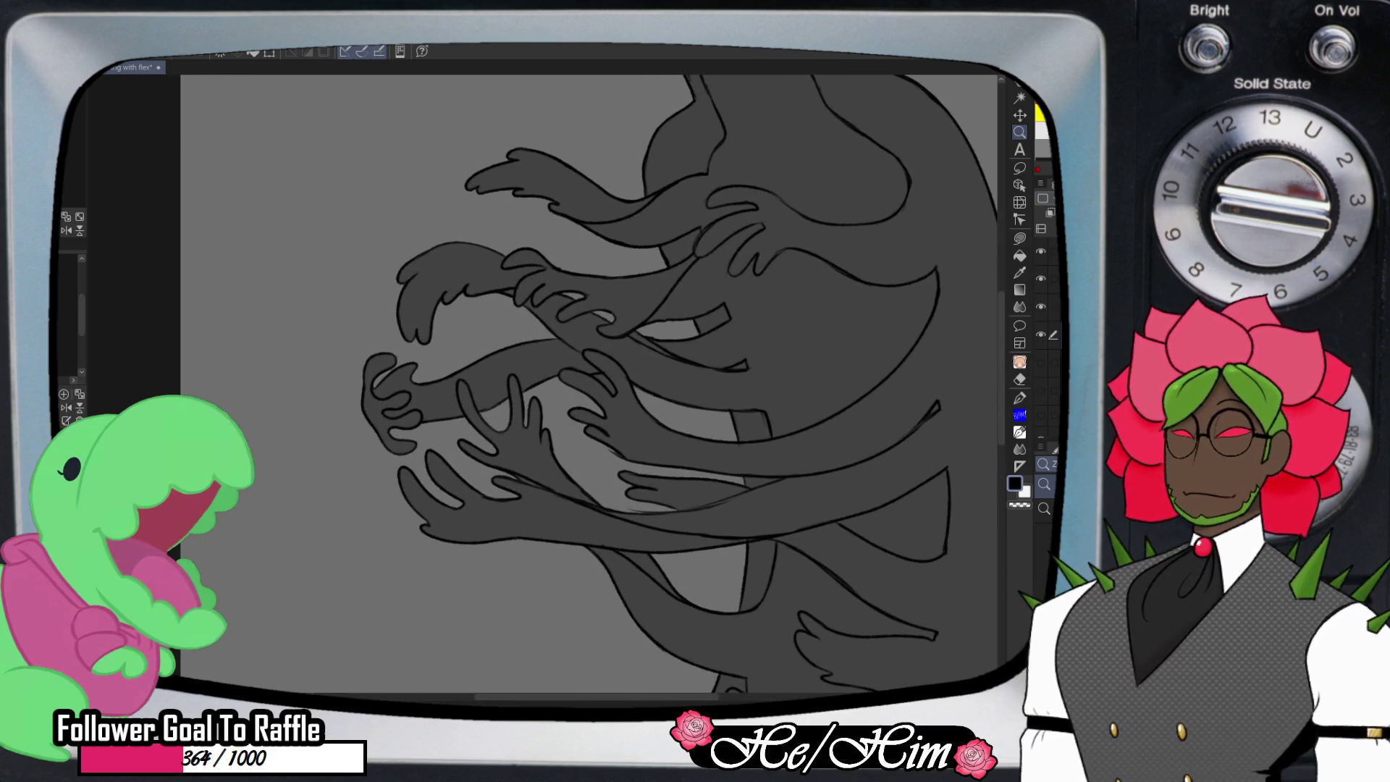
{"action": "key", "text": "j"}
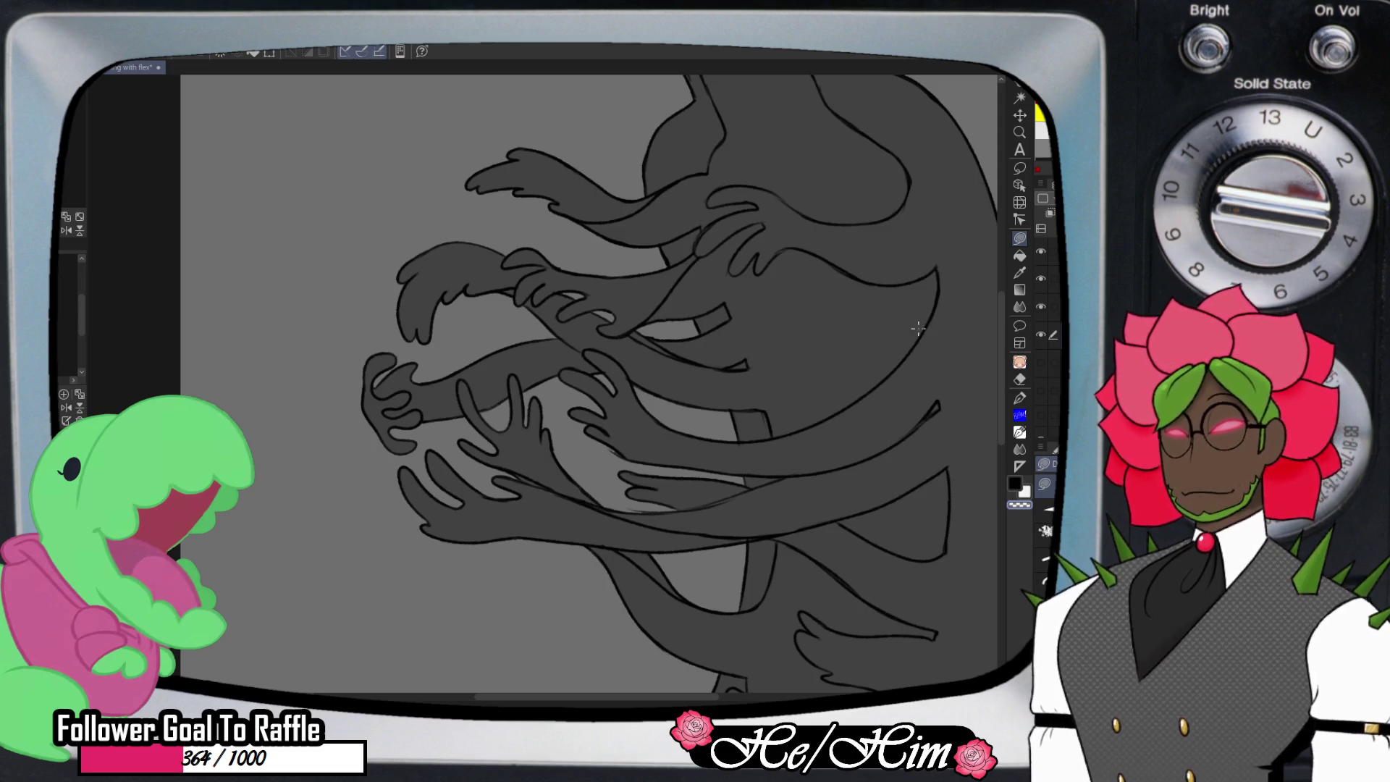
{"action": "scroll", "coordinate": [590, 384], "scroll_direction": "down", "scroll_amount": 5}
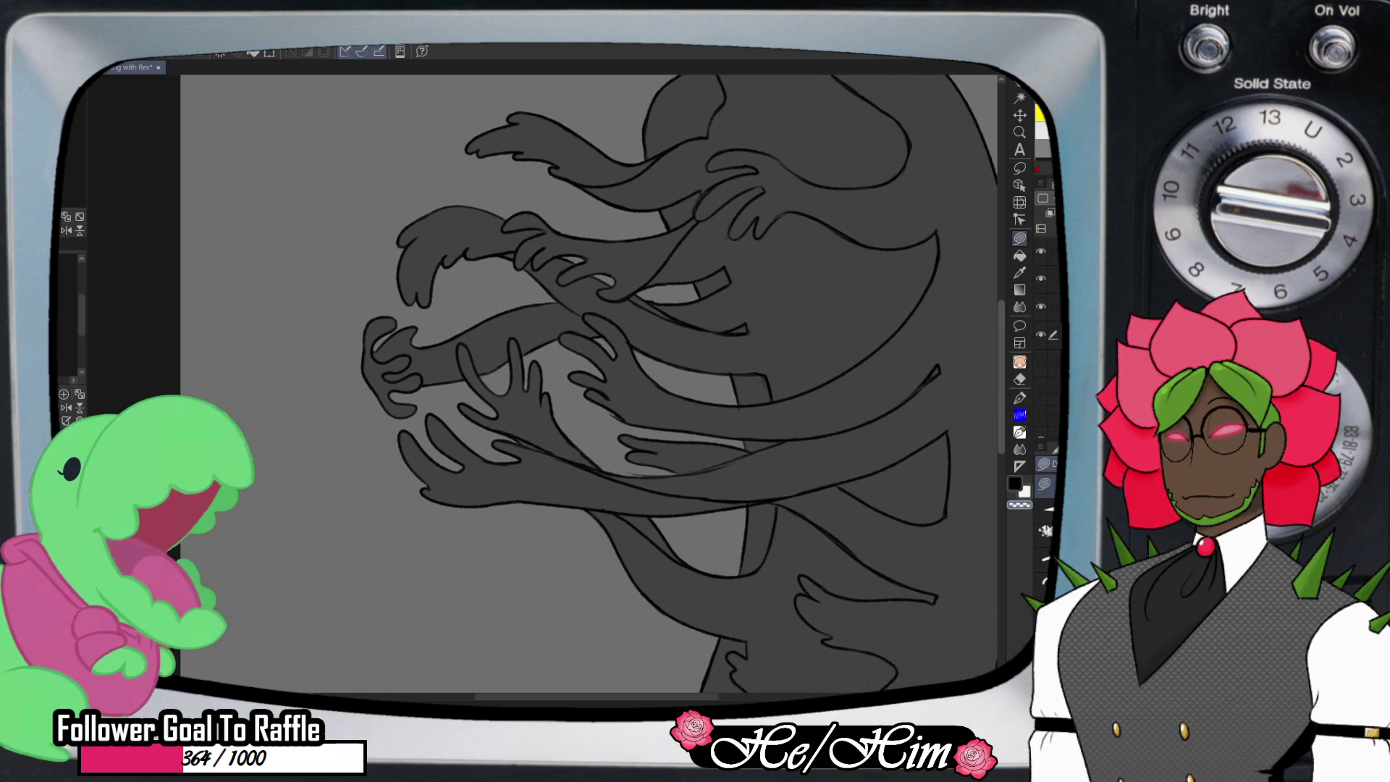
{"action": "scroll", "coordinate": [590, 384], "scroll_direction": "down", "scroll_amount": 1}
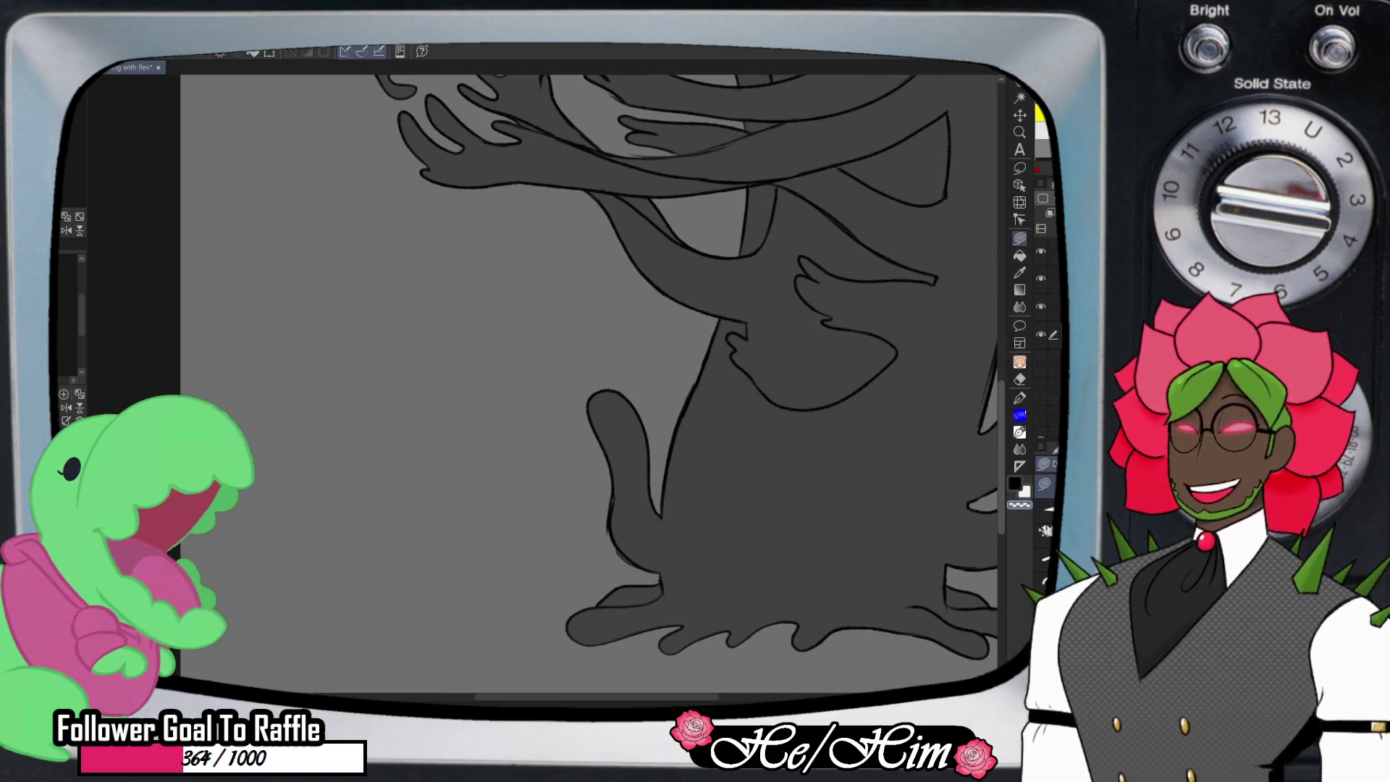
{"action": "scroll", "coordinate": [590, 383], "scroll_direction": "up", "scroll_amount": 8}
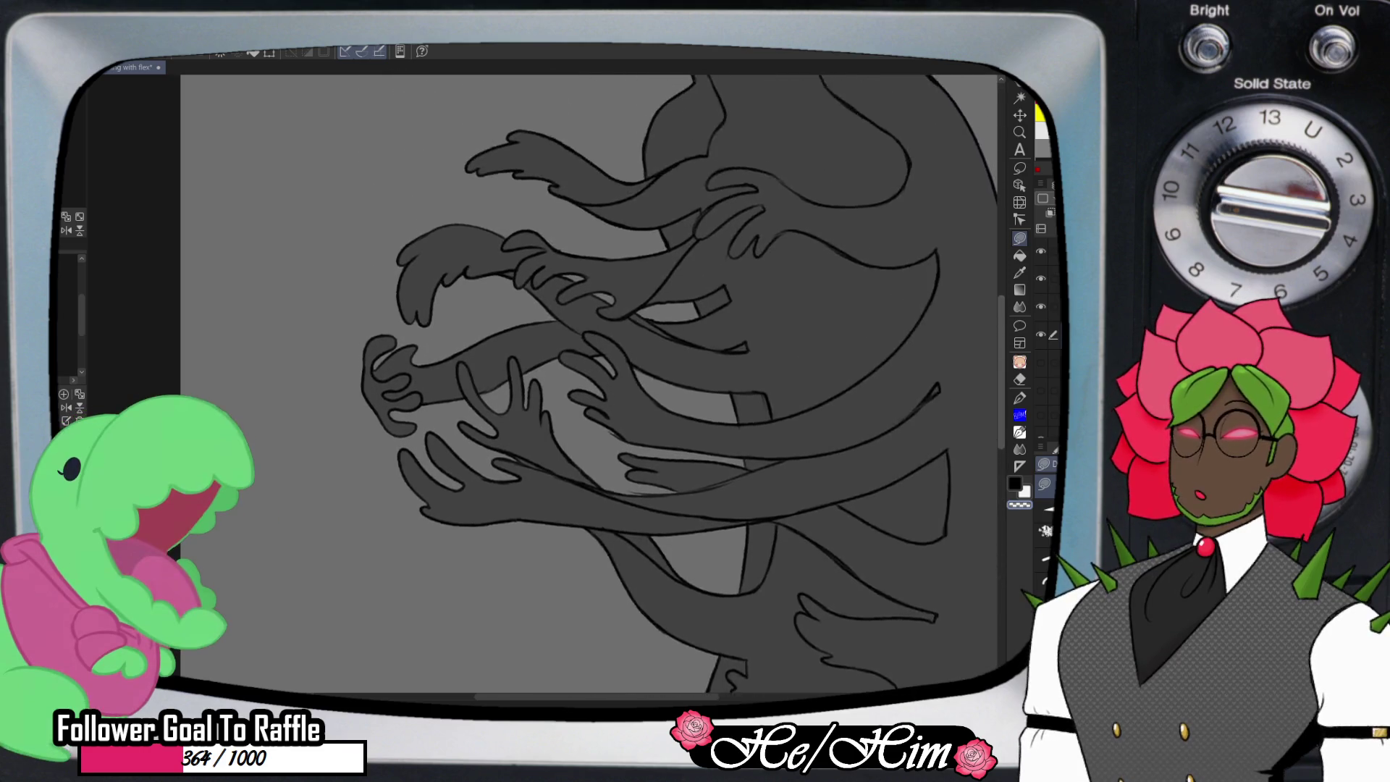
{"action": "scroll", "coordinate": [590, 384], "scroll_direction": "up", "scroll_amount": 2}
{"action": "key", "text": "/"}
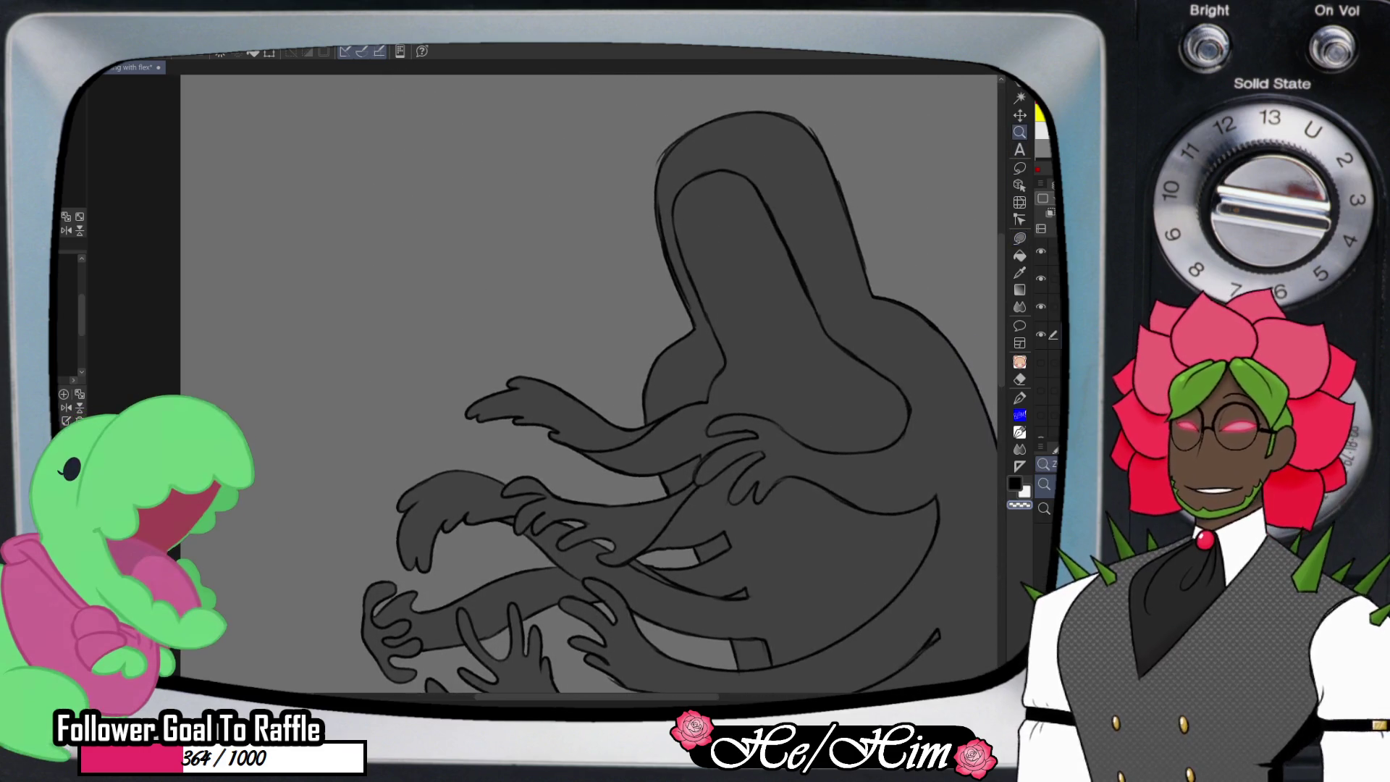
{"action": "key", "text": "ctrl+minus"}
{"action": "key", "text": "ctrl+minus"}
{"action": "scroll", "coordinate": [757, 432], "scroll_direction": "down", "scroll_amount": 1}
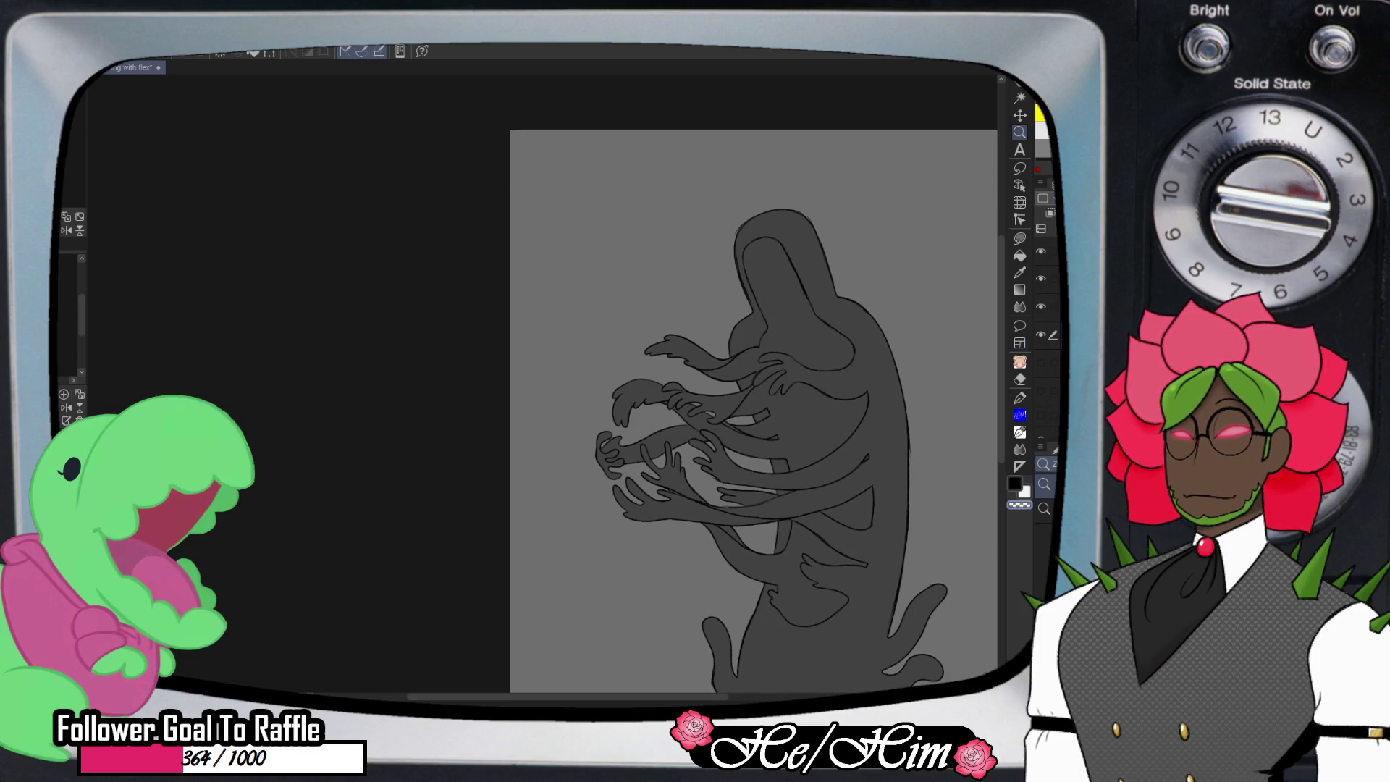
{"action": "key", "text": "ctrl+plus"}
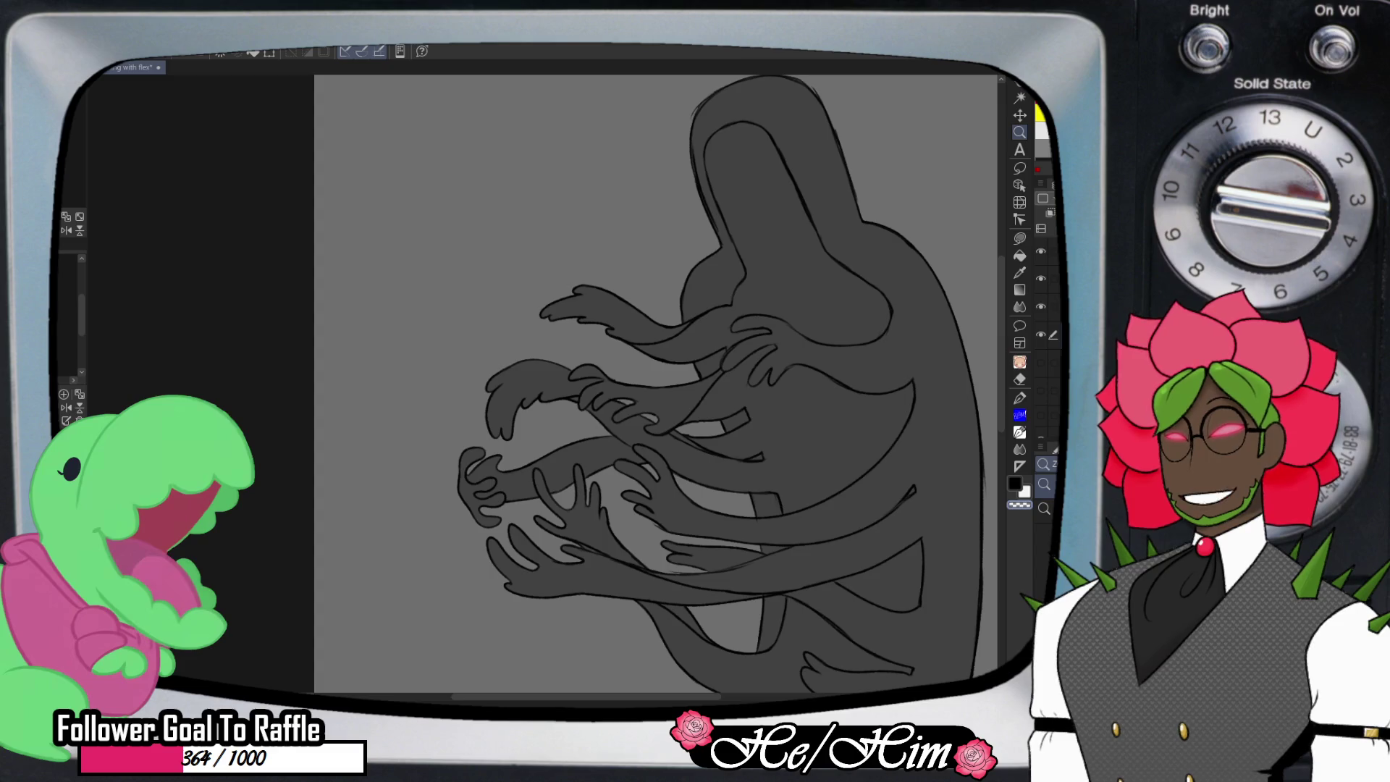
- With the dark fill hidden, fill the hood interior, torso, lower areas and one arm light gray
{"action": "left_click", "coordinate": [1050, 307]}
{"action": "left_click", "coordinate": [1040, 334]}
{"action": "left_click", "coordinate": [1019, 256]}
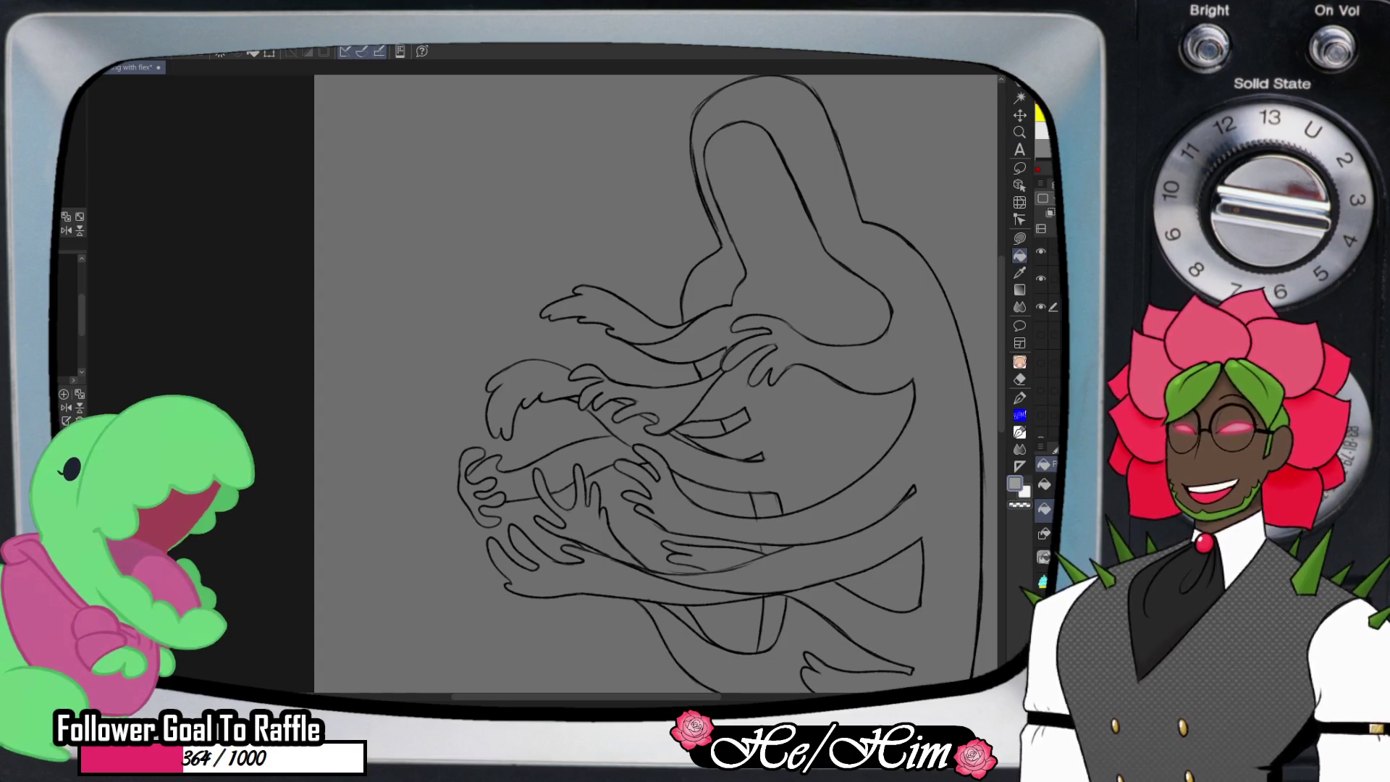
{"action": "left_click", "coordinate": [782, 239]}
{"action": "left_click", "coordinate": [832, 427]}
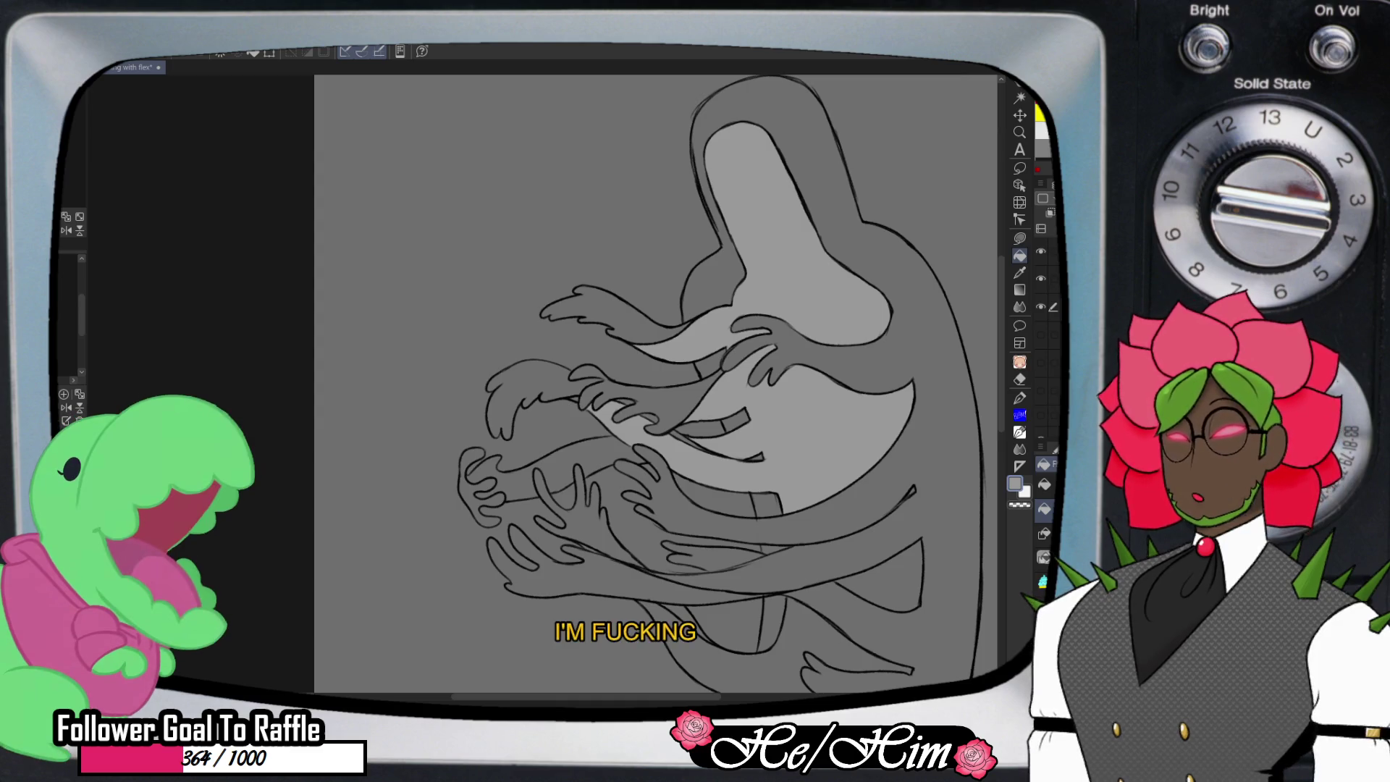
{"action": "left_click", "coordinate": [887, 579]}
{"action": "left_click", "coordinate": [717, 651]}
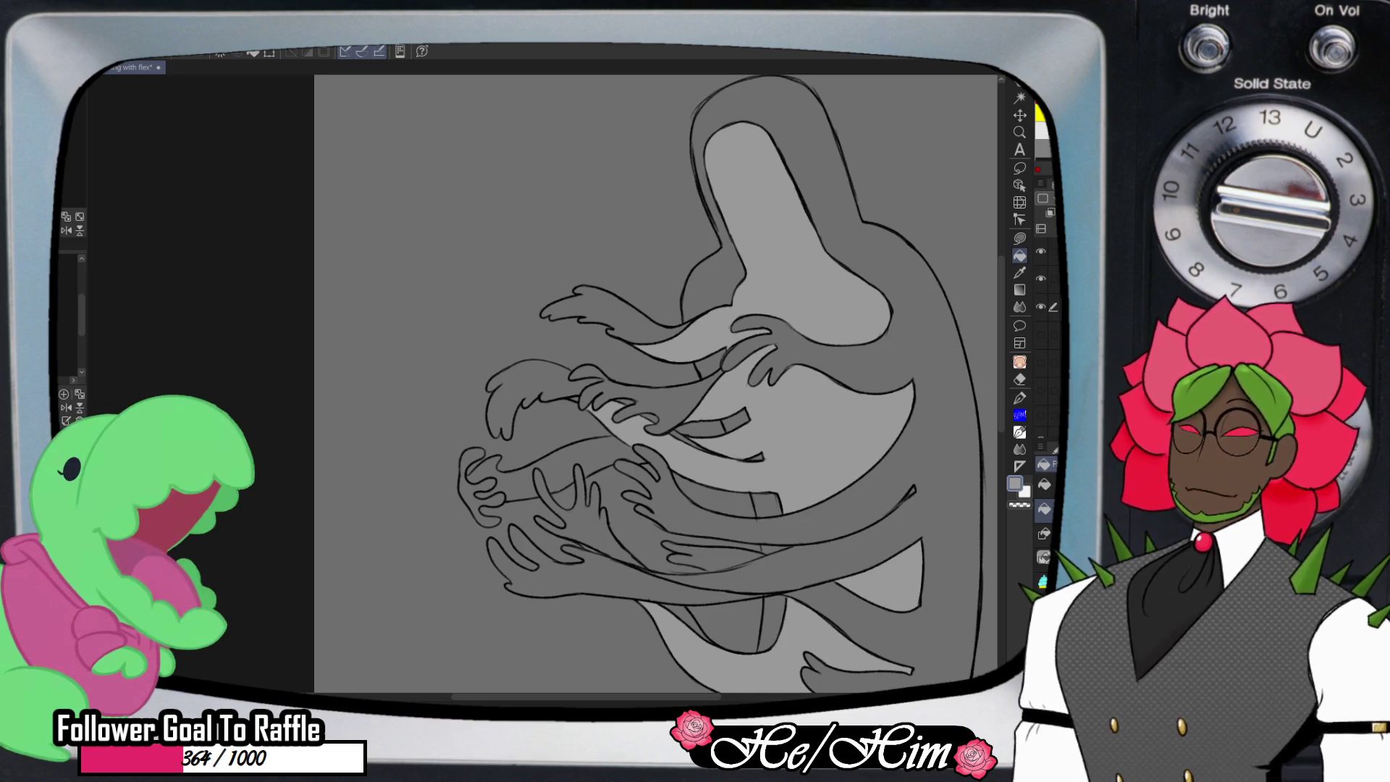
{"action": "left_click", "coordinate": [521, 481]}
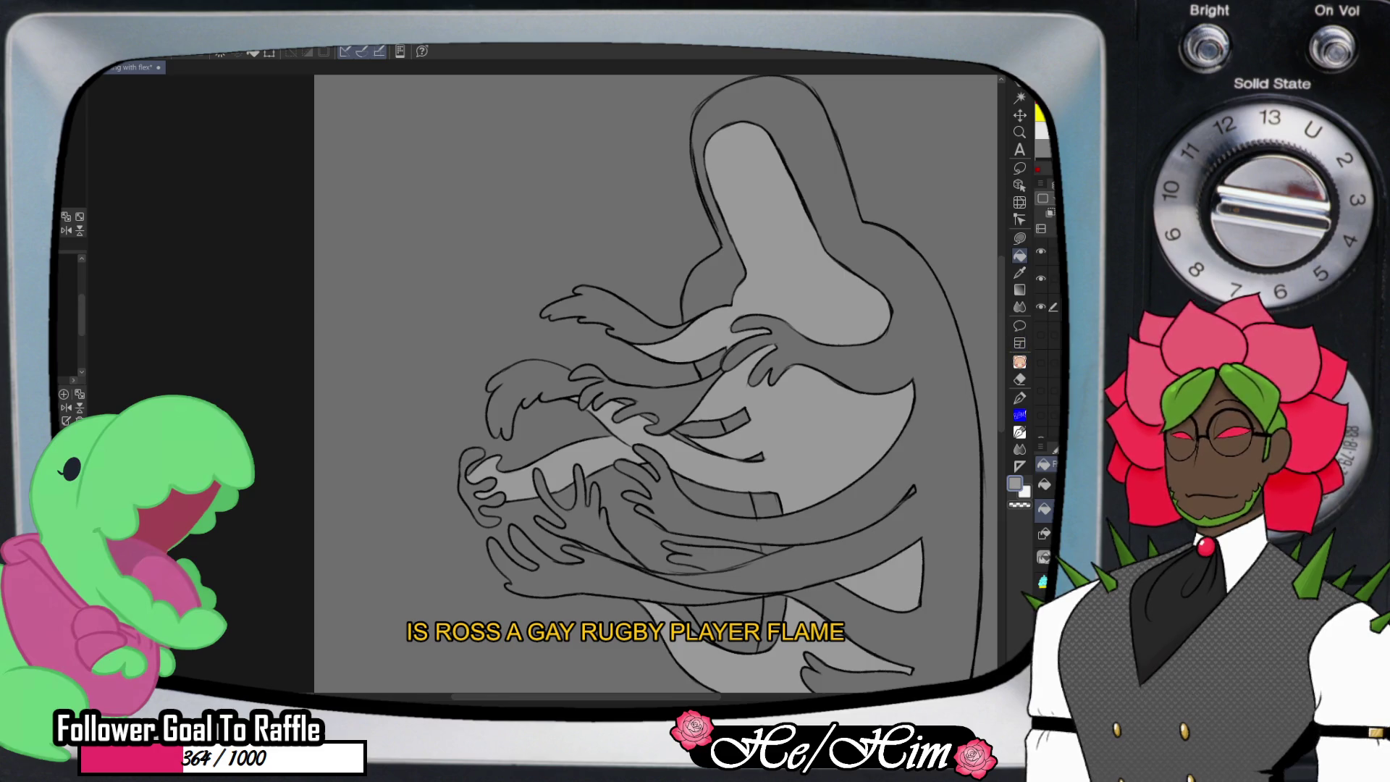
- Try a lighter fill on a lower arm, undo it, then erase on the upper layer
{"action": "scroll", "coordinate": [656, 384], "scroll_direction": "down", "scroll_amount": 1}
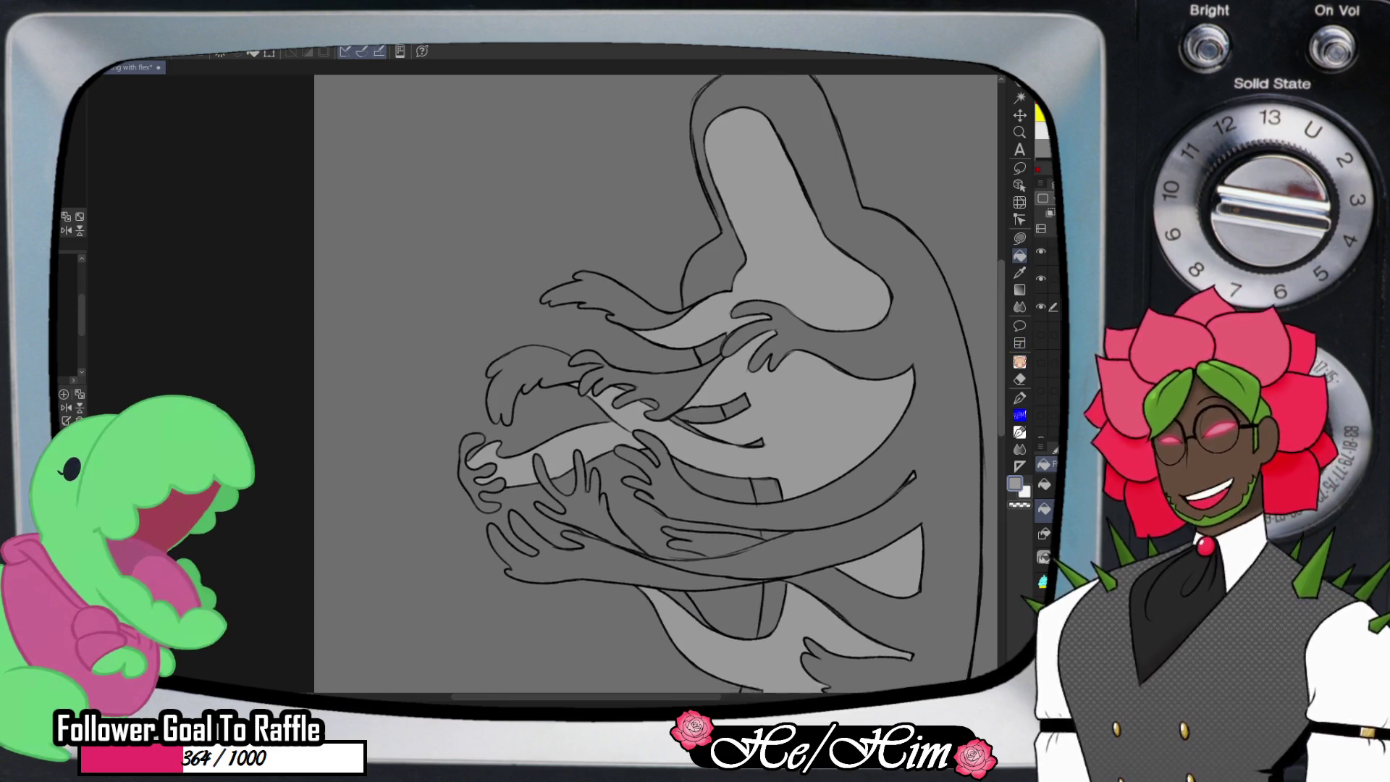
{"action": "scroll", "coordinate": [656, 384], "scroll_direction": "down", "scroll_amount": 3}
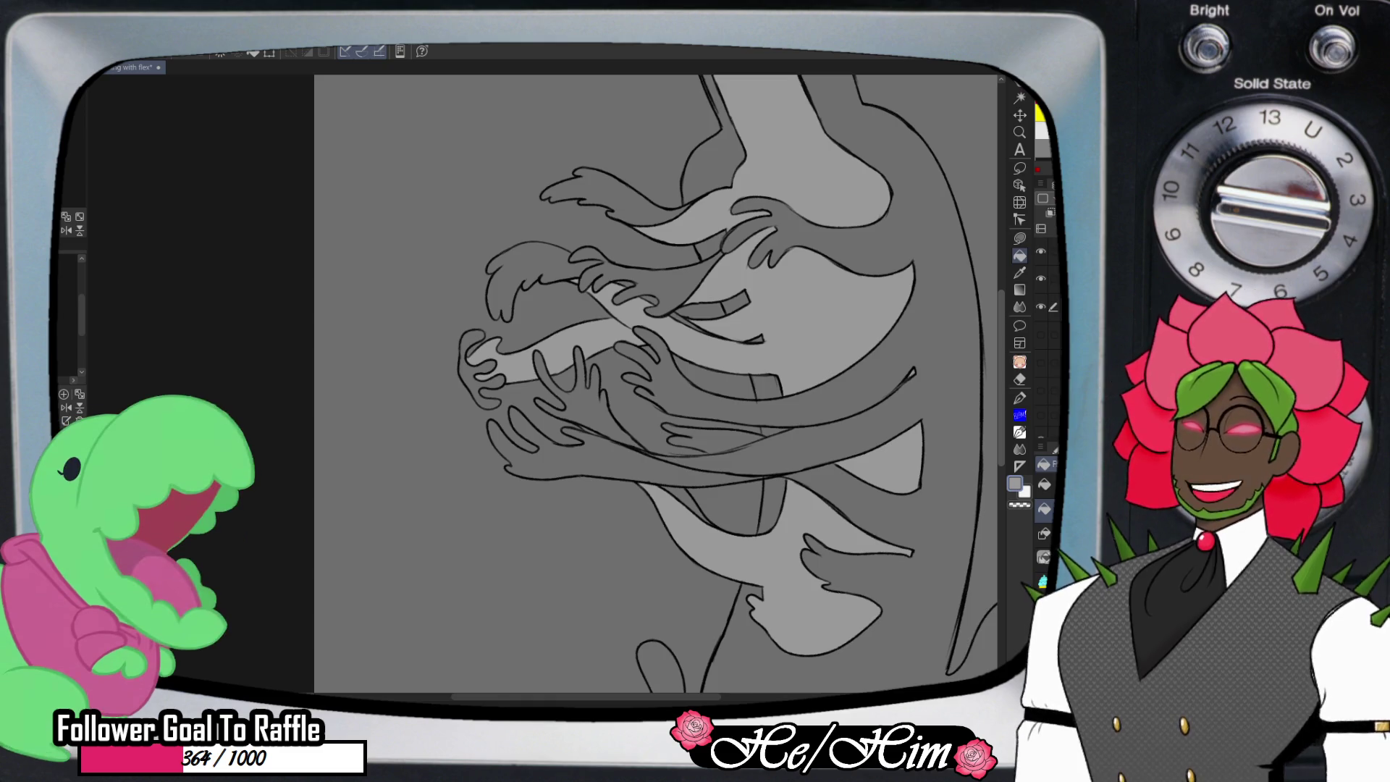
{"action": "left_click", "coordinate": [637, 464]}
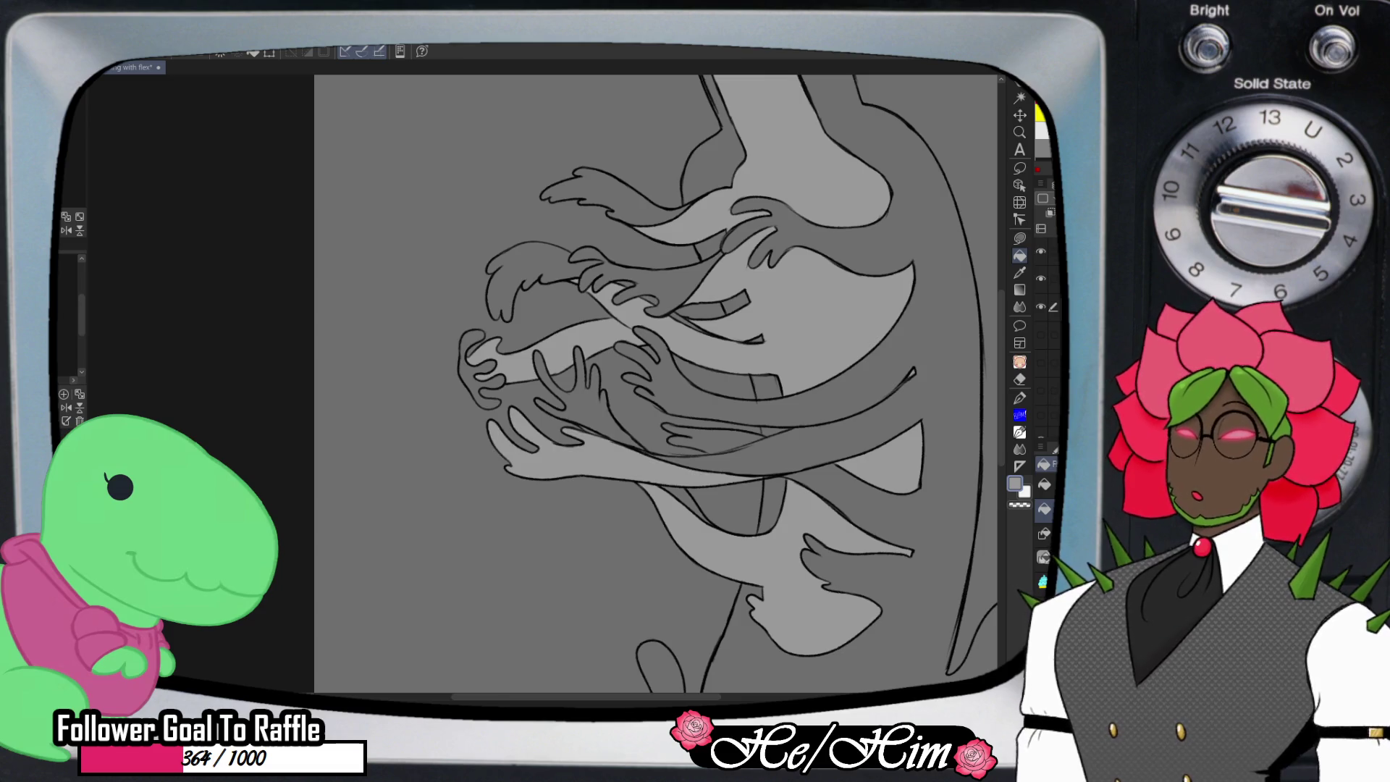
{"action": "key", "text": "ctrl+z"}
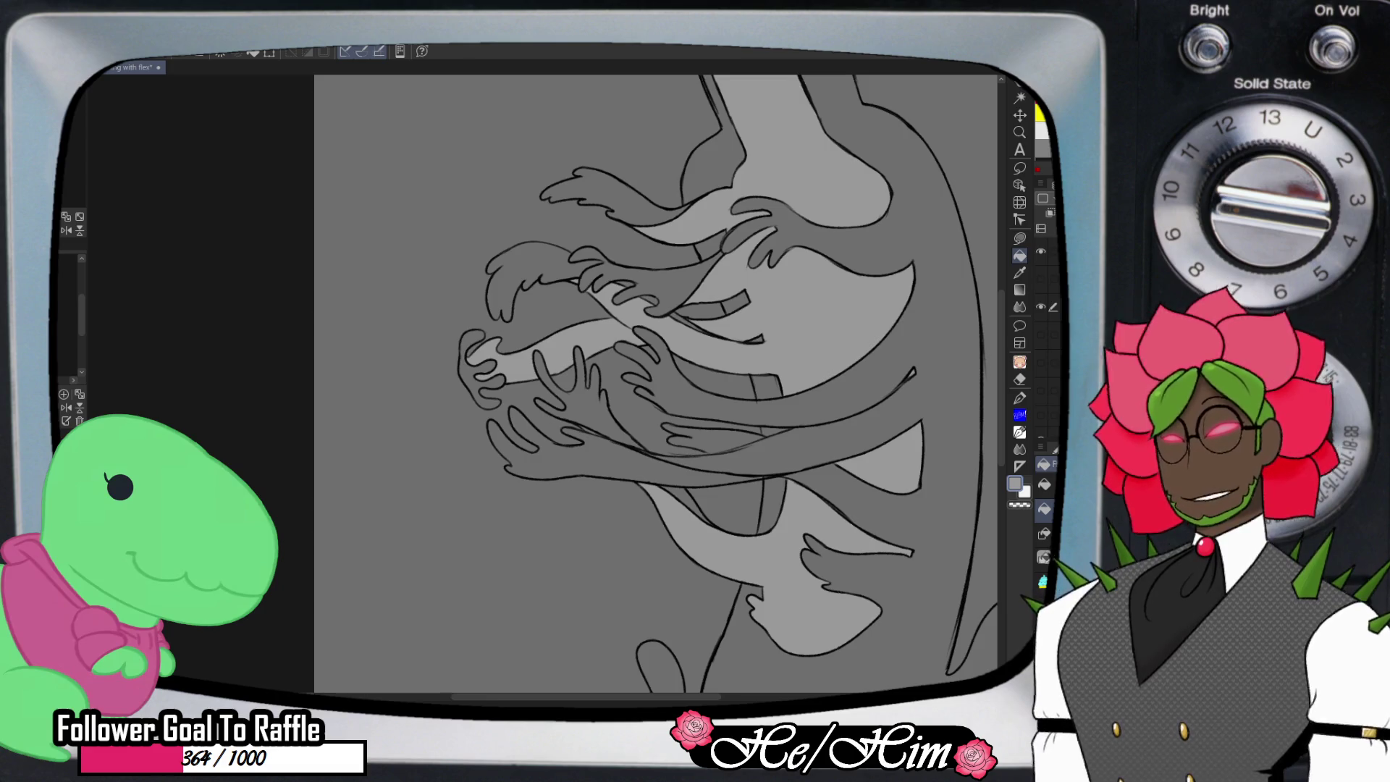
{"action": "left_click", "coordinate": [1056, 251]}
{"action": "key", "text": "e"}
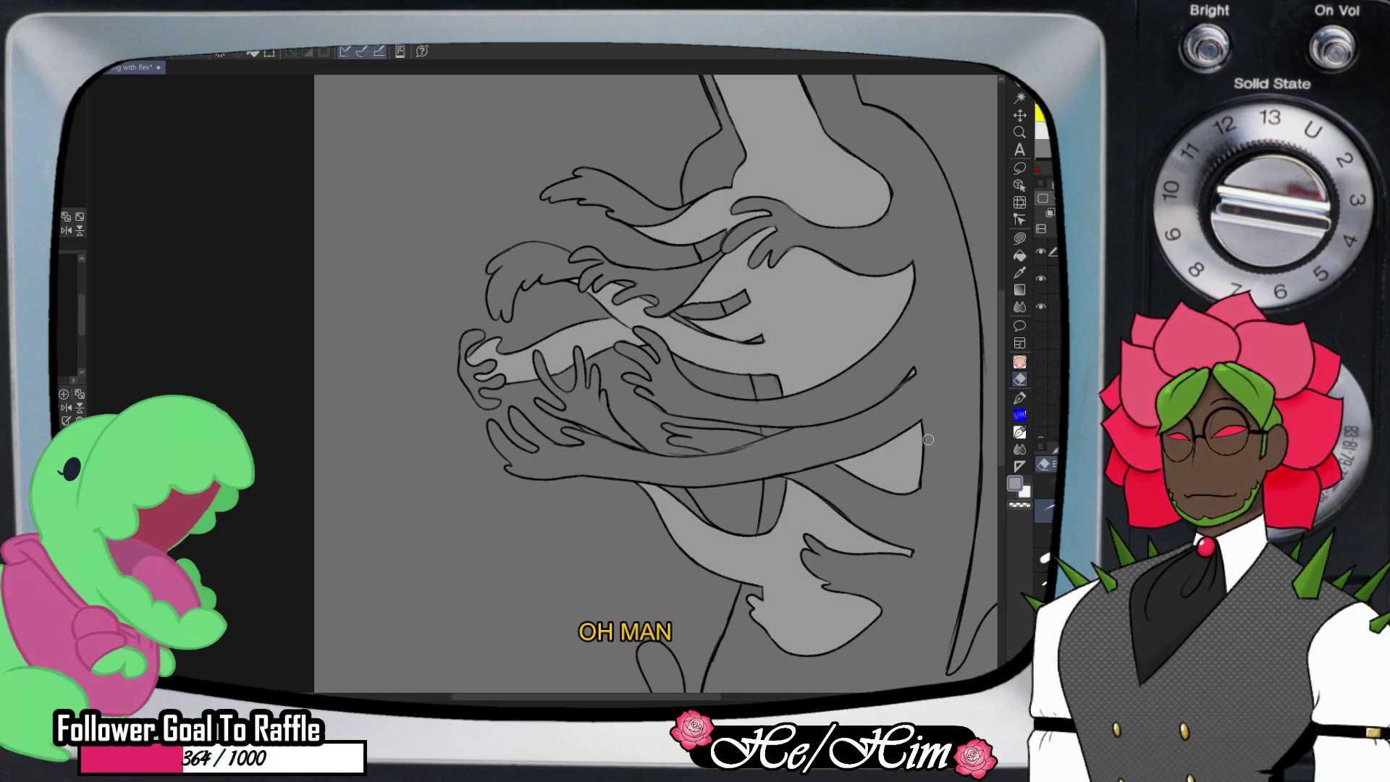
{"action": "key", "text": "p"}
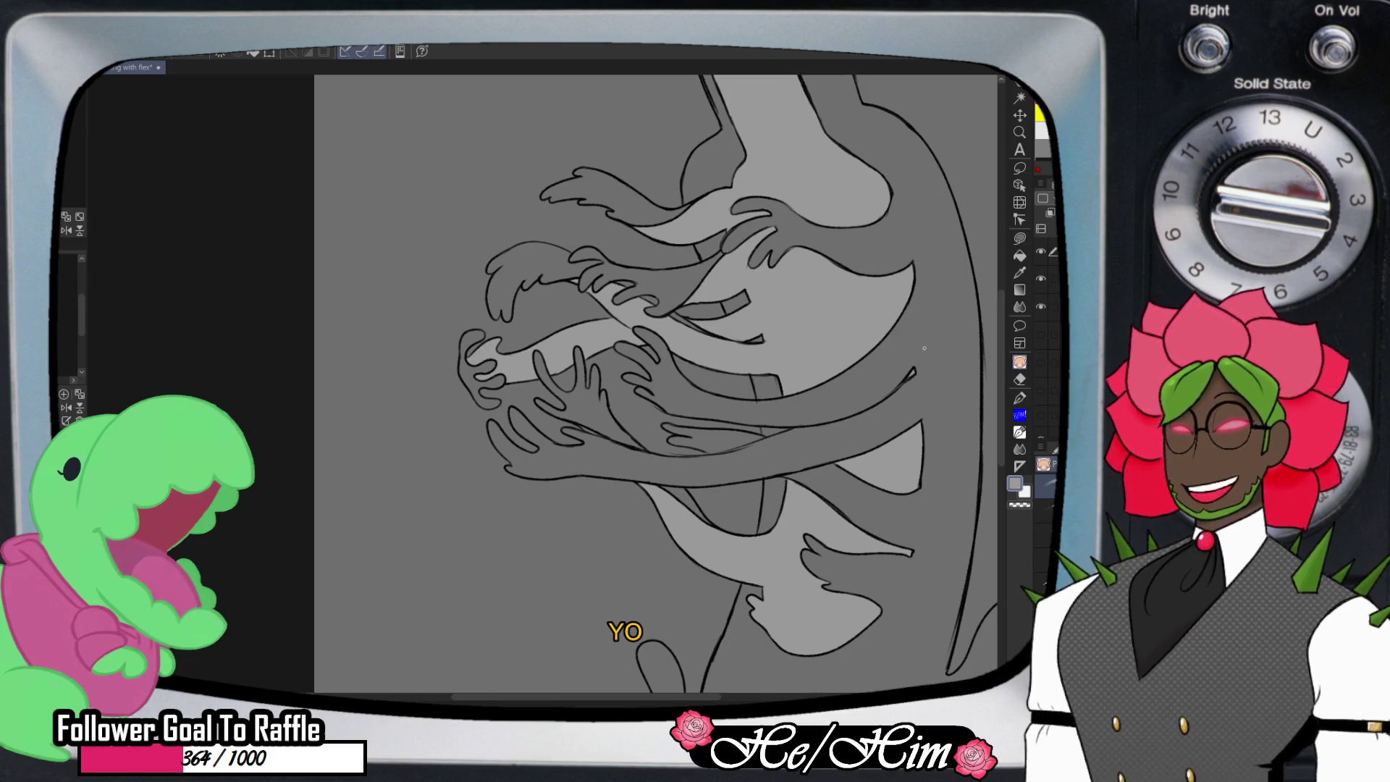
- Zoom into the hands and draw a black pen line under the lower reaching arm
{"action": "key", "text": "/"}
{"action": "left_click", "coordinate": [734, 490]}
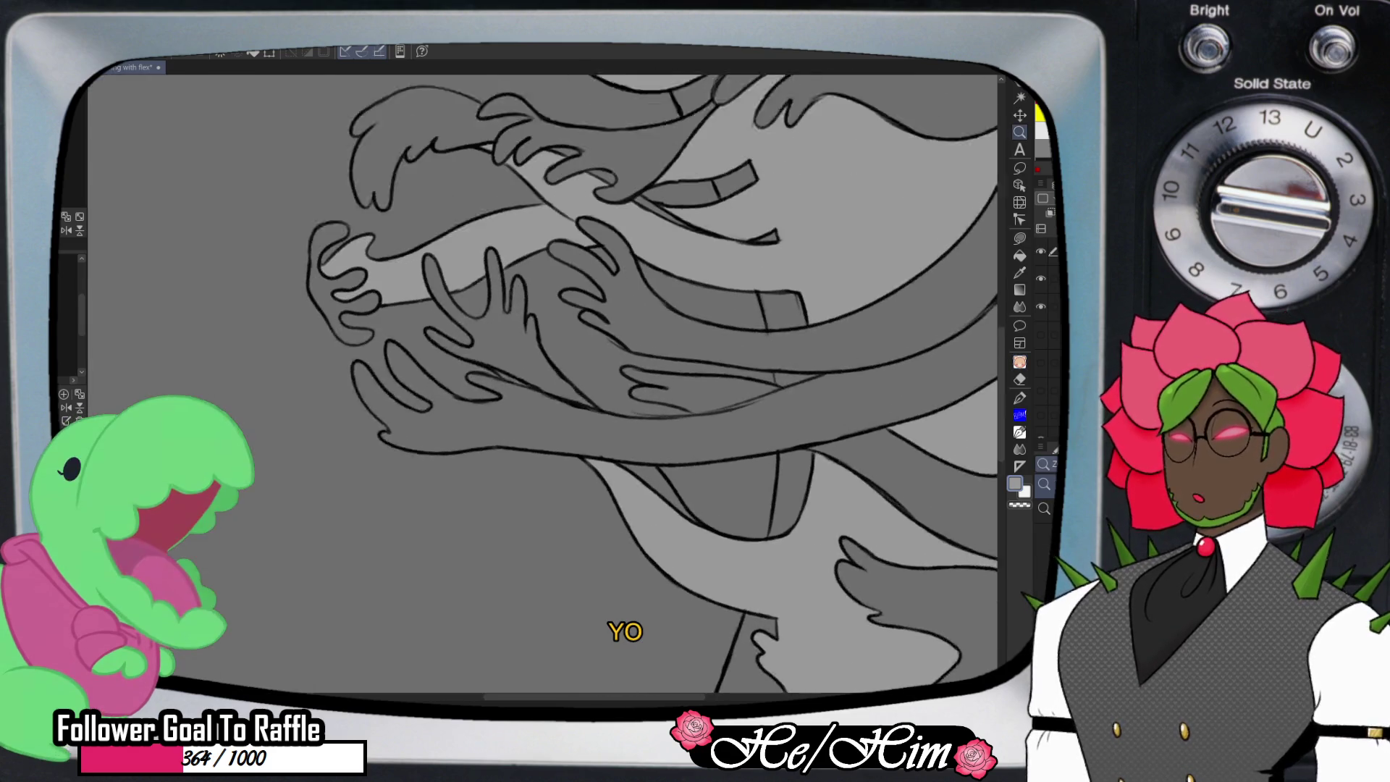
{"action": "key", "text": "p"}
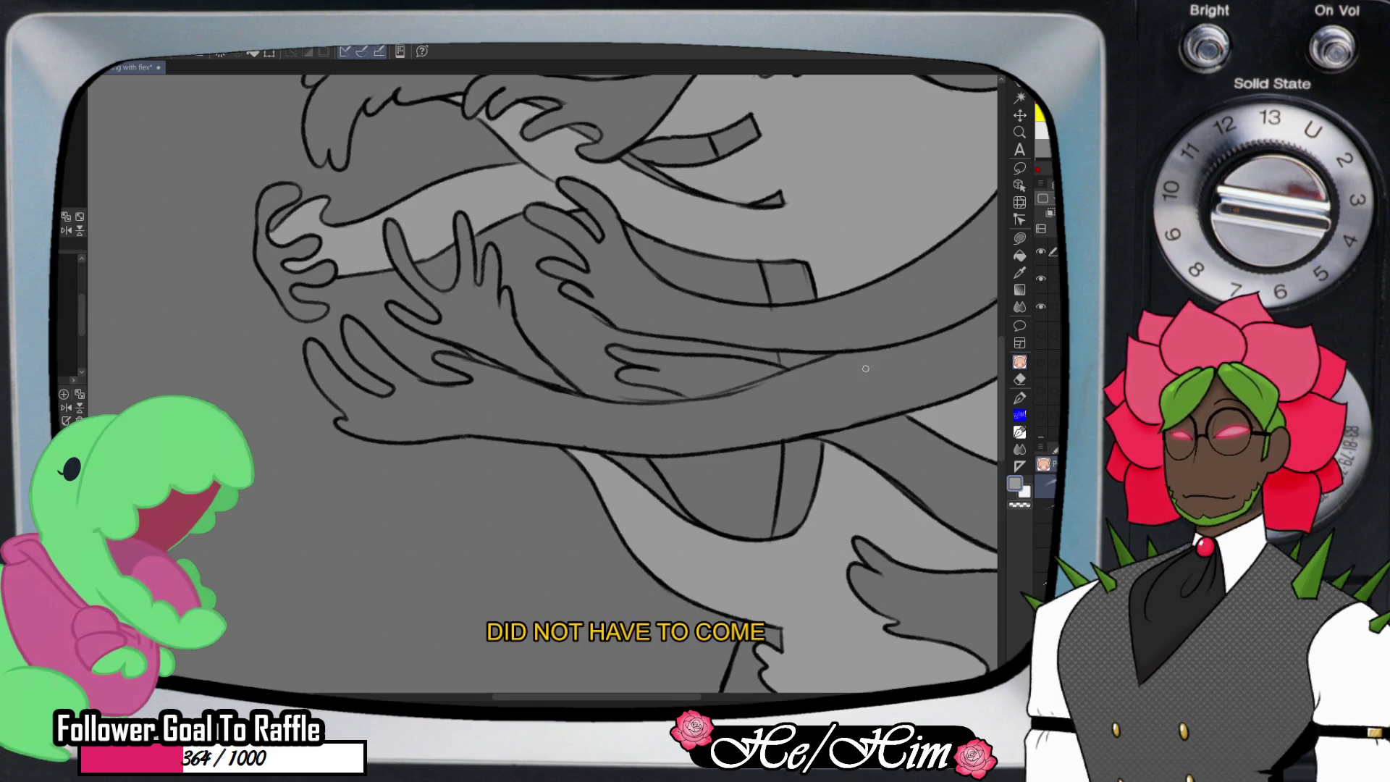
{"action": "key", "text": "x"}
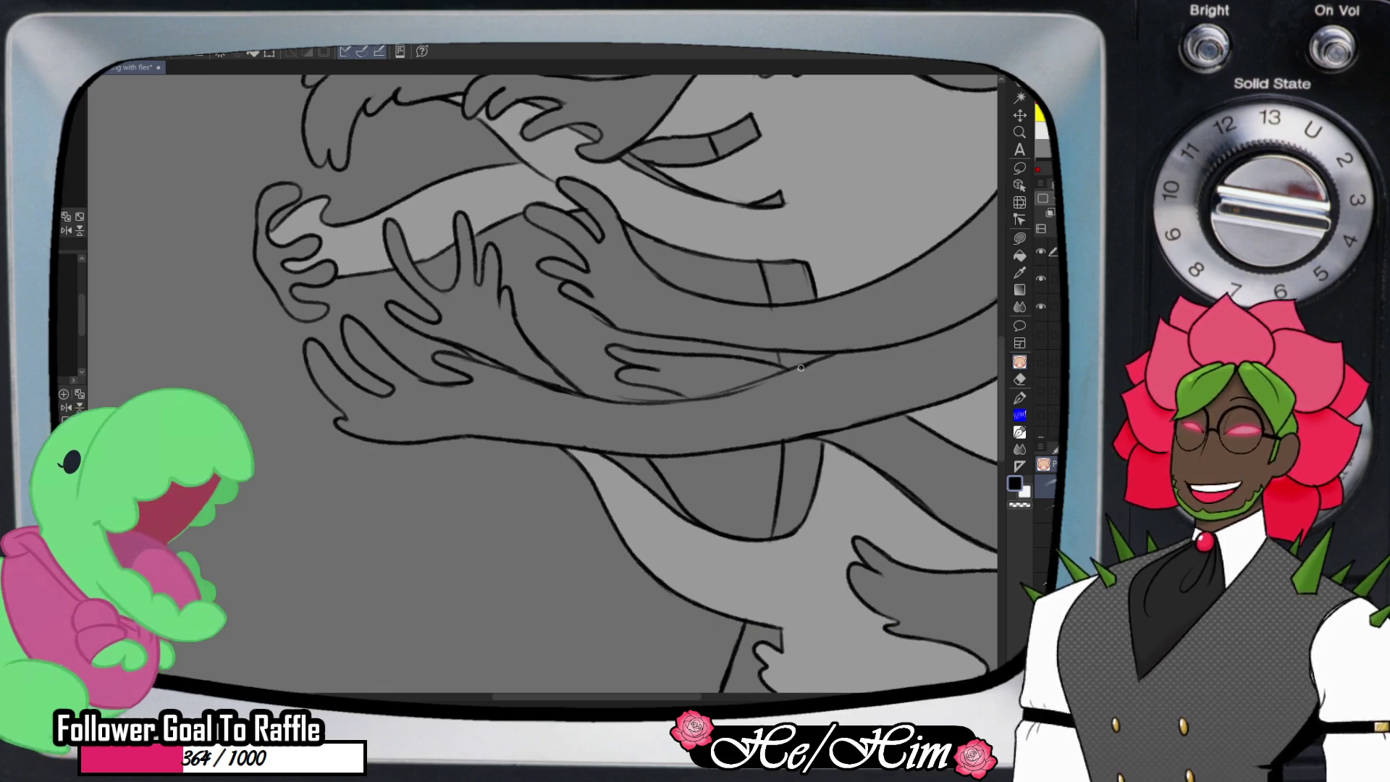
{"action": "left_click_drag", "start_coordinate": [726, 398], "coordinate": [545, 444]}
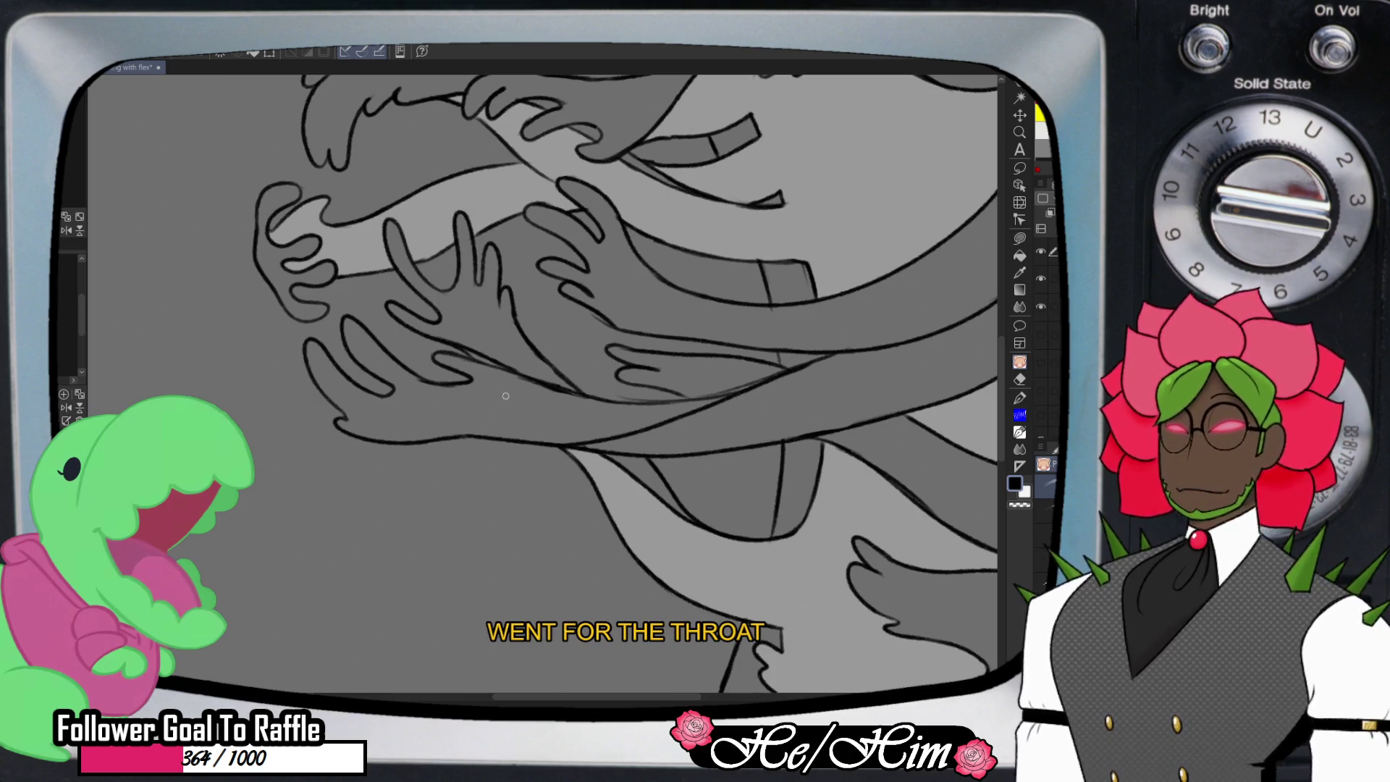
- On the flats layer, fill the lower-left hand and arm light grey, undoing an accidental black fill
{"action": "scroll", "coordinate": [505, 396], "scroll_direction": "down", "scroll_amount": 3}
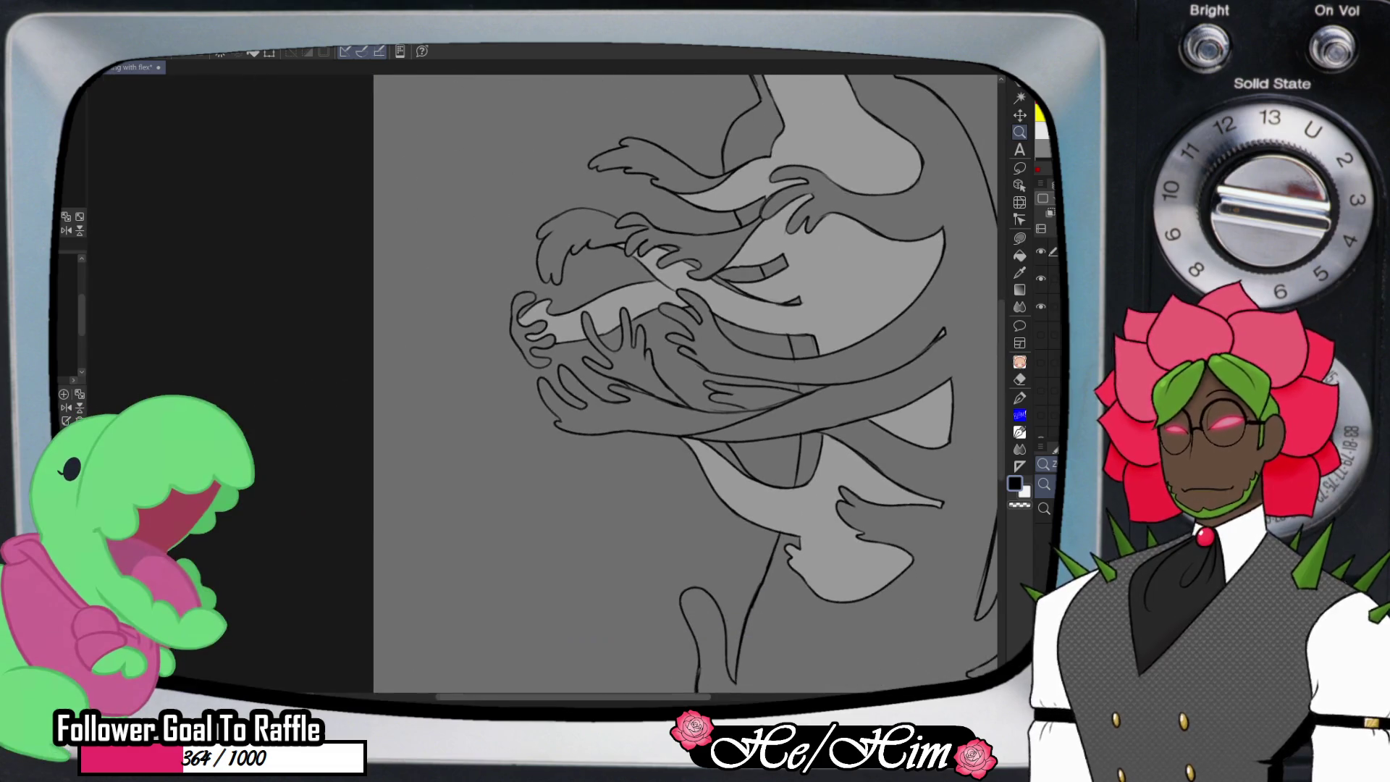
{"action": "scroll", "coordinate": [676, 383], "scroll_direction": "right", "scroll_amount": 3}
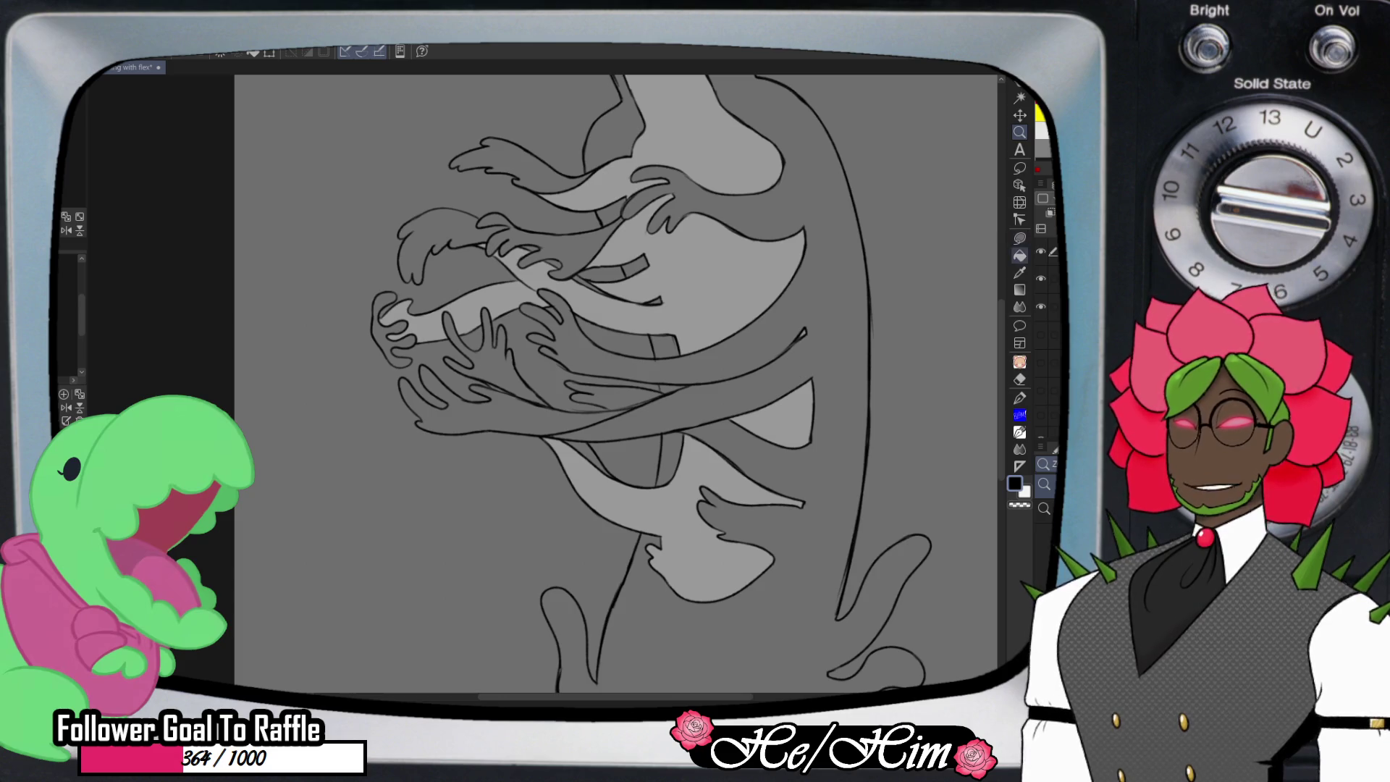
{"action": "left_click", "coordinate": [1019, 256]}
{"action": "left_click", "coordinate": [1047, 307]}
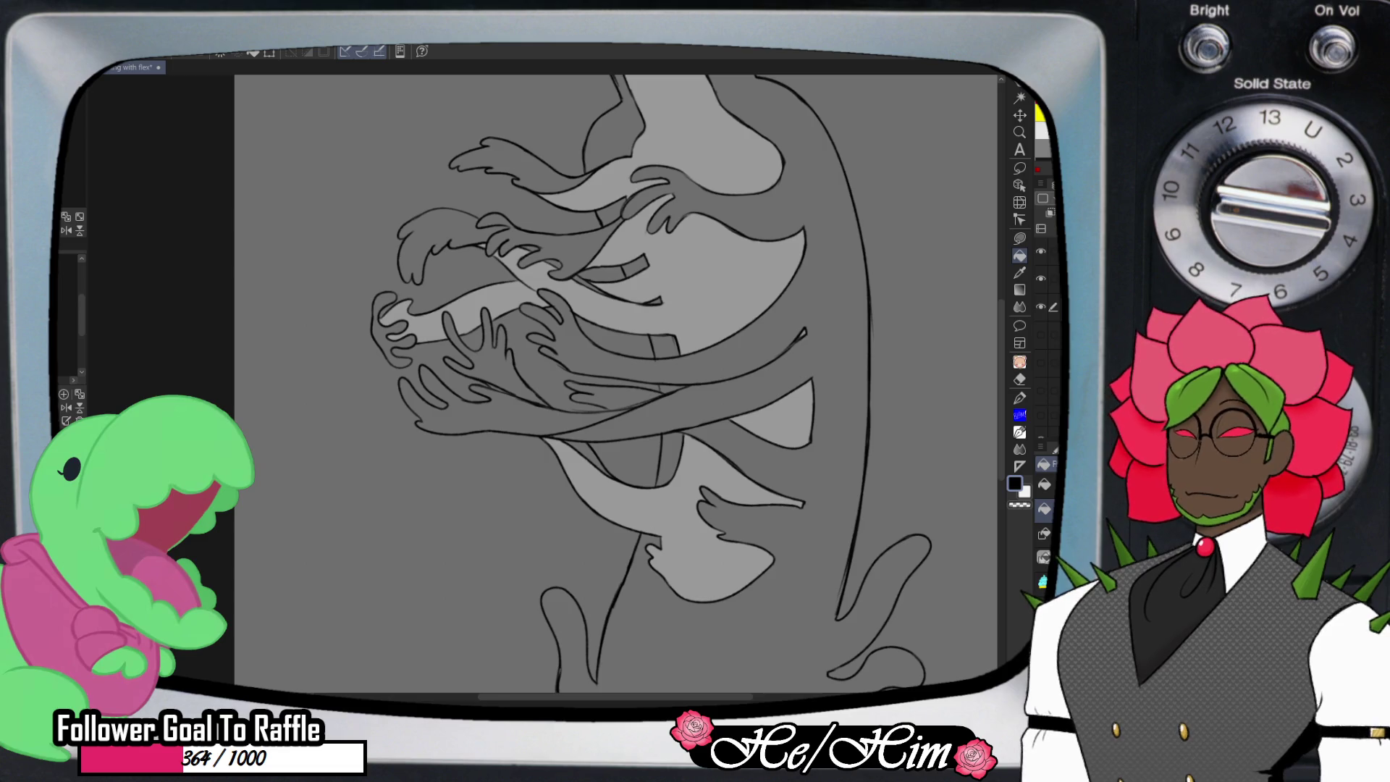
{"action": "left_click", "coordinate": [493, 420]}
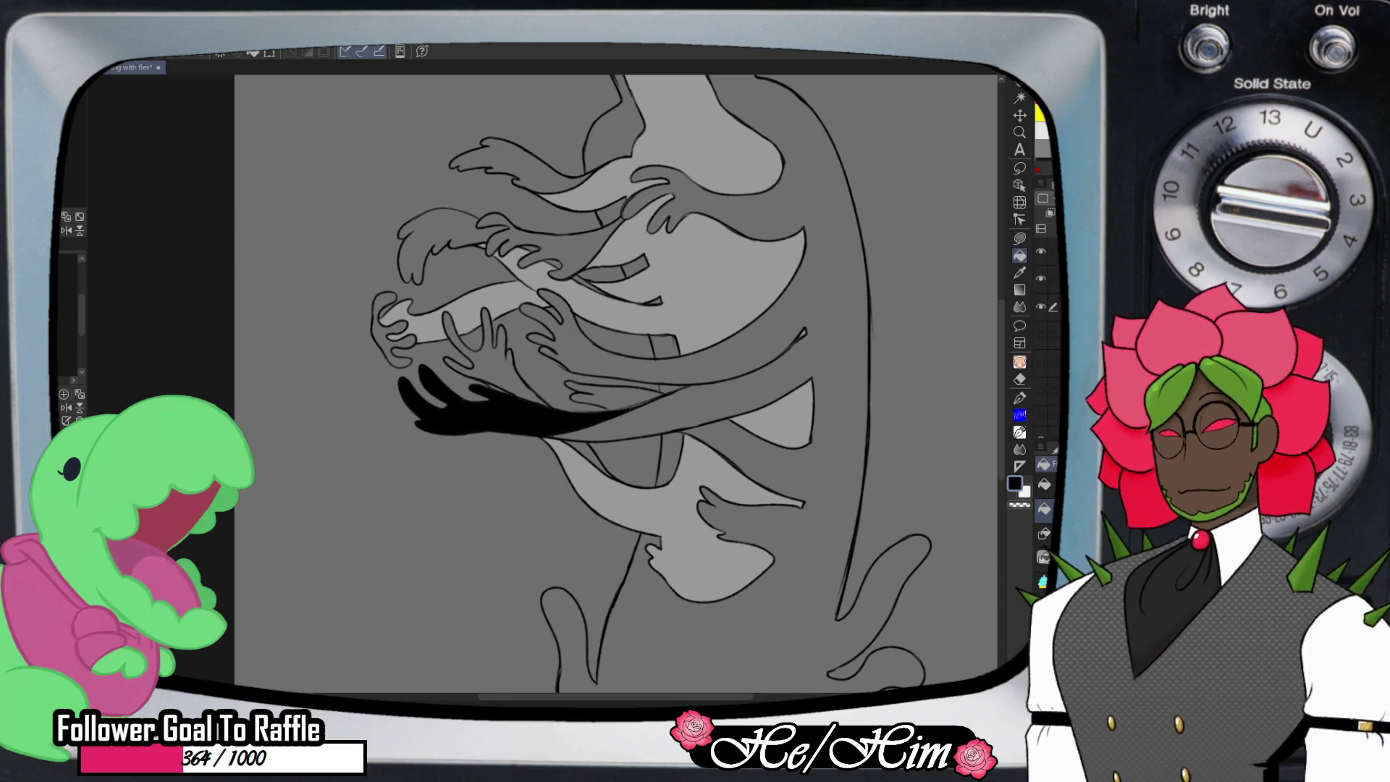
{"action": "key", "text": "ctrl+z"}
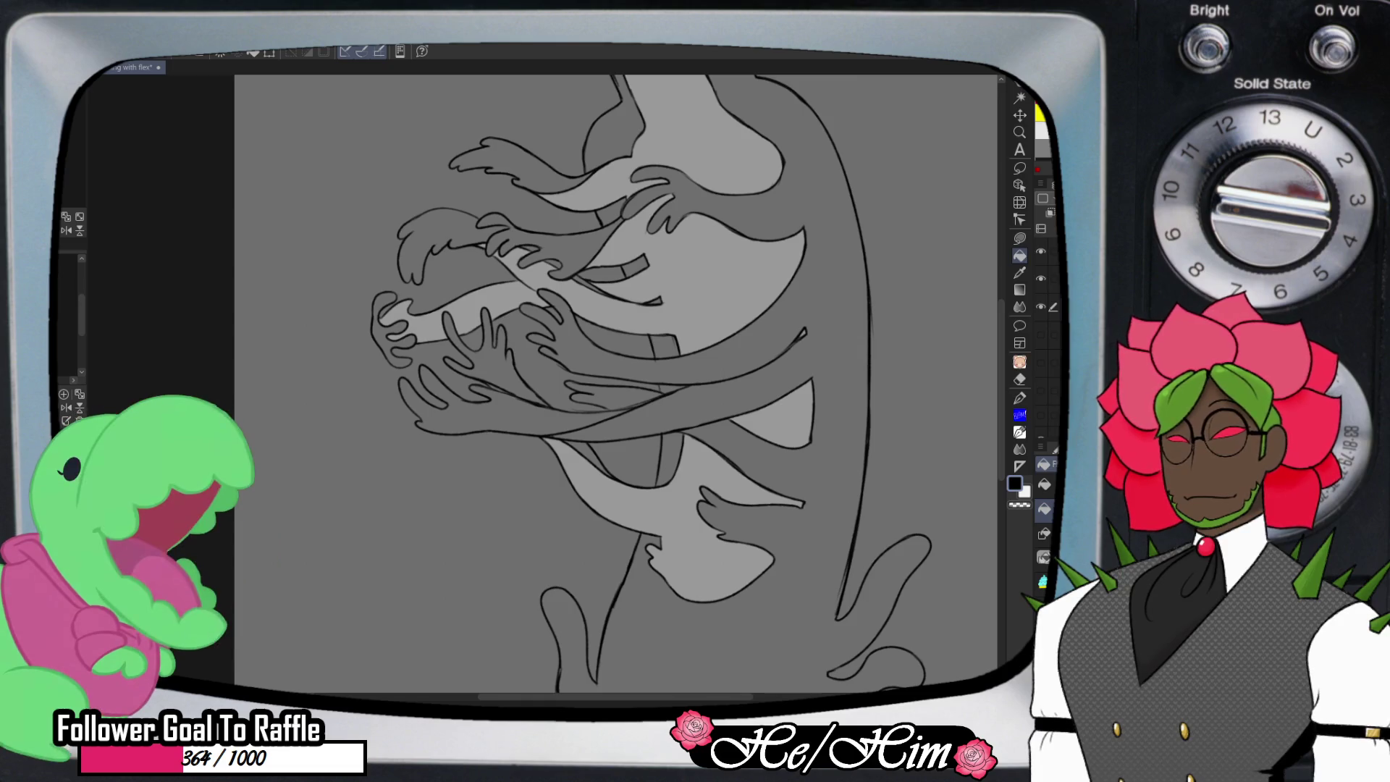
{"action": "left_click", "coordinate": [492, 420]}
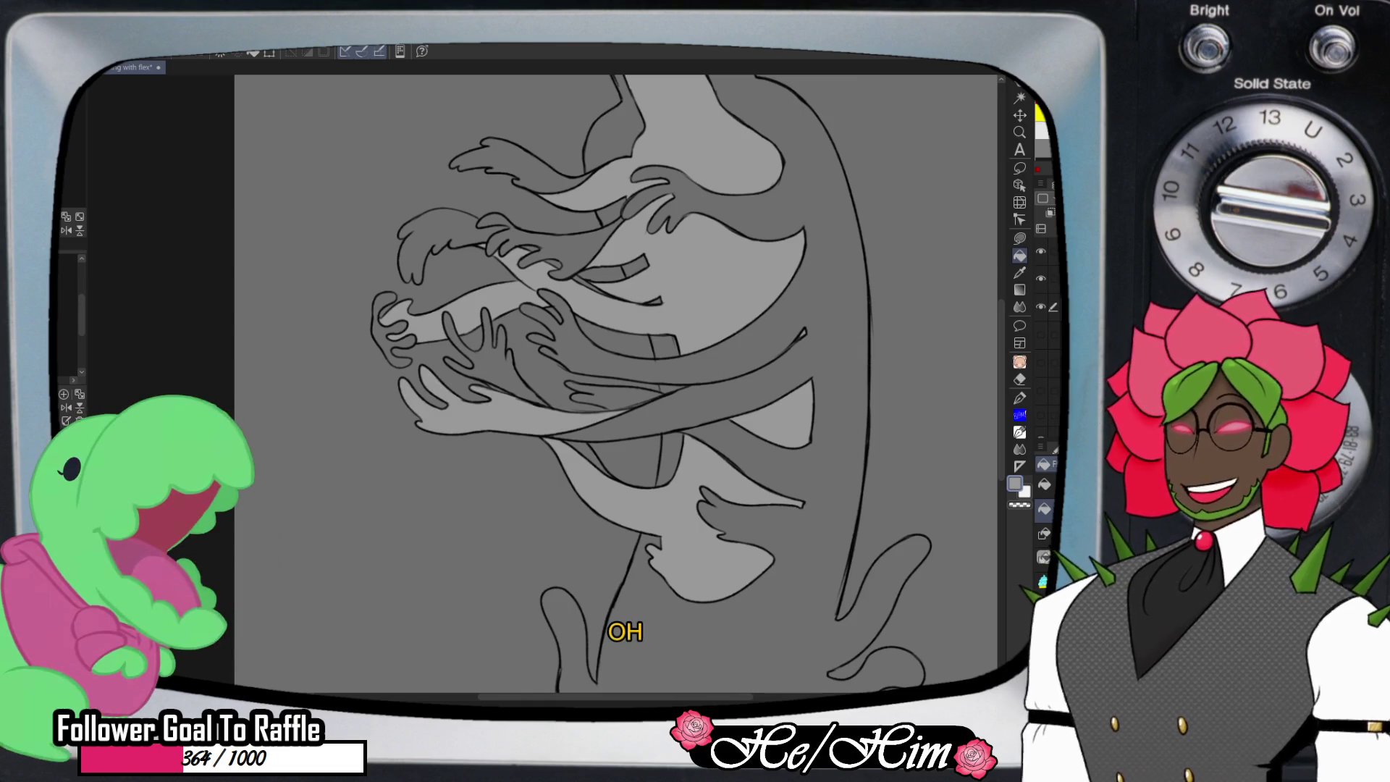
- Zoom in on the hands, select the lineart layer, and hide the grey flats layer
{"action": "left_click", "coordinate": [1019, 132]}
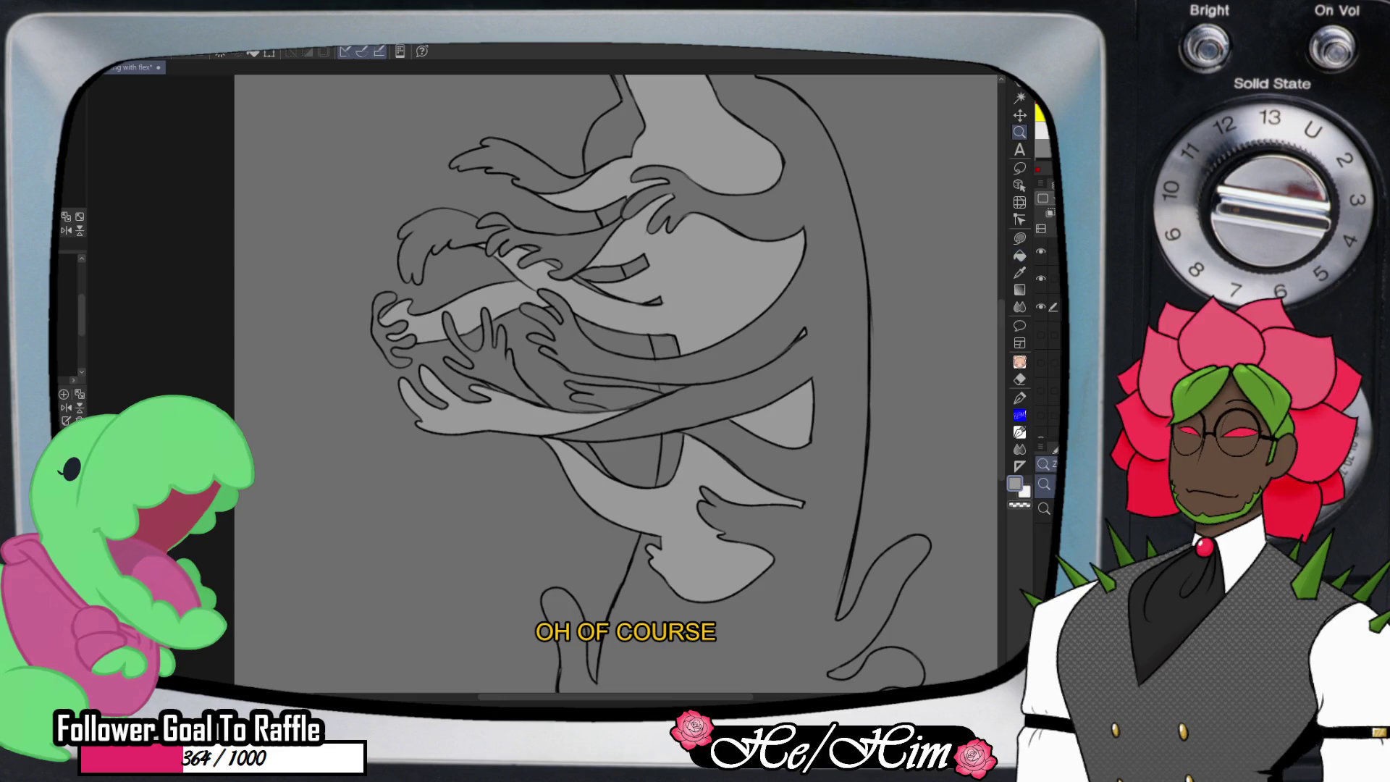
{"action": "left_click", "coordinate": [543, 332]}
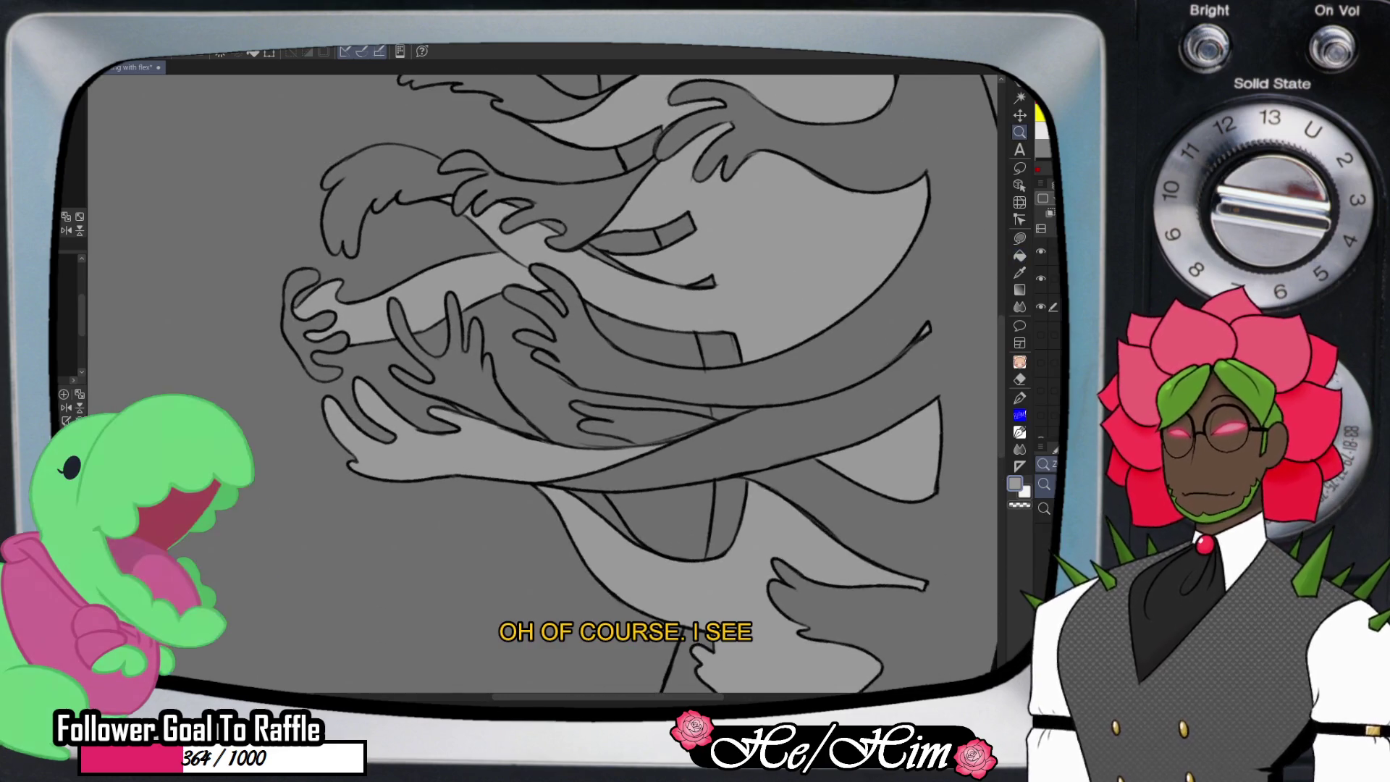
{"action": "left_click", "coordinate": [1046, 251]}
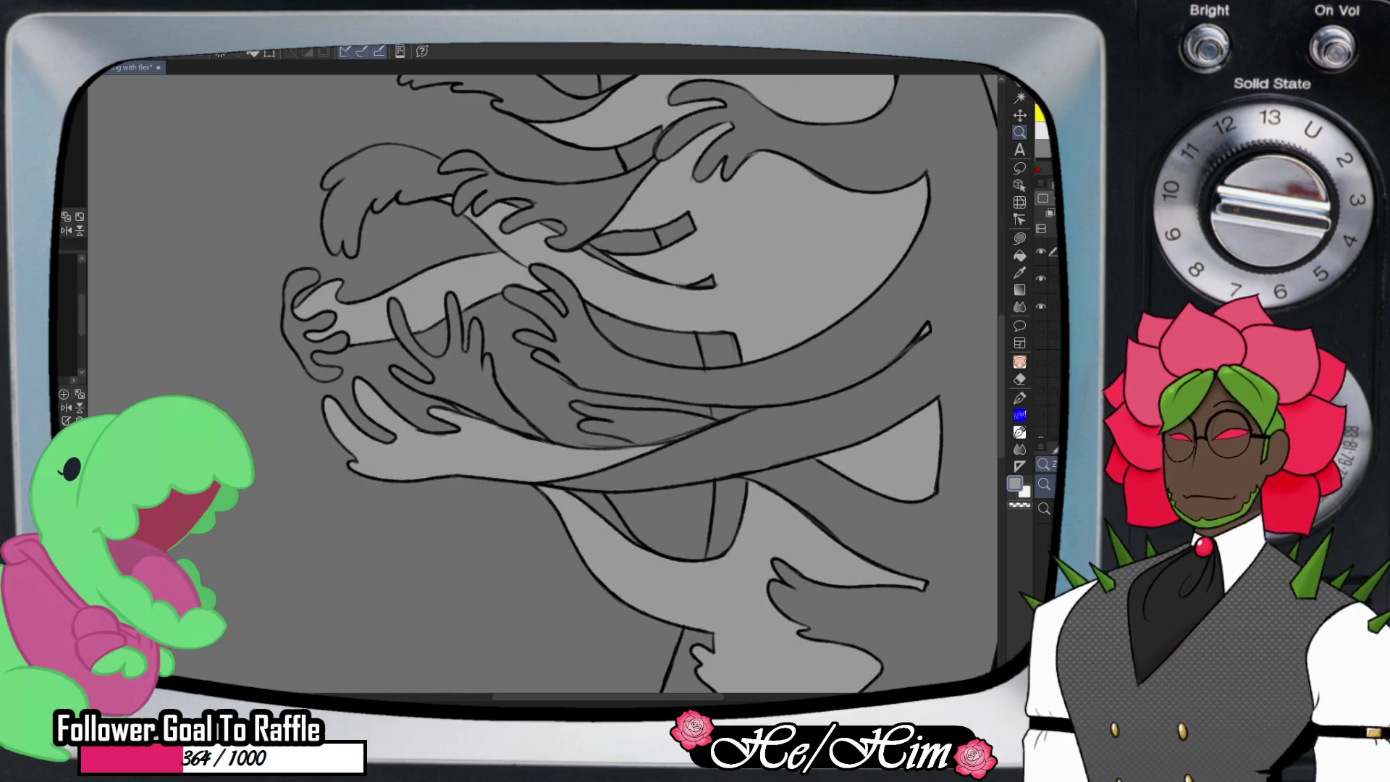
{"action": "left_click", "coordinate": [1047, 307]}
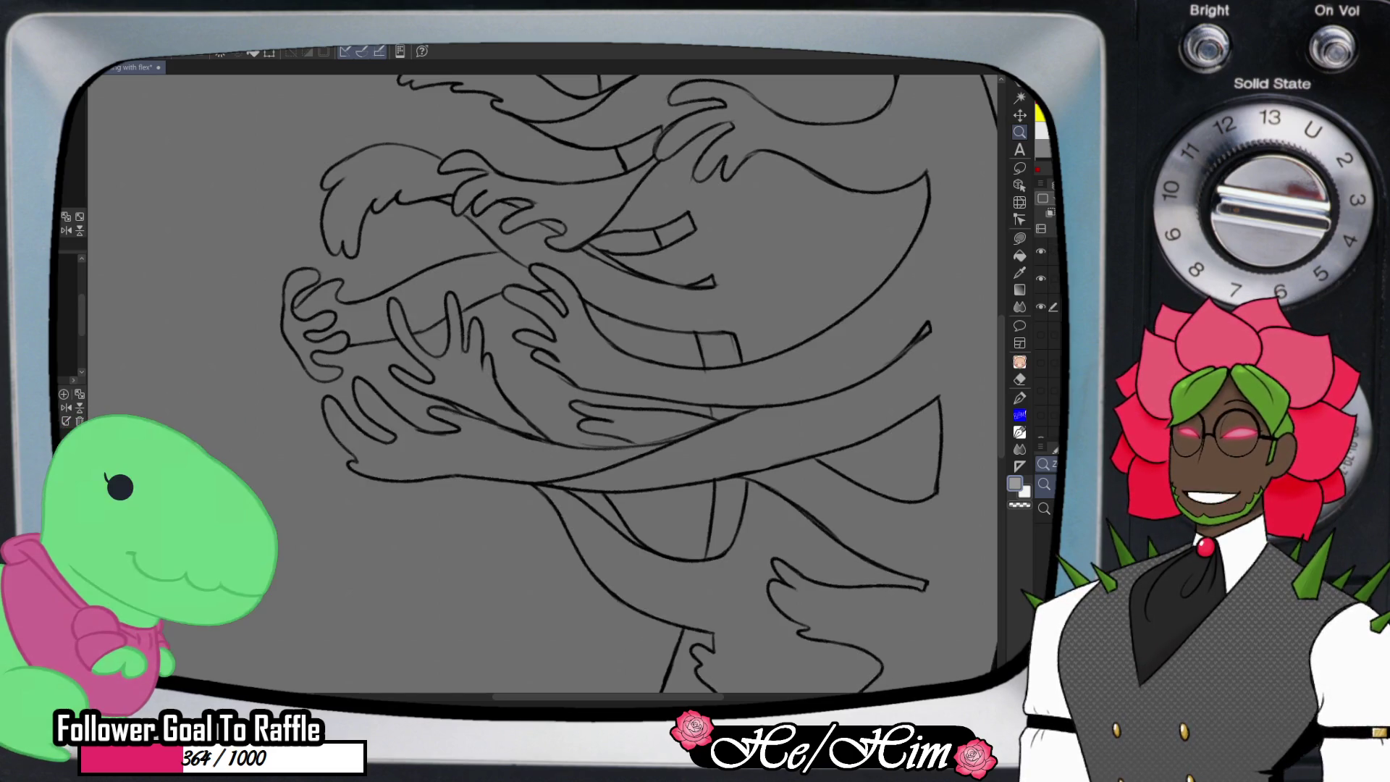
- Erase and redraw parts of the lineart layer while scrolling over the figure
{"action": "left_click", "coordinate": [1047, 251]}
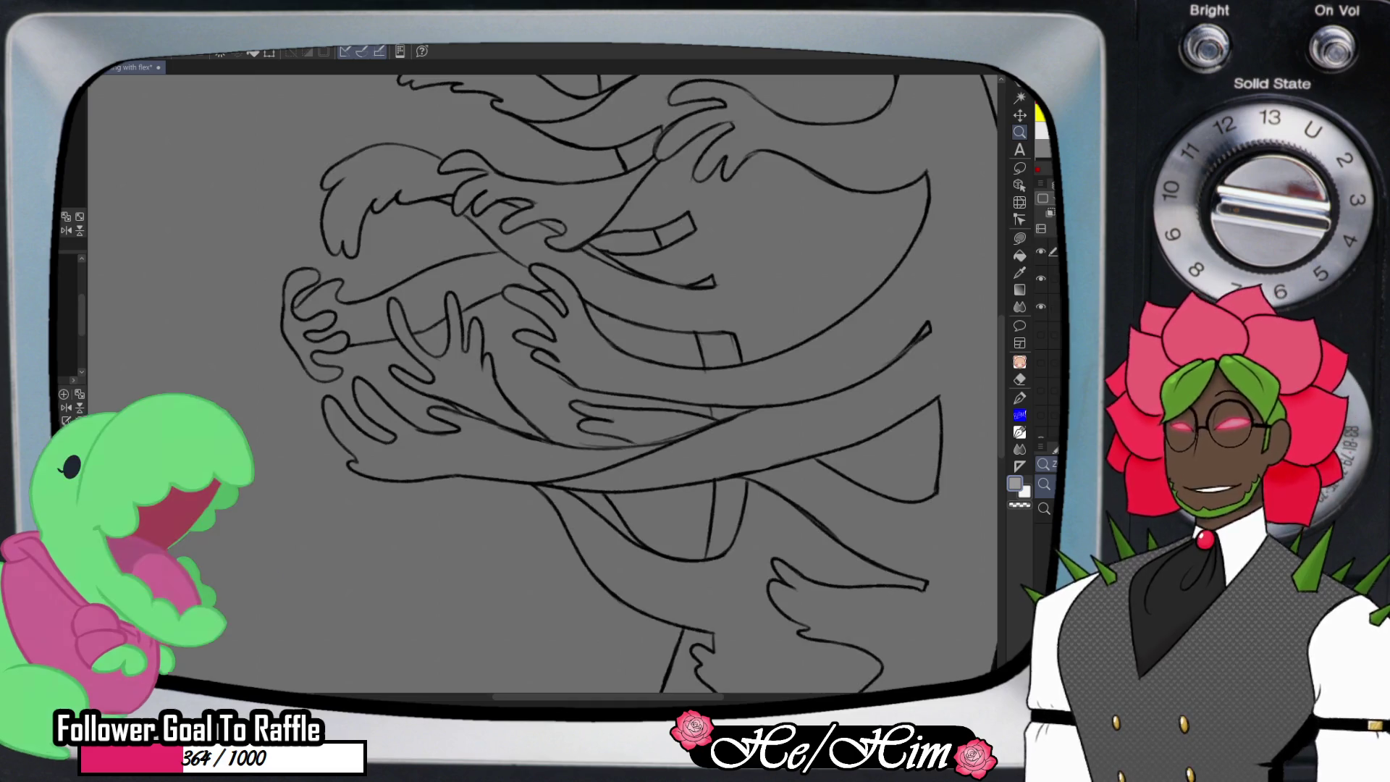
{"action": "key", "text": "e"}
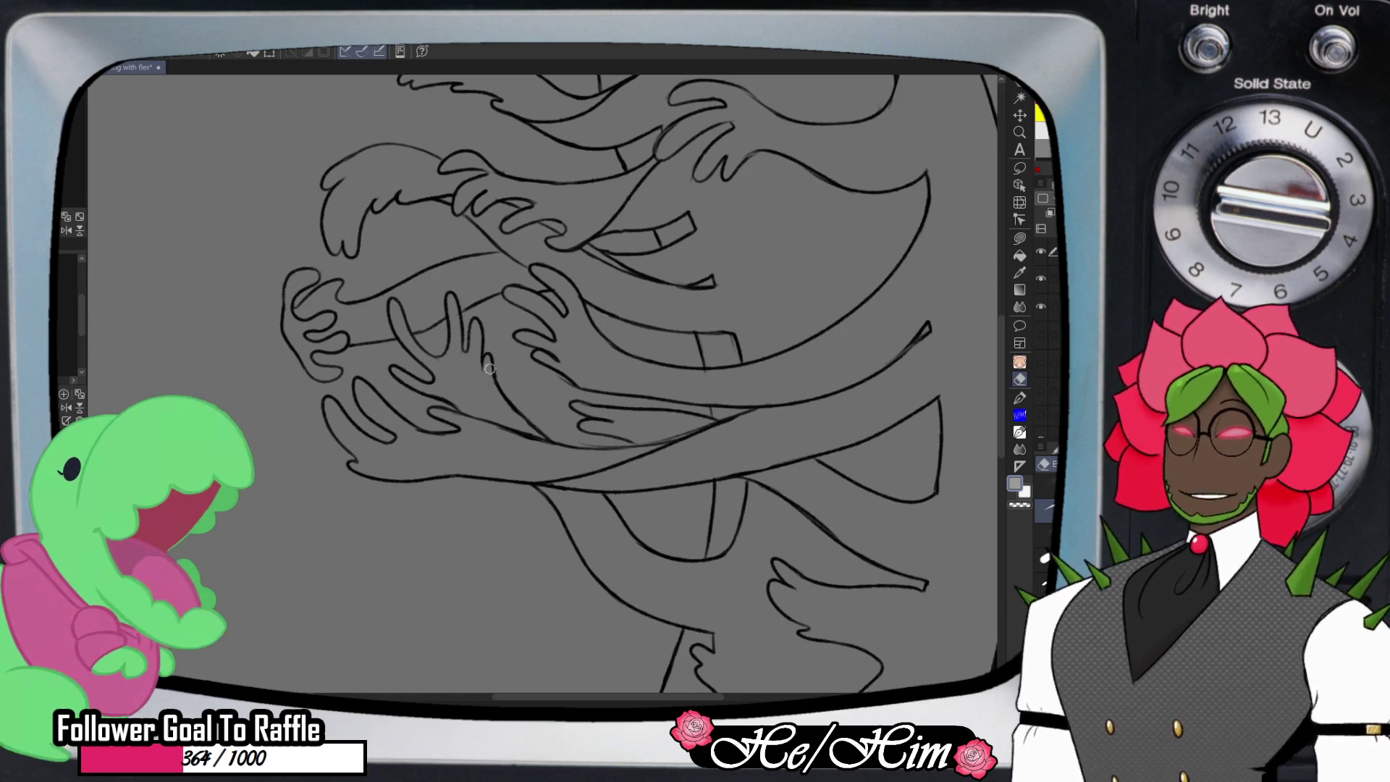
{"action": "key", "text": "p"}
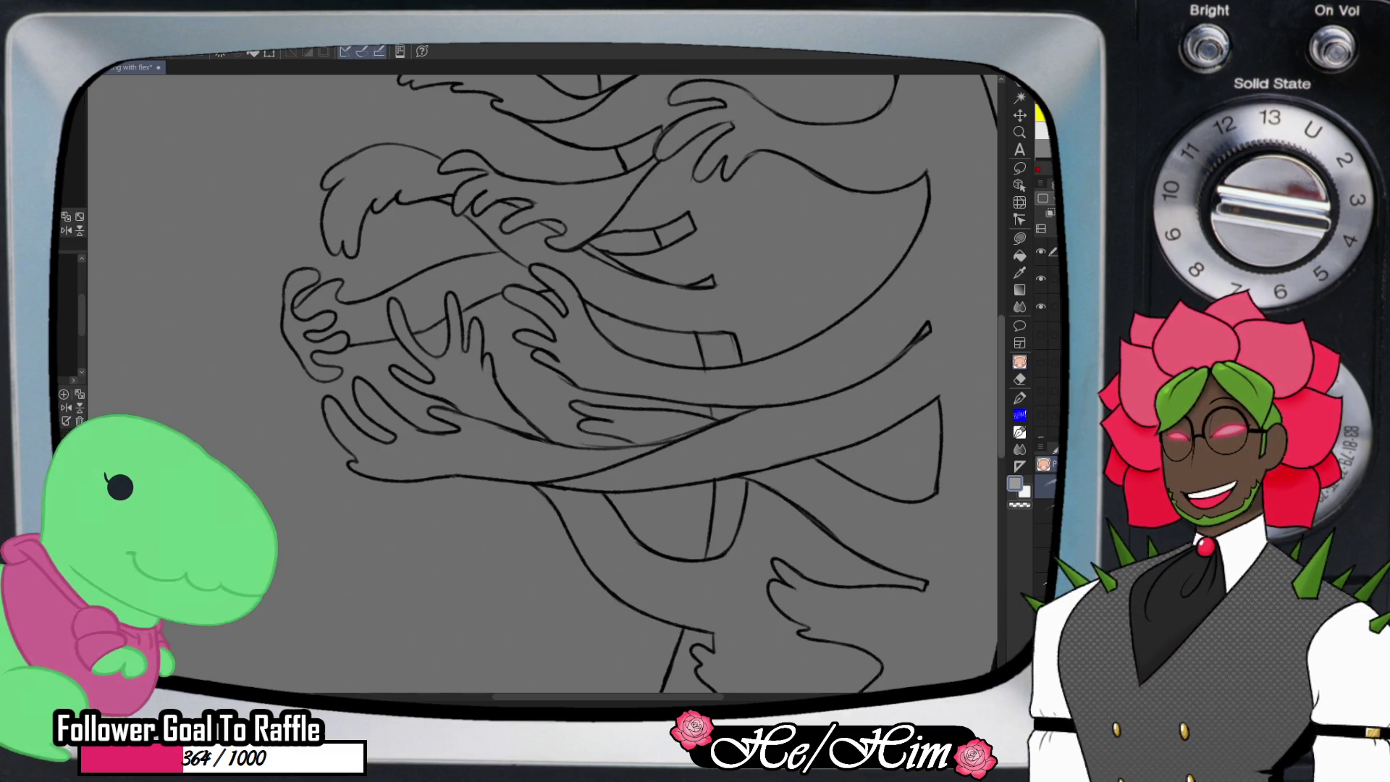
{"action": "scroll", "coordinate": [543, 384], "scroll_direction": "down", "scroll_amount": 3}
{"action": "scroll", "coordinate": [543, 384], "scroll_direction": "up", "scroll_amount": 4}
{"action": "scroll", "coordinate": [611, 384], "scroll_direction": "up", "scroll_amount": 3}
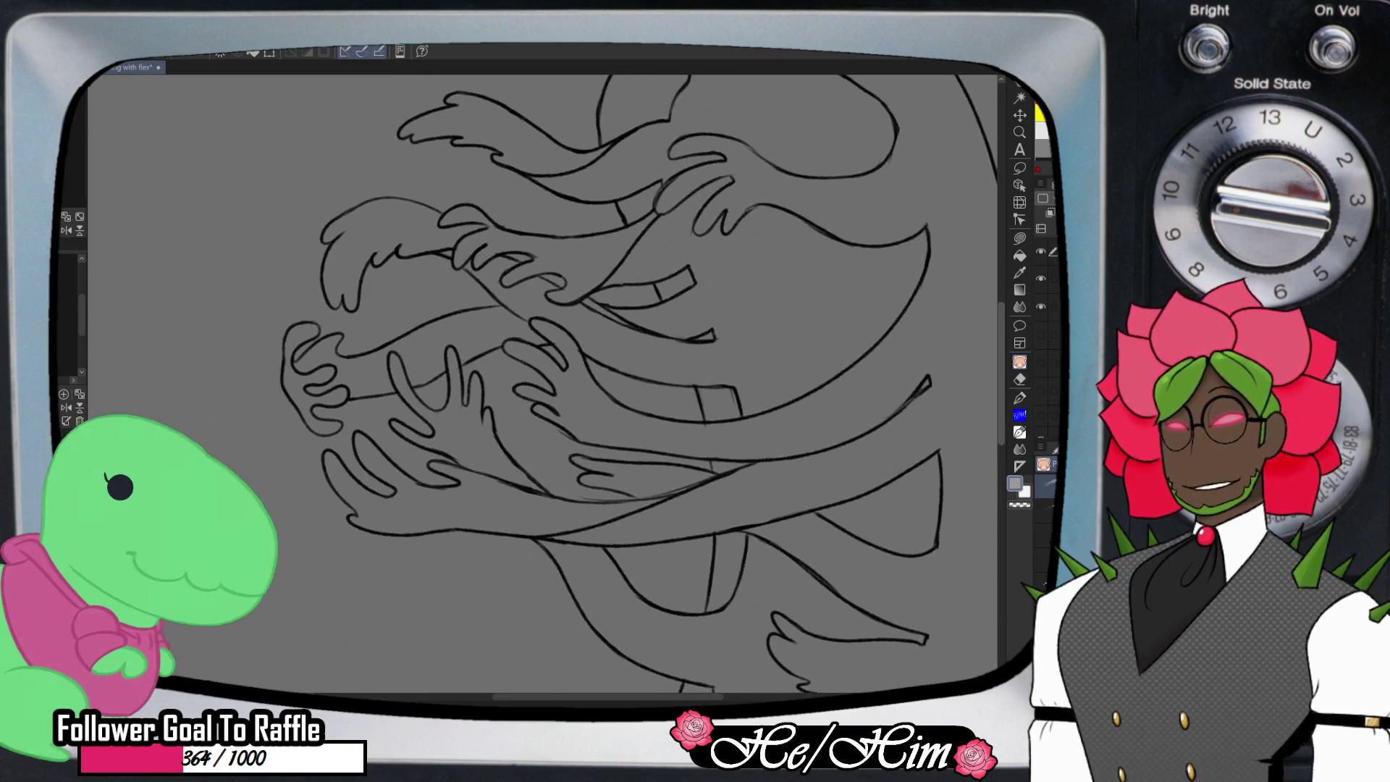
{"action": "scroll", "coordinate": [611, 383], "scroll_direction": "up", "scroll_amount": 2}
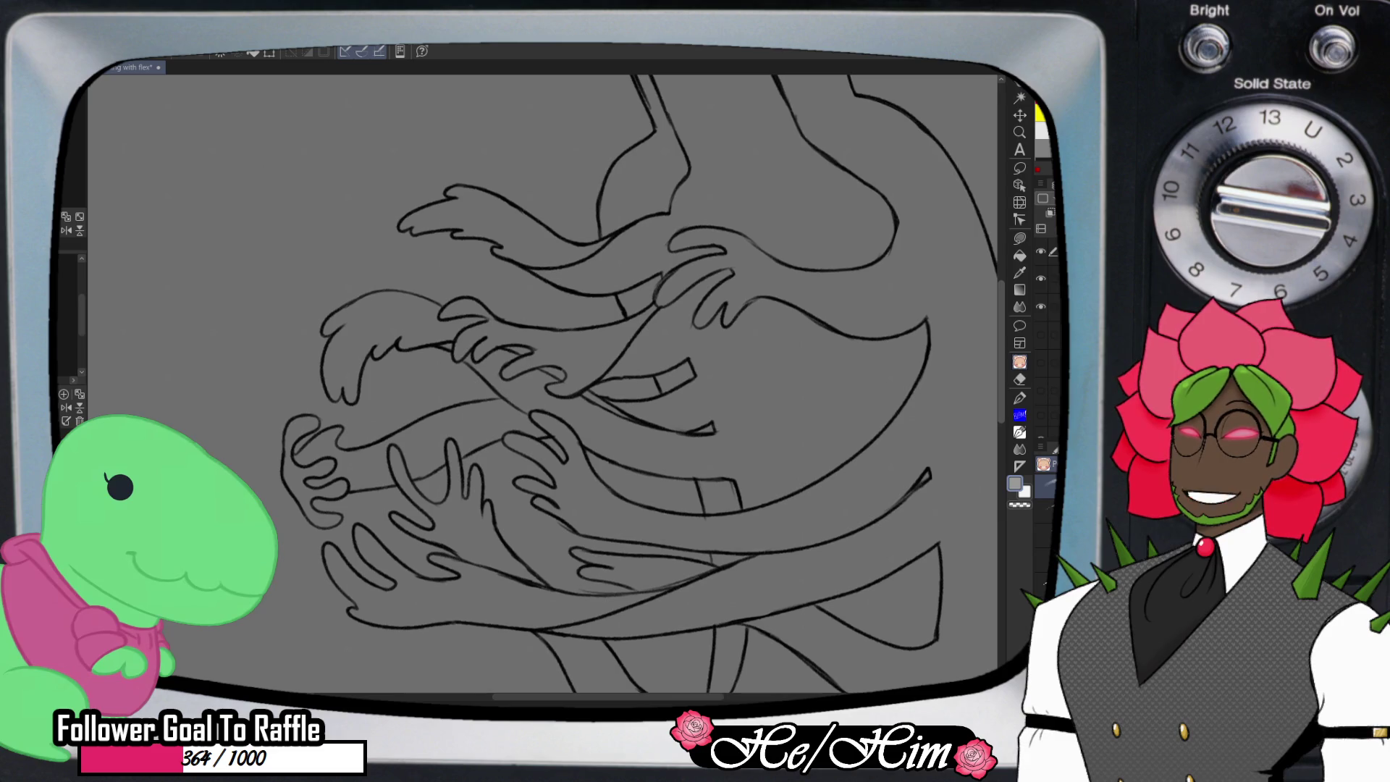
{"action": "scroll", "coordinate": [612, 383], "scroll_direction": "up", "scroll_amount": 1}
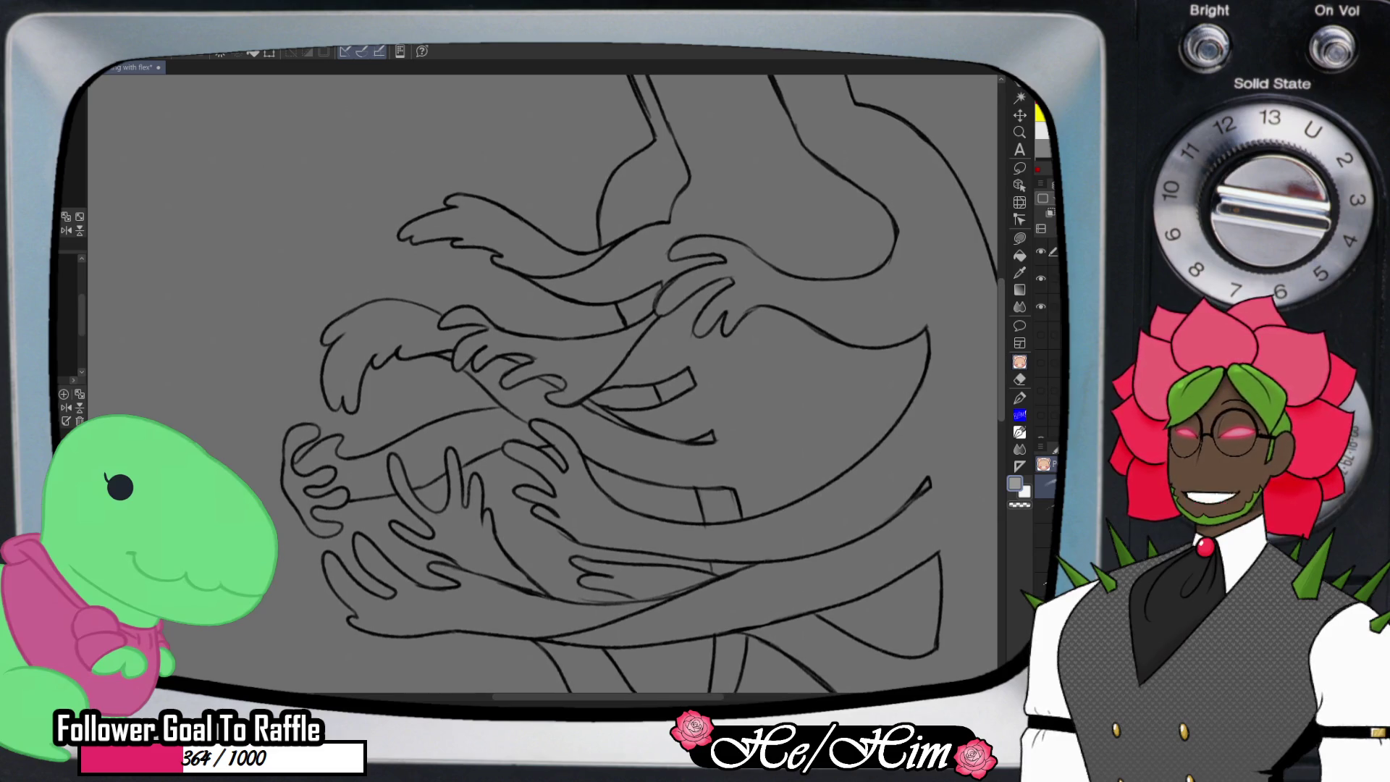
{"action": "scroll", "coordinate": [612, 383], "scroll_direction": "up", "scroll_amount": 1}
- Zoom out, select the flats layer, adjust layer visibility, and get the Fill tool ready
{"action": "key", "text": "slash"}
{"action": "scroll", "coordinate": [743, 384], "scroll_direction": "down", "scroll_amount": 3}
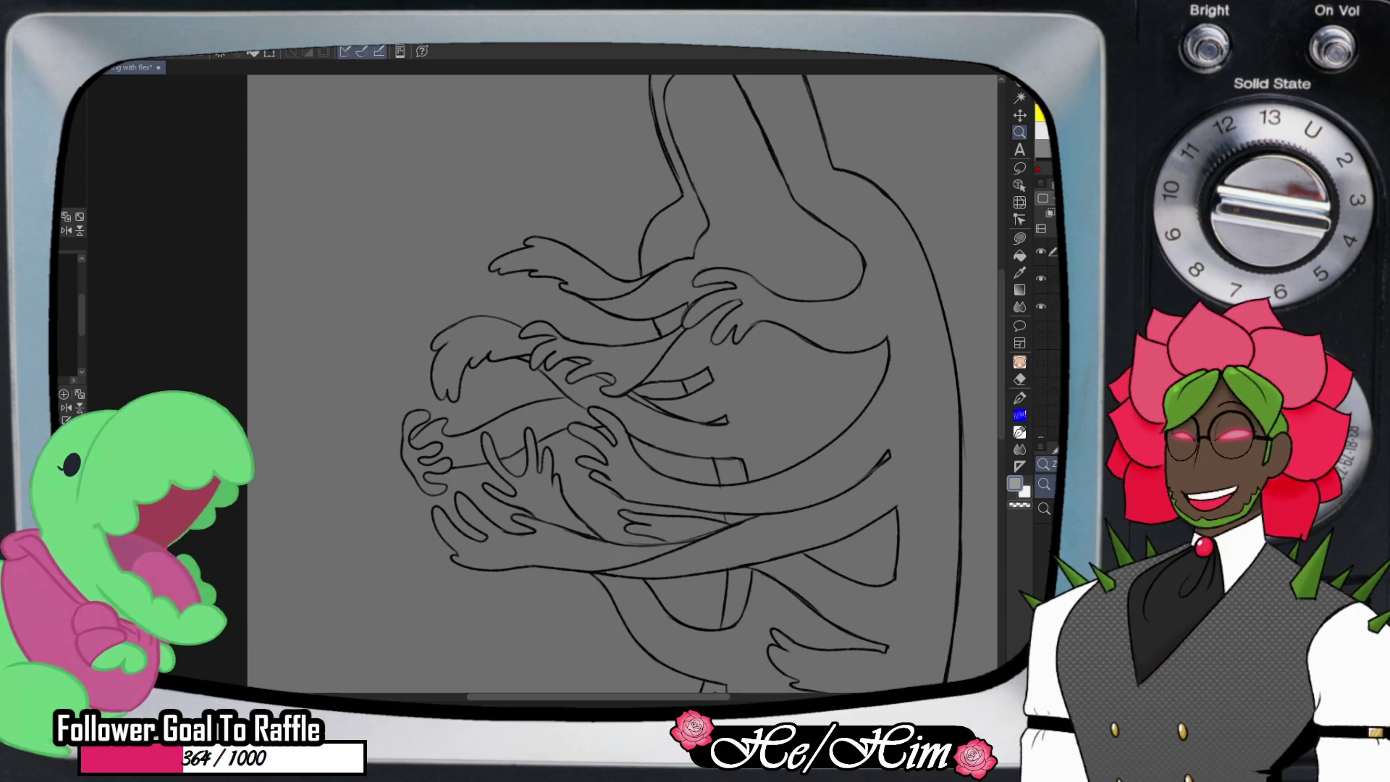
{"action": "scroll", "coordinate": [586, 383], "scroll_direction": "right", "scroll_amount": 3}
{"action": "scroll", "coordinate": [507, 384], "scroll_direction": "right", "scroll_amount": 1}
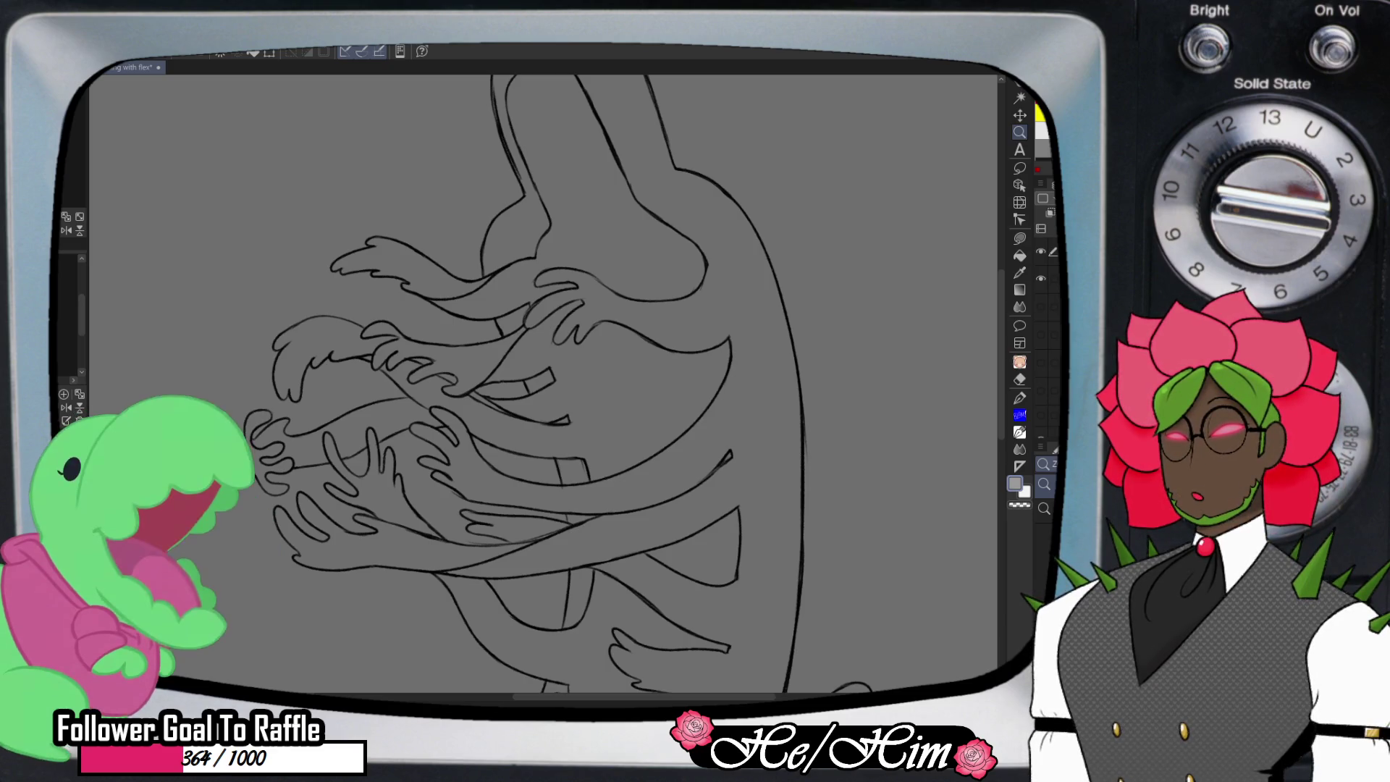
{"action": "left_click", "coordinate": [1050, 307]}
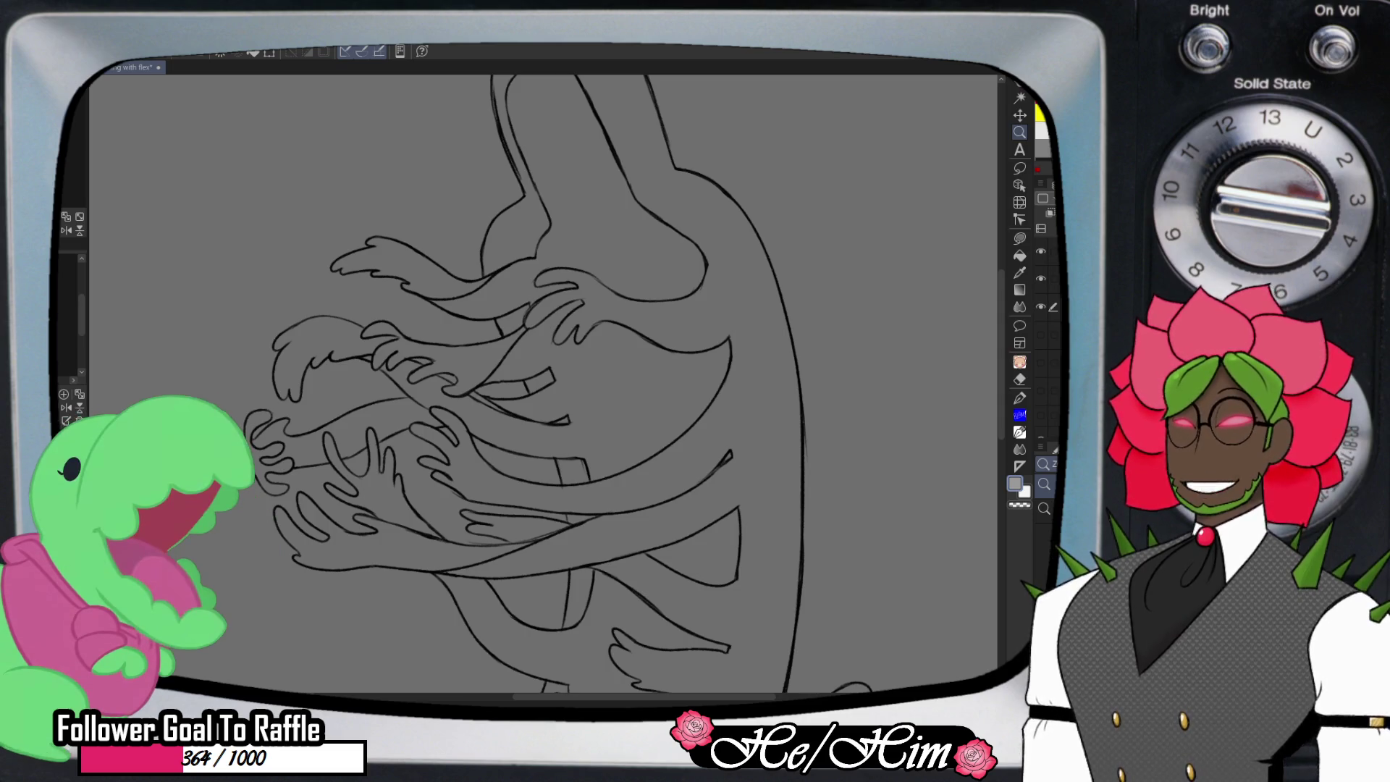
{"action": "left_click", "coordinate": [1050, 279]}
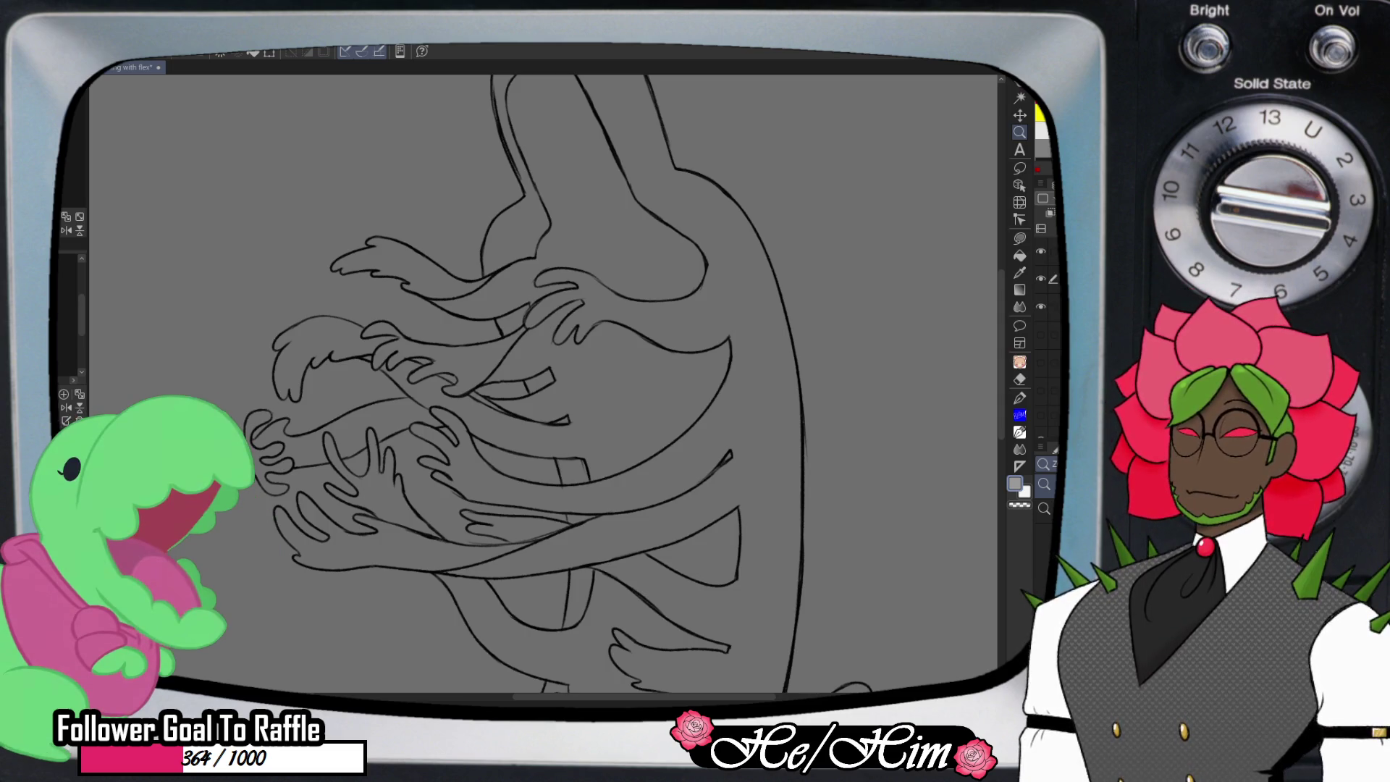
{"action": "left_click_drag", "start_coordinate": [1040, 307], "coordinate": [1040, 411]}
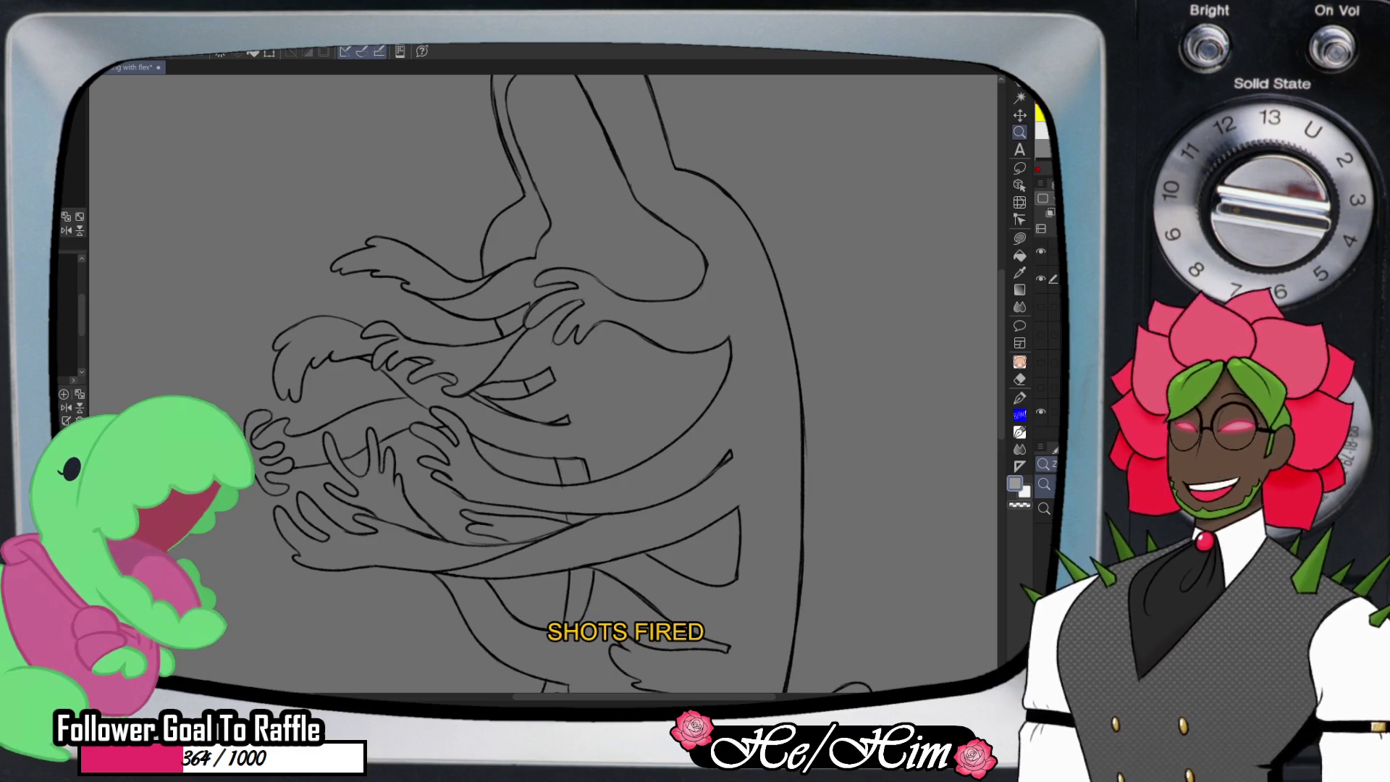
{"action": "left_click", "coordinate": [1019, 255]}
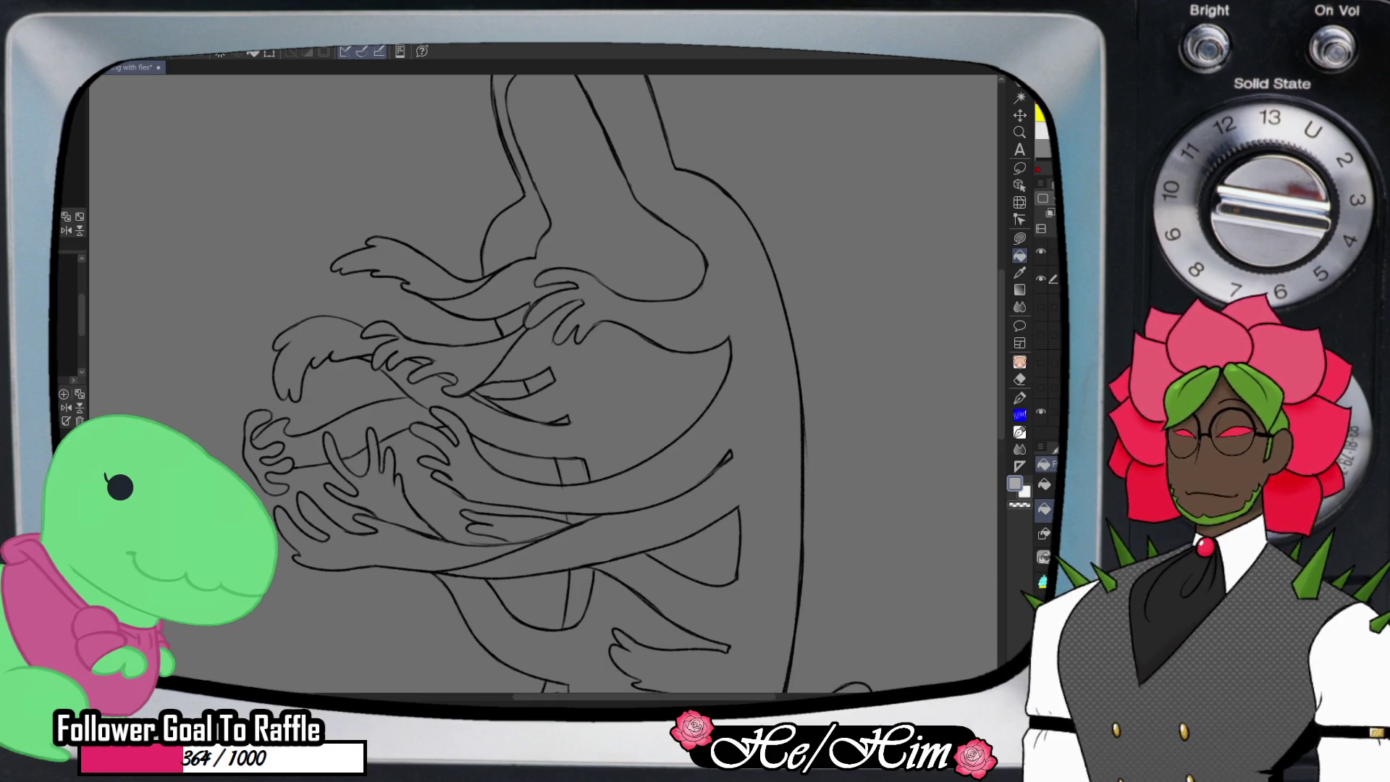
{"action": "left_click", "coordinate": [615, 362]}
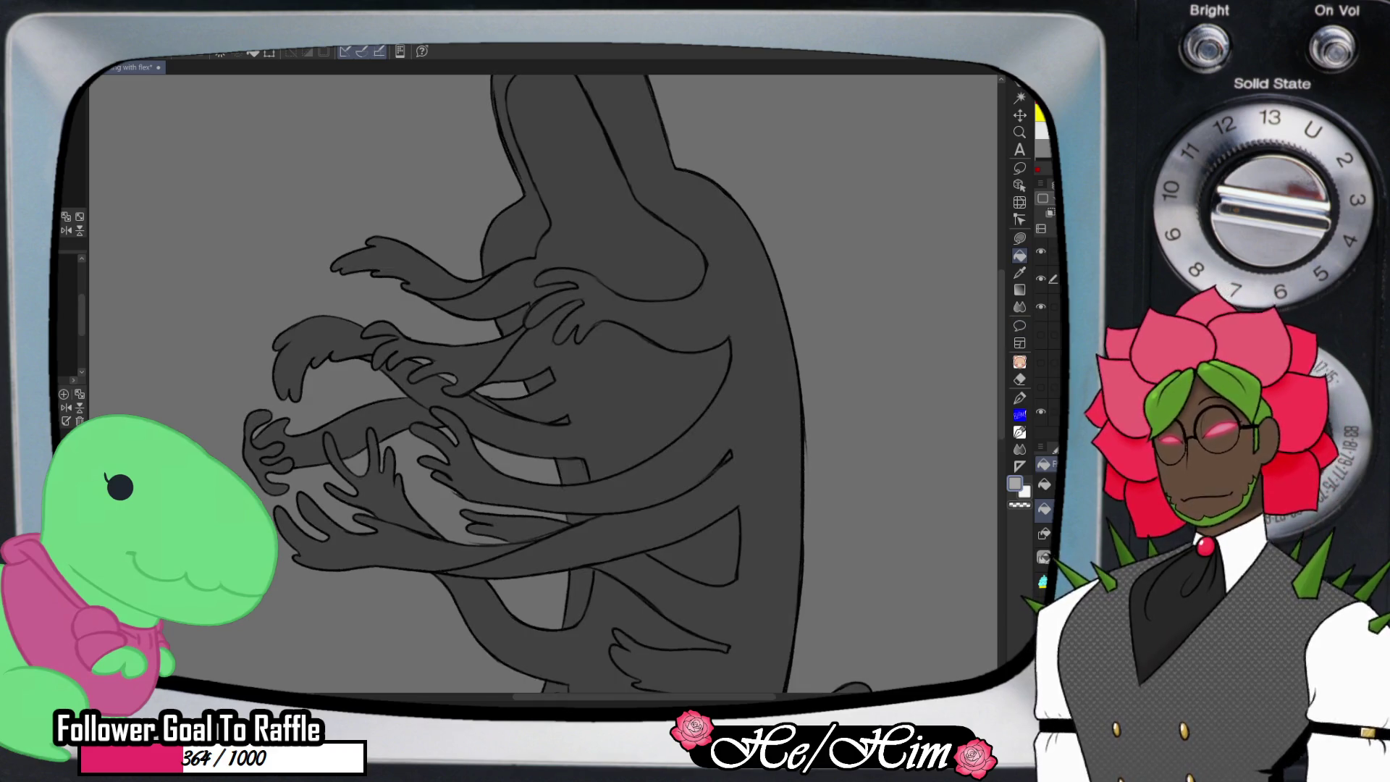
{"action": "scroll", "coordinate": [558, 384], "scroll_direction": "up", "scroll_amount": 3}
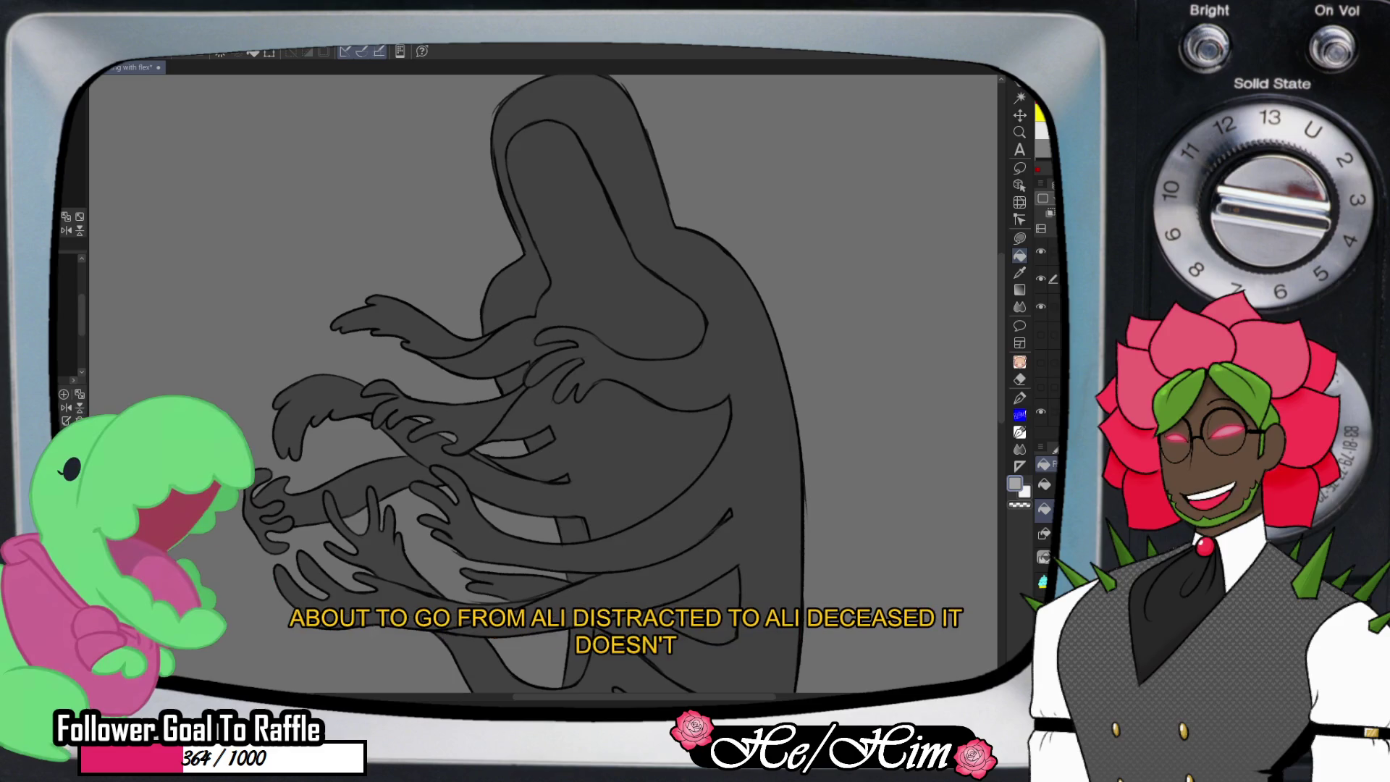
{"action": "key", "text": "ctrl+z"}
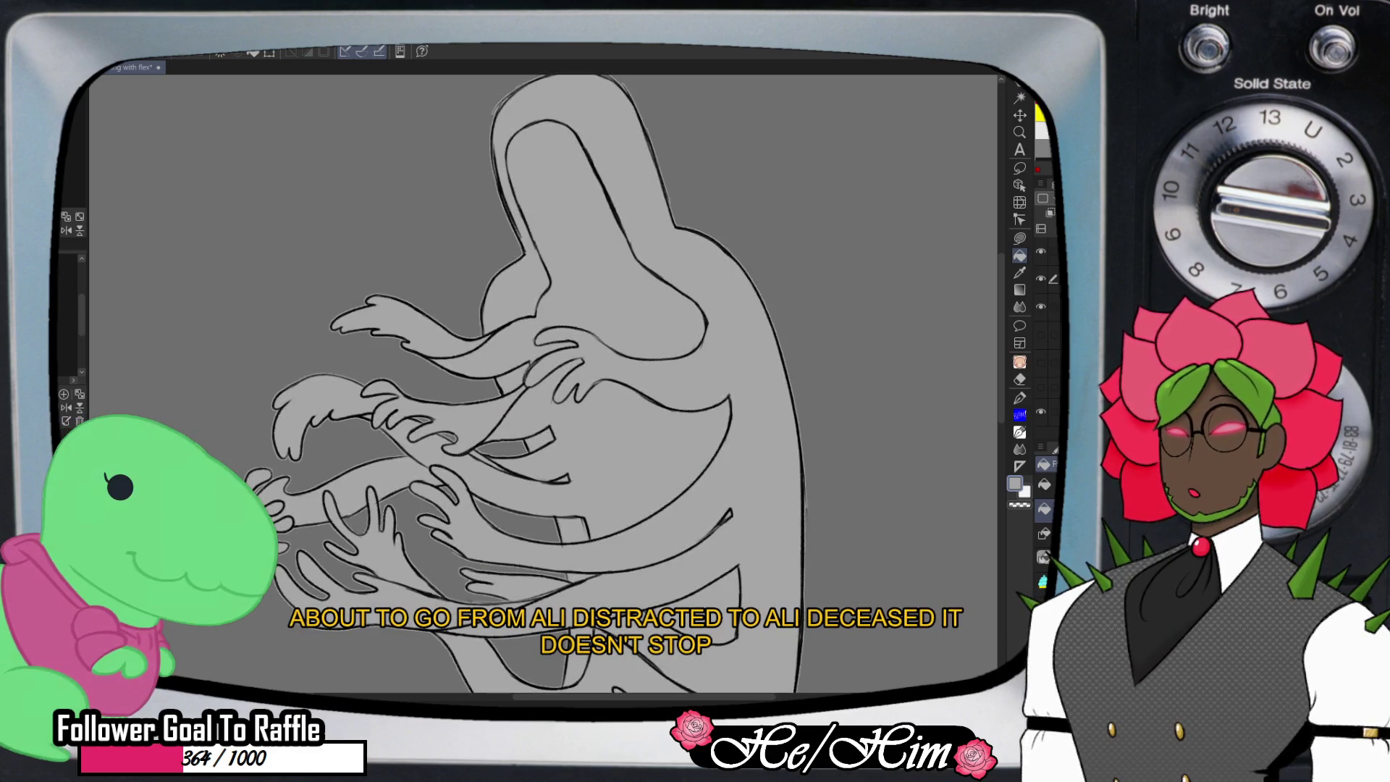
{"action": "key", "text": "ctrl+y"}
{"action": "key", "text": "ctrl+z"}
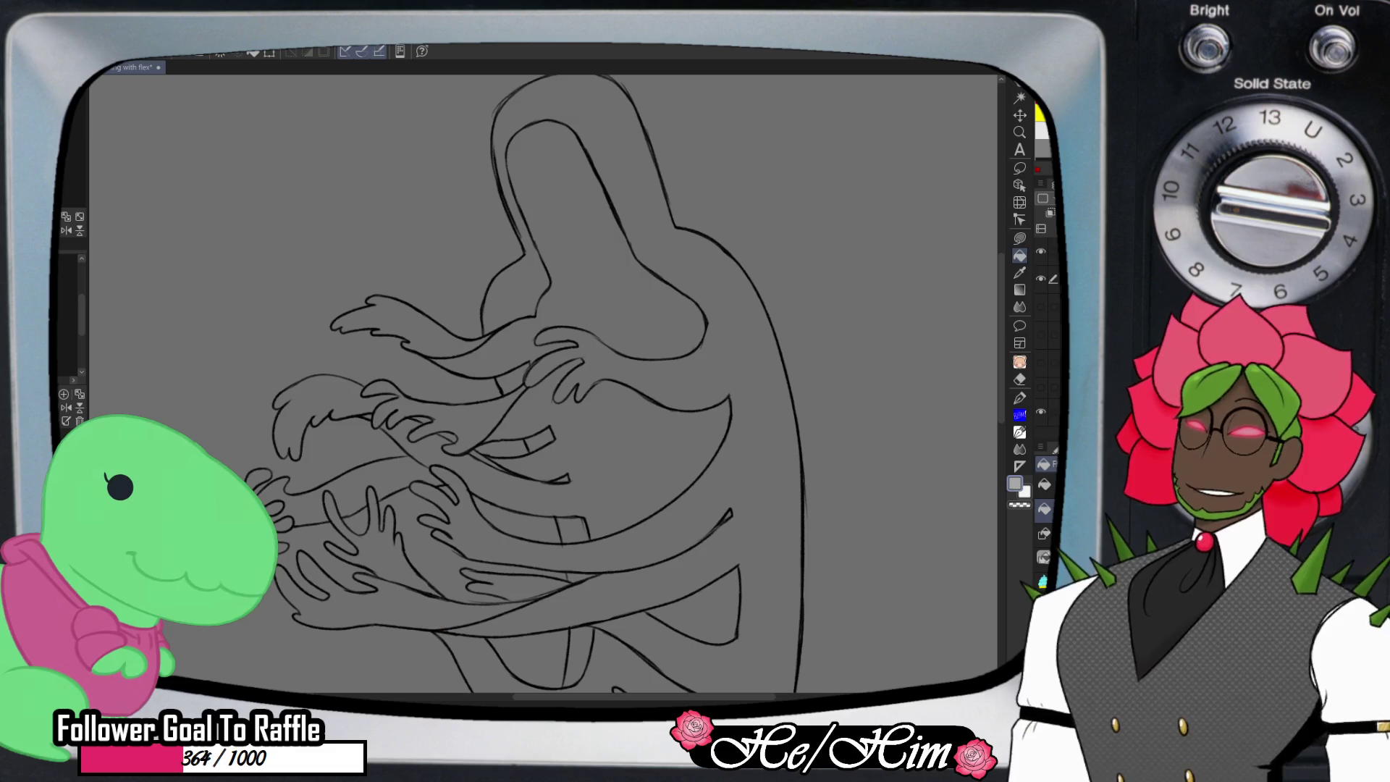
- Fill the hood interior, torso, lower torso and front left arms and hands light grey
{"action": "left_click", "coordinate": [579, 217]}
{"action": "left_click", "coordinate": [637, 449]}
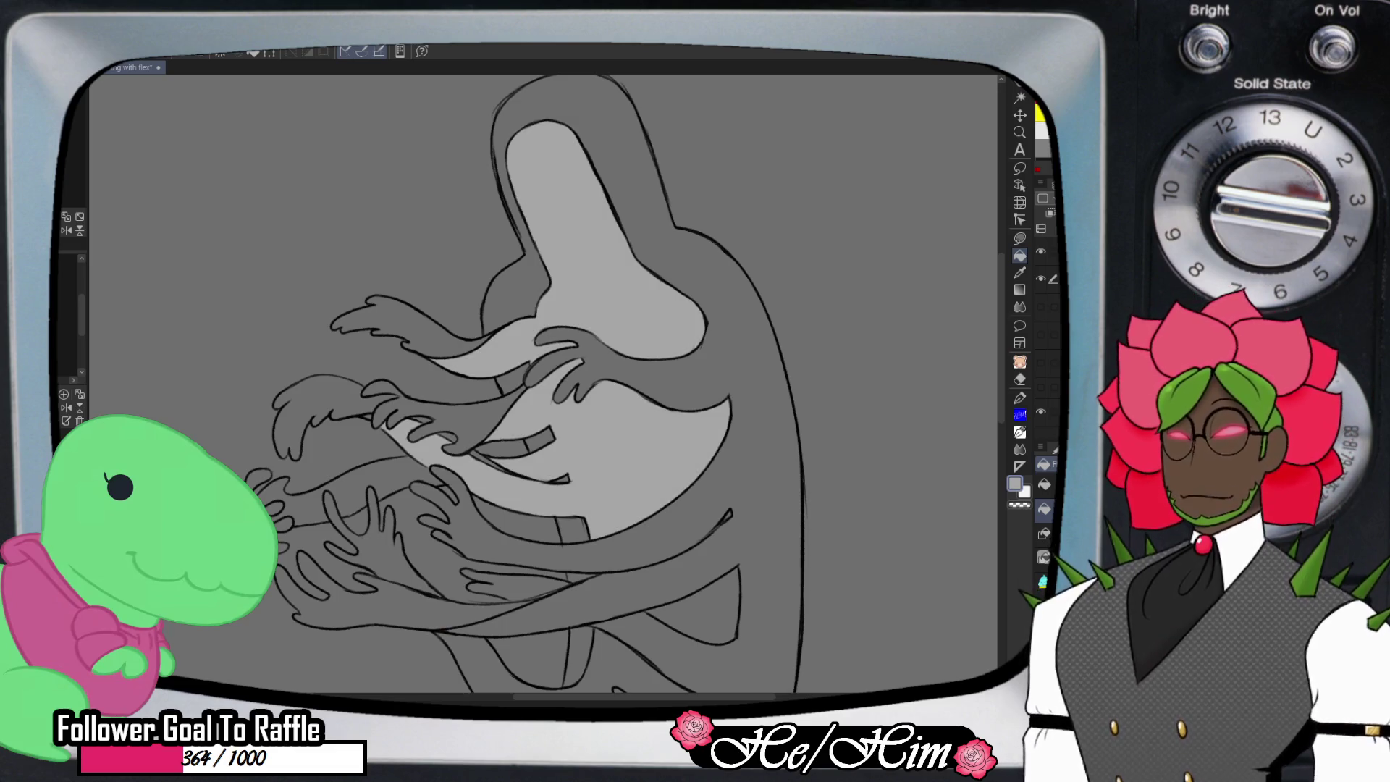
{"action": "left_click", "coordinate": [326, 506]}
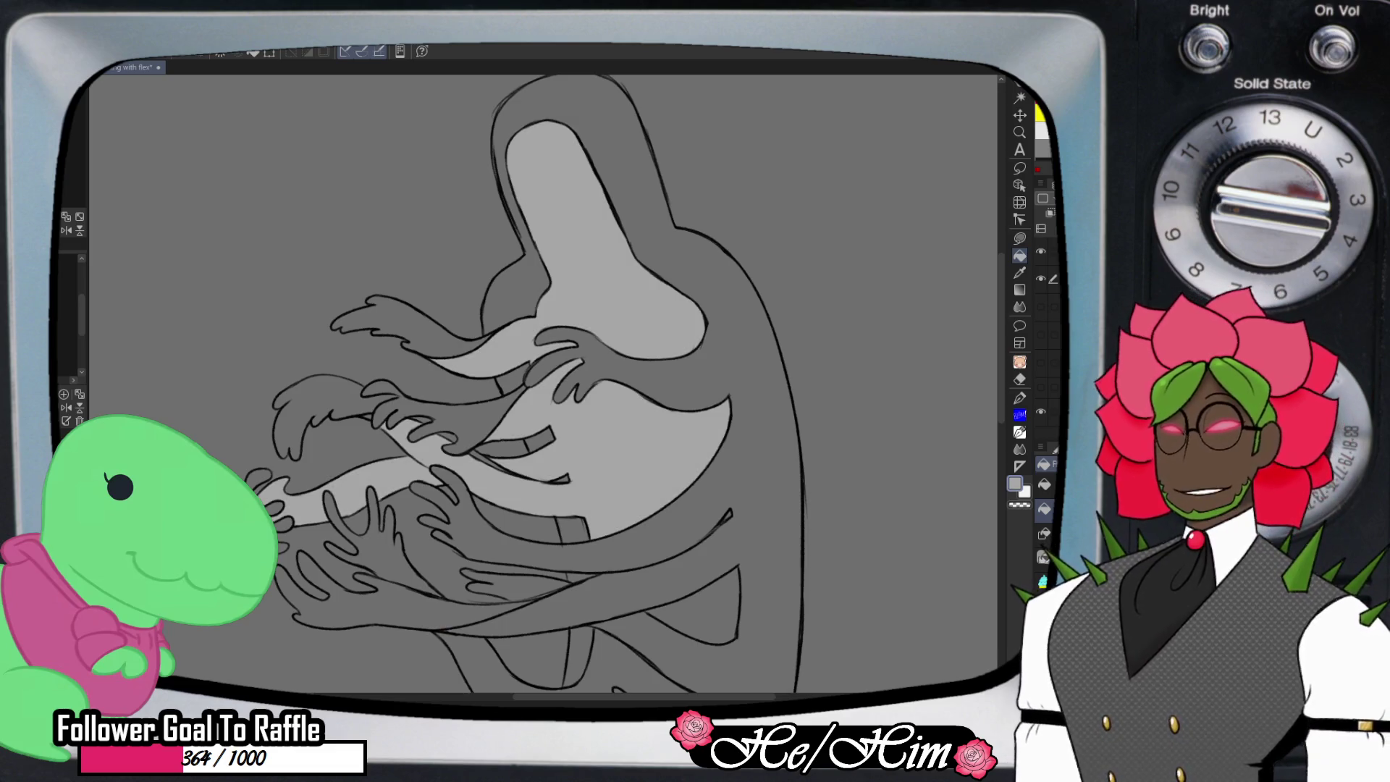
{"action": "scroll", "coordinate": [526, 383], "scroll_direction": "down", "scroll_amount": 3}
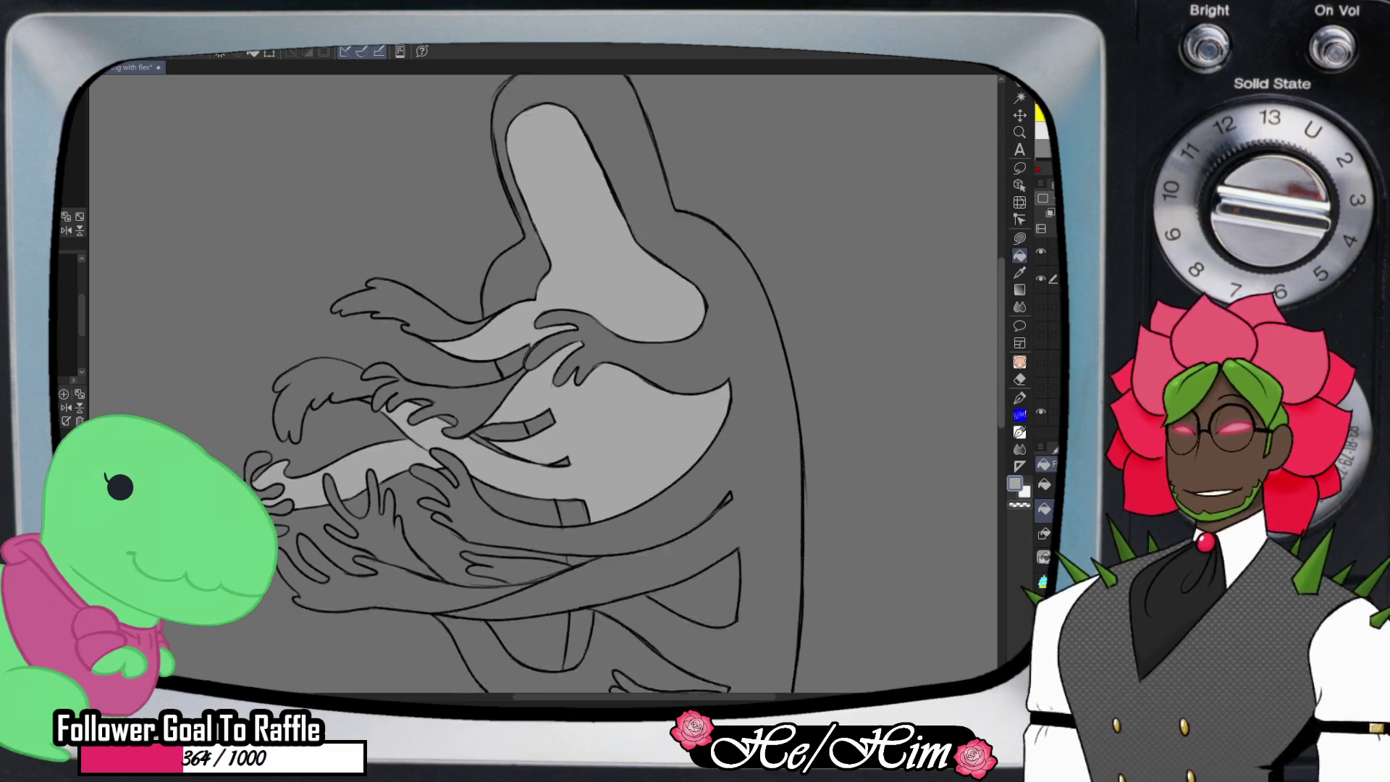
{"action": "left_click", "coordinate": [507, 615]}
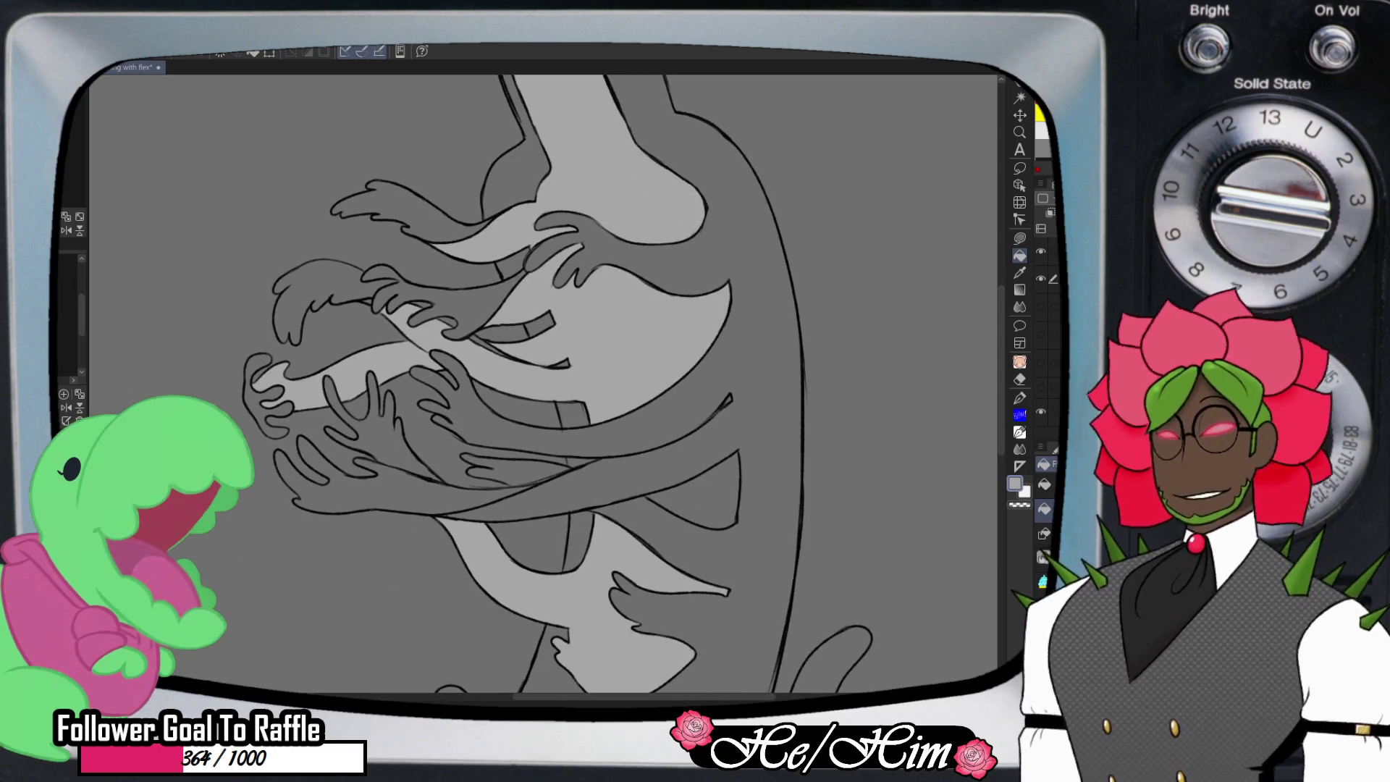
{"action": "left_click", "coordinate": [381, 435]}
{"action": "left_click", "coordinate": [362, 485]}
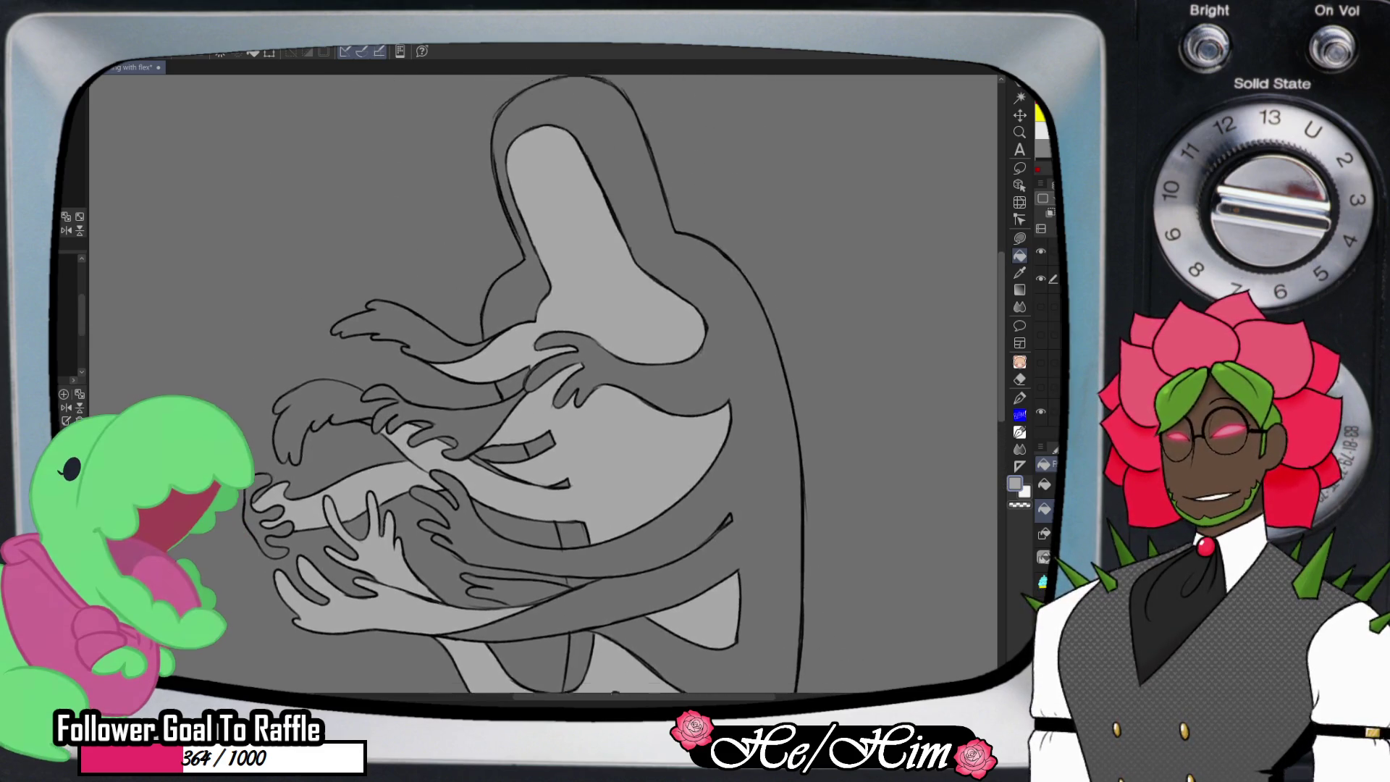
- Zoom out to see the whole figure, then zoom back in and reposition the view
{"action": "key", "text": "slash"}
{"action": "key", "text": "ctrl+minus"}
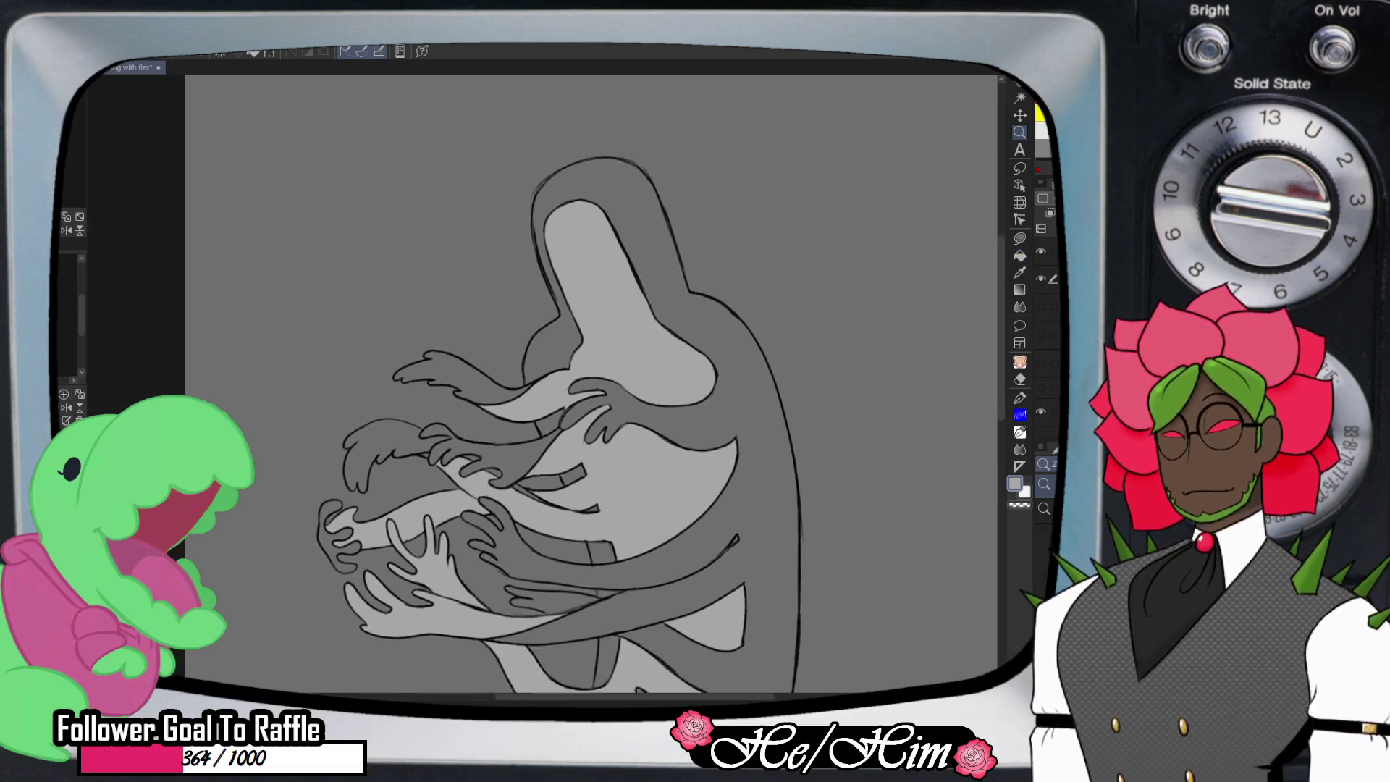
{"action": "key", "text": "ctrl+plus"}
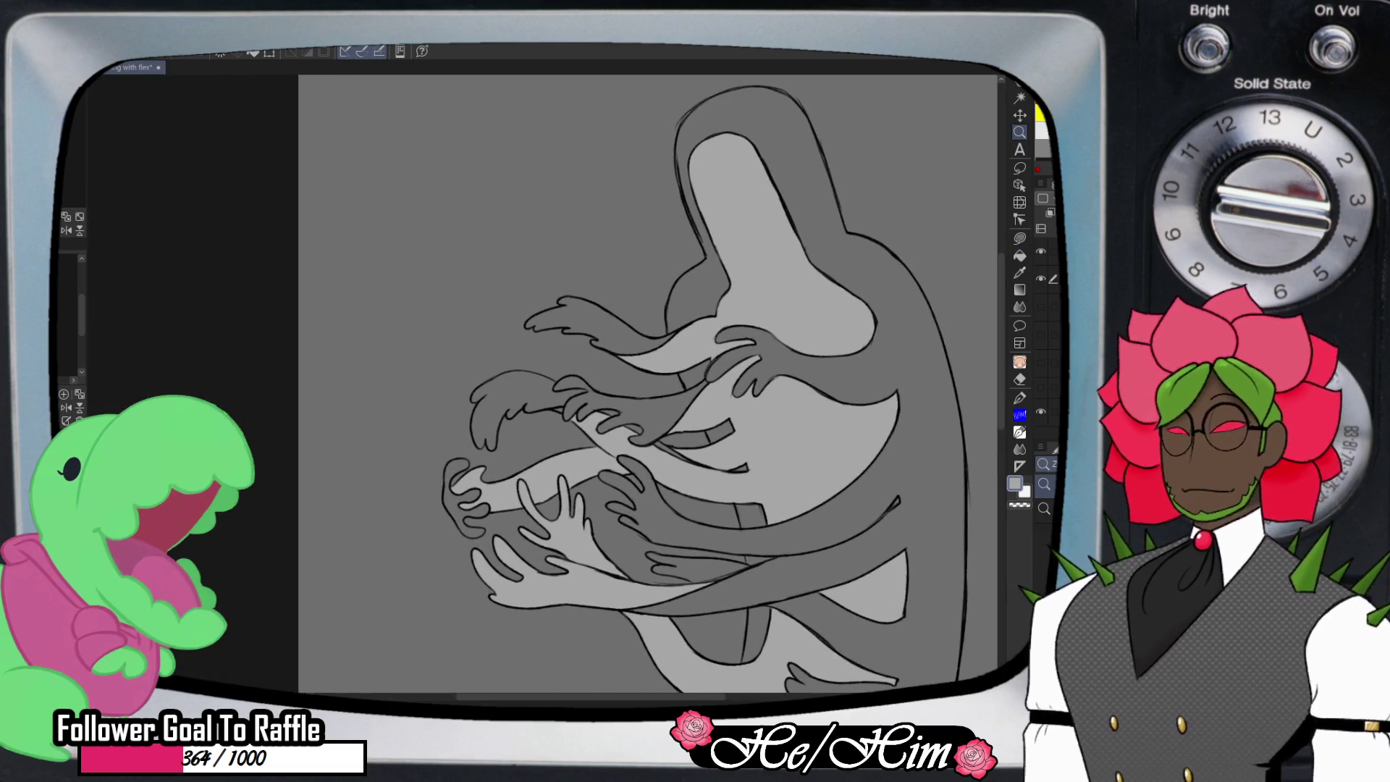
{"action": "scroll", "coordinate": [530, 387], "scroll_direction": "right", "scroll_amount": 3}
{"action": "scroll", "coordinate": [576, 389], "scroll_direction": "up", "scroll_amount": 2}
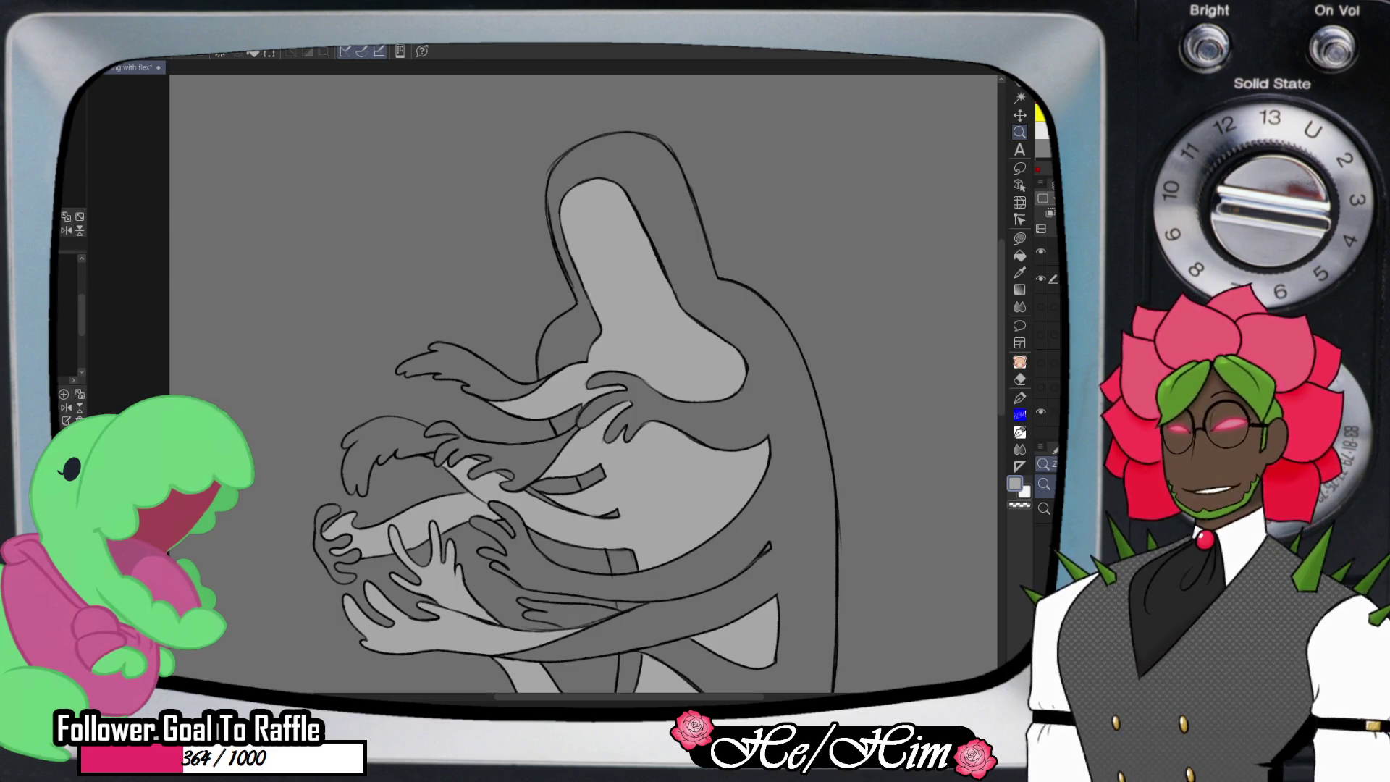
- Pick yellow and a Decoration brush, show the dark gray flats layer, and select the top layer
{"action": "left_click", "coordinate": [1040, 113]}
{"action": "left_click", "coordinate": [1019, 360]}
{"action": "left_click", "coordinate": [1041, 251]}
{"action": "left_click", "coordinate": [1041, 251]}
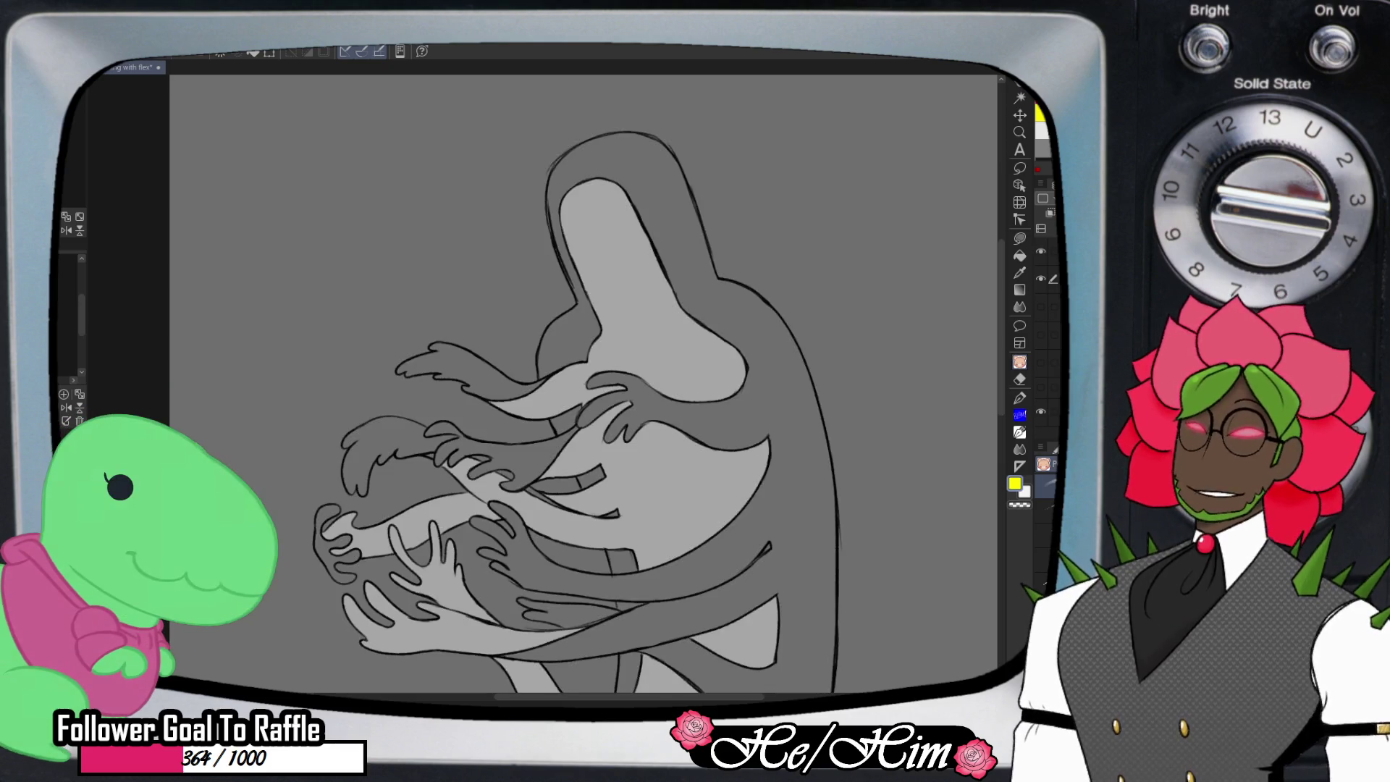
{"action": "left_click", "coordinate": [1040, 306]}
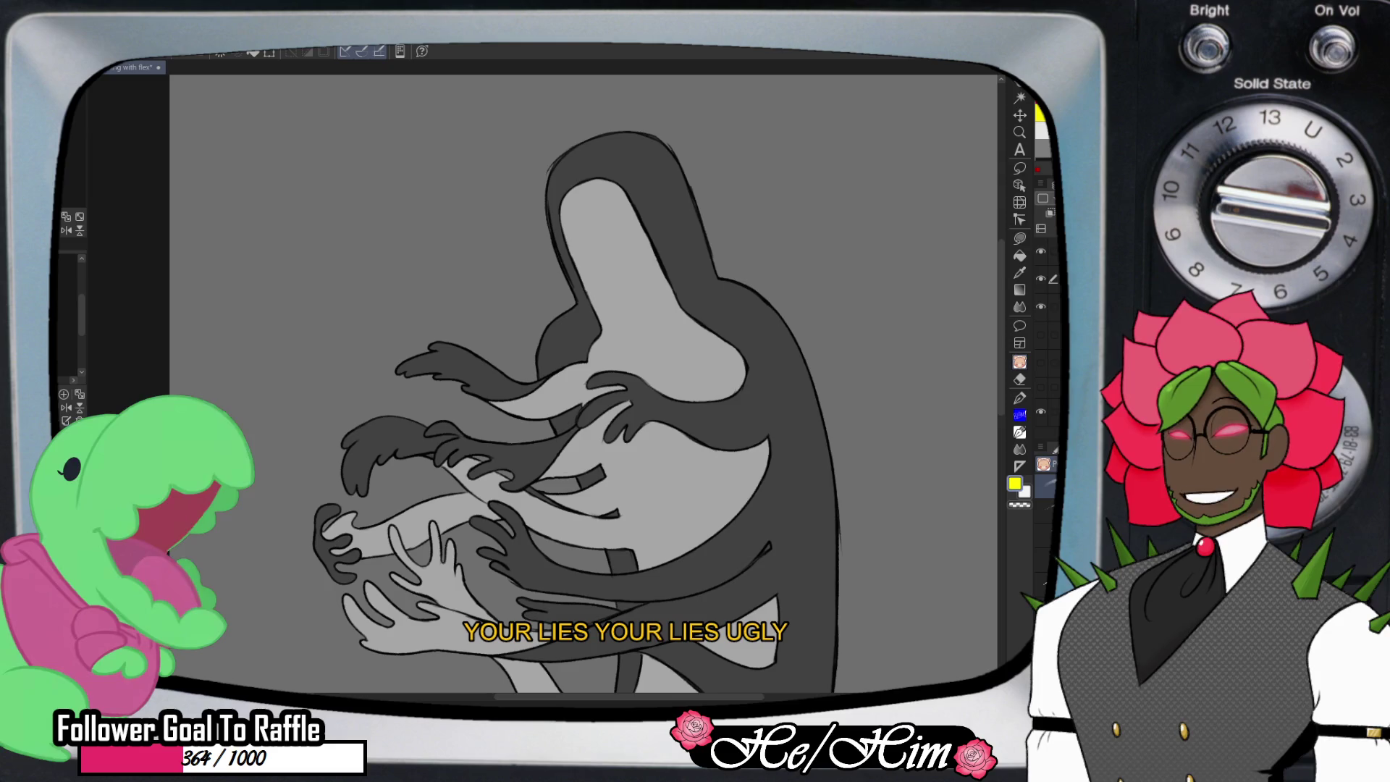
{"action": "left_click", "coordinate": [1048, 306]}
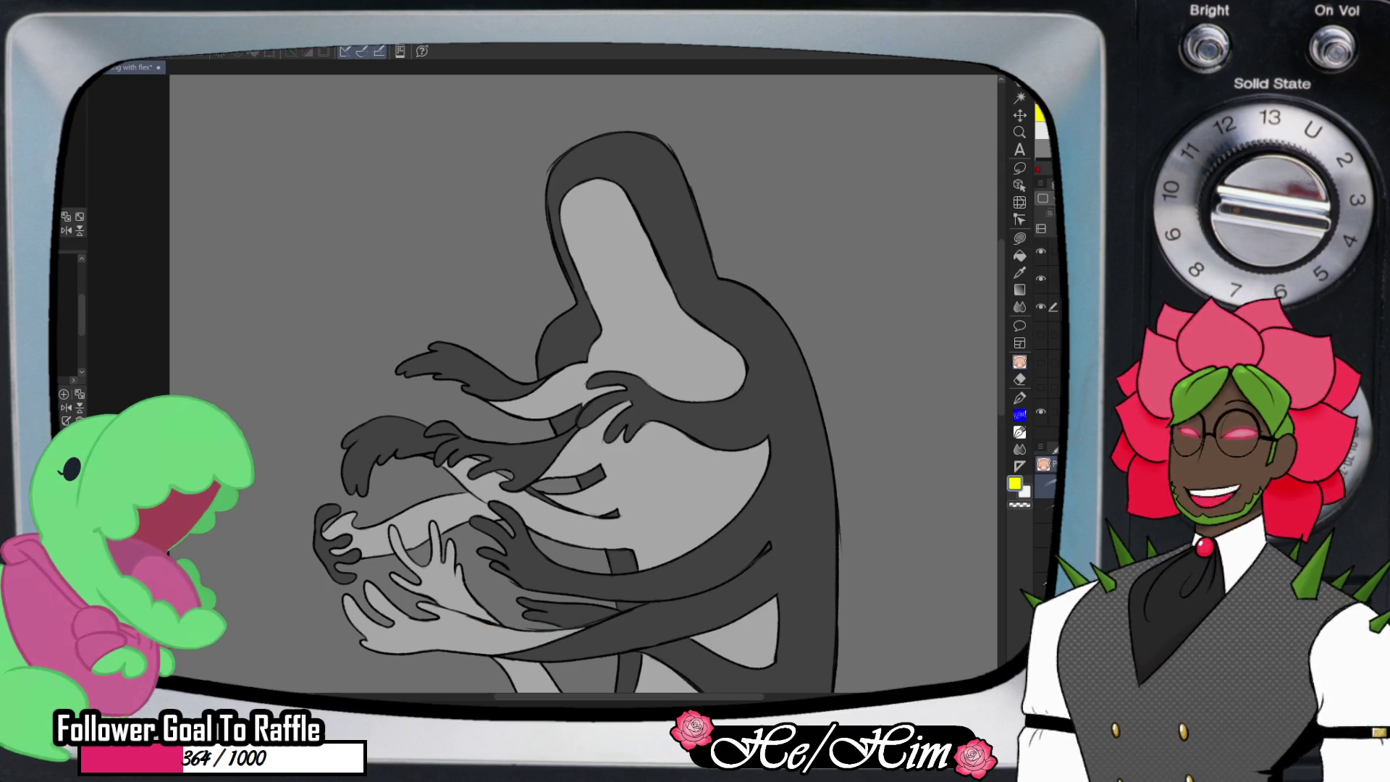
{"action": "left_click", "coordinate": [1048, 251]}
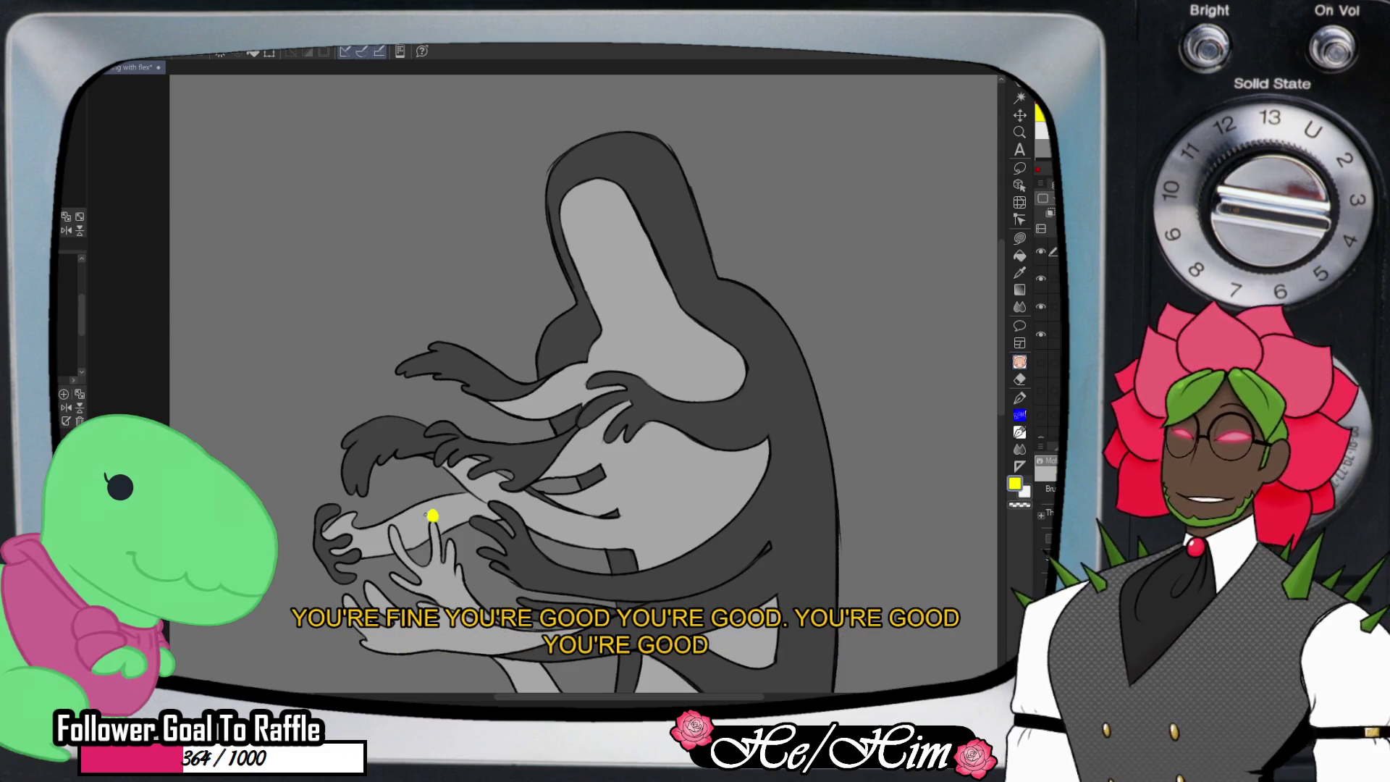
{"action": "left_click", "coordinate": [432, 515]}
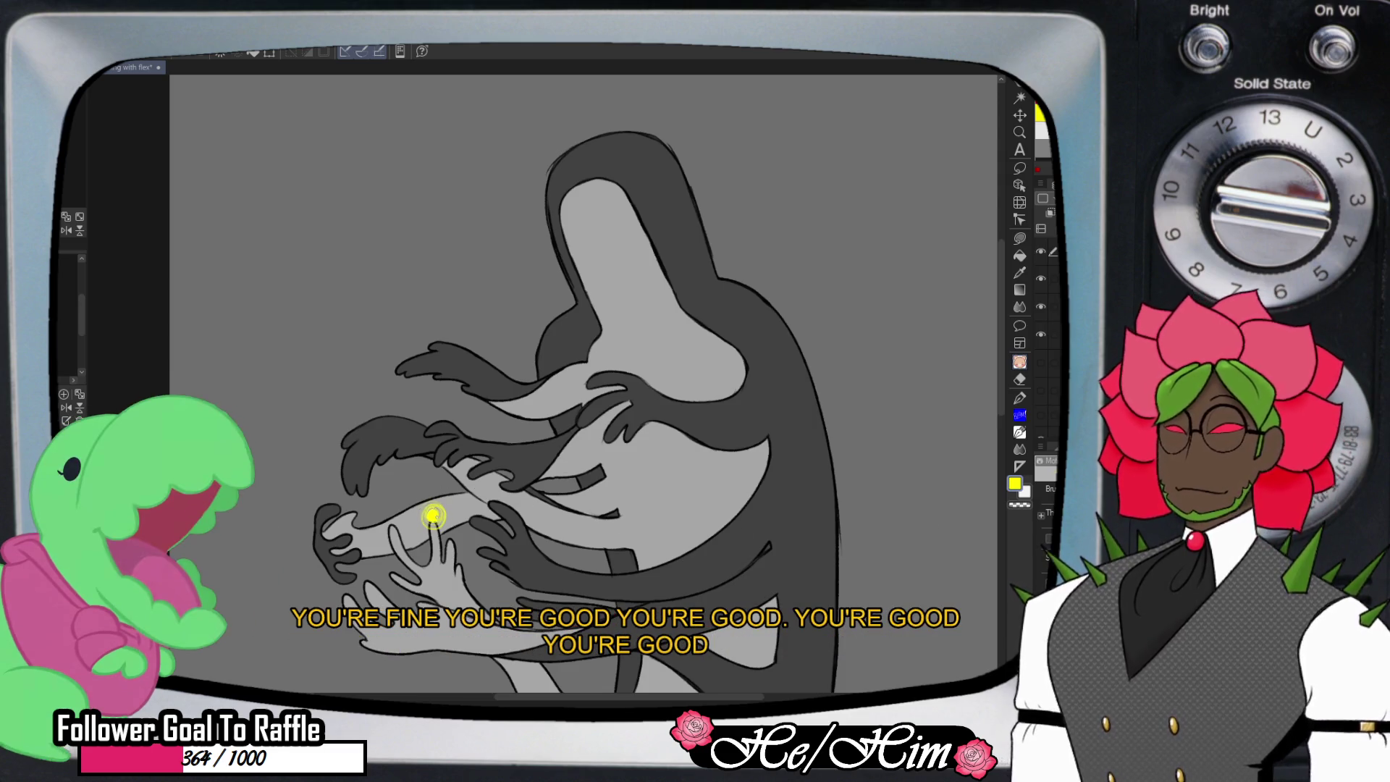